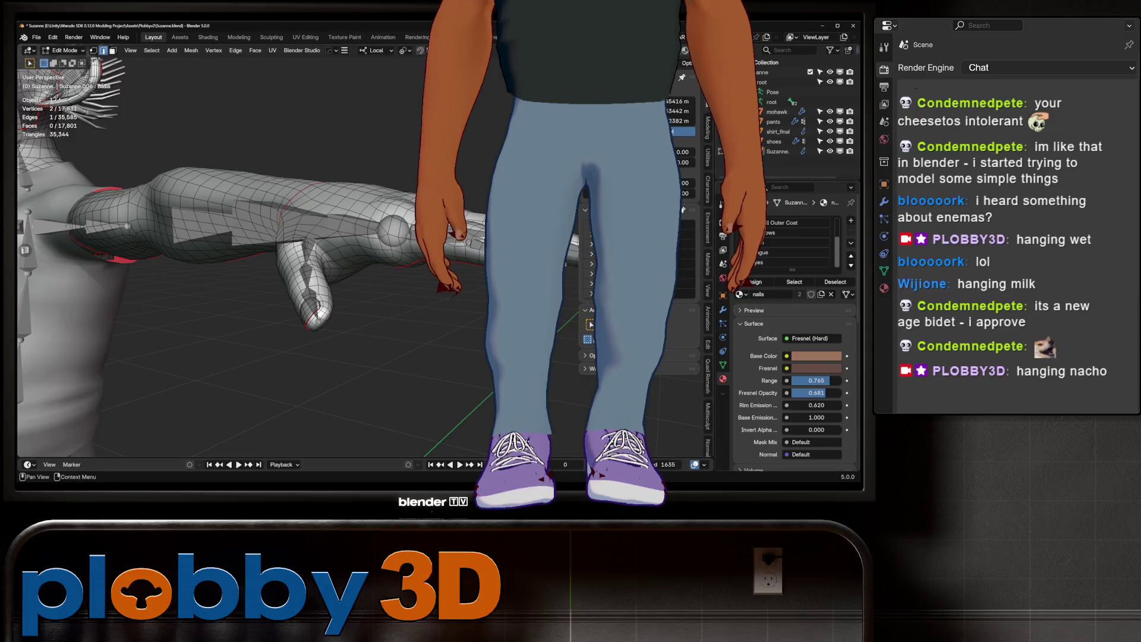
# Step: Select the head vertex group and inspect the arm and fingertips, checking modifiers and materials
pyautogui.click(722, 365)
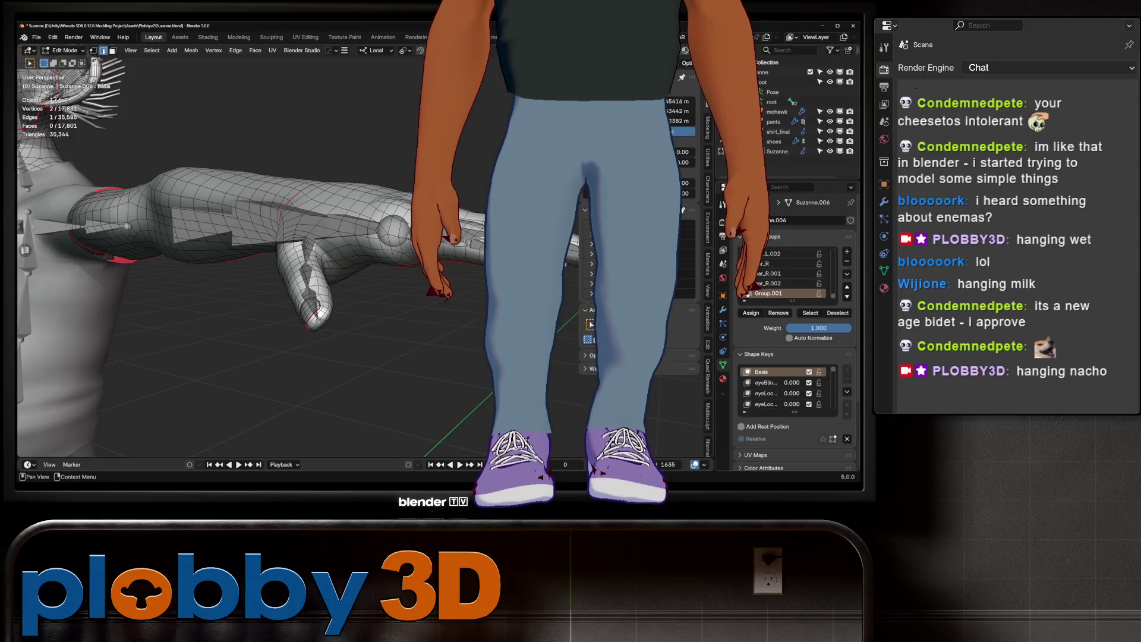
pyautogui.click(810, 313)
pyautogui.moveTo(268, 268); pyautogui.dragTo(321, 251, button='middle')
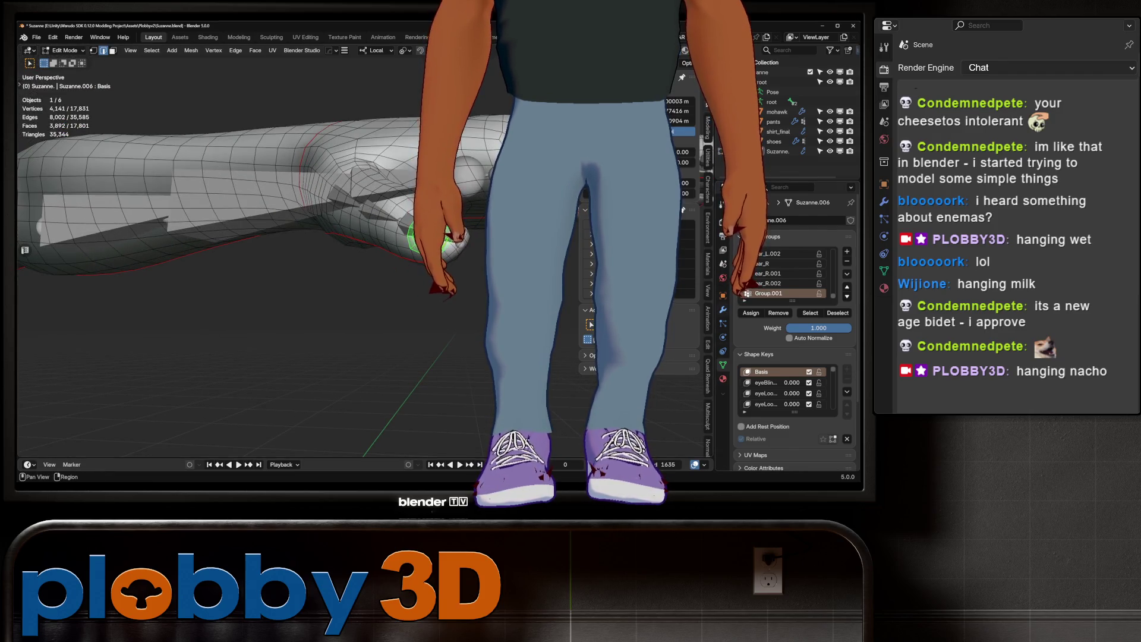
pyautogui.click(724, 310)
pyautogui.click(724, 365)
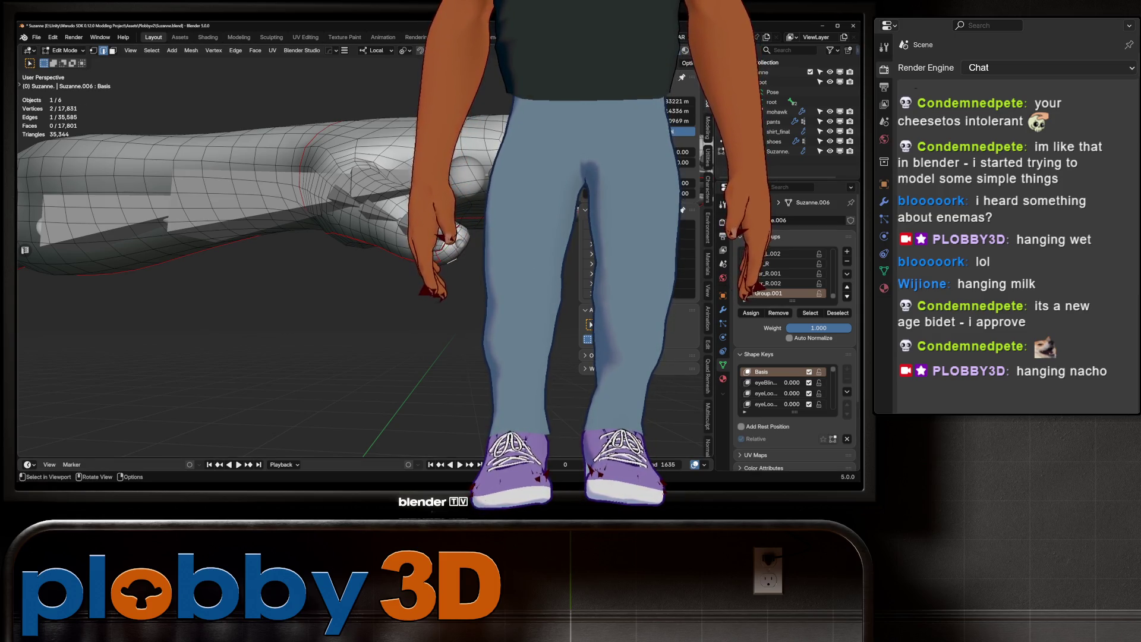
pyautogui.moveTo(571, 267); pyautogui.dragTo(570, 267, button='middle')
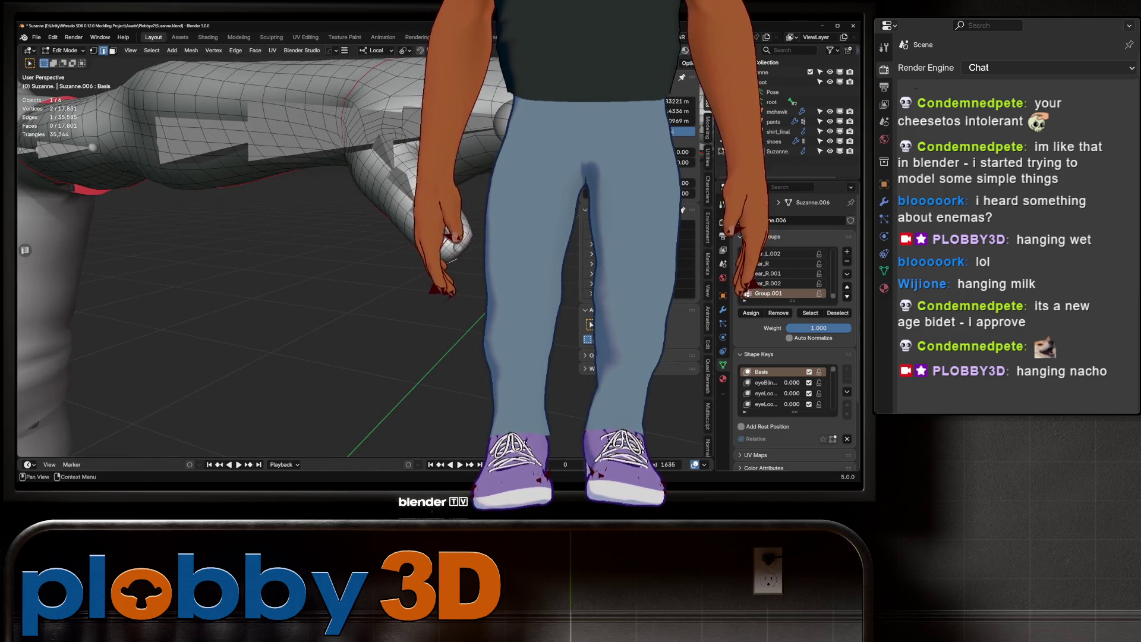
pyautogui.click(723, 378)
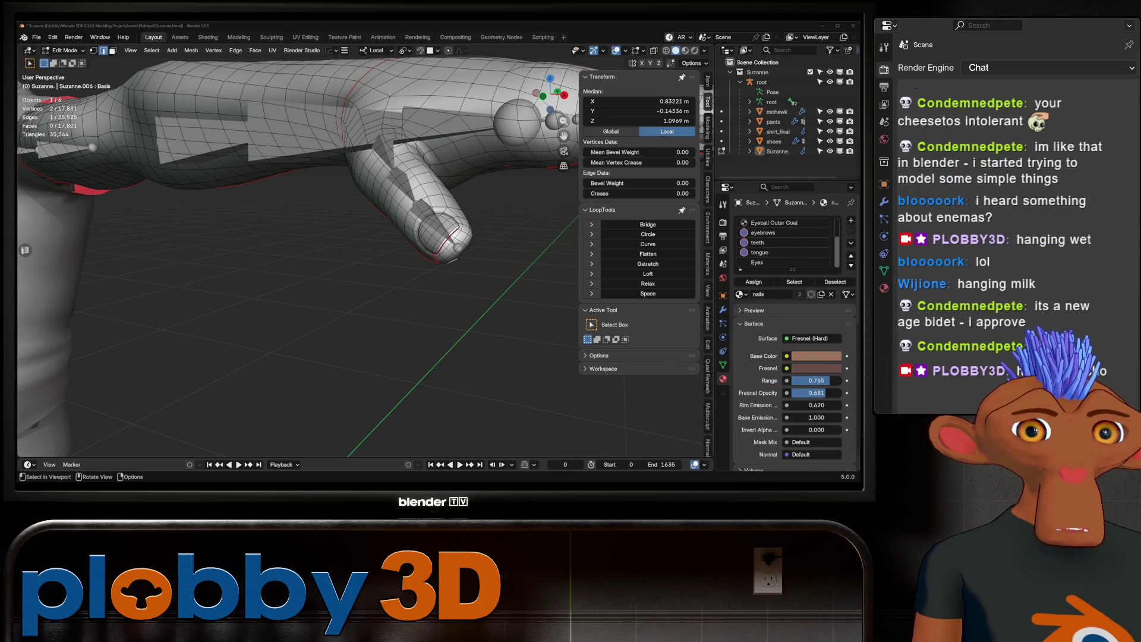
# Step: Deselect everything and select the faces using the nails material
pyautogui.hotkey('alt', 'a')
pyautogui.click(758, 242)
pyautogui.scroll(2, 786, 240)
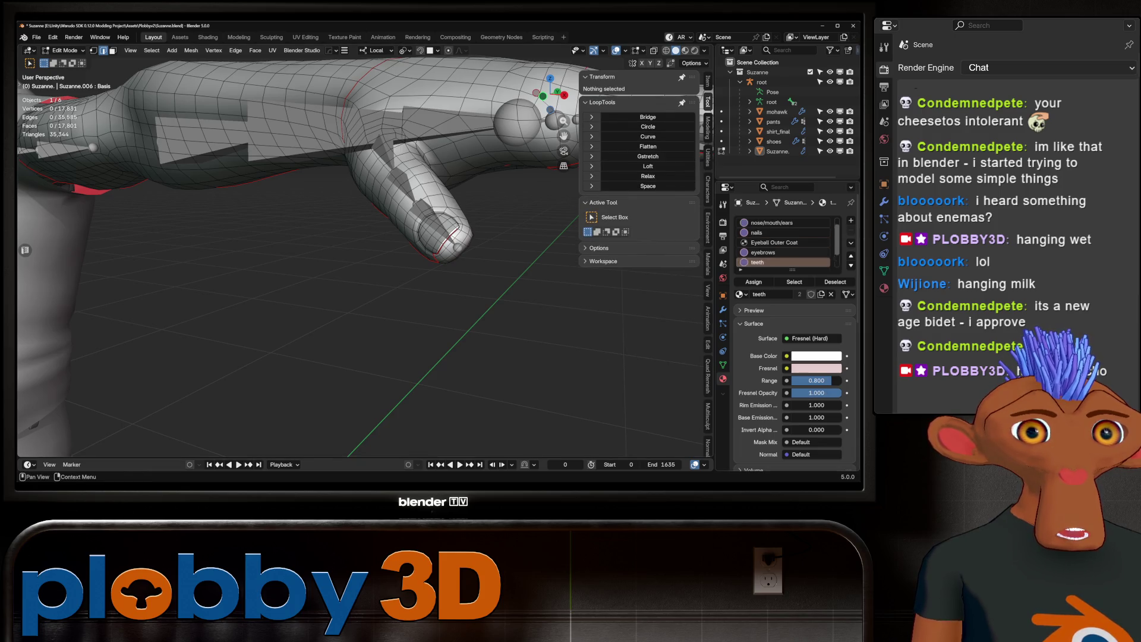
pyautogui.click(758, 242)
pyautogui.click(793, 282)
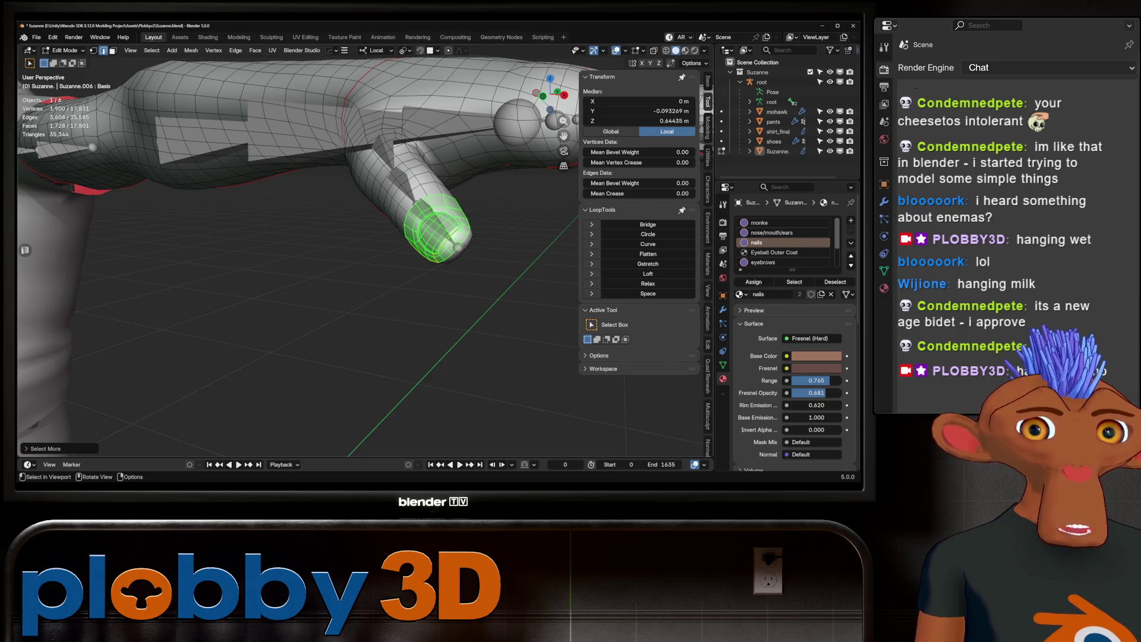
pyautogui.scroll(-5, 303, 250)
pyautogui.scroll(-4, 303, 250)
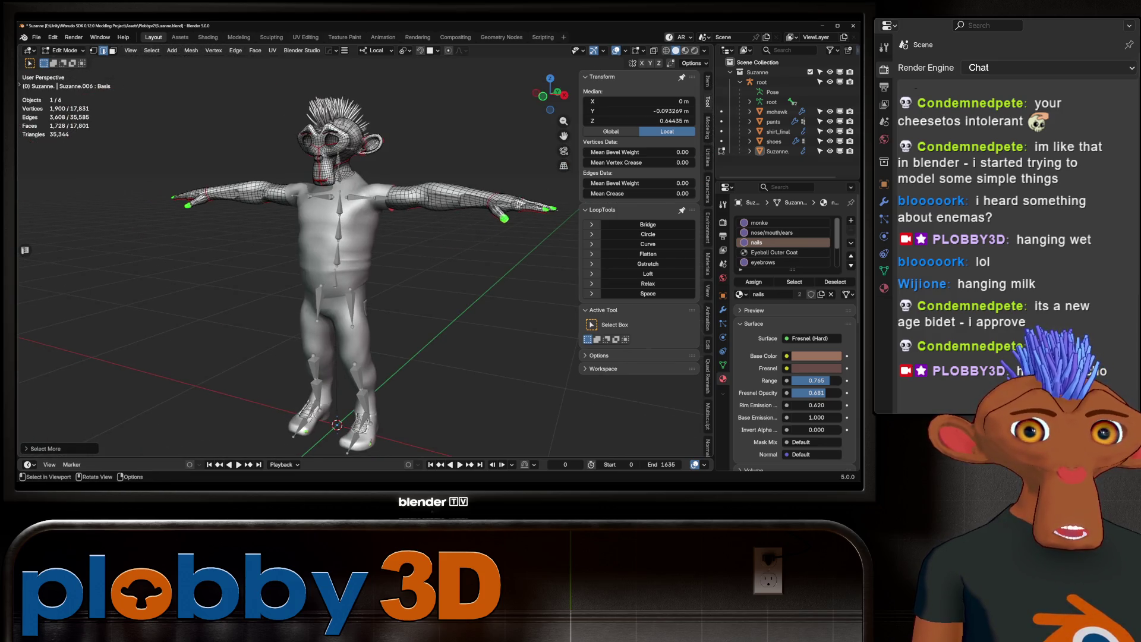
pyautogui.moveTo(267, 267); pyautogui.dragTo(374, 268, button='middle')
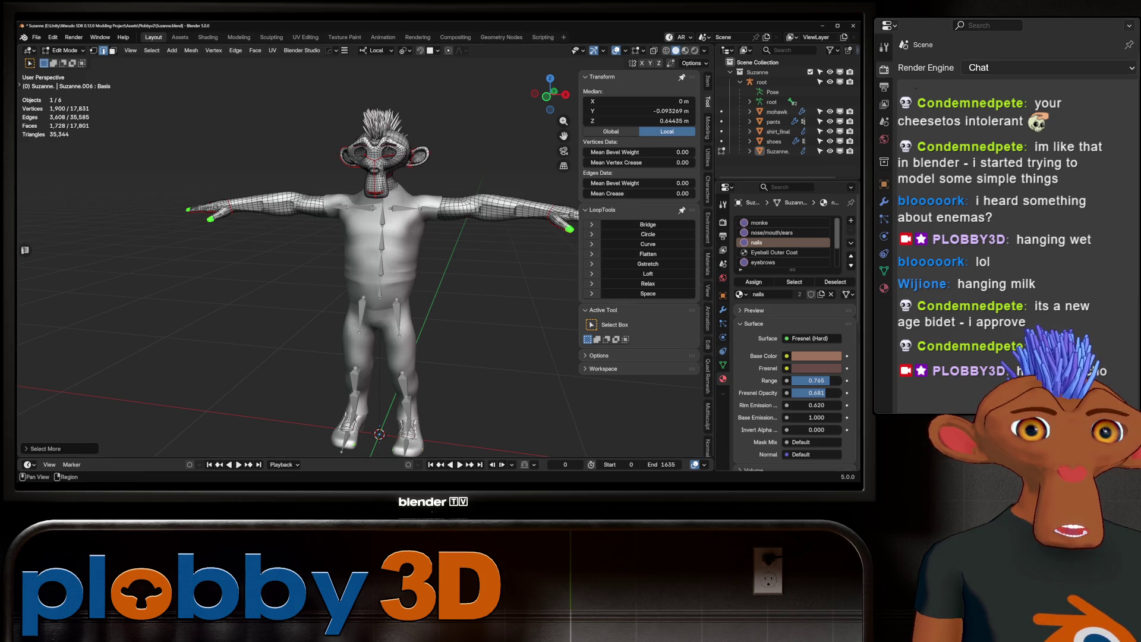
# Step: Add the eyes, ears and mouth vertex group to the selection and view their UV islands in UV Editing
pyautogui.click(723, 365)
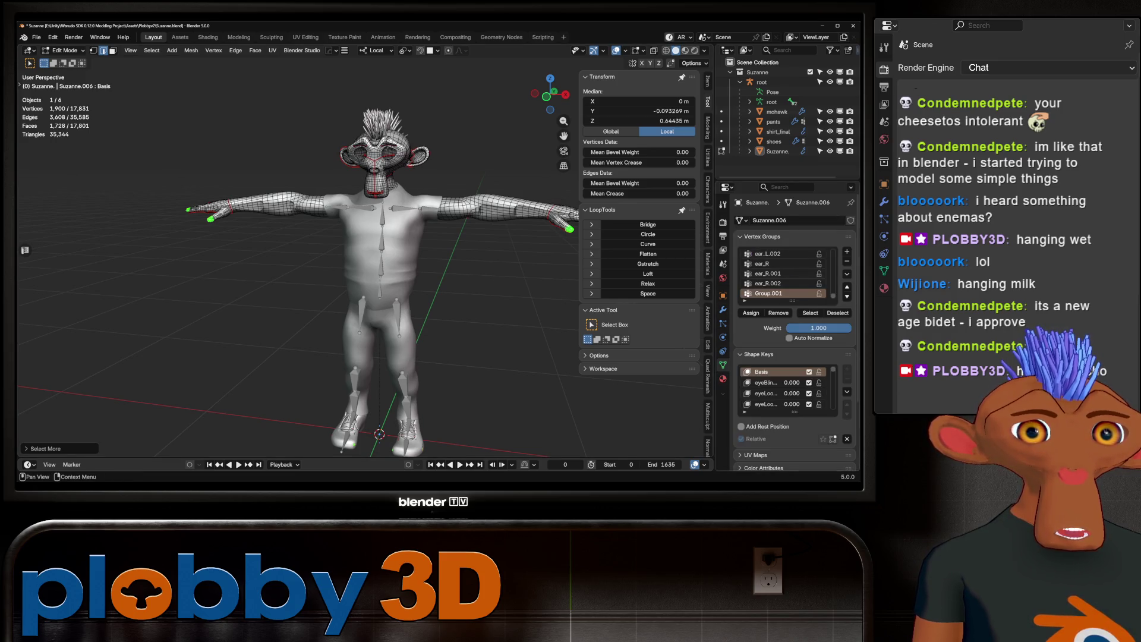
pyautogui.click(809, 312)
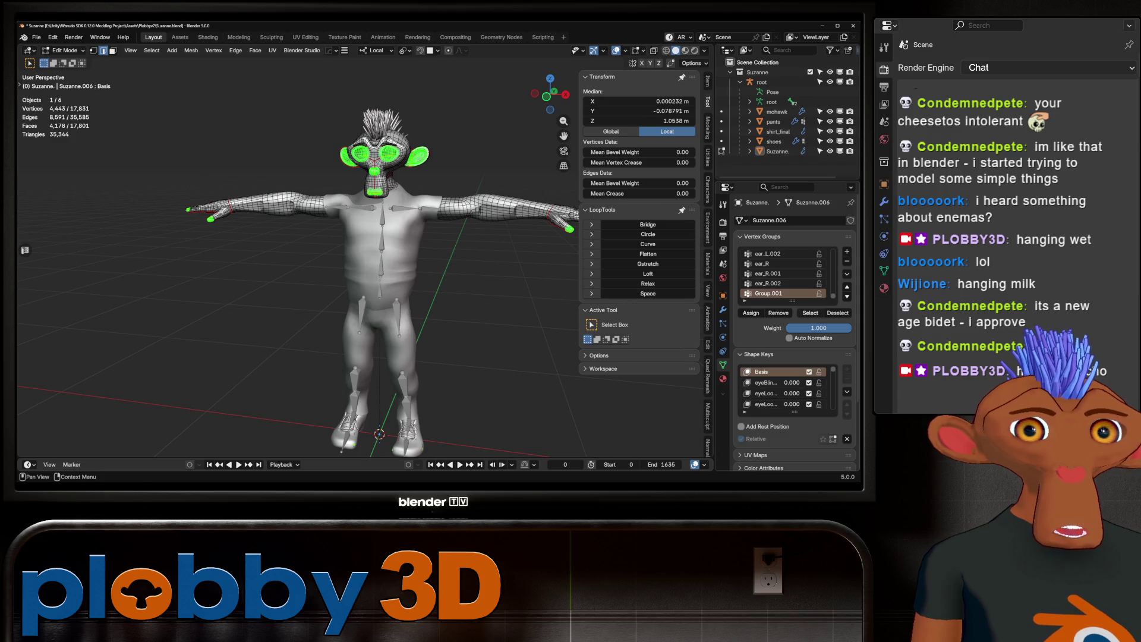
pyautogui.click(305, 36)
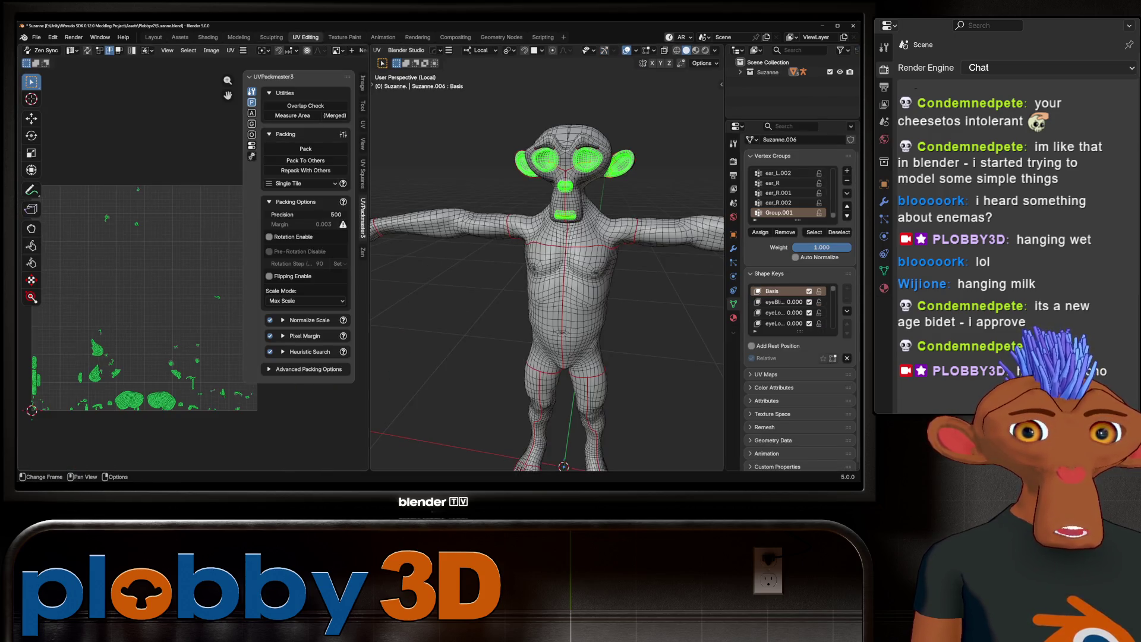
pyautogui.moveTo(178, 428); pyautogui.dragTo(178, 340, button='middle')
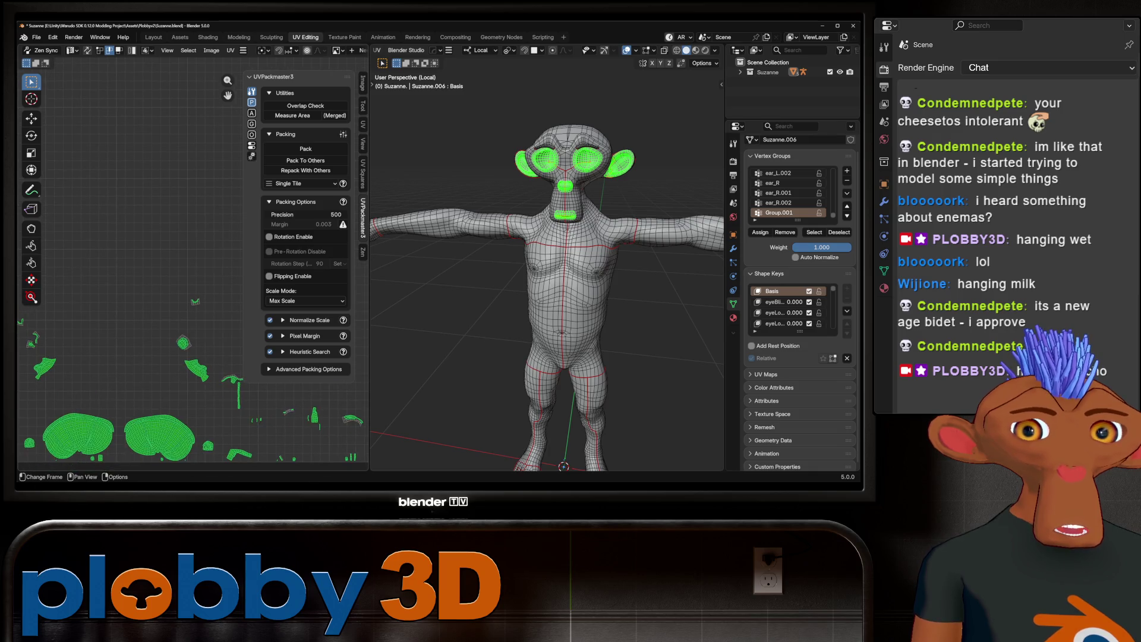
pyautogui.scroll(-5, 192, 268)
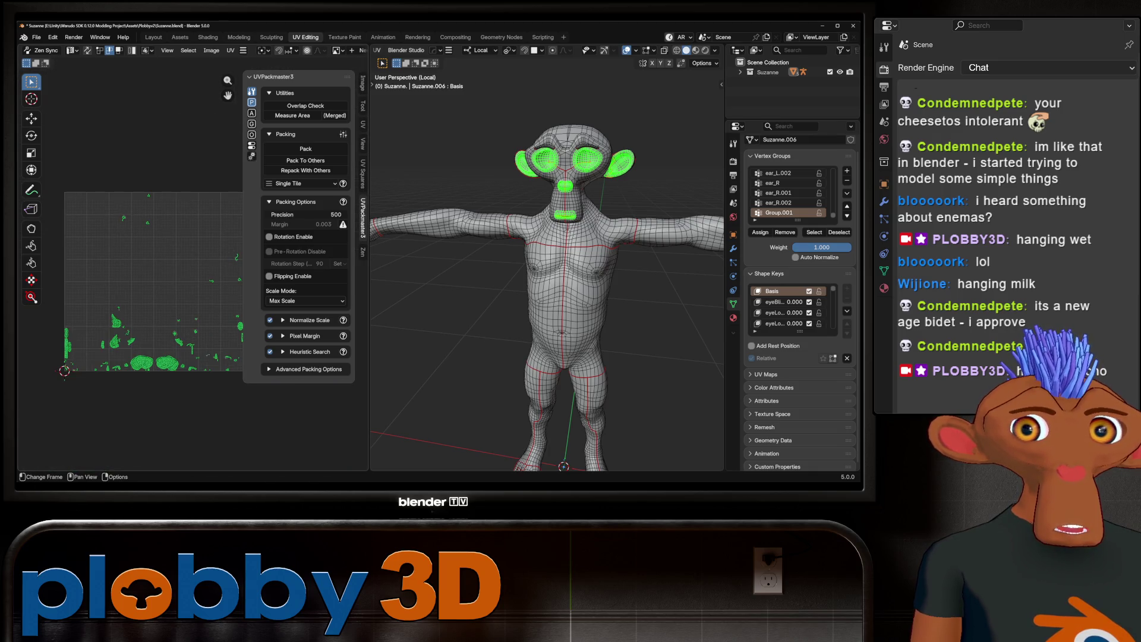
pyautogui.moveTo(642, 384)
pyautogui.mouseDown(button='middle')
pyautogui.moveTo(553, 384)
pyautogui.moveTo(607, 357)
pyautogui.mouseUp(button='middle')
pyautogui.scroll(3, 547, 279)
pyautogui.moveTo(547, 278)
pyautogui.mouseDown(button='middle')
pyautogui.moveTo(500, 294)
pyautogui.moveTo(589, 268)
pyautogui.moveTo(571, 259)
pyautogui.moveTo(598, 260)
pyautogui.moveTo(562, 263)
pyautogui.moveTo(584, 254)
pyautogui.moveTo(571, 249)
pyautogui.mouseUp(button='middle')
pyautogui.scroll(3, 546, 278)
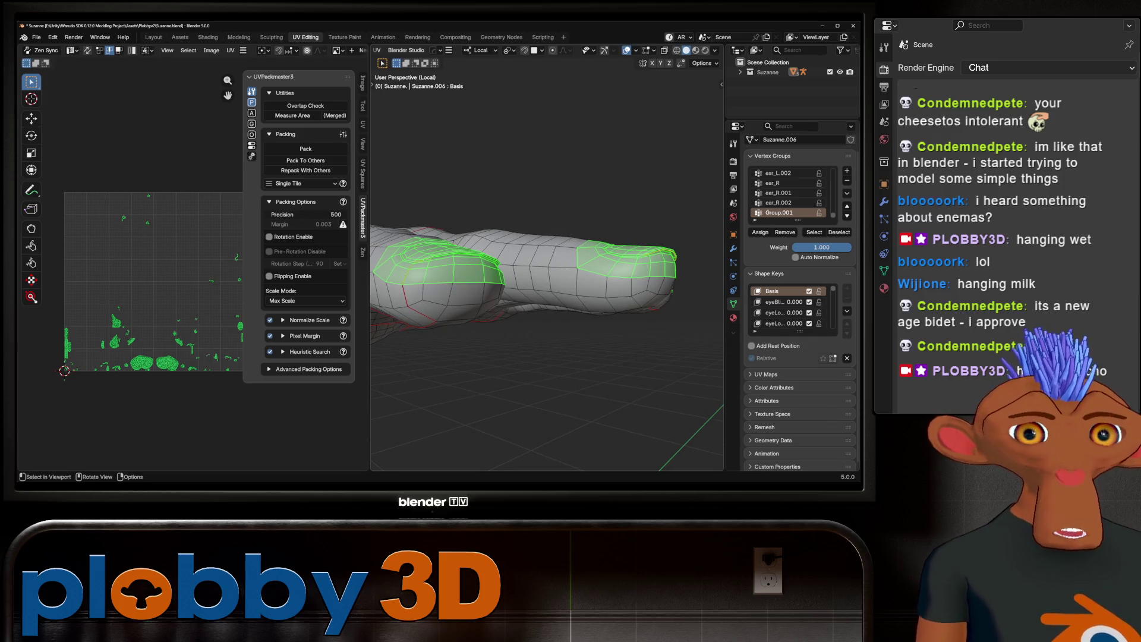
# Step: Select only the boundary loops of the selected regions via Quick Favorites
pyautogui.rightClick(514, 301)
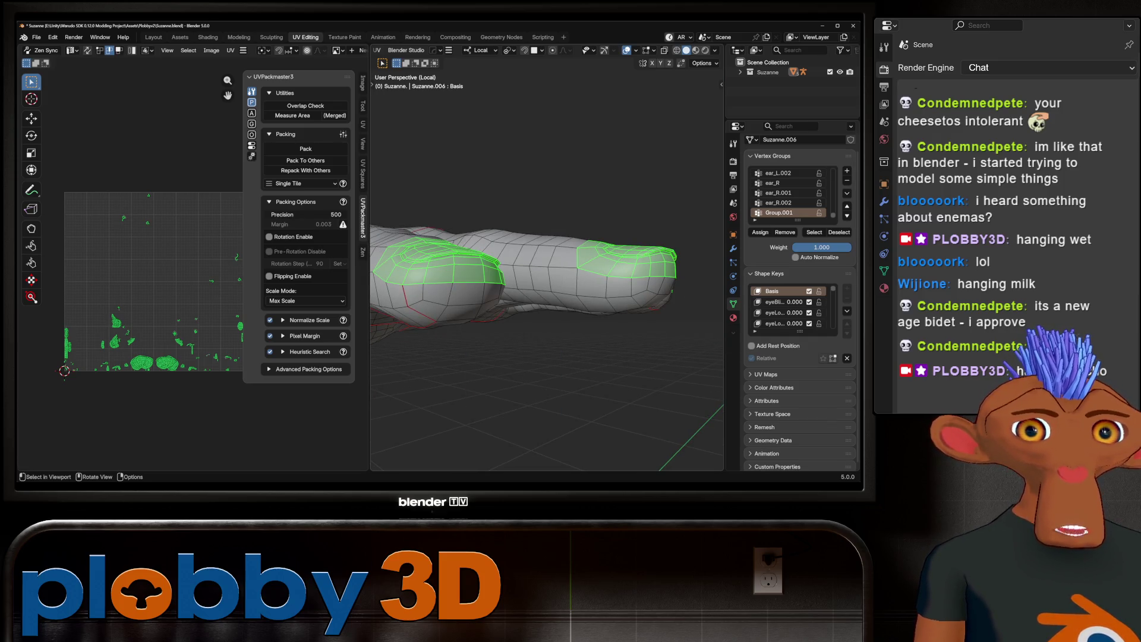
pyautogui.press('u')
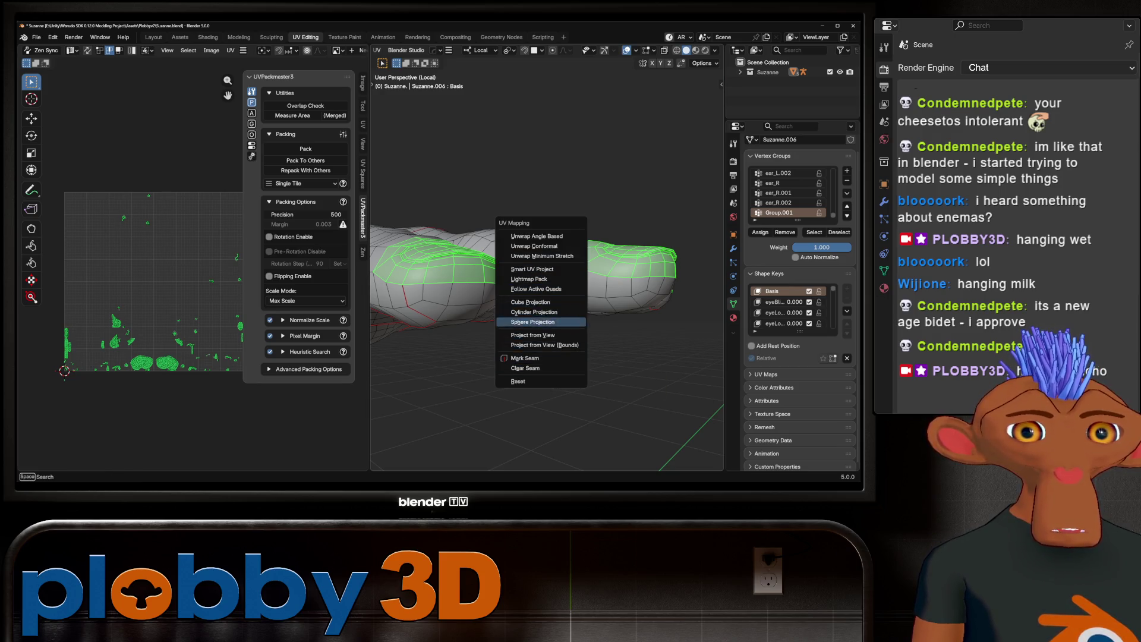
pyautogui.press('Escape')
pyautogui.press('q')
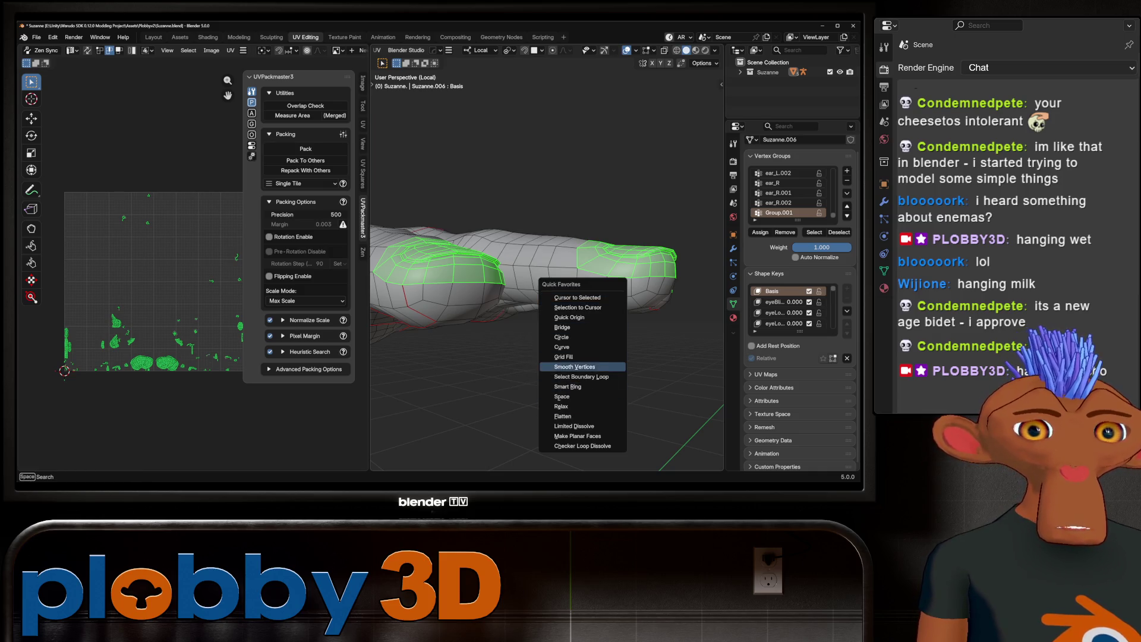
pyautogui.click(581, 377)
# Step: Mark the boundary edges as UV seams and frame the head loops in front view
pyautogui.press('u')
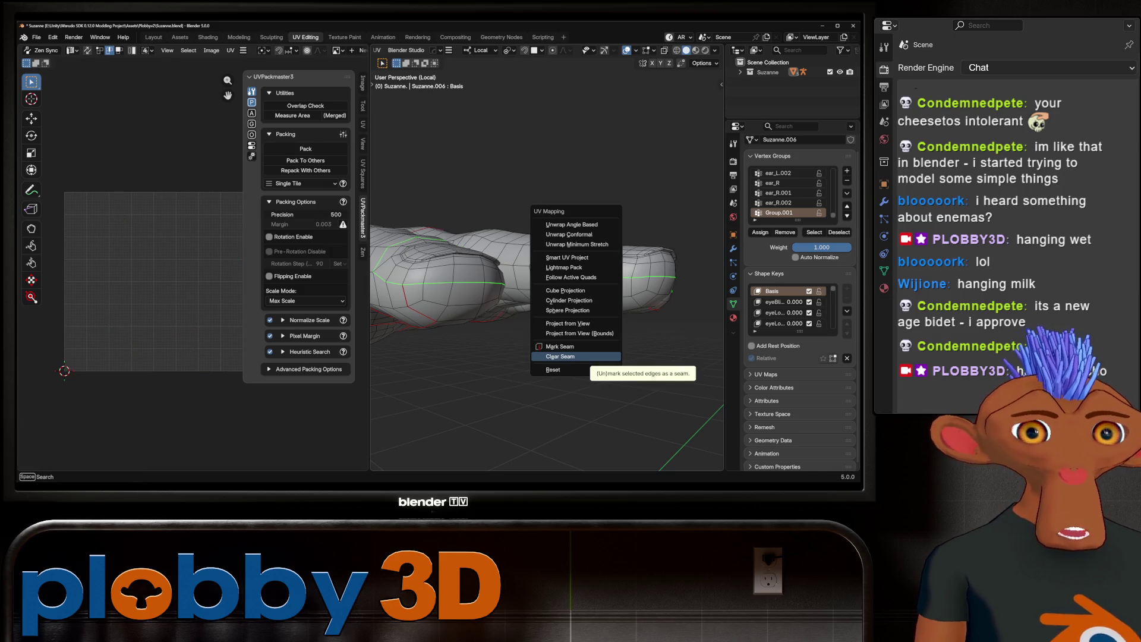
pyautogui.click(563, 346)
pyautogui.scroll(-3, 571, 349)
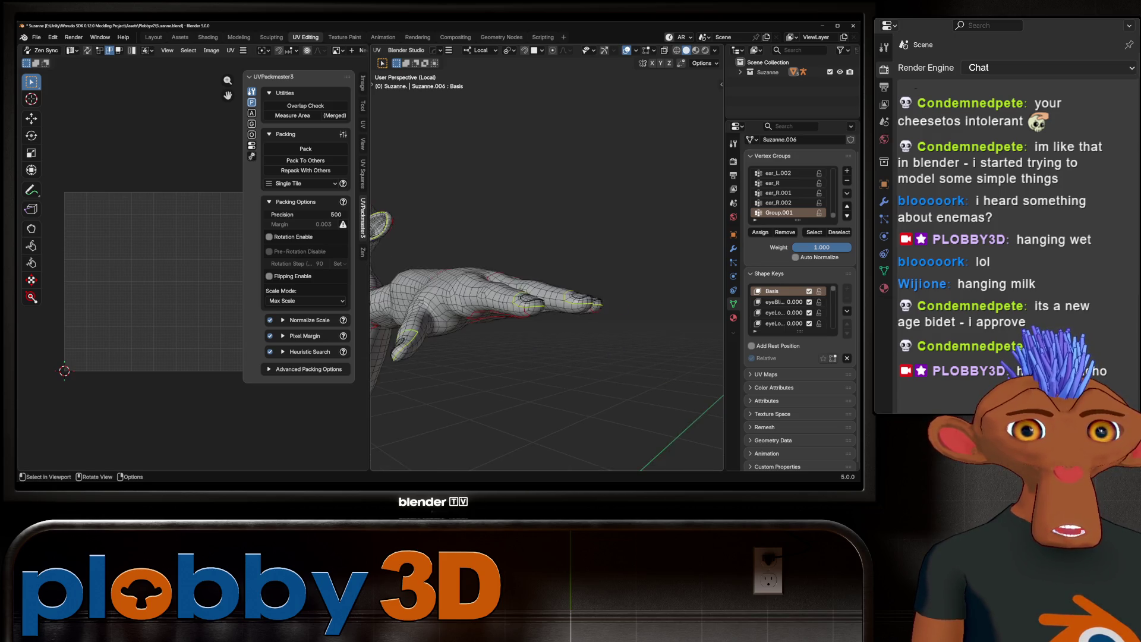
pyautogui.scroll(-3, 571, 348)
pyautogui.press('KP_1')
pyautogui.press('KP_Decimal')
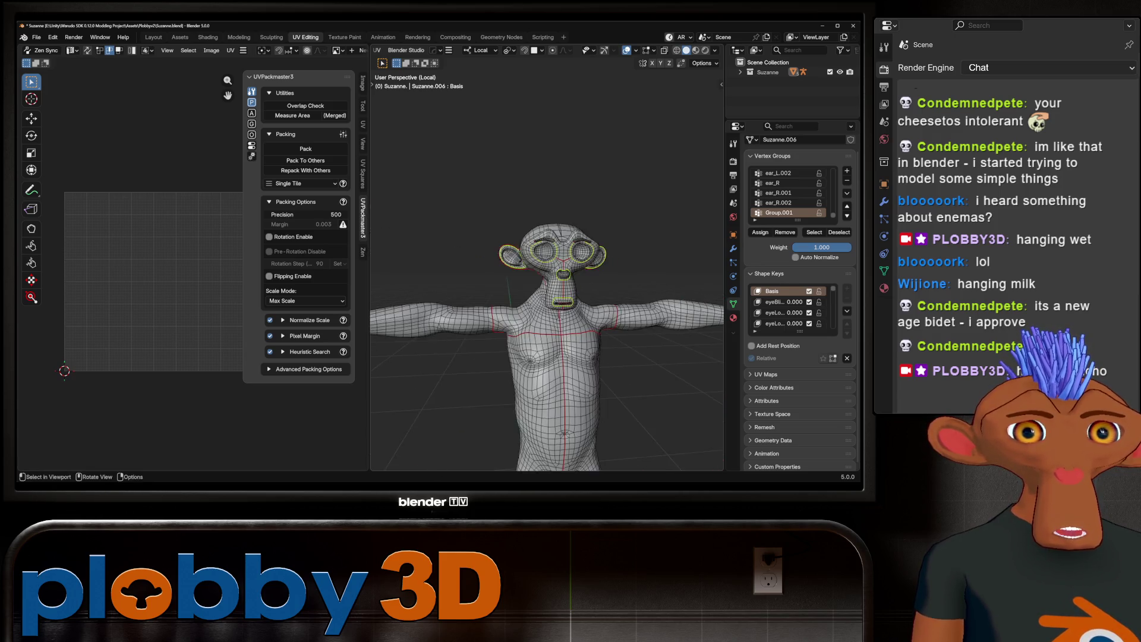
# Step: Select the linked regions, then the whole mesh, and unwrap it with Minimum Stretch
pyautogui.moveTo(548, 295)
pyautogui.mouseDown(button='middle')
pyautogui.moveTo(570, 294)
pyautogui.moveTo(535, 268)
pyautogui.mouseUp(button='middle')
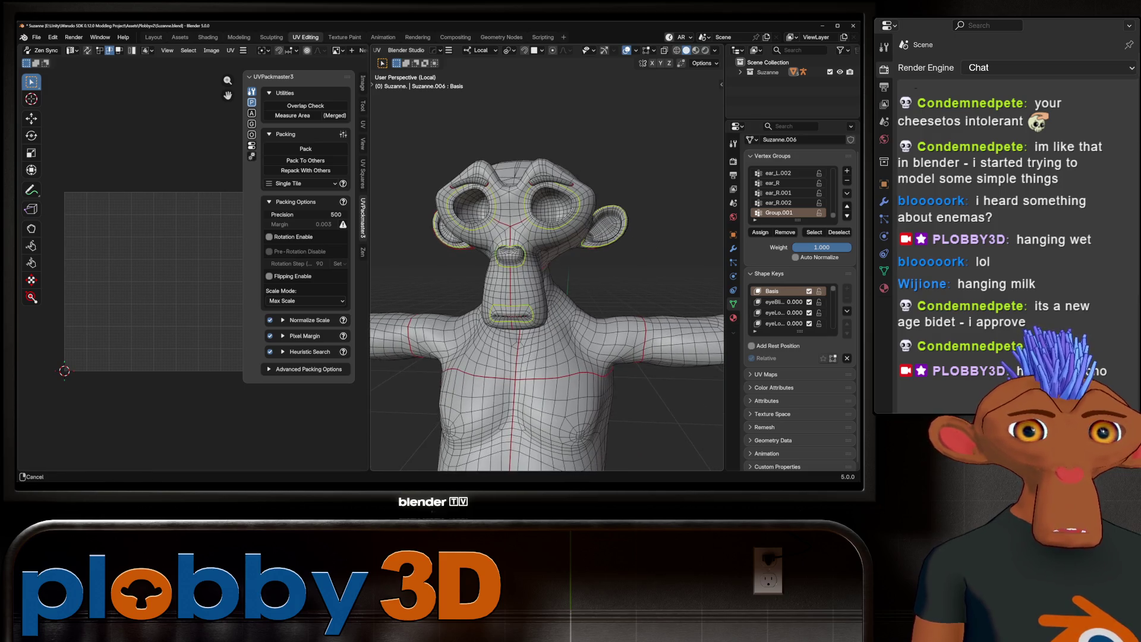
pyautogui.hotkey('ctrl', 'l')
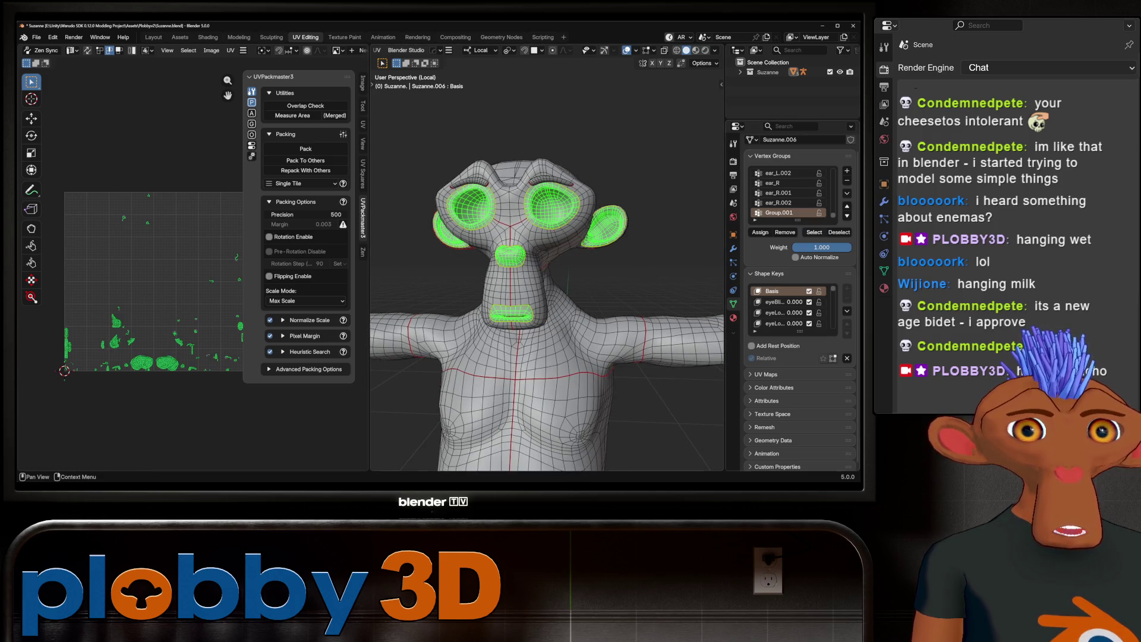
pyautogui.press('a')
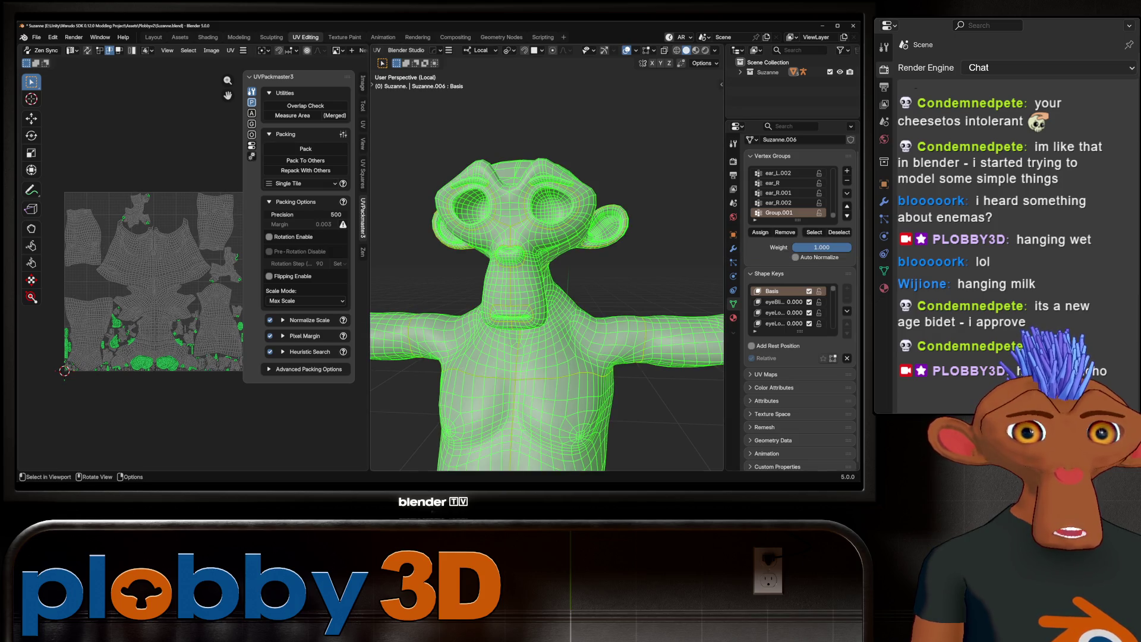
pyautogui.press('u')
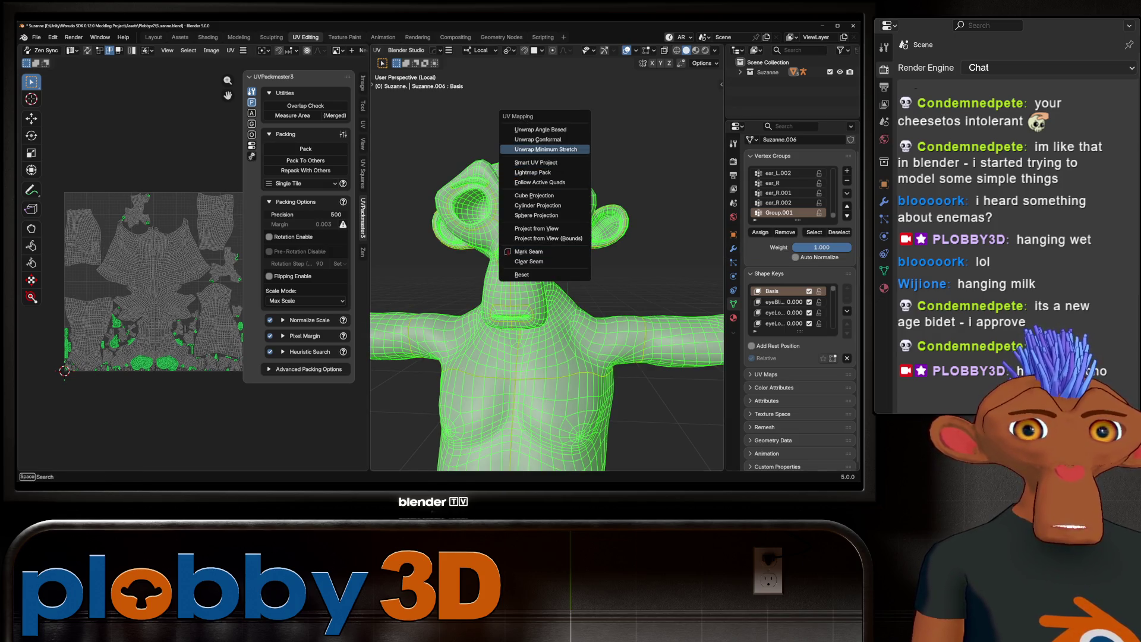
pyautogui.click(546, 149)
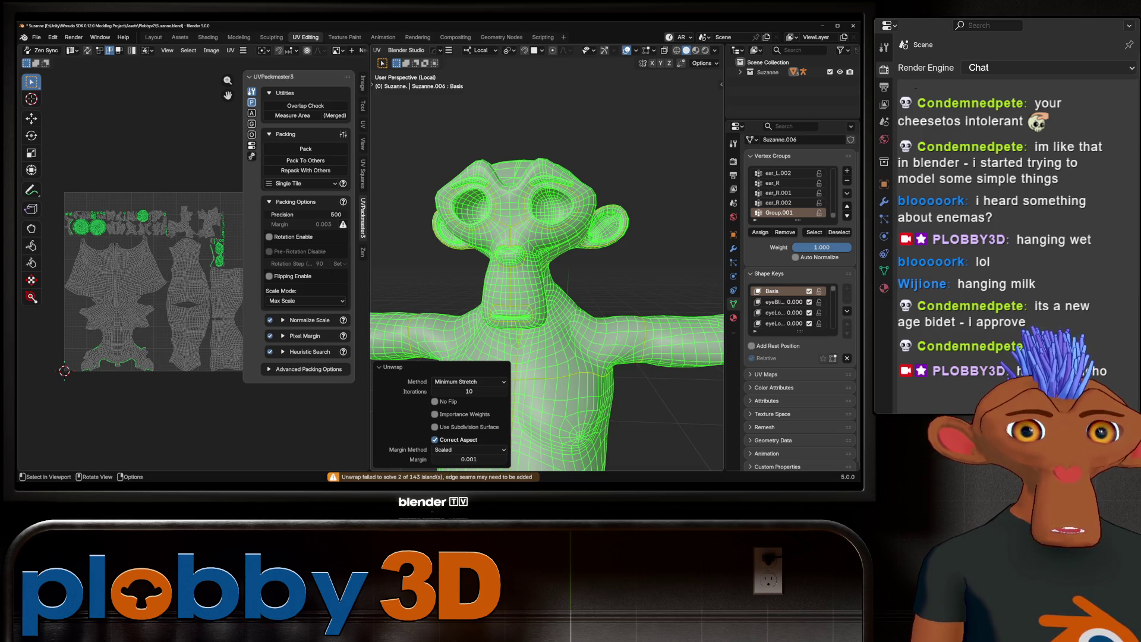
# Step: Orbit around the character to check the unwrap, then deselect the mesh
pyautogui.moveTo(535, 267); pyautogui.dragTo(624, 259, button='middle')
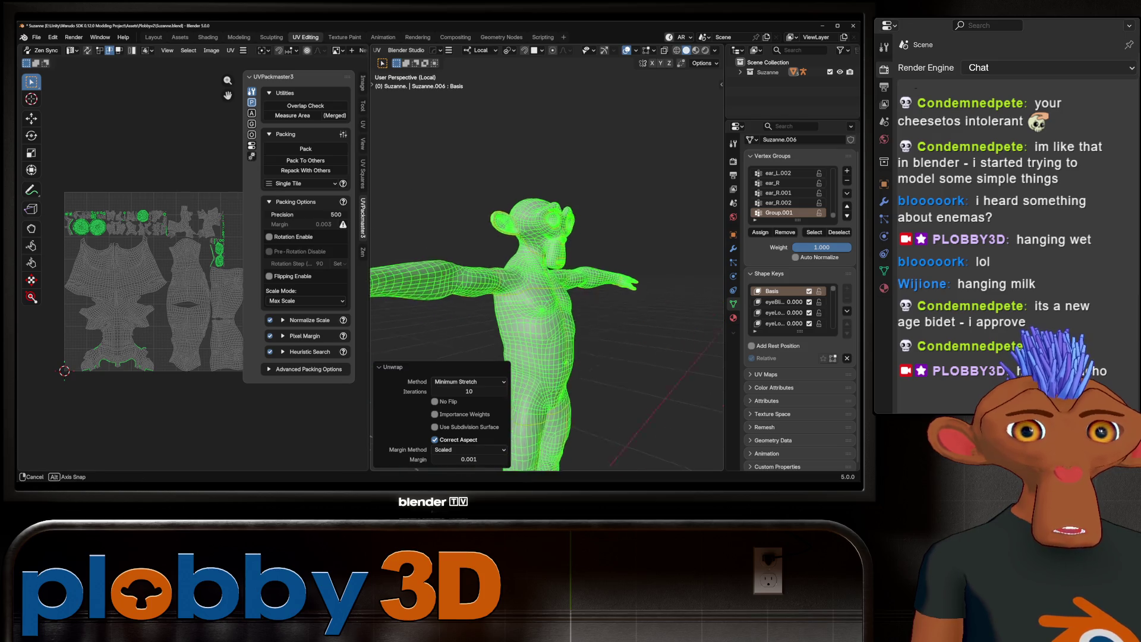
pyautogui.moveTo(625, 260)
pyautogui.mouseDown(button='middle')
pyautogui.moveTo(570, 268)
pyautogui.moveTo(643, 251)
pyautogui.mouseUp(button='middle')
pyautogui.hotkey('alt', 'a')
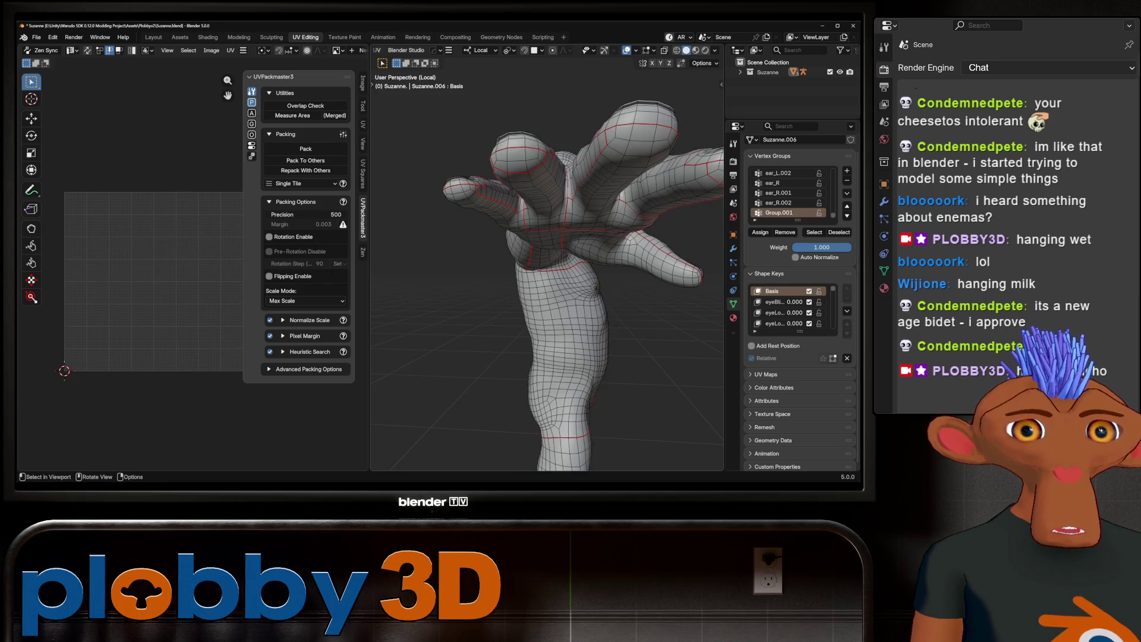
# Step: Inspect the hand seams from the side and select the whole mesh to show its UVs
pyautogui.moveTo(544, 268)
pyautogui.mouseDown(button='middle')
pyautogui.moveTo(606, 259)
pyautogui.moveTo(624, 196)
pyautogui.moveTo(606, 276)
pyautogui.moveTo(535, 268)
pyautogui.moveTo(642, 272)
pyautogui.moveTo(596, 267)
pyautogui.moveTo(547, 286)
pyautogui.moveTo(570, 339)
pyautogui.moveTo(547, 232)
pyautogui.moveTo(580, 233)
pyautogui.moveTo(553, 214)
pyautogui.moveTo(589, 269)
pyautogui.moveTo(547, 276)
pyautogui.mouseUp(button='middle')
pyautogui.scroll(3, 547, 267)
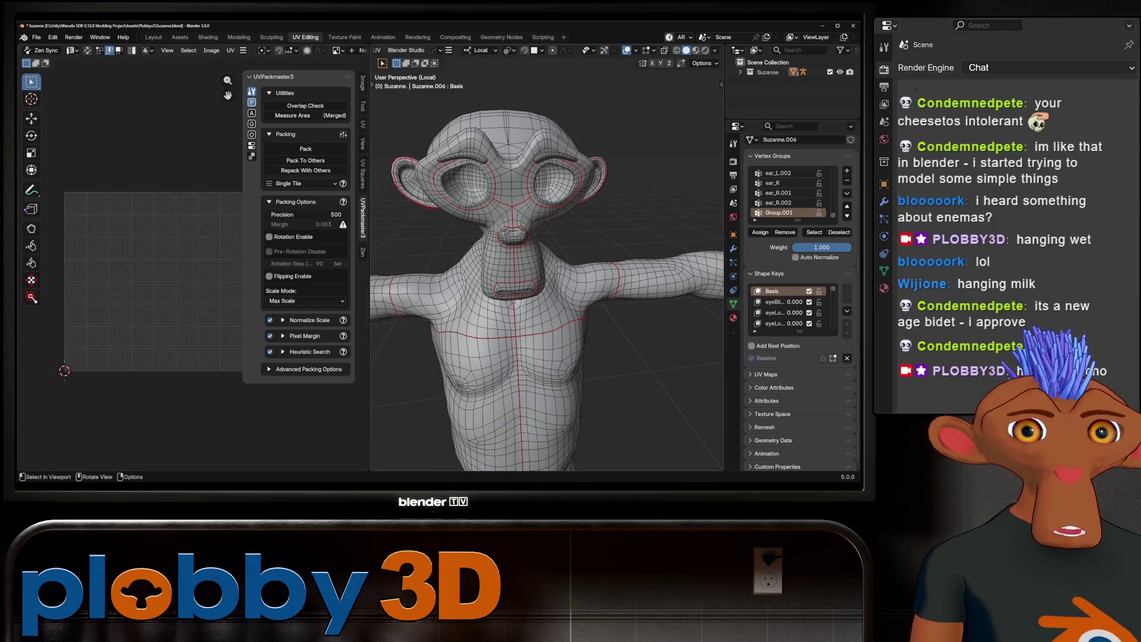
pyautogui.press('a')
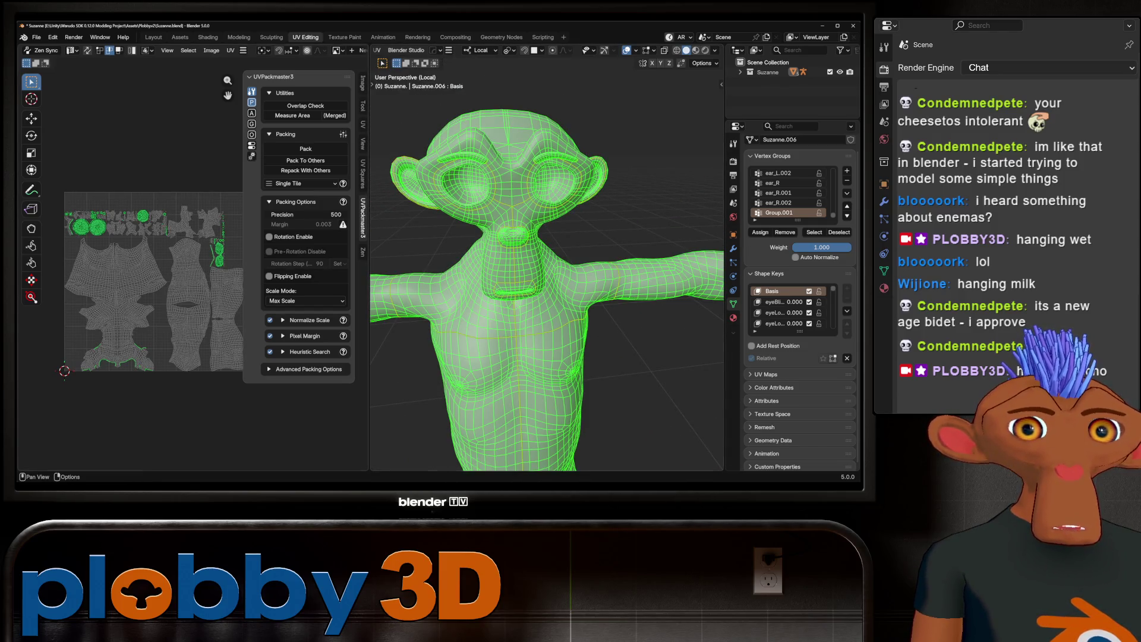
# Step: Enable Zen Sync, Auto Unwrap the mesh with Zen UV, check the seams and select all
pyautogui.click(363, 251)
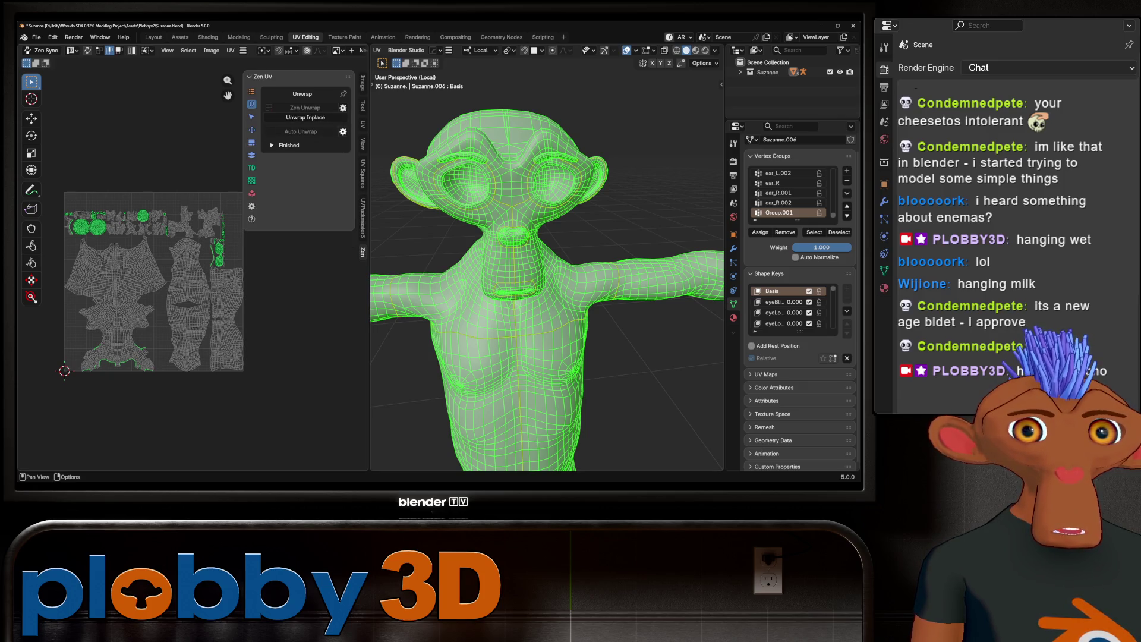
pyautogui.click(40, 50)
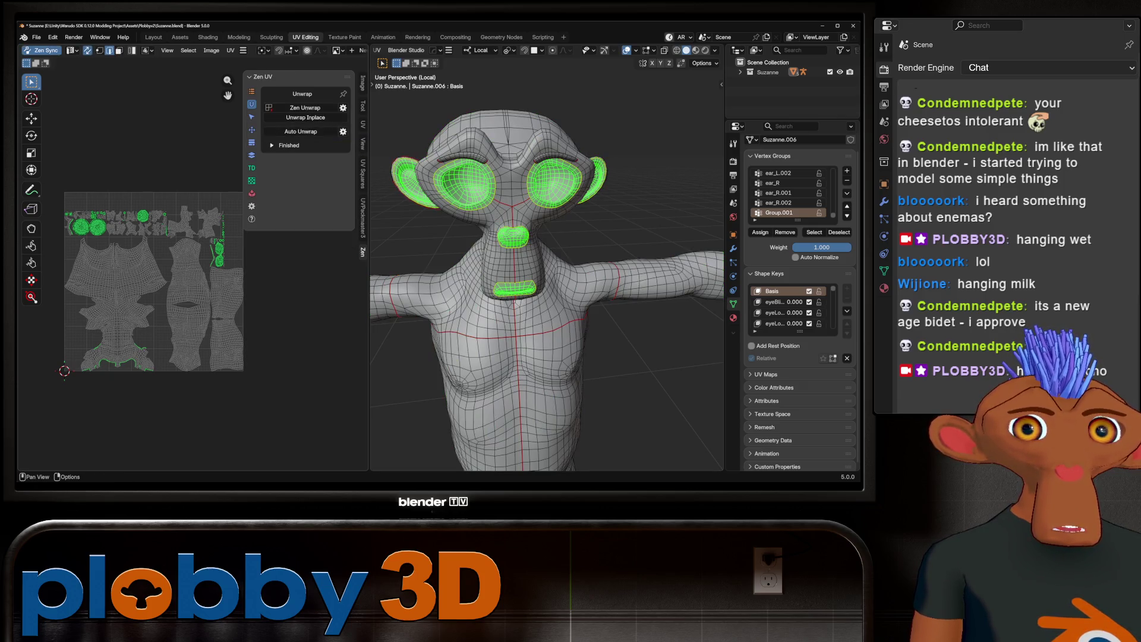
pyautogui.click(301, 132)
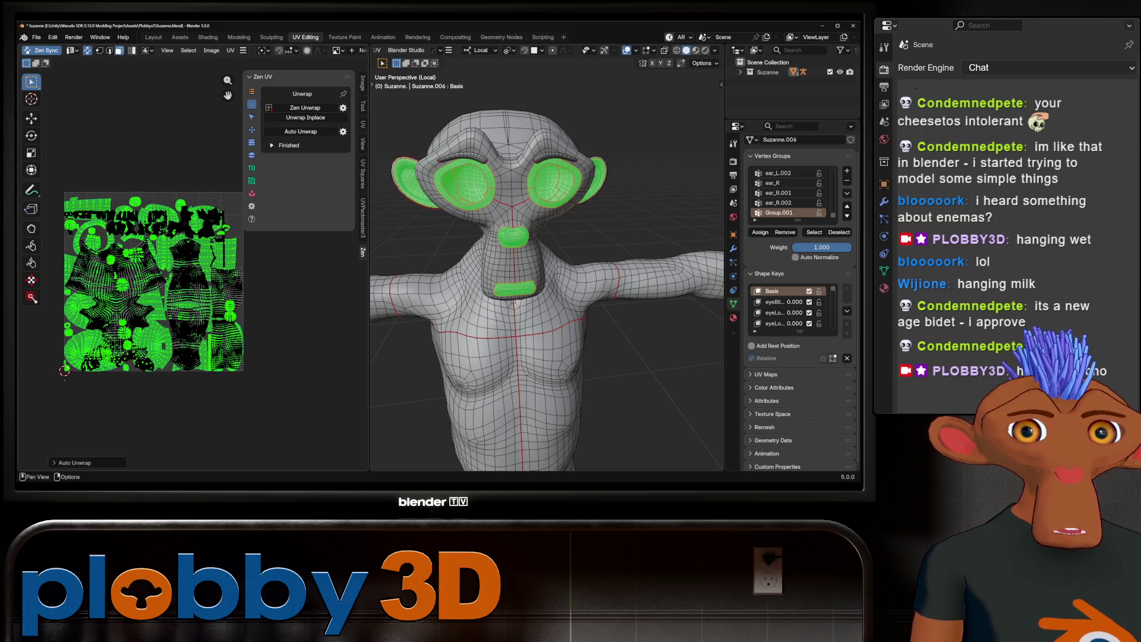
pyautogui.scroll(-3, 546, 294)
pyautogui.moveTo(547, 295); pyautogui.dragTo(571, 294, button='middle')
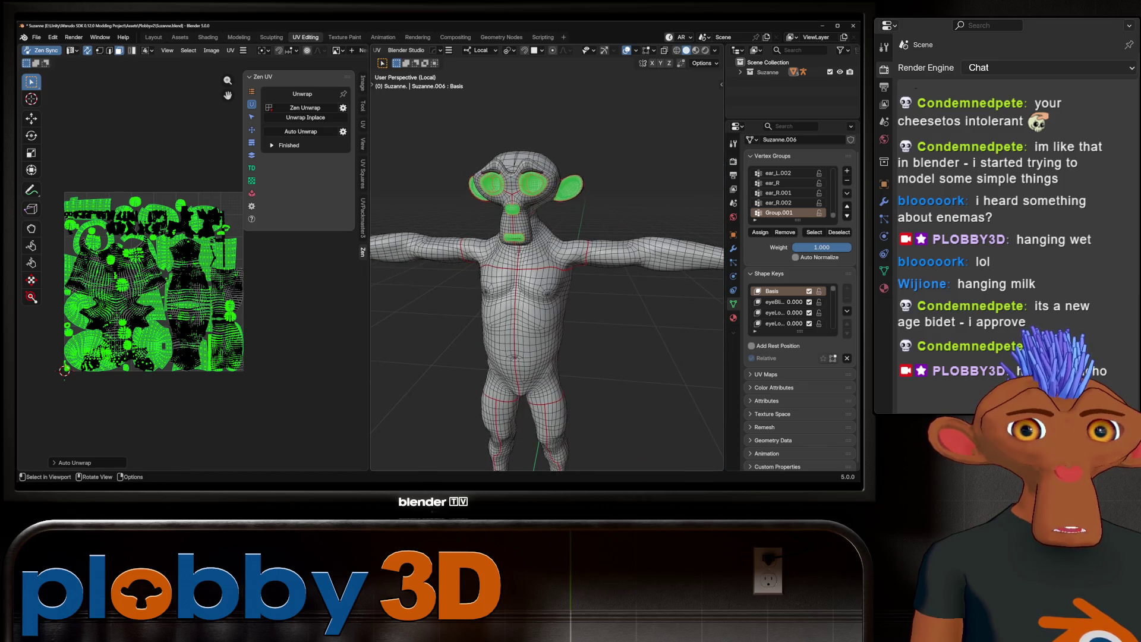
pyautogui.scroll(3, 547, 258)
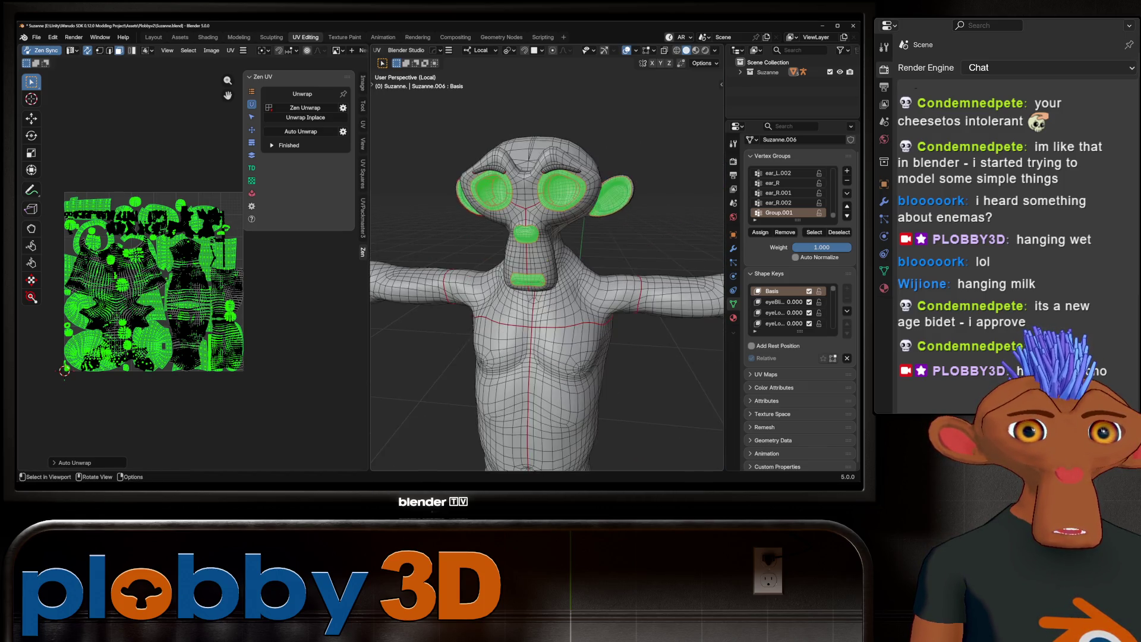
pyautogui.scroll(4, 547, 258)
pyautogui.scroll(-3, 546, 258)
pyautogui.scroll(-3, 547, 258)
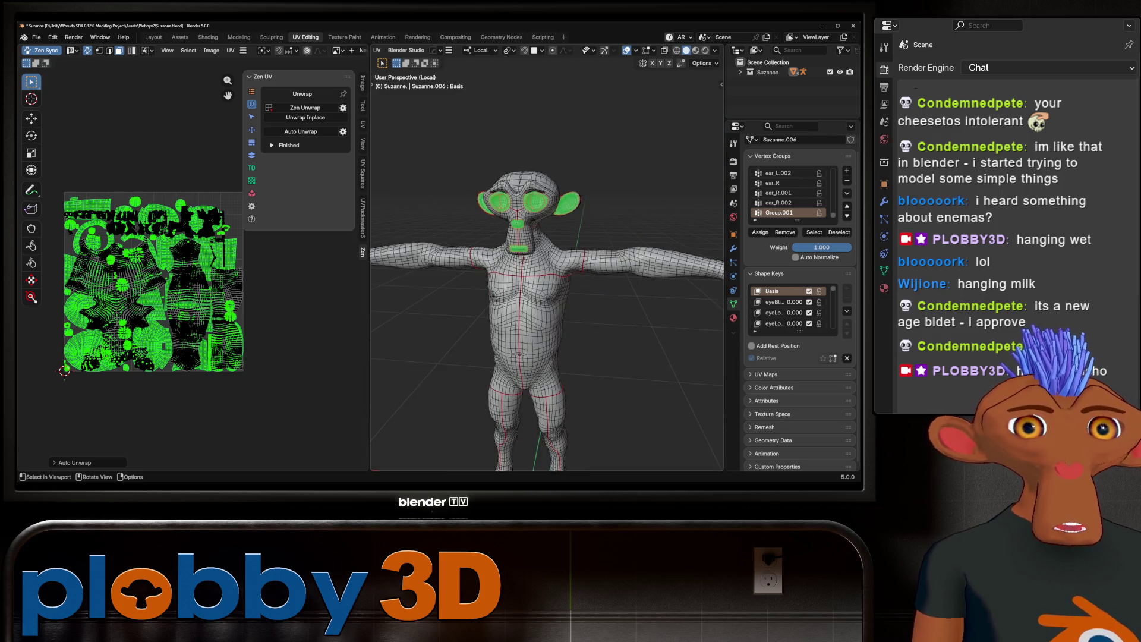
pyautogui.press('a')
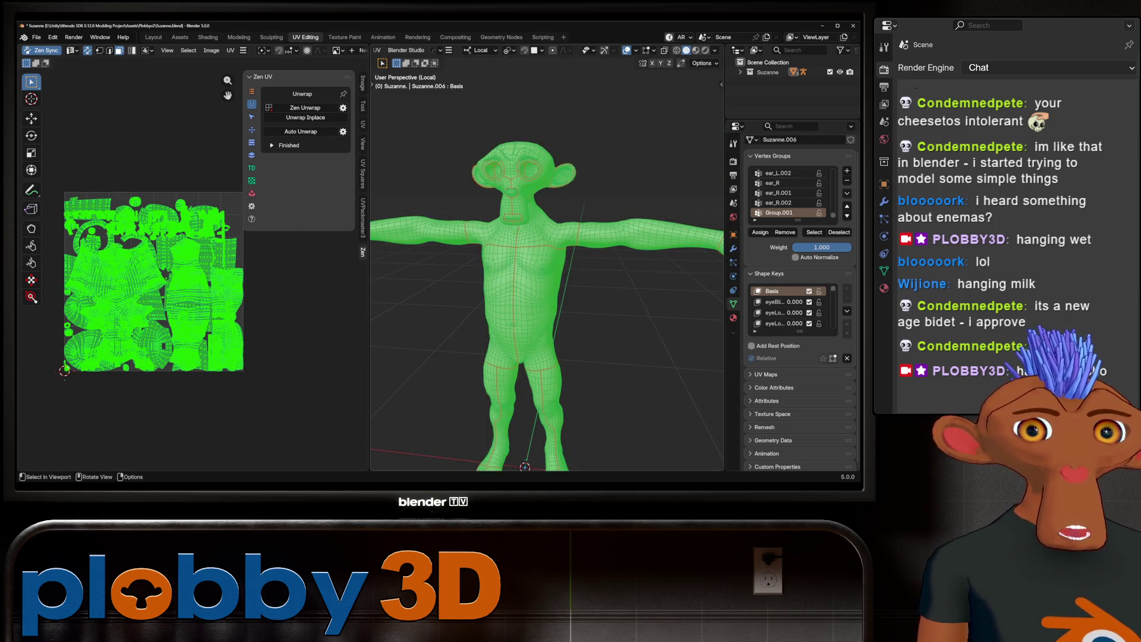
# Step: Pack the islands with UVPackmaster3, then select one face and invert the selection
pyautogui.click(363, 214)
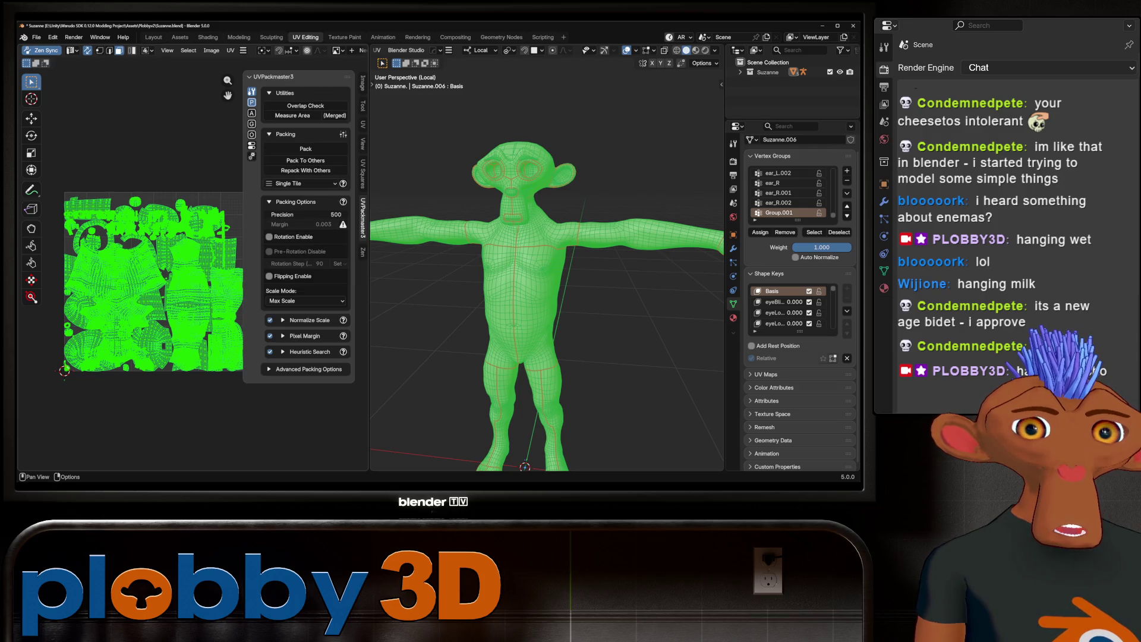
pyautogui.click(306, 148)
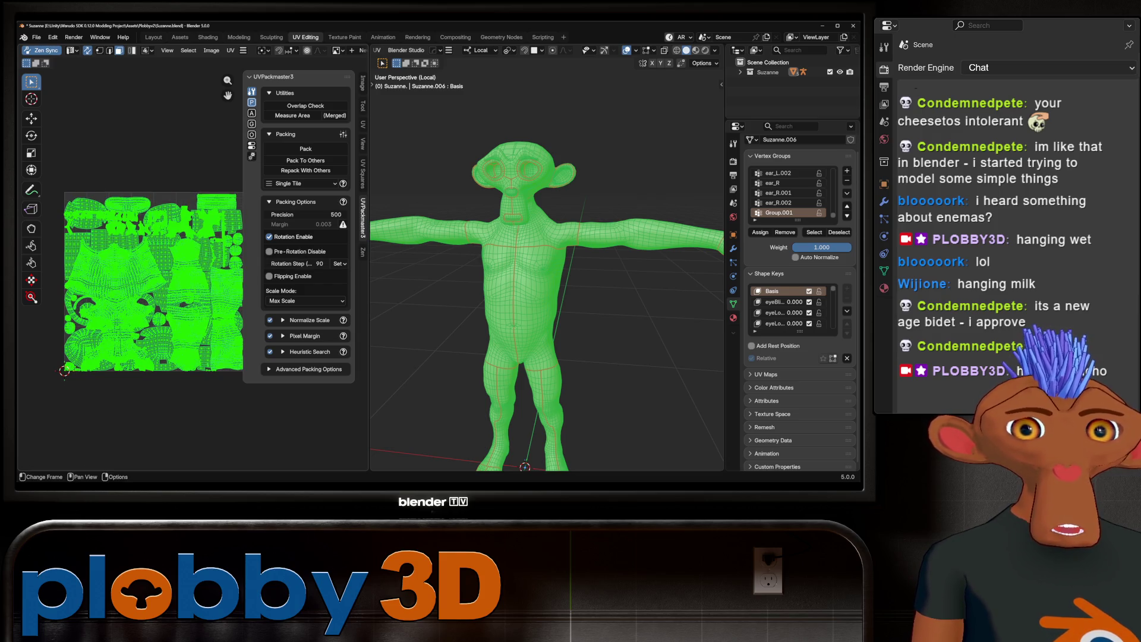
pyautogui.scroll(5, 175, 287)
pyautogui.click(174, 288)
pyautogui.hotkey('ctrl', 'i')
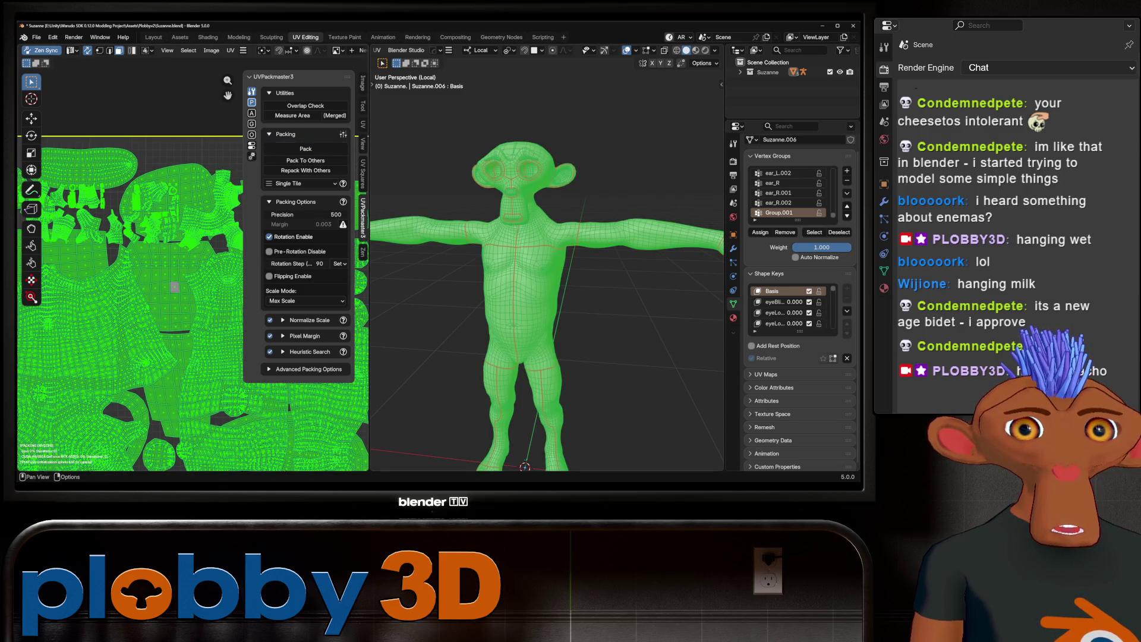
pyautogui.scroll(-5, 175, 288)
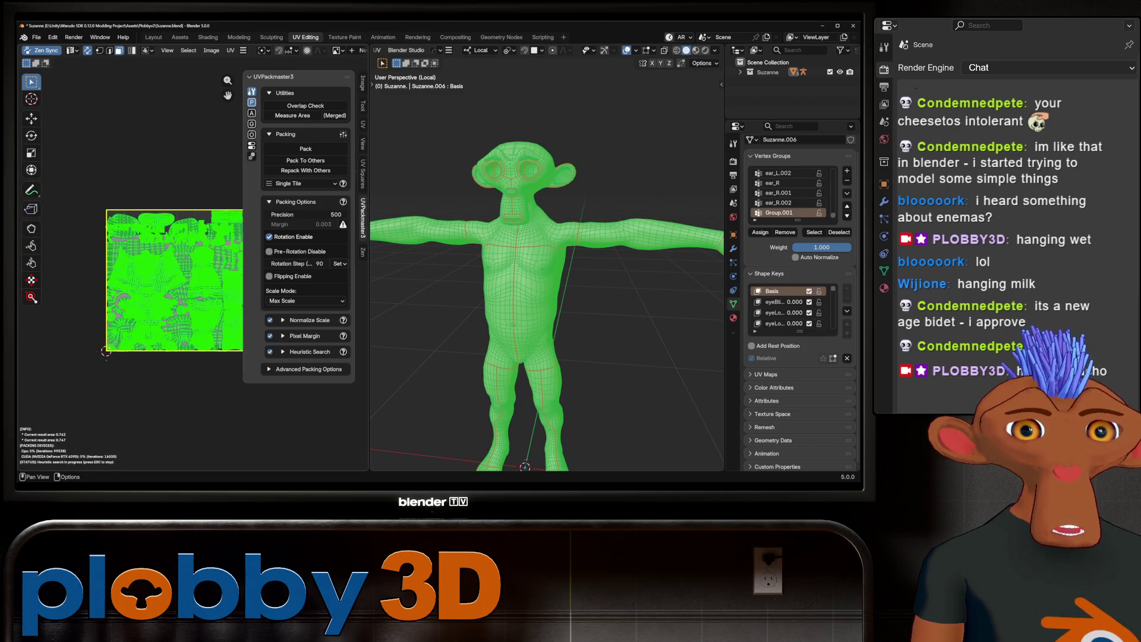
pyautogui.scroll(2, 143, 285)
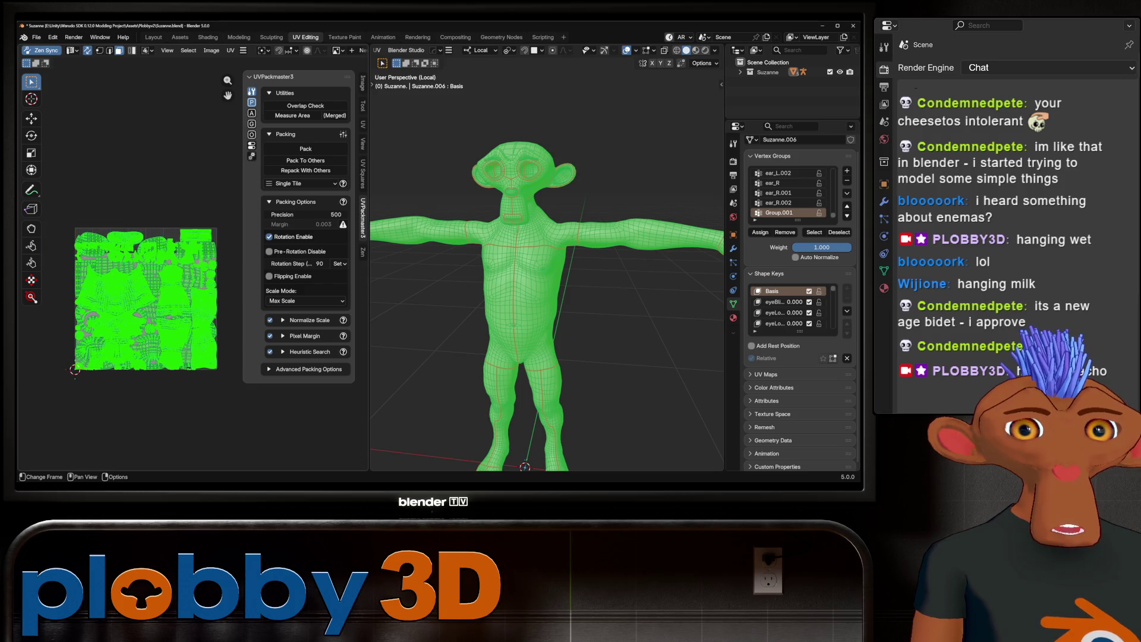
pyautogui.scroll(5, 147, 299)
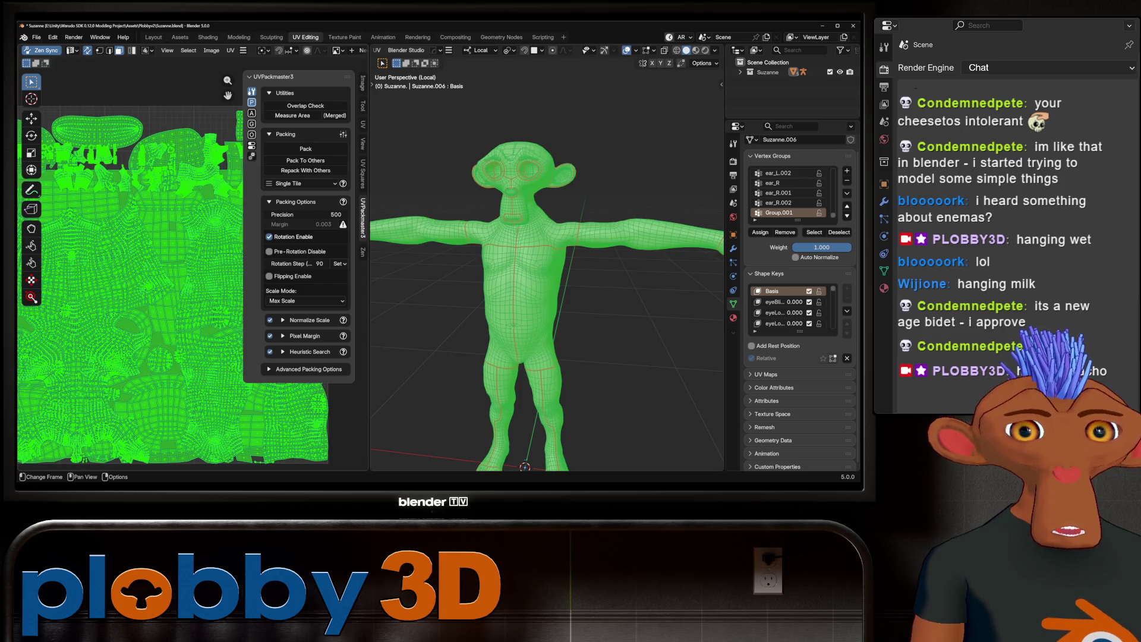
pyautogui.scroll(-5, 175, 286)
pyautogui.press('u')
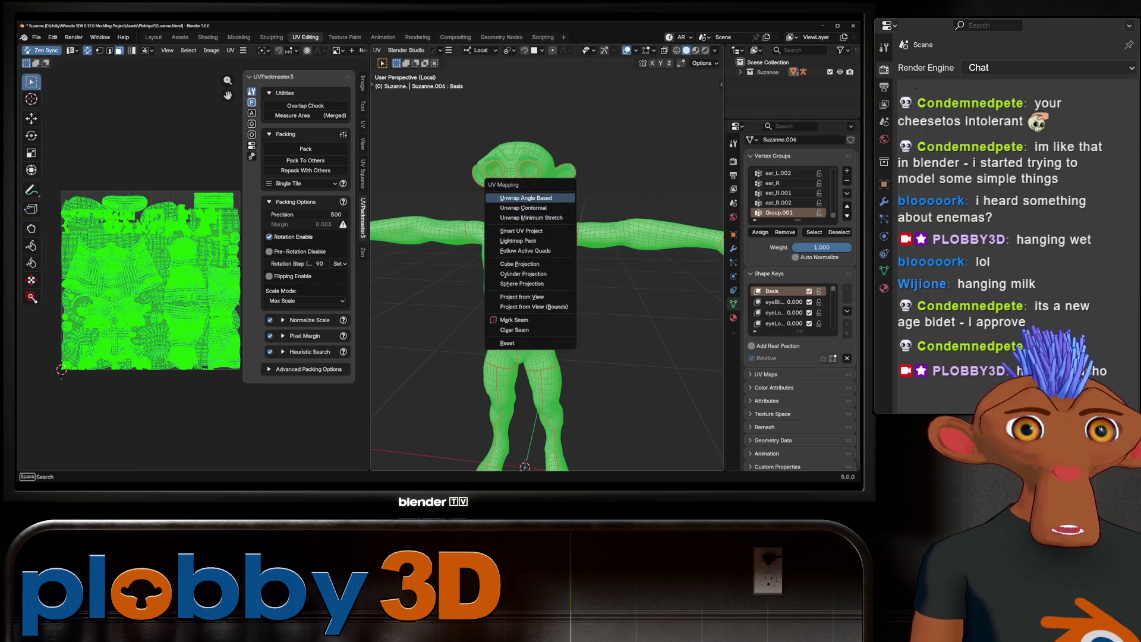
# Step: Unwrap with Minimum Stretch again and repack the new islands, stopping the second pack
pyautogui.click(531, 217)
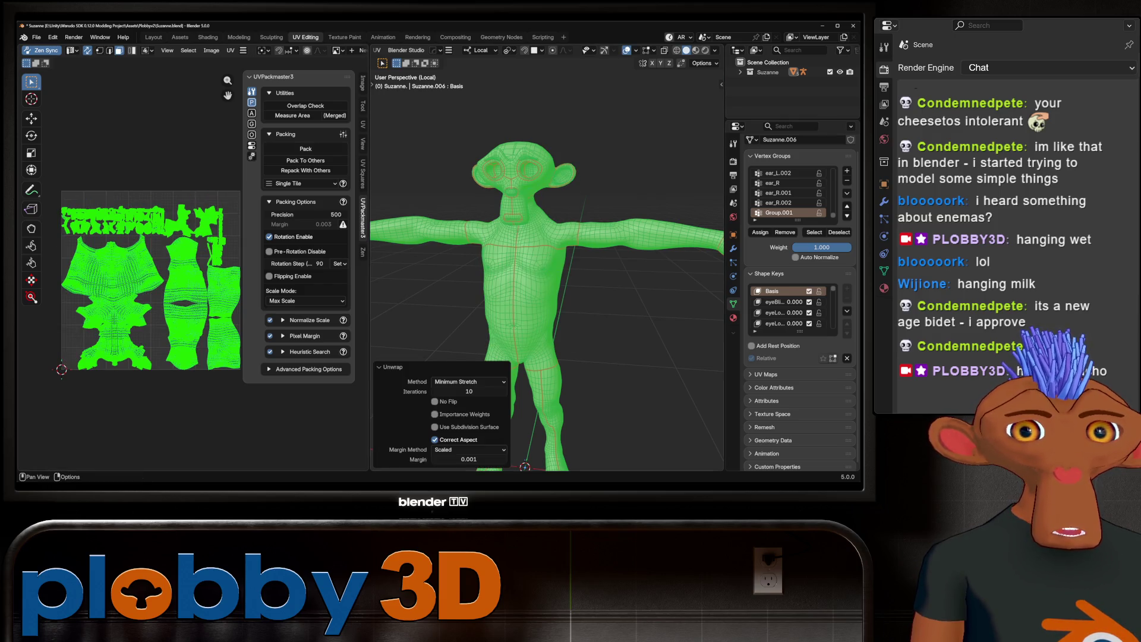
pyautogui.click(306, 148)
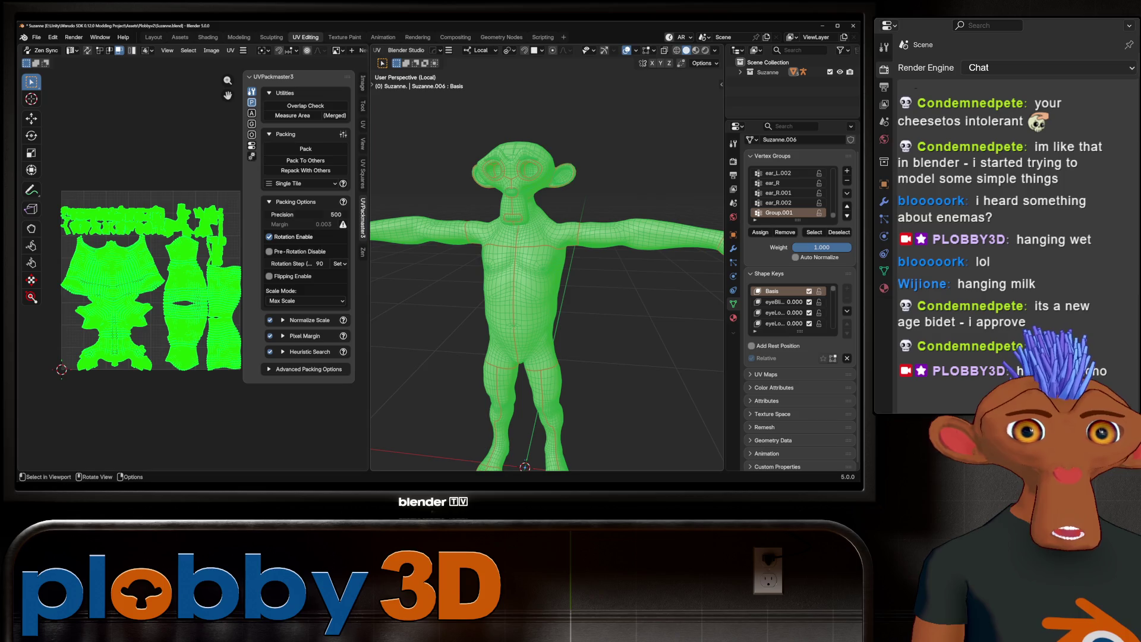
pyautogui.click(304, 149)
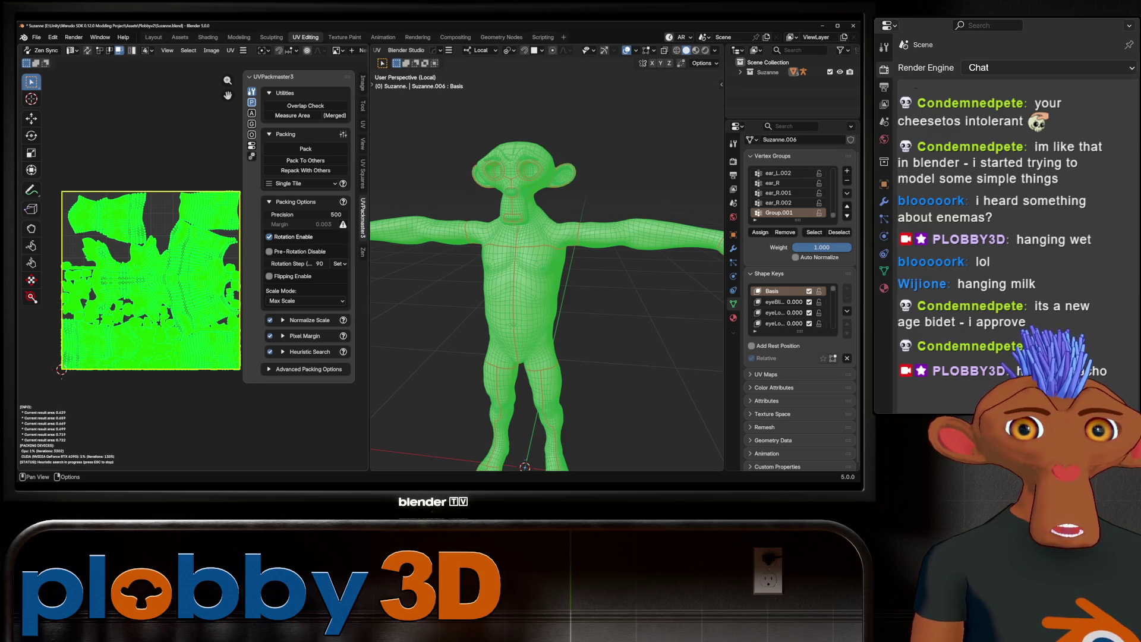
pyautogui.press('Escape')
# Step: Toggle Edit Mode to refresh, then select only the Group.001 vertices to isolate their islands
pyautogui.press('Tab')
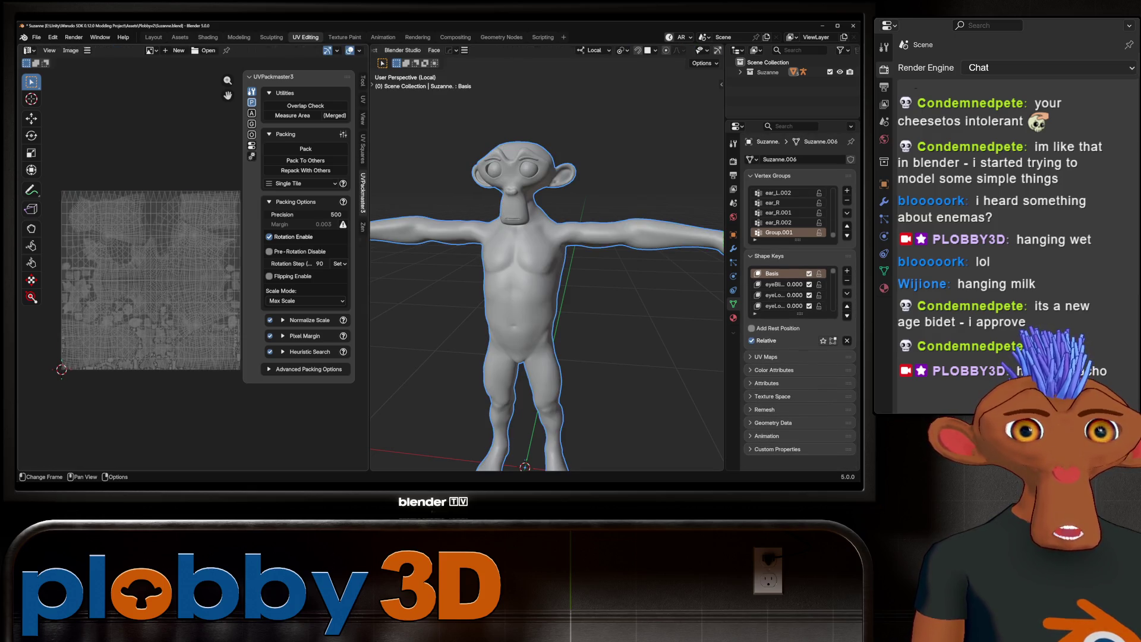
pyautogui.press('Tab')
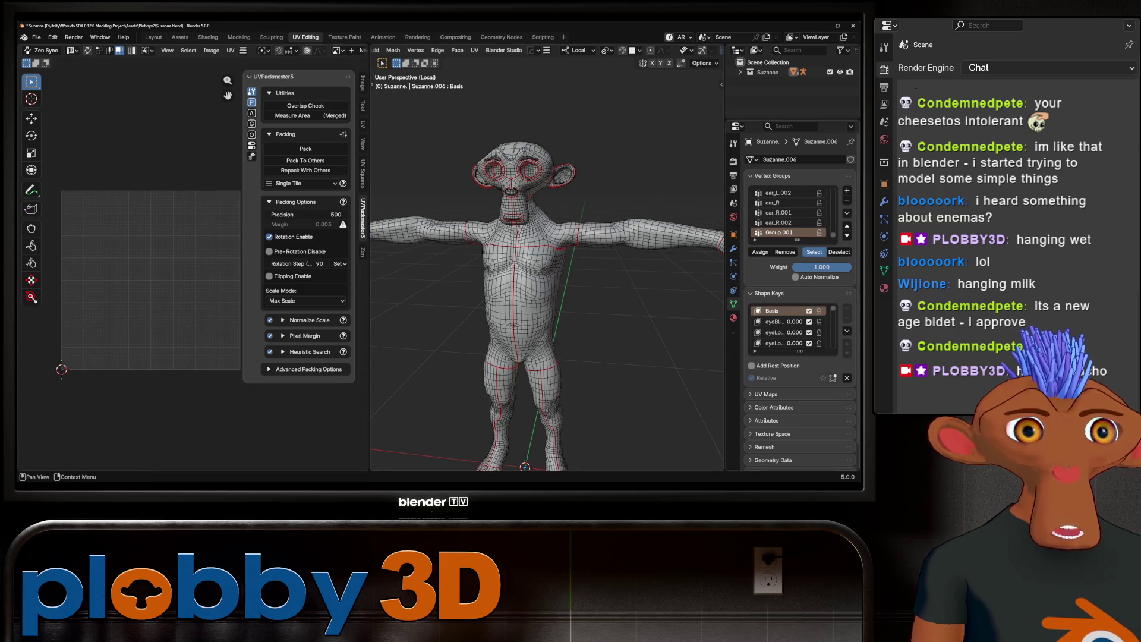
pyautogui.click(814, 252)
pyautogui.scroll(-3, 547, 294)
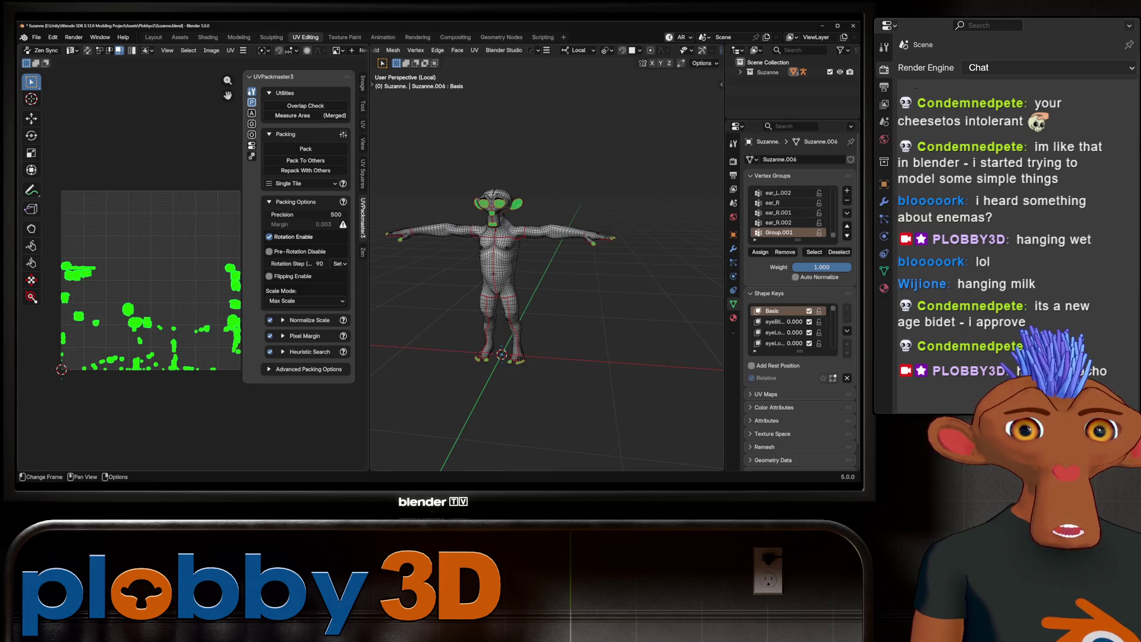
pyautogui.scroll(3, 125, 268)
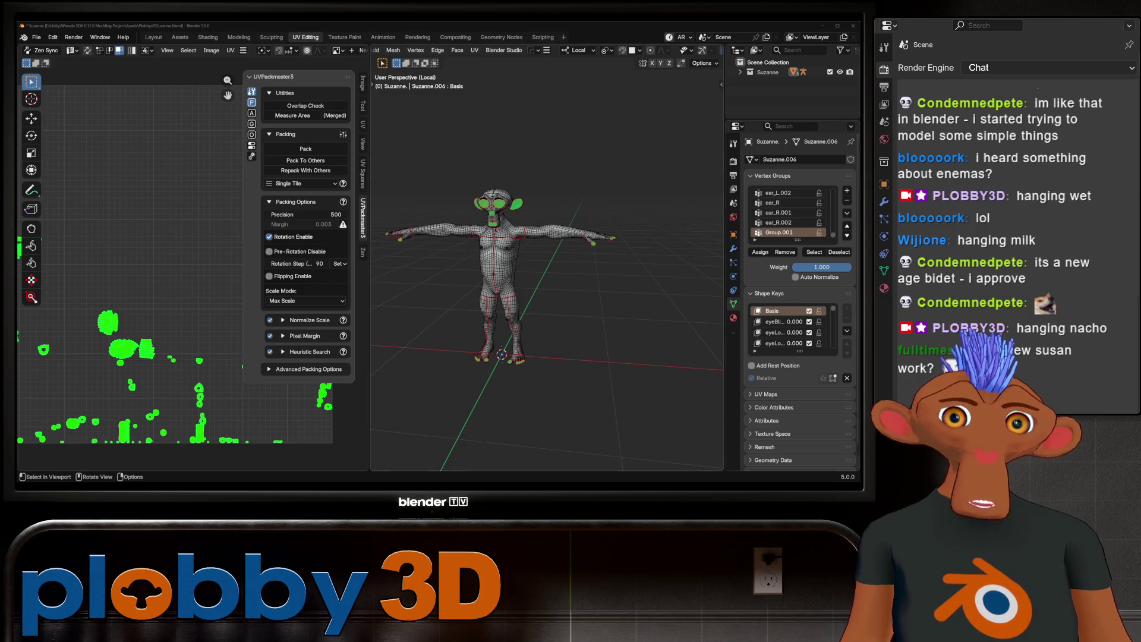
pyautogui.scroll(3, 504, 338)
pyautogui.scroll(2, 504, 339)
pyautogui.scroll(-5, 546, 268)
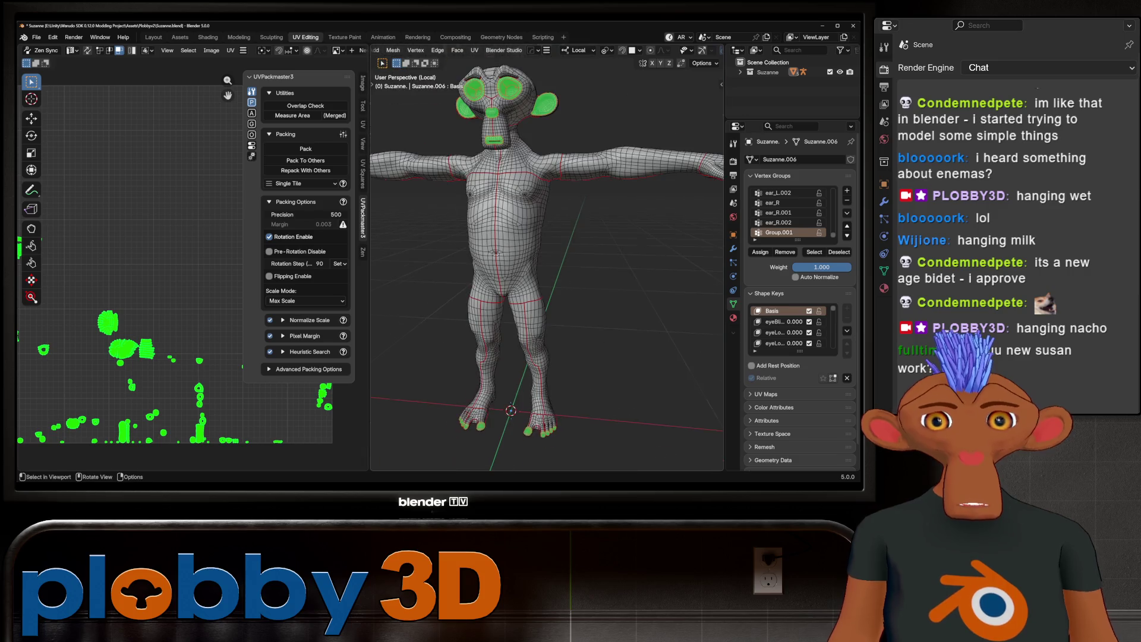
pyautogui.moveTo(547, 268); pyautogui.dragTo(571, 268, button='middle')
pyautogui.scroll(-3, 170, 340)
pyautogui.scroll(2, 170, 357)
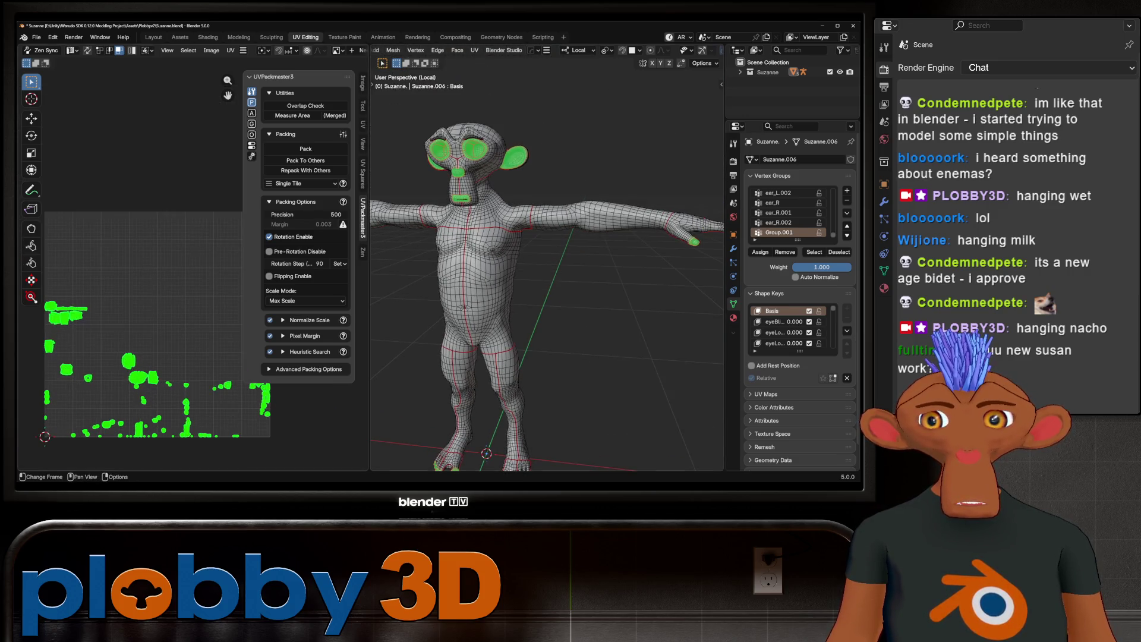
pyautogui.scroll(1, 170, 357)
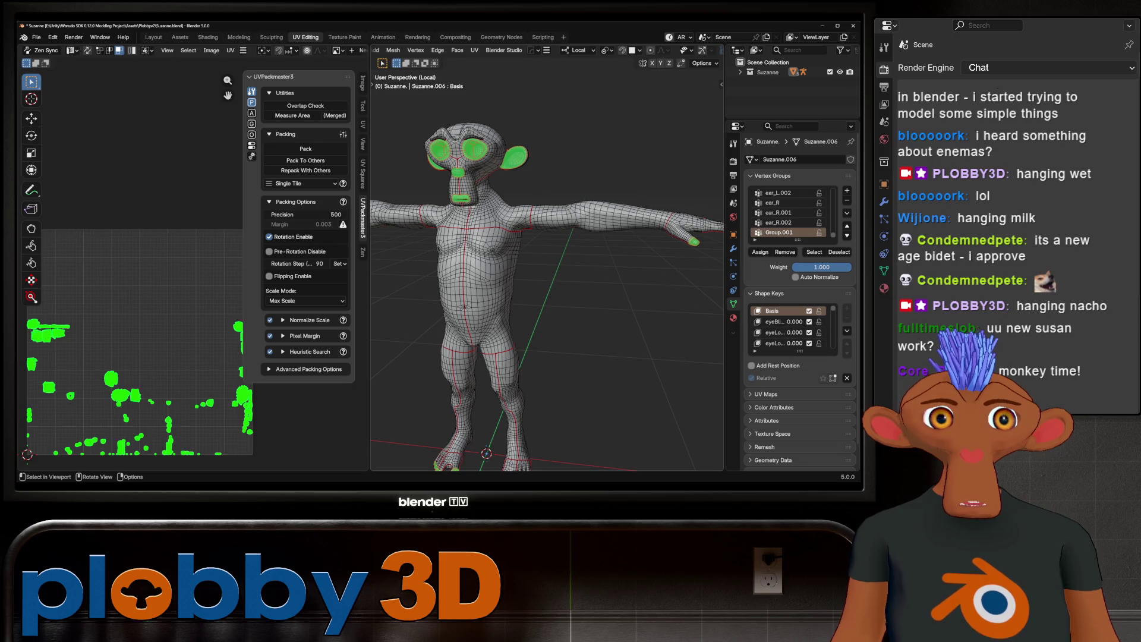
pyautogui.scroll(-2, 203, 302)
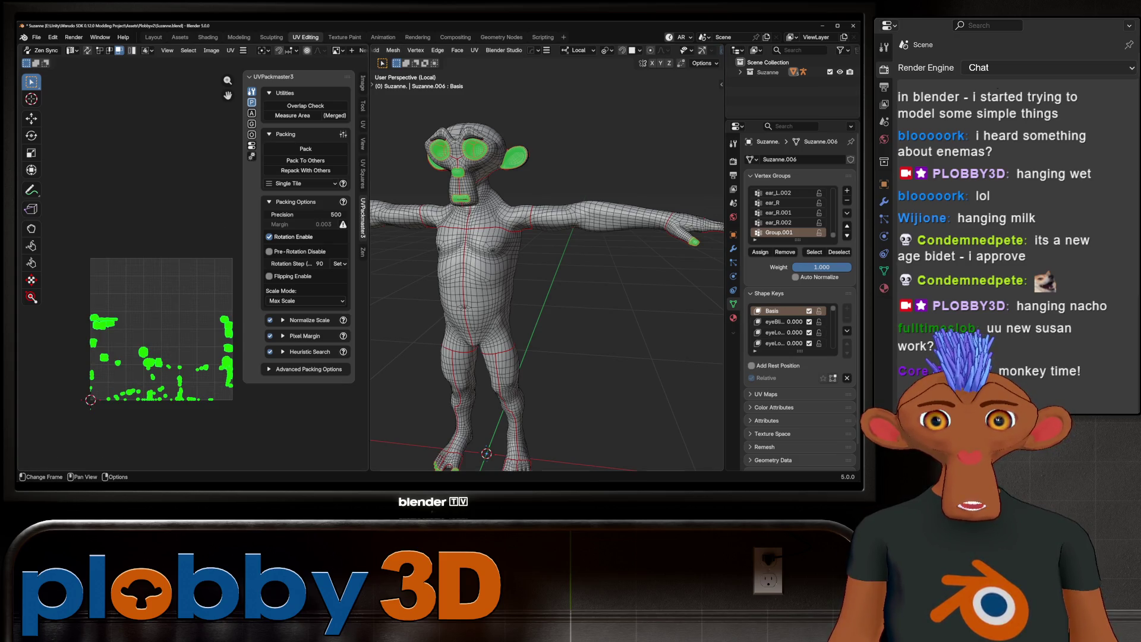
pyautogui.scroll(2, 168, 316)
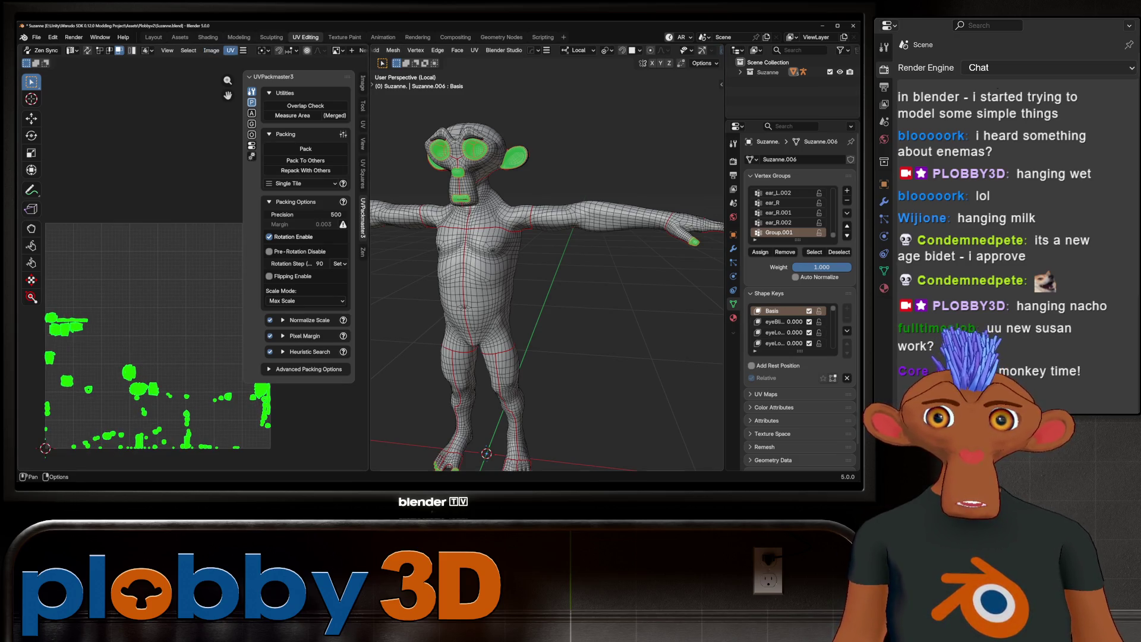
pyautogui.click(231, 50)
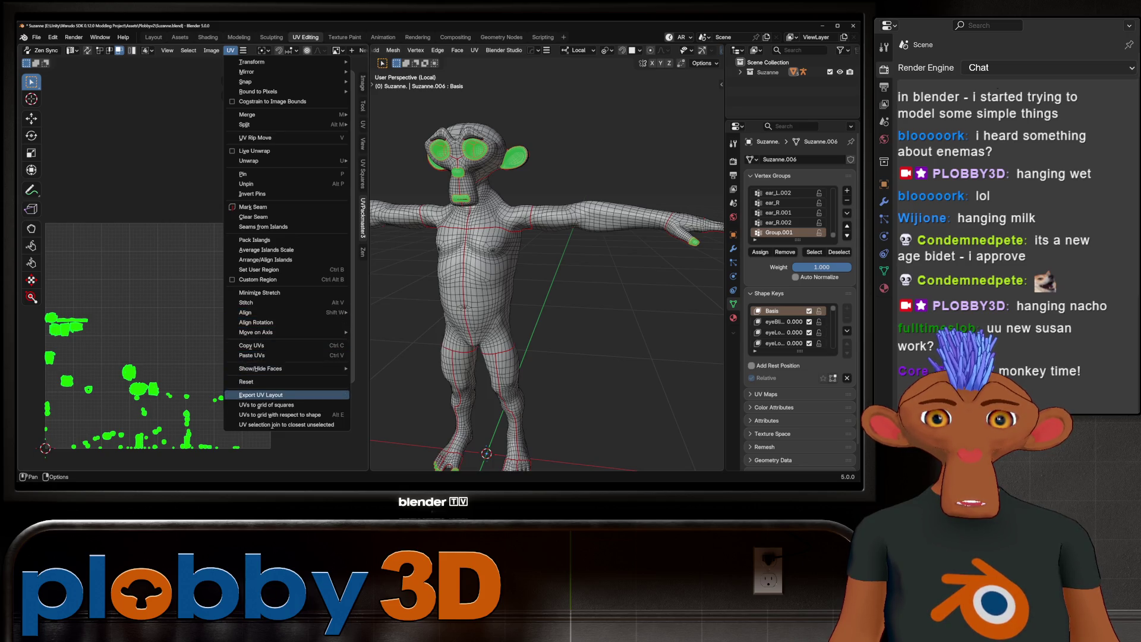
# Step: Export the UV layout over outlinemask.png, then start the export again
pyautogui.click(261, 394)
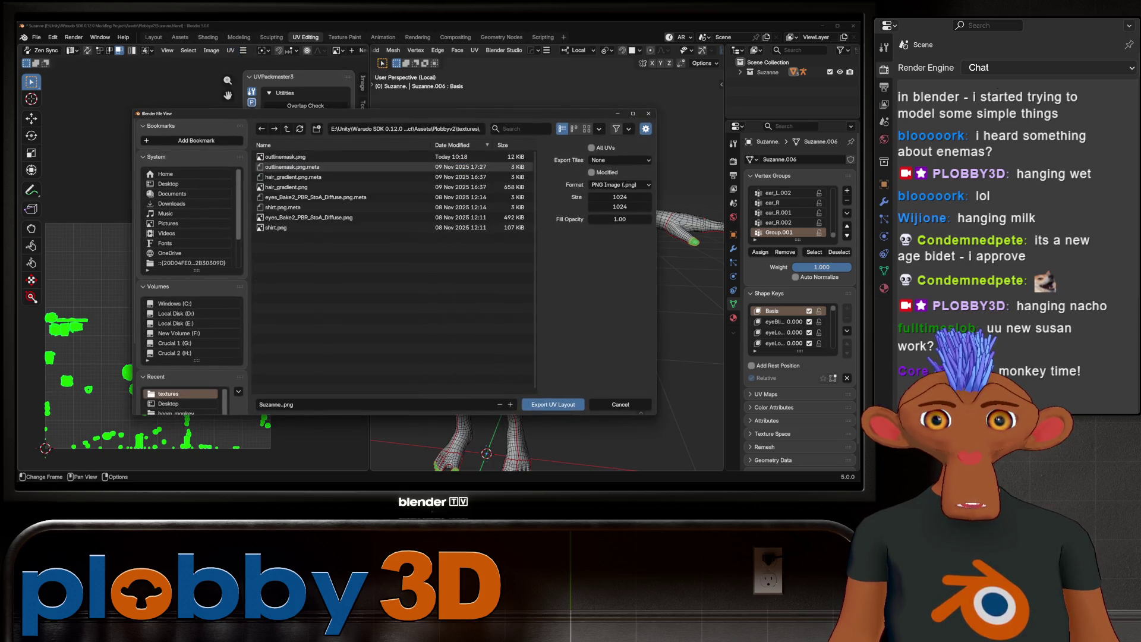
pyautogui.doubleClick(283, 158)
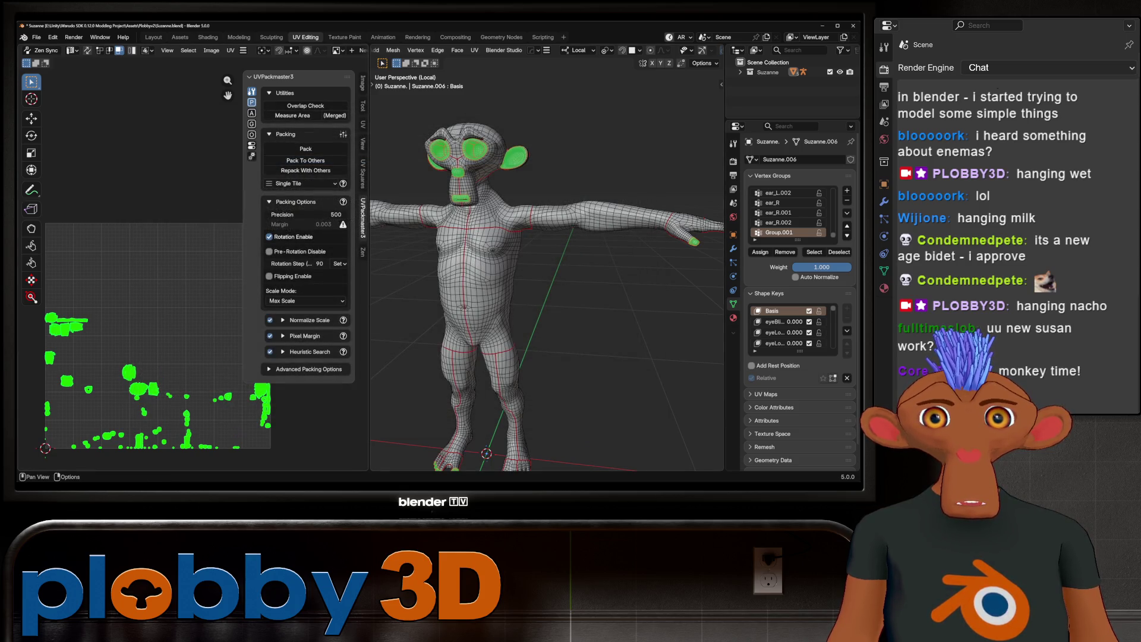
pyautogui.click(230, 50)
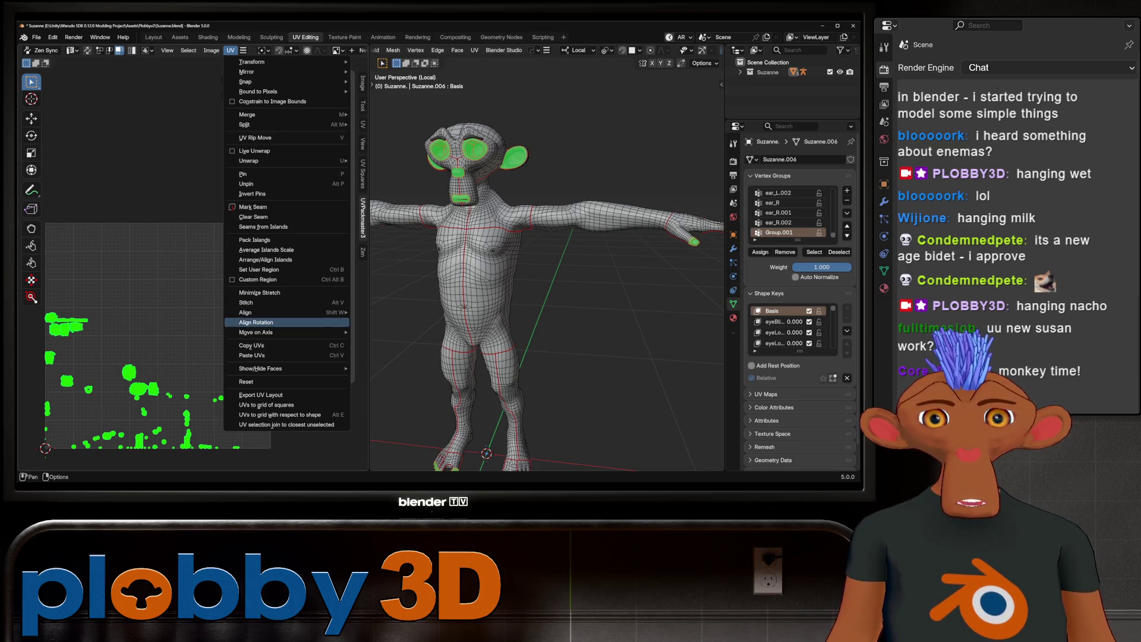
pyautogui.click(268, 394)
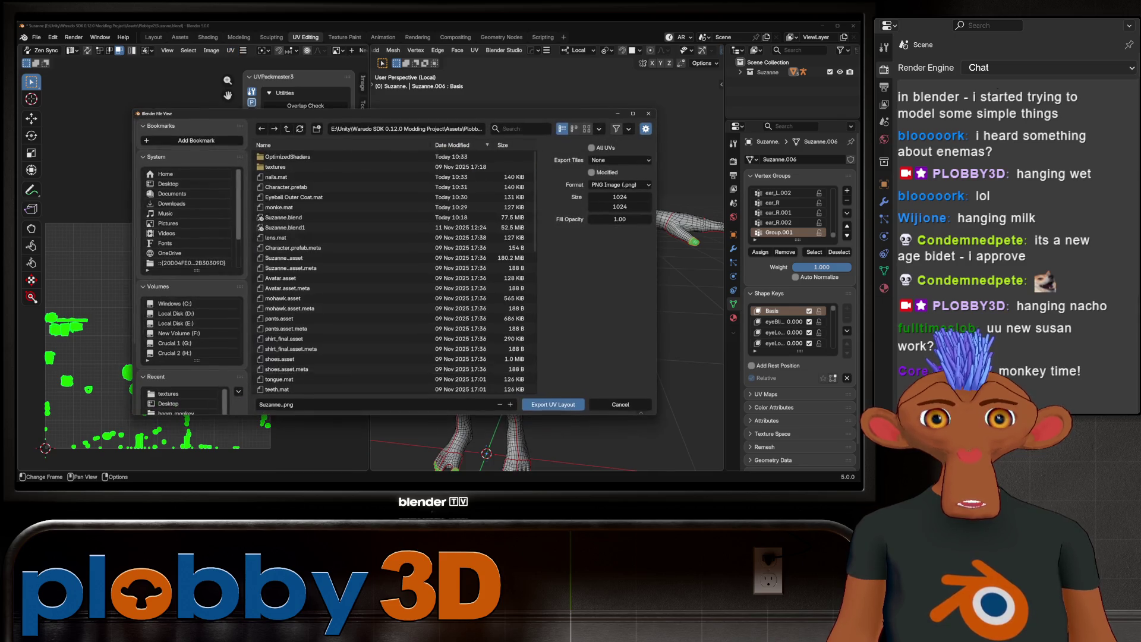
# Step: Export the UV layout at 2048 size as outlinemask.png in the textures folder
pyautogui.click(597, 197)
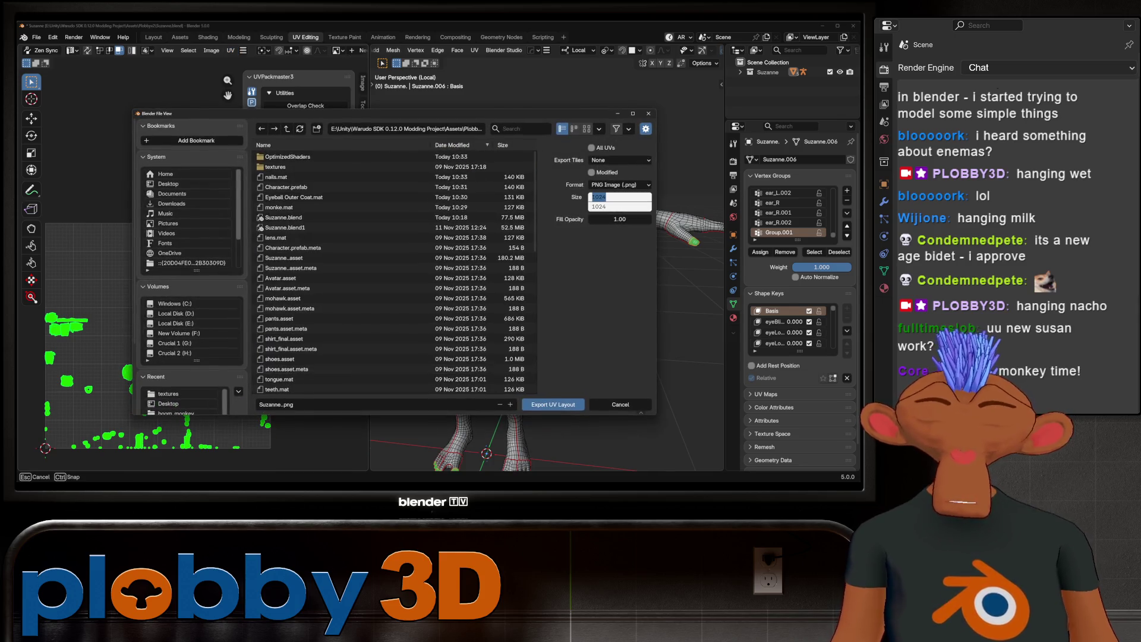
pyautogui.write('2048')
pyautogui.press('Return')
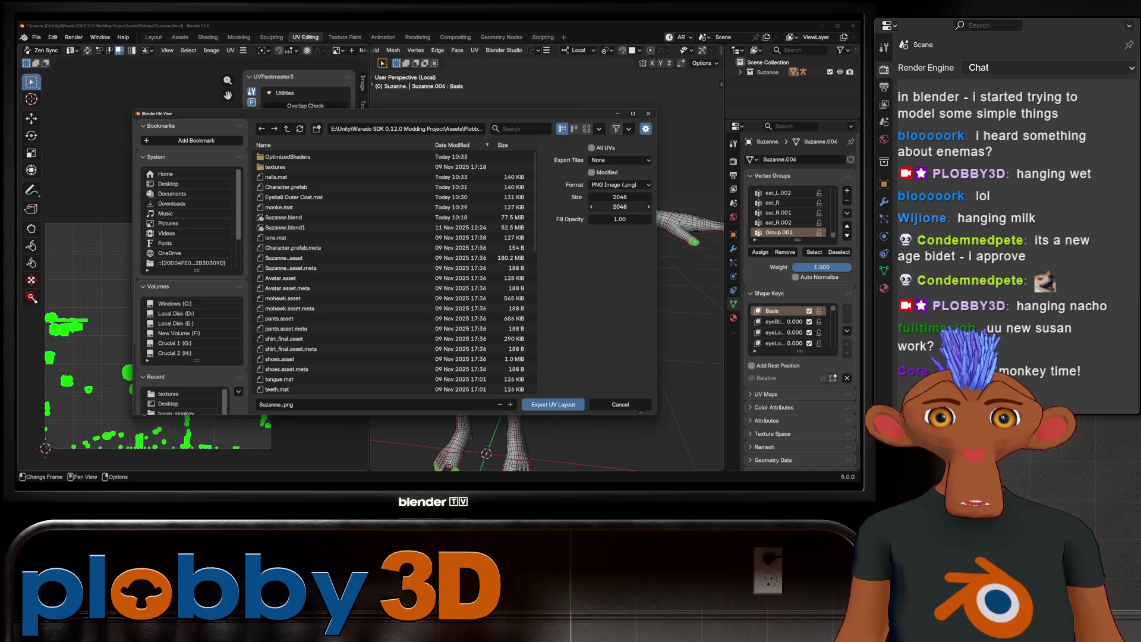
pyautogui.click(276, 167)
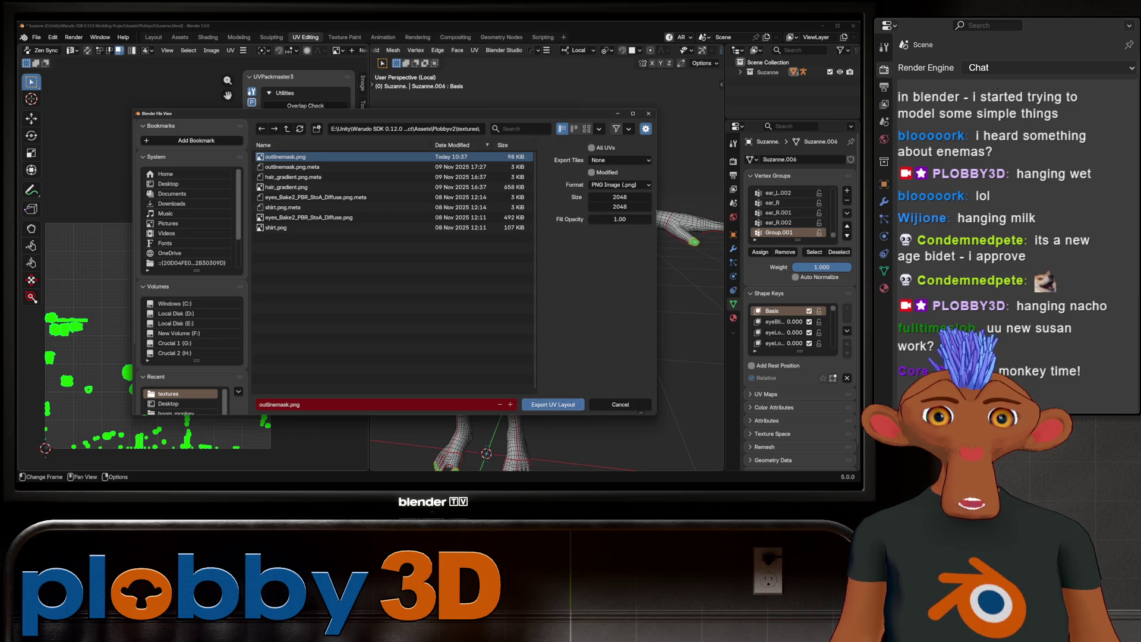
pyautogui.press('Return')
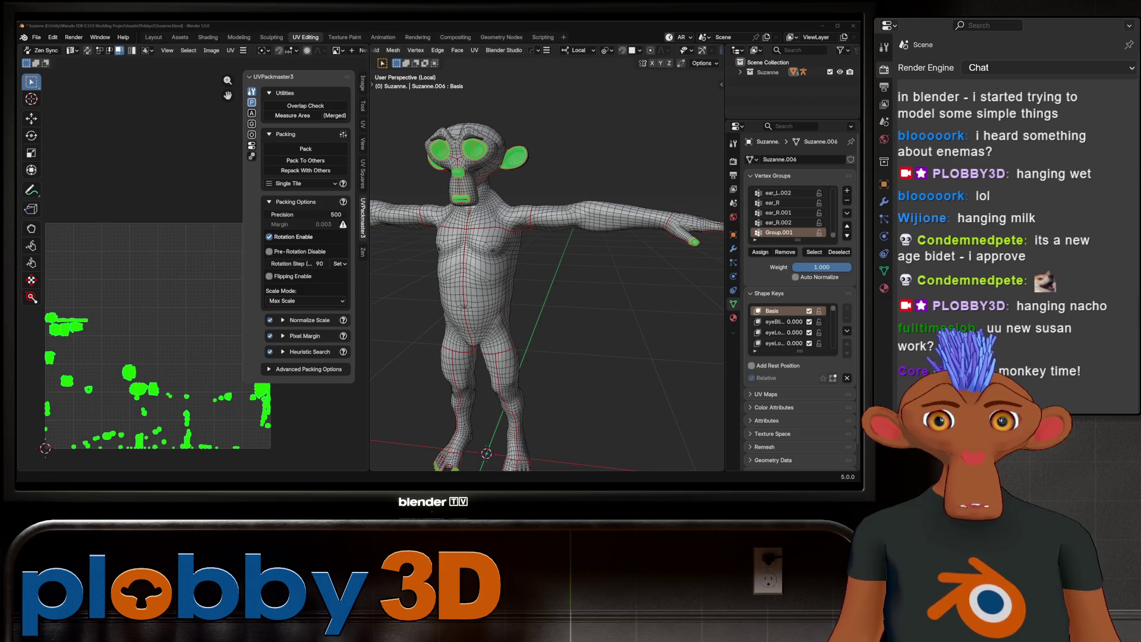
pyautogui.hotkey('alt', 'Tab')
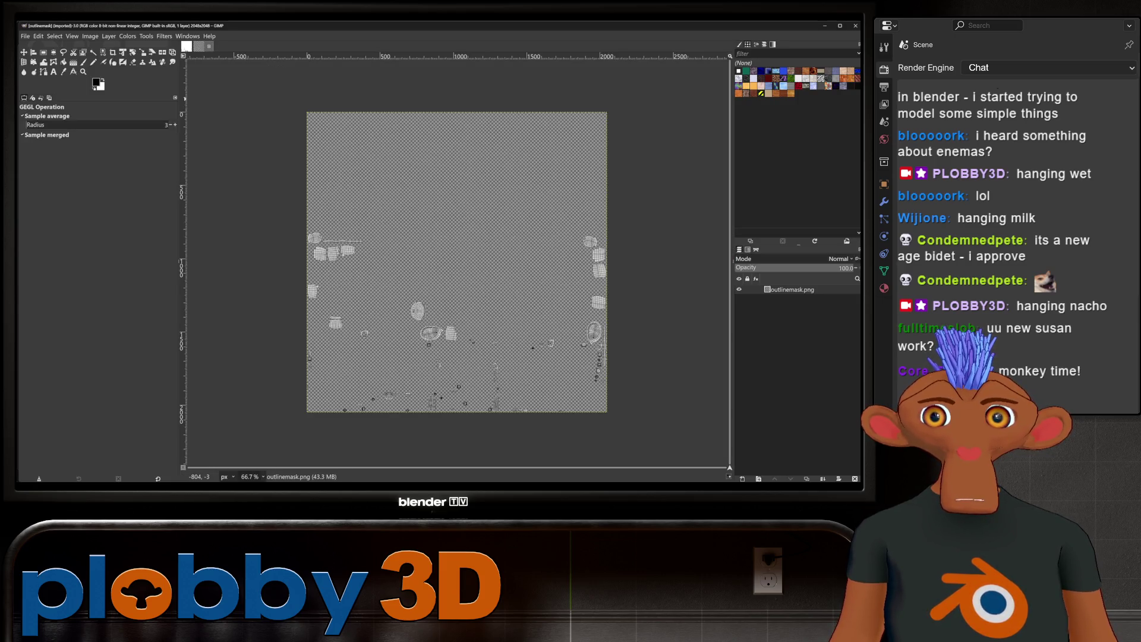
# Step: Close the old white mask image in GIMP, discarding its changes
pyautogui.hotkey('ctrl', 'Tab')
pyautogui.hotkey('ctrl', 'w')
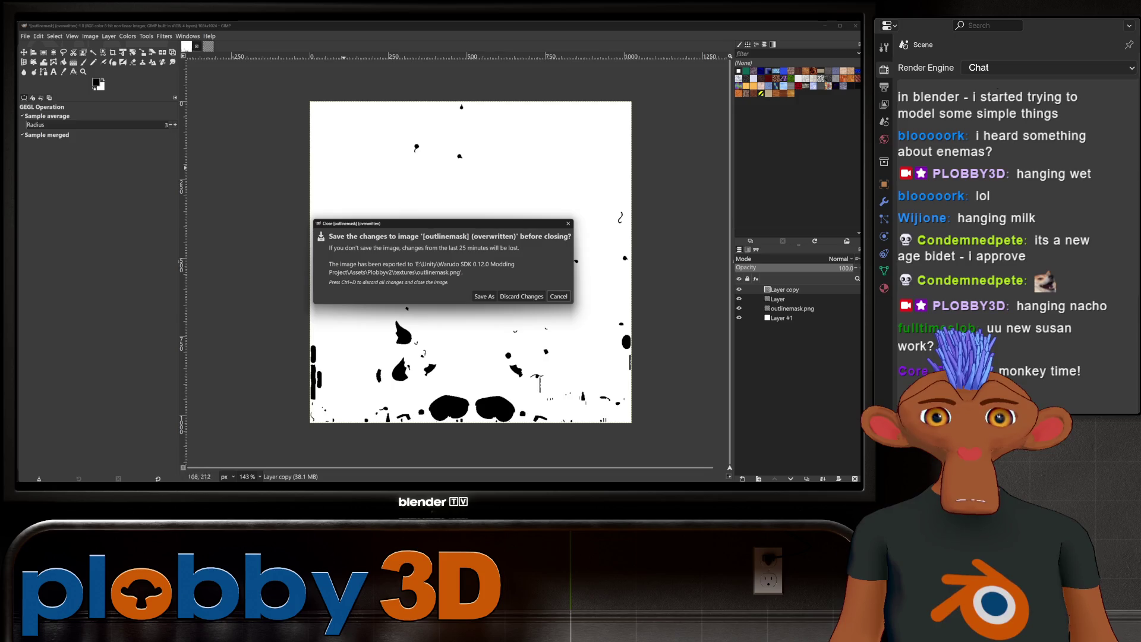
pyautogui.click(526, 294)
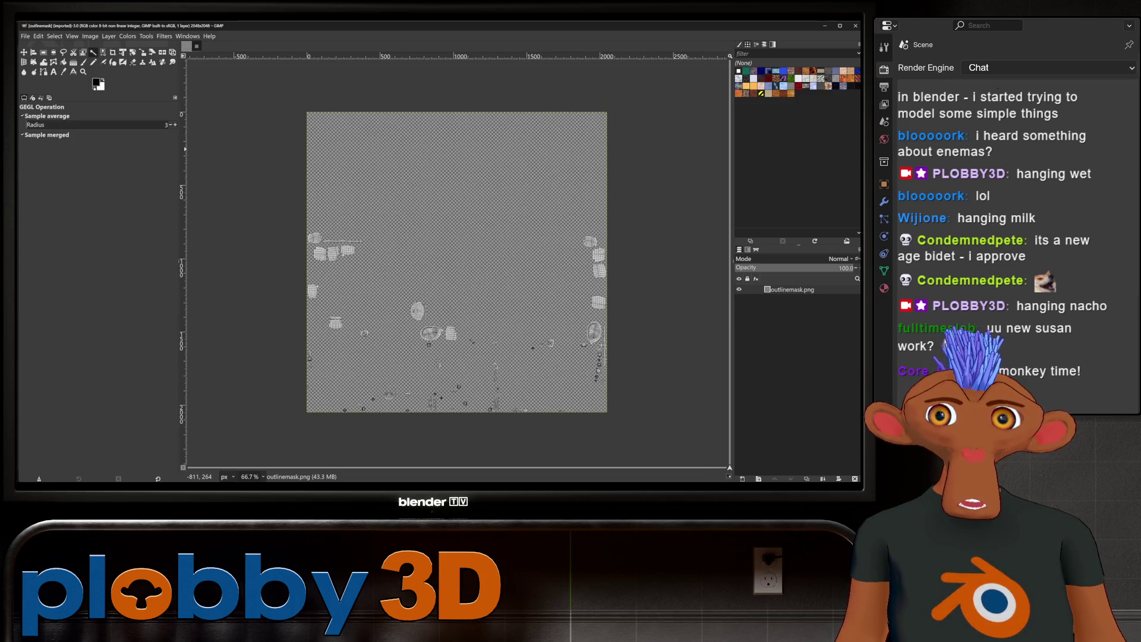
# Step: Fuzzy-select the UV island regions and bucket-fill them solid black
pyautogui.click(93, 52)
pyautogui.click(498, 246)
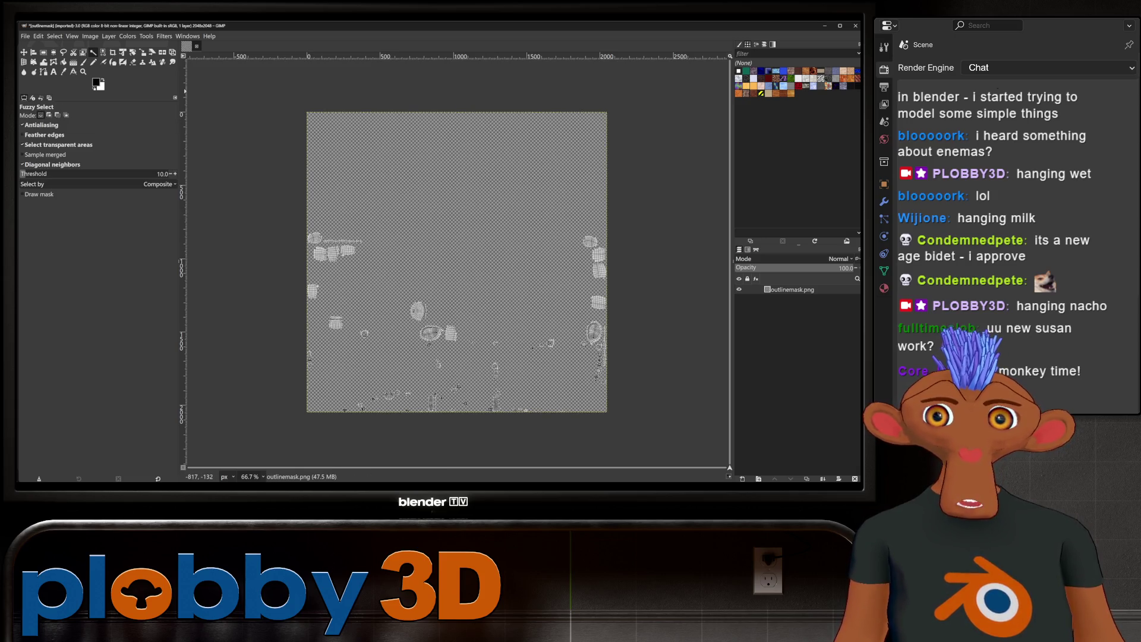
pyautogui.click(65, 62)
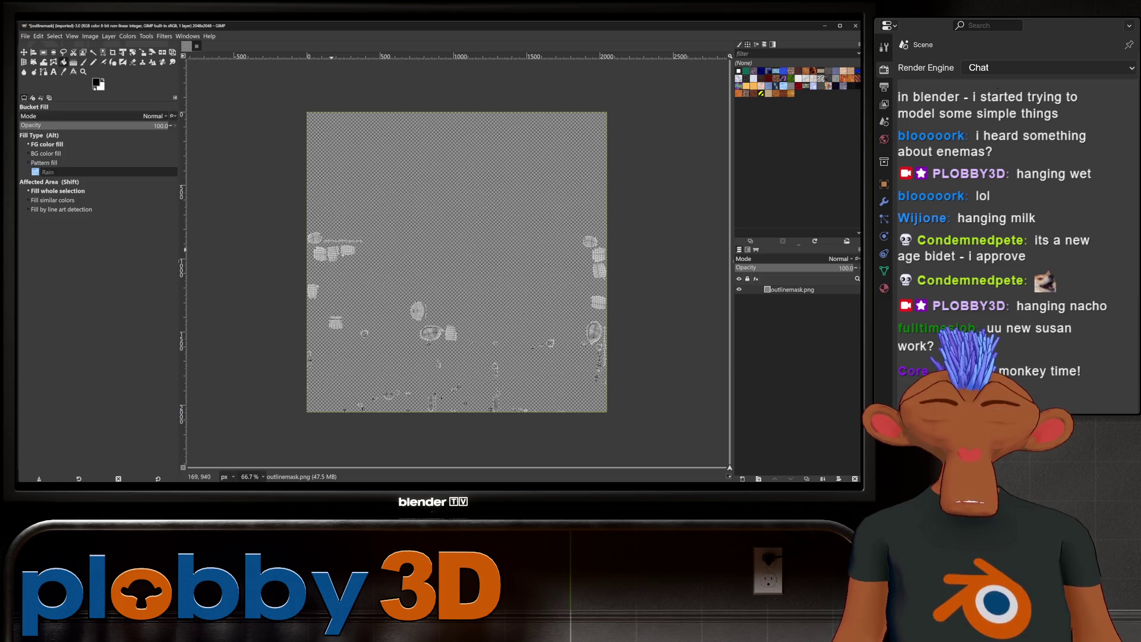
pyautogui.click(334, 255)
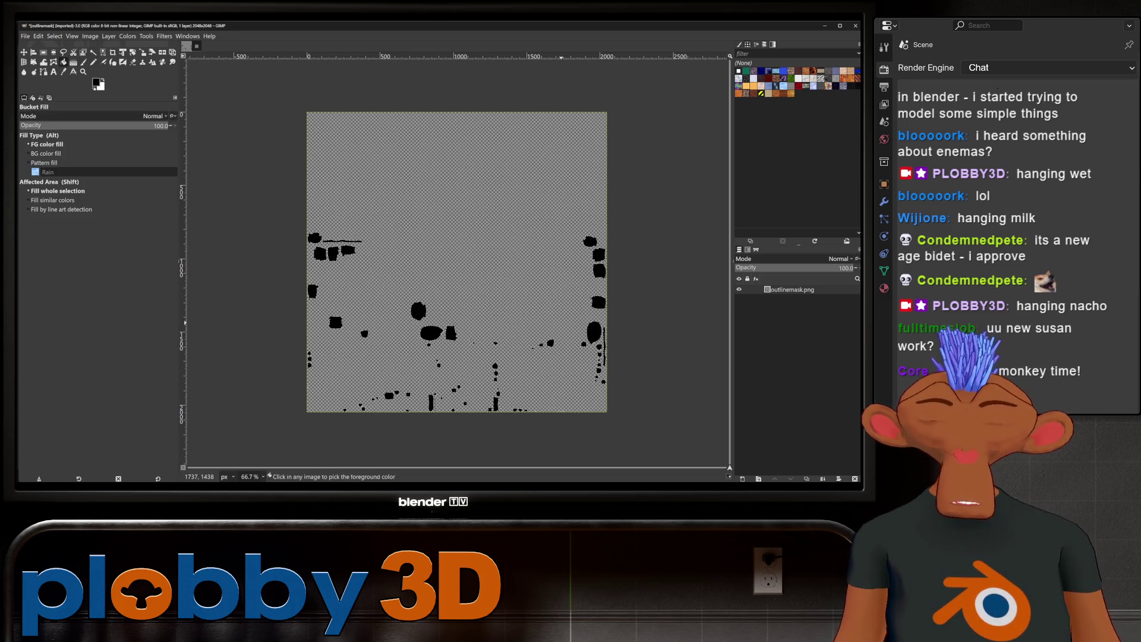
pyautogui.click(594, 338)
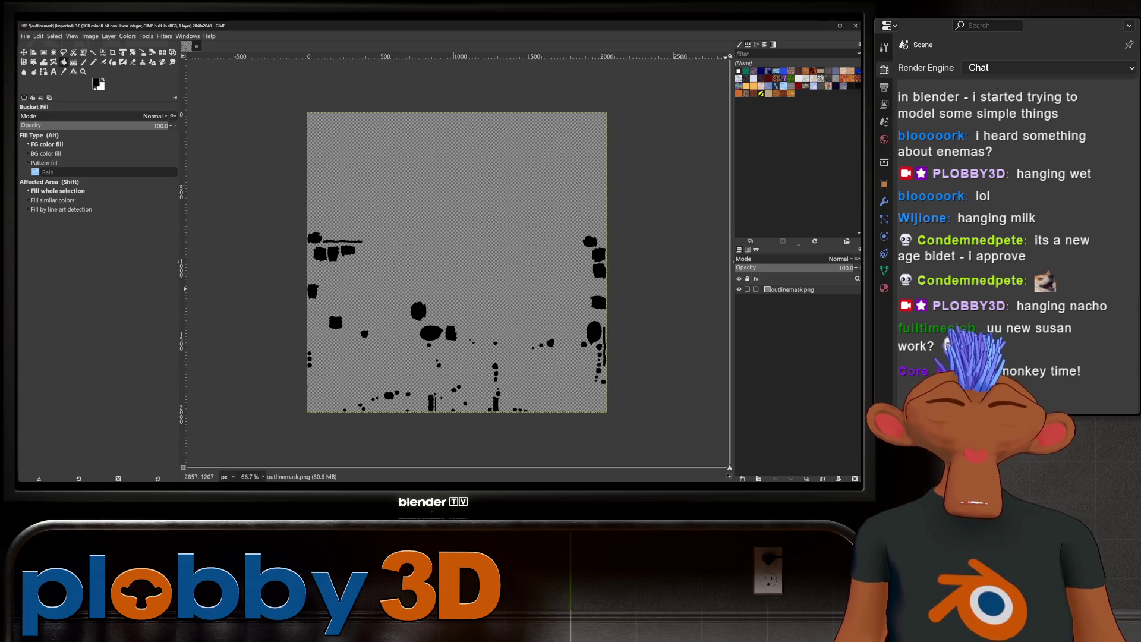
# Step: Add a white layer beneath the islands and export over the original outlinemask.png
pyautogui.hotkey('ctrl', 'shift', 'n')
pyautogui.press('Return')
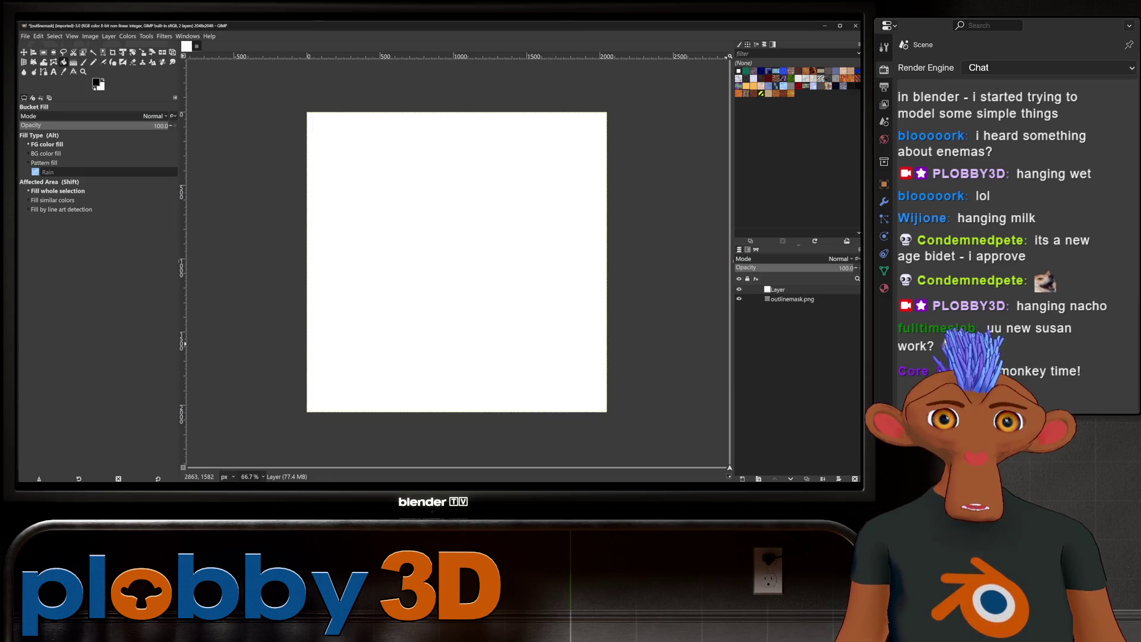
pyautogui.moveTo(789, 289); pyautogui.dragTo(789, 307)
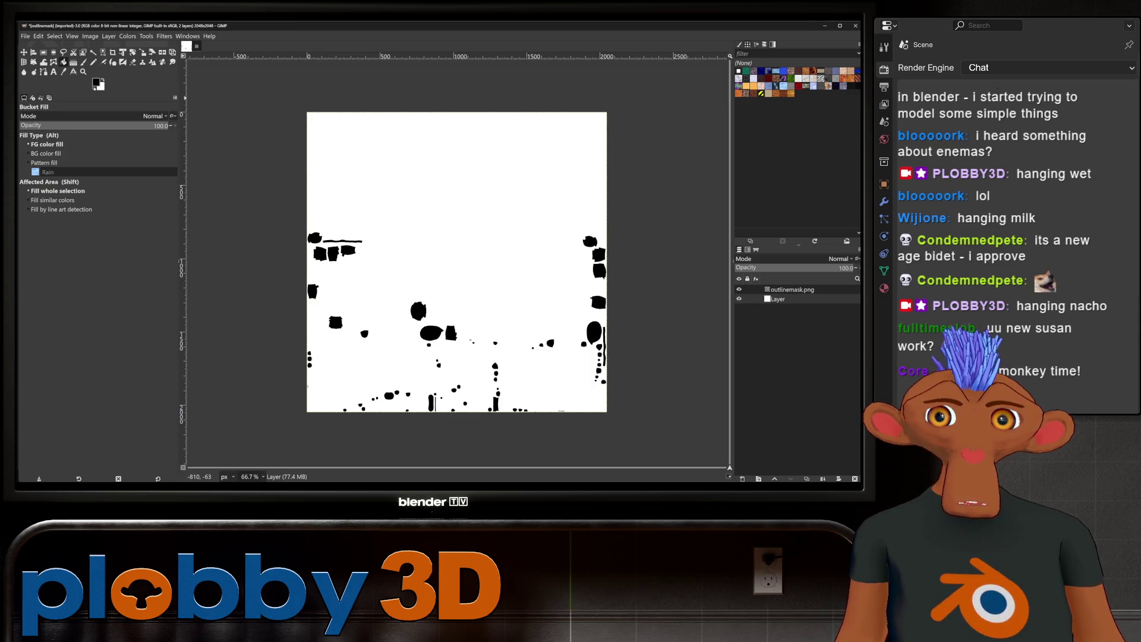
pyautogui.hotkey('ctrl', 'e')
pyautogui.press('Return')
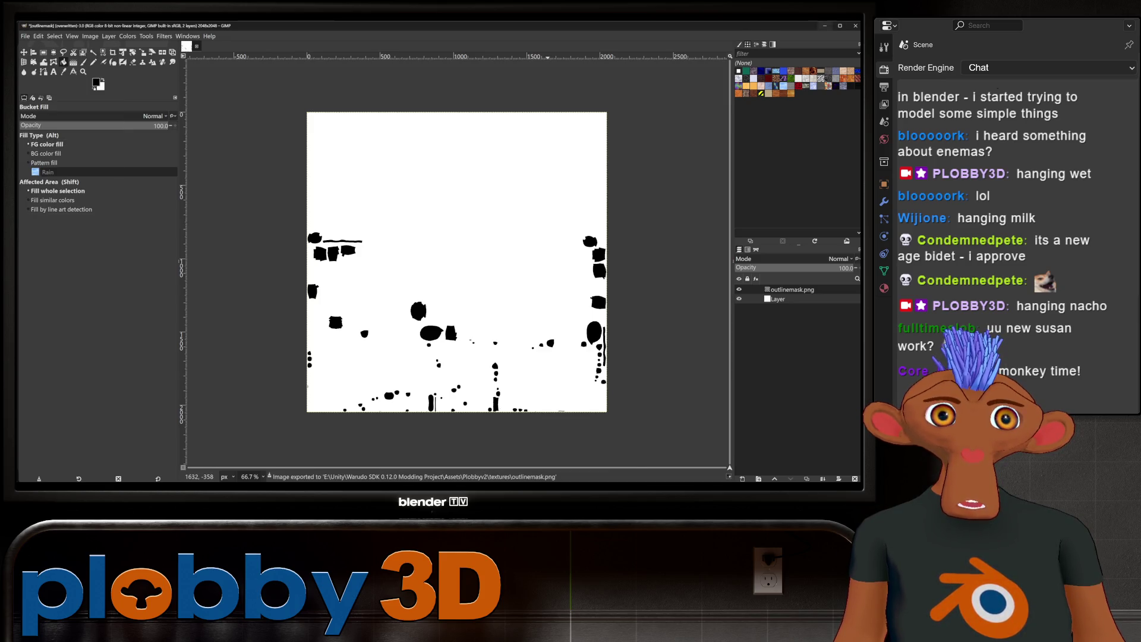
pyautogui.hotkey('alt', 'Tab')
pyautogui.hotkey('alt', 'Tab')
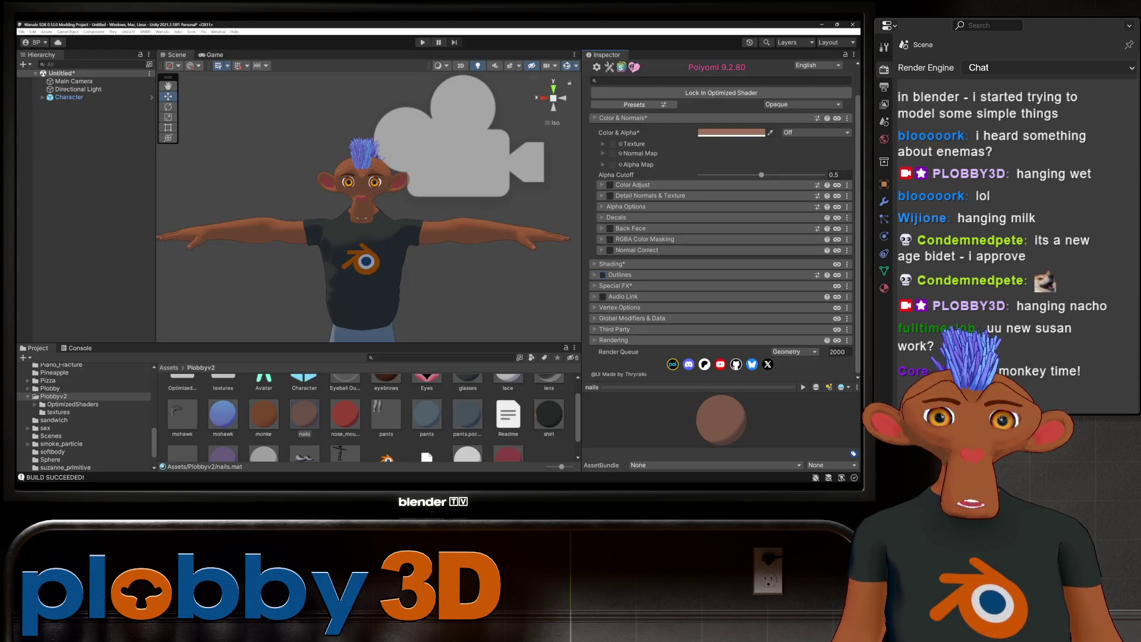
# Step: Return Suzanne.blend to Object Mode, save it, and switch back to Unity
pyautogui.hotkey('alt', 'Tab')
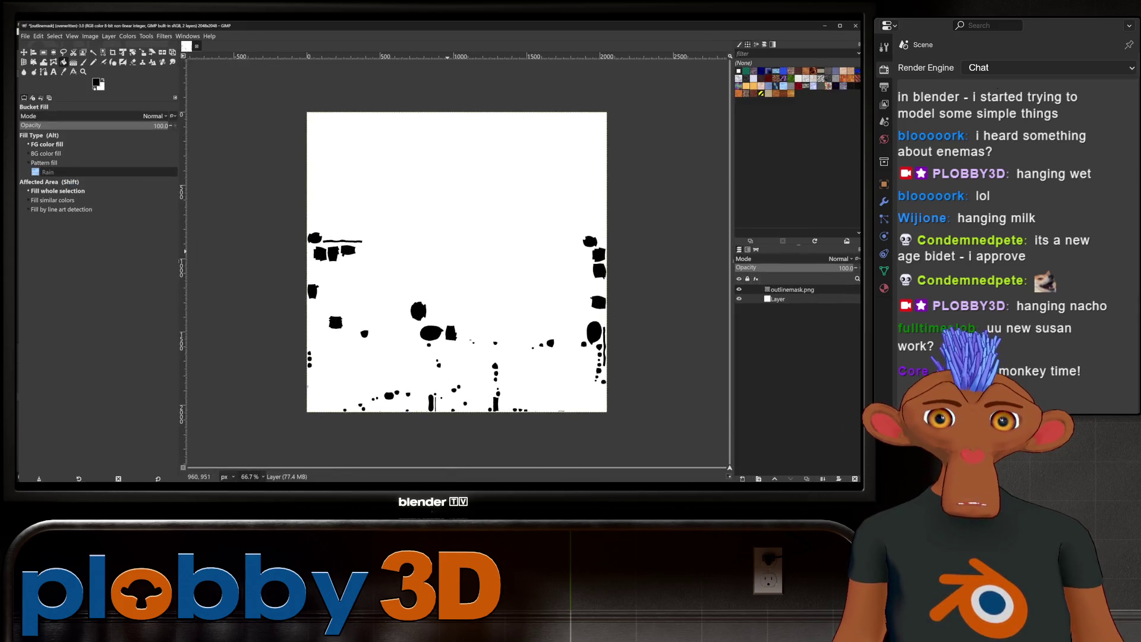
pyautogui.hotkey('alt', 'Tab')
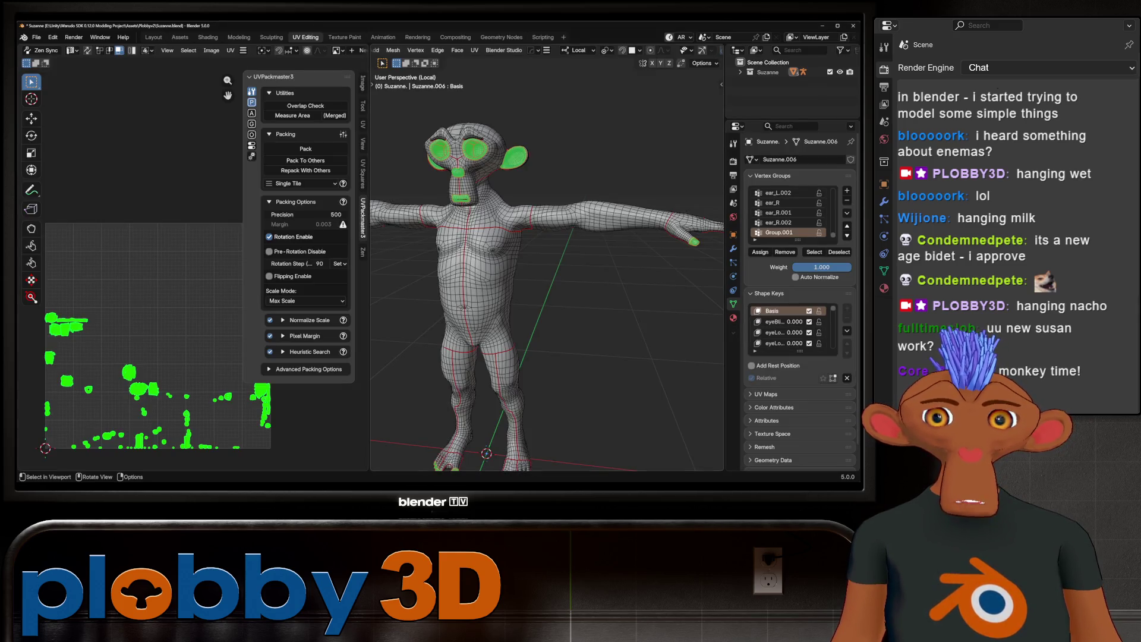
pyautogui.press('Tab')
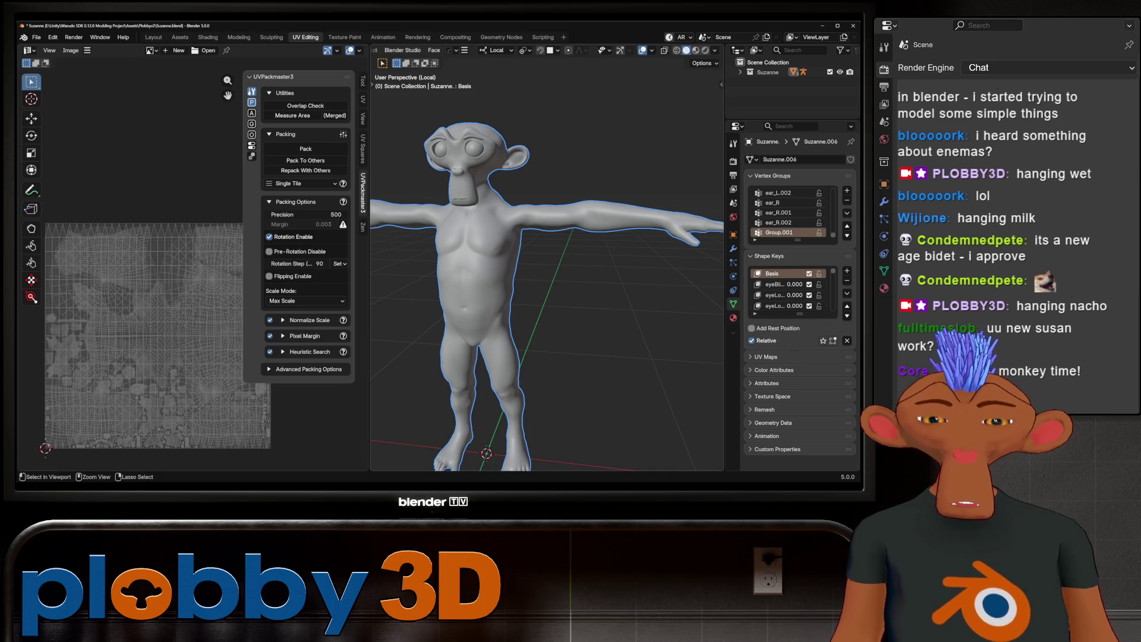
pyautogui.hotkey('ctrl', 's')
pyautogui.hotkey('alt', 'Tab')
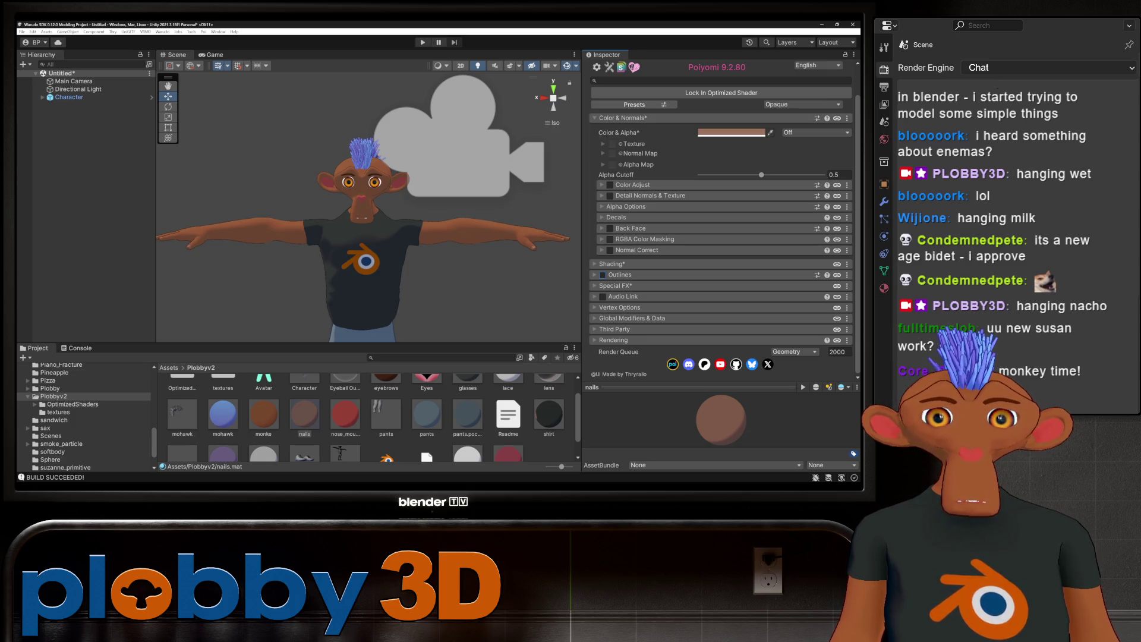
pyautogui.scroll(-1, 375, 418)
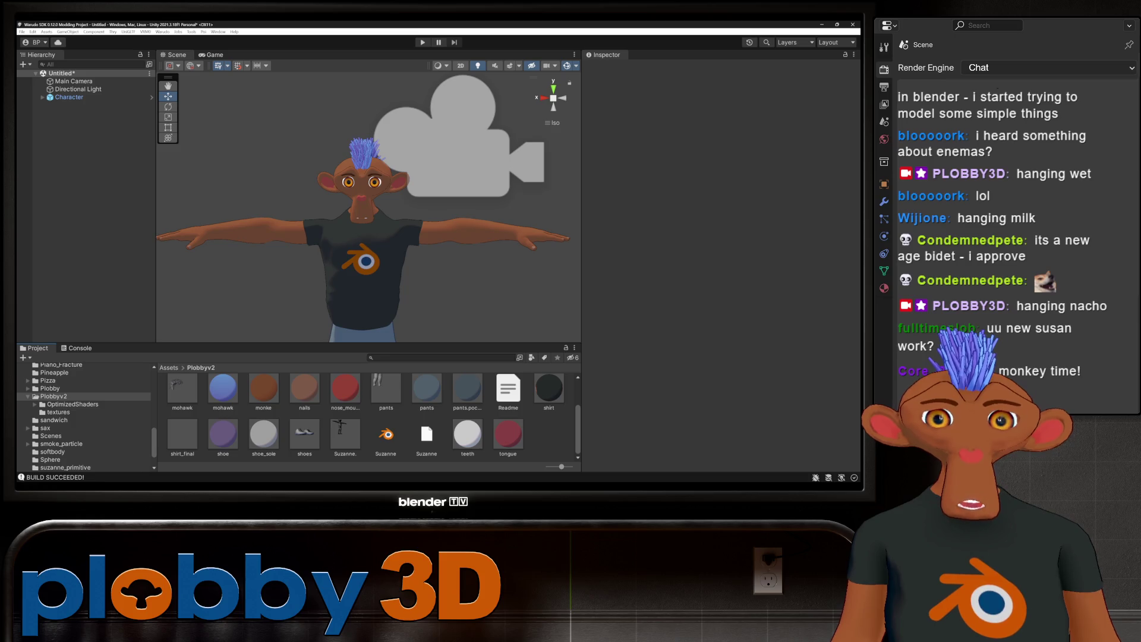
# Step: Delete the old Character object from the Hierarchy
pyautogui.click(344, 437)
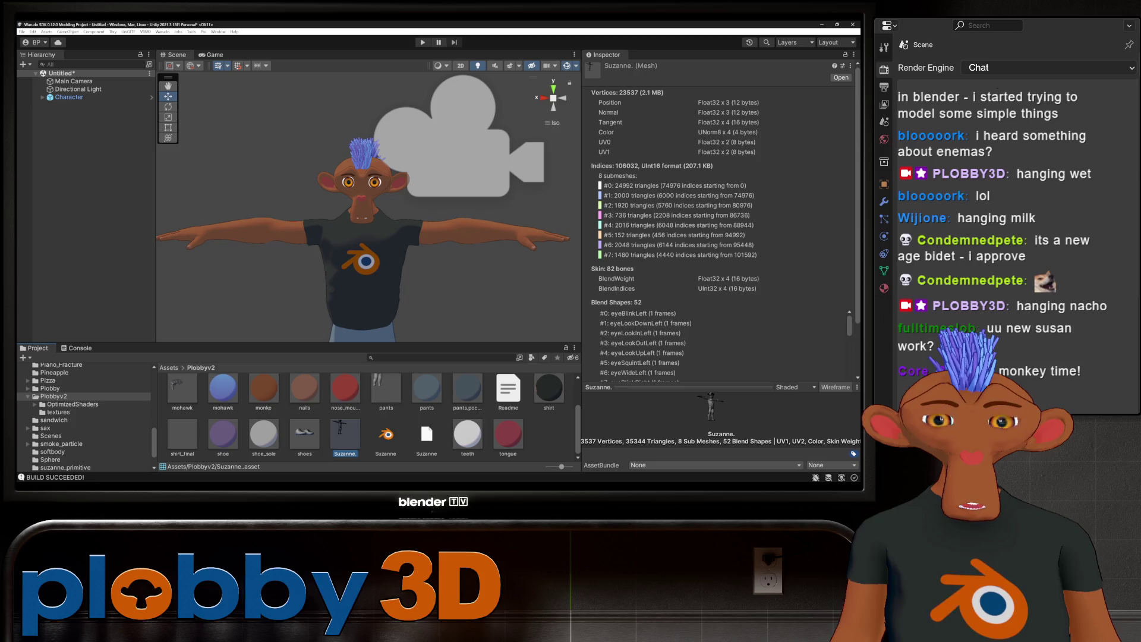
pyautogui.scroll(1, 366, 415)
pyautogui.scroll(-1, 366, 415)
pyautogui.scroll(-1, 366, 415)
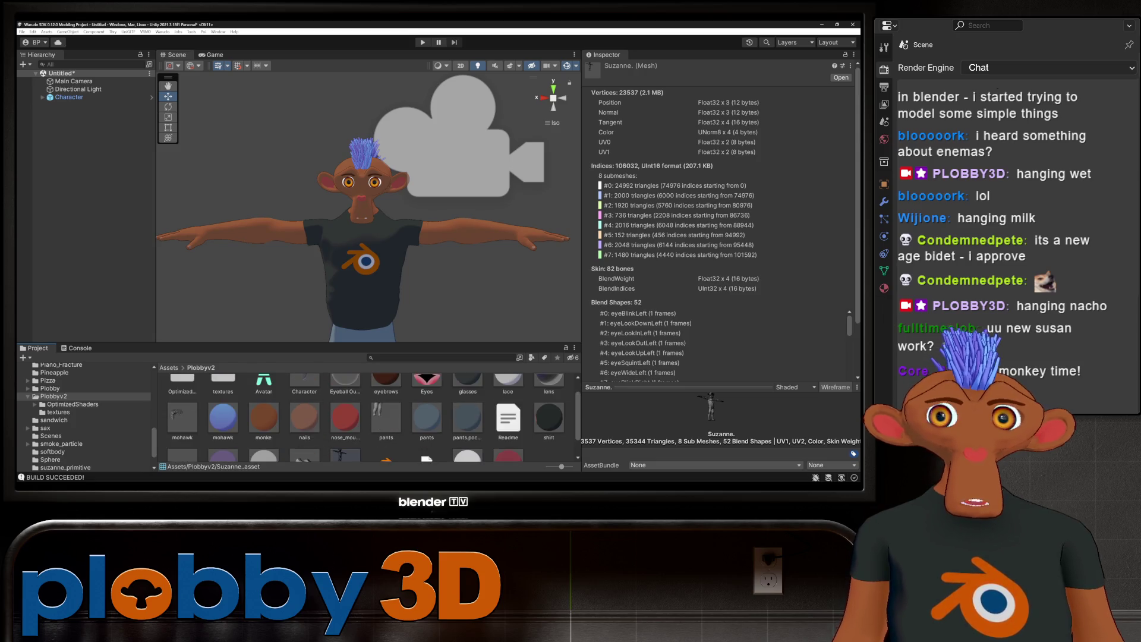
pyautogui.click(69, 97)
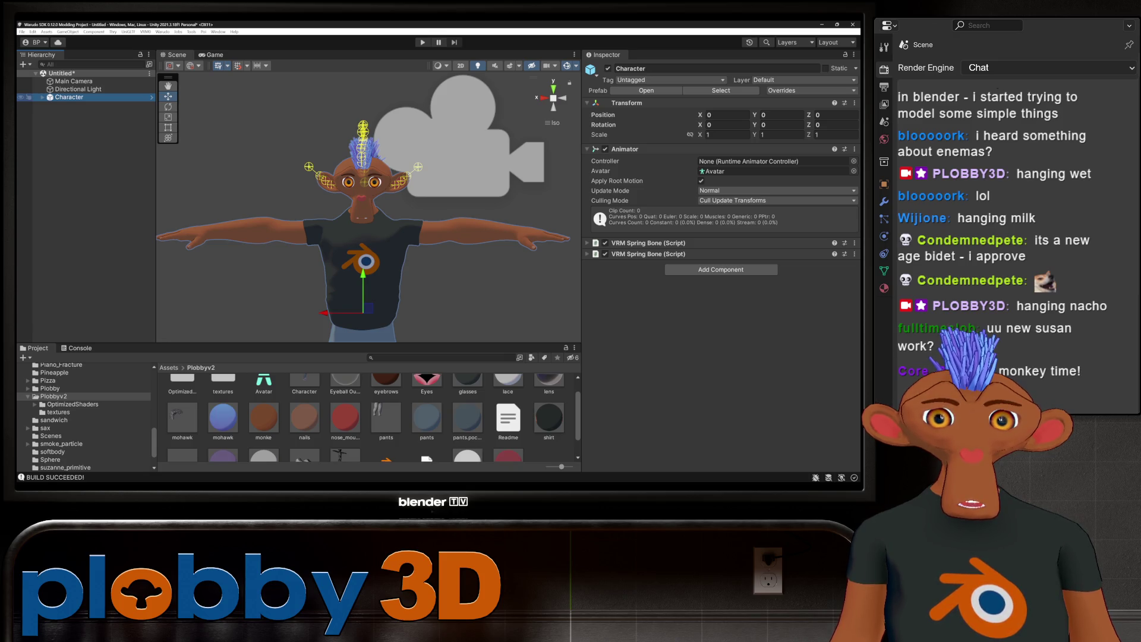
pyautogui.rightClick(69, 96)
pyautogui.click(108, 148)
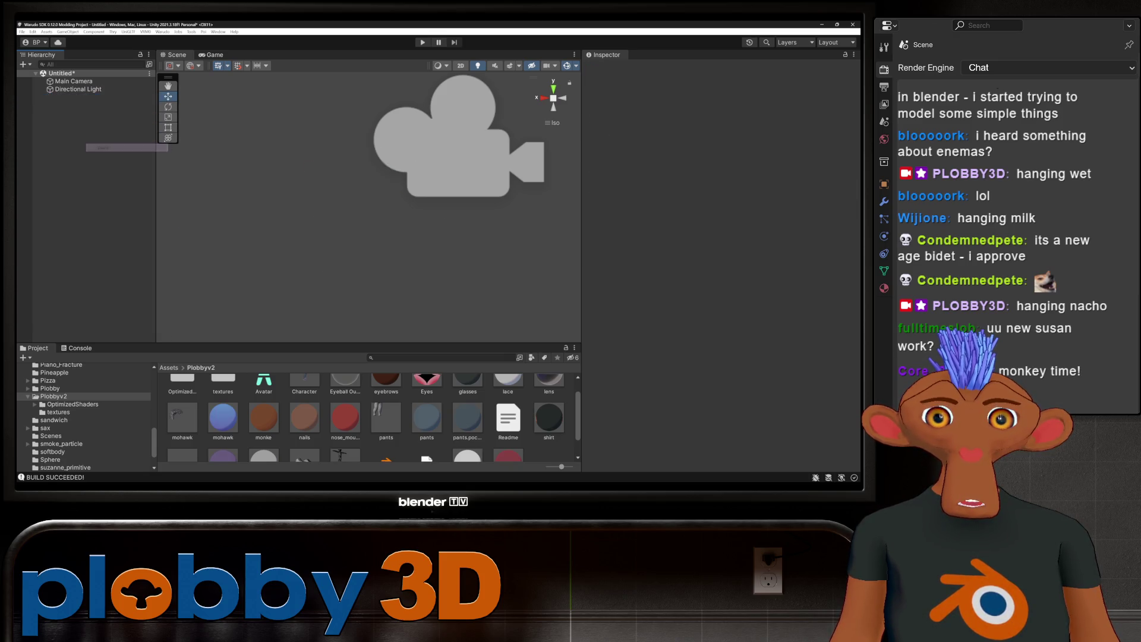
pyautogui.scroll(1, 304, 402)
# Step: Inspect the Suzanne.blend asset's Model and Materials import settings
pyautogui.click(304, 394)
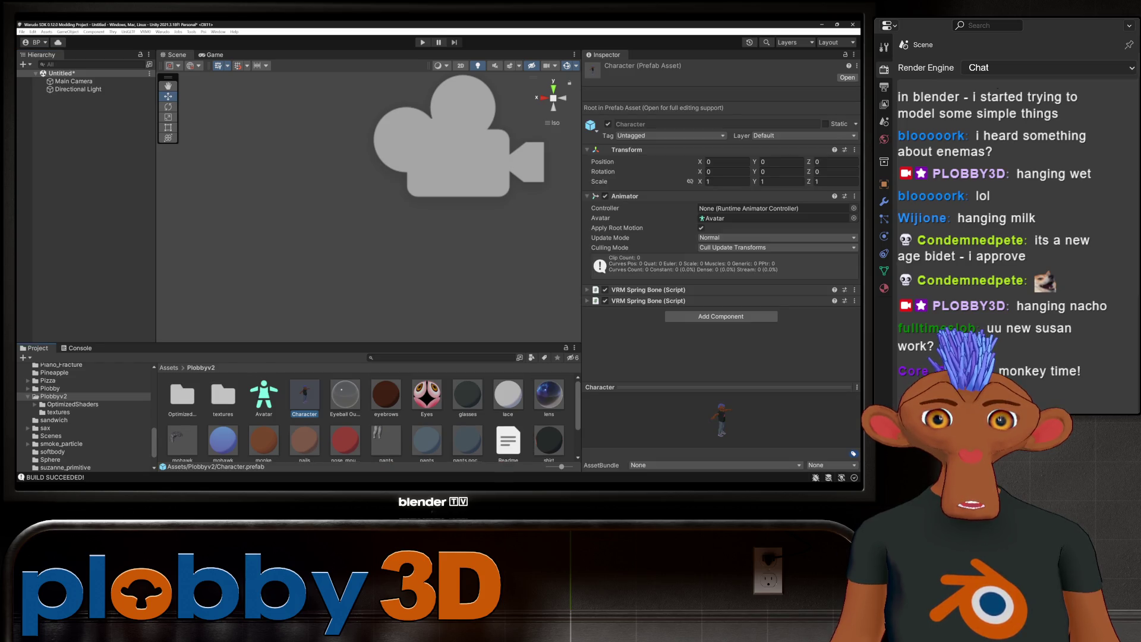
pyautogui.scroll(-1, 305, 402)
pyautogui.click(386, 434)
pyautogui.click(427, 435)
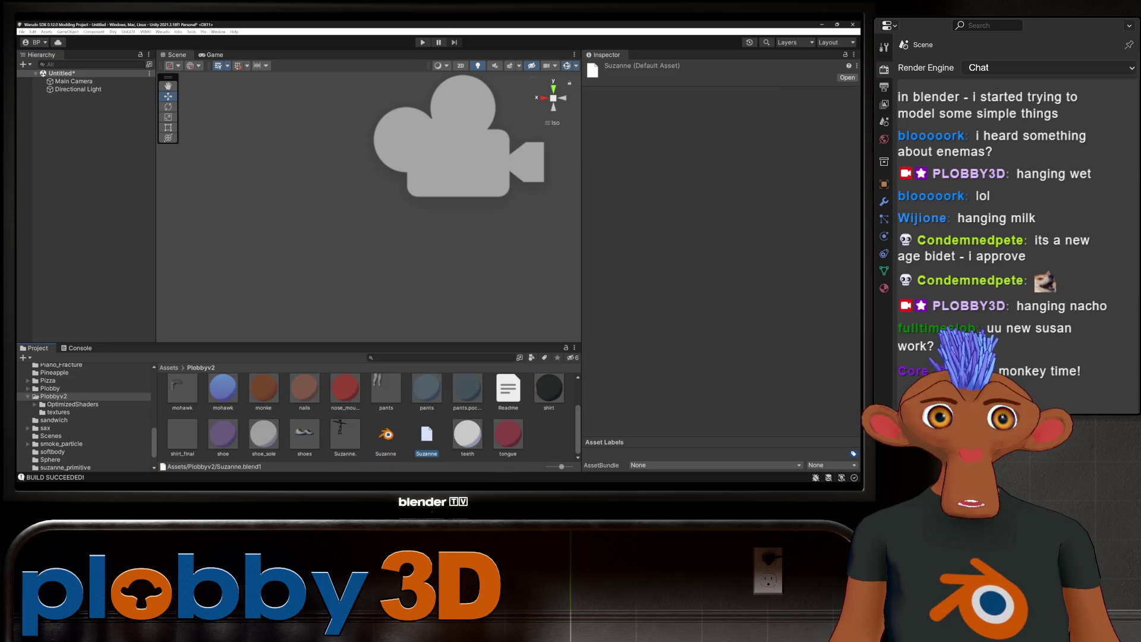
pyautogui.press('Left')
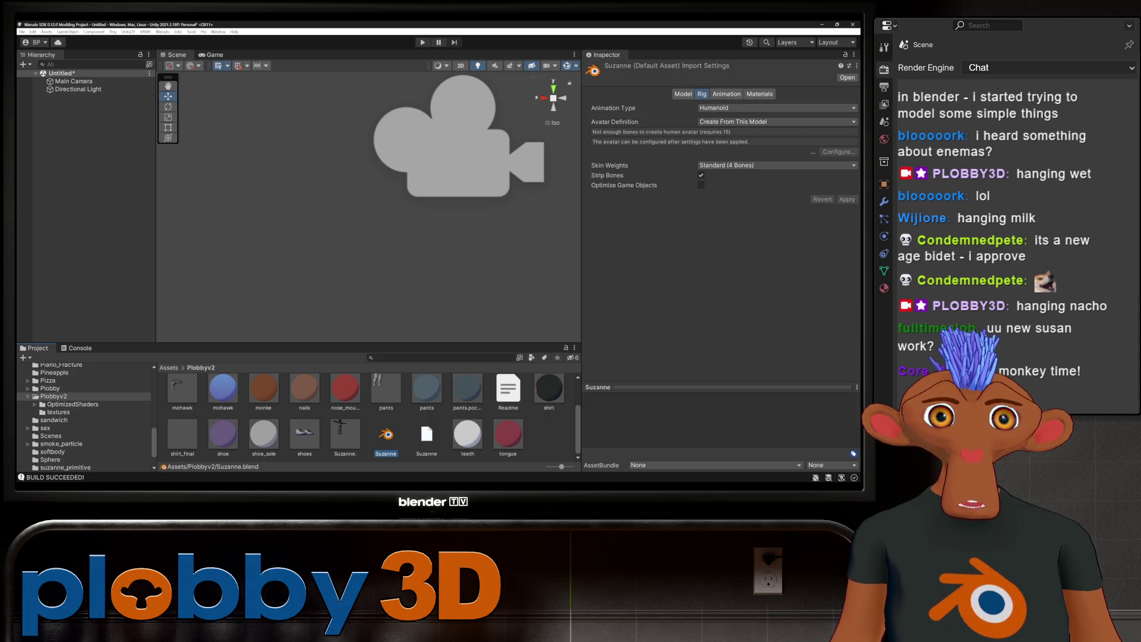
pyautogui.click(683, 94)
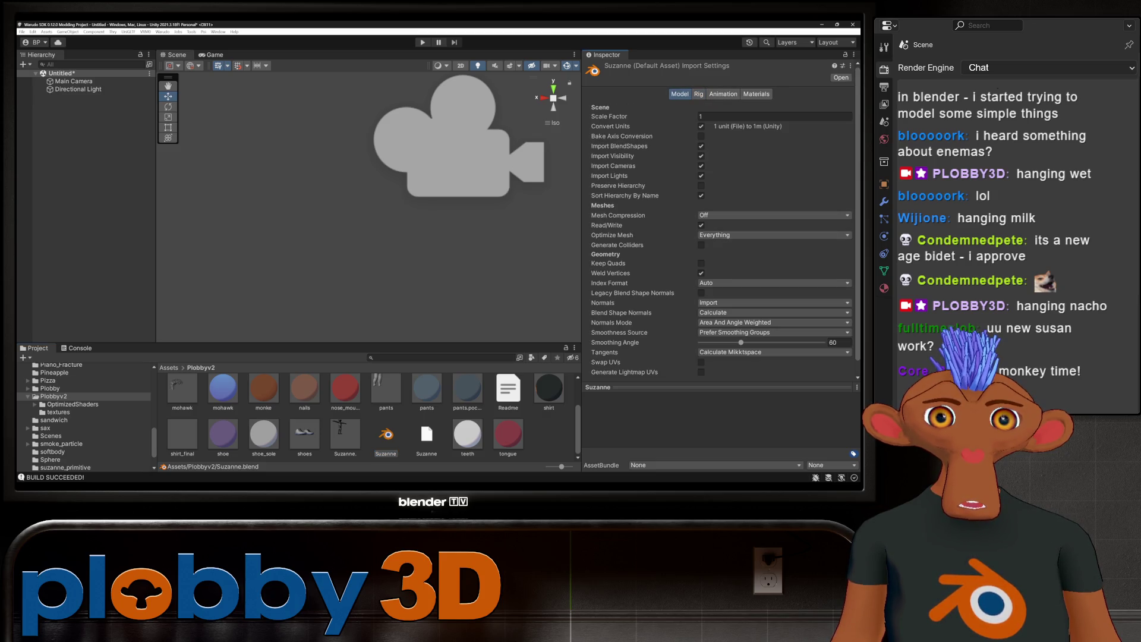
pyautogui.click(757, 94)
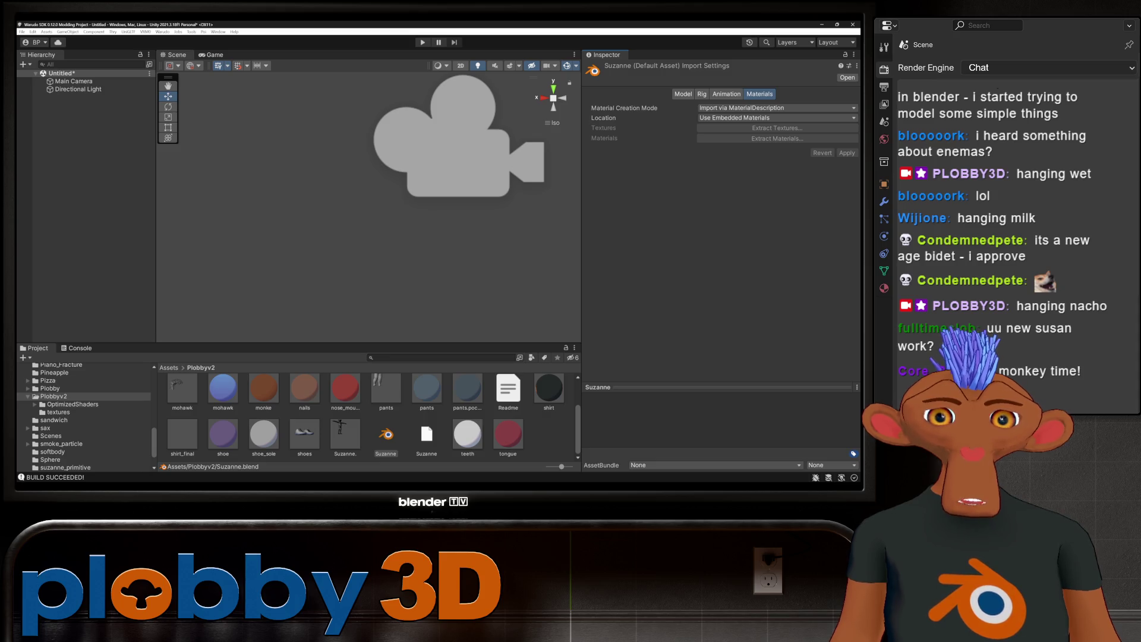
pyautogui.scroll(2, 366, 415)
# Step: Place a fresh Character prefab instance into the scene
pyautogui.click(304, 395)
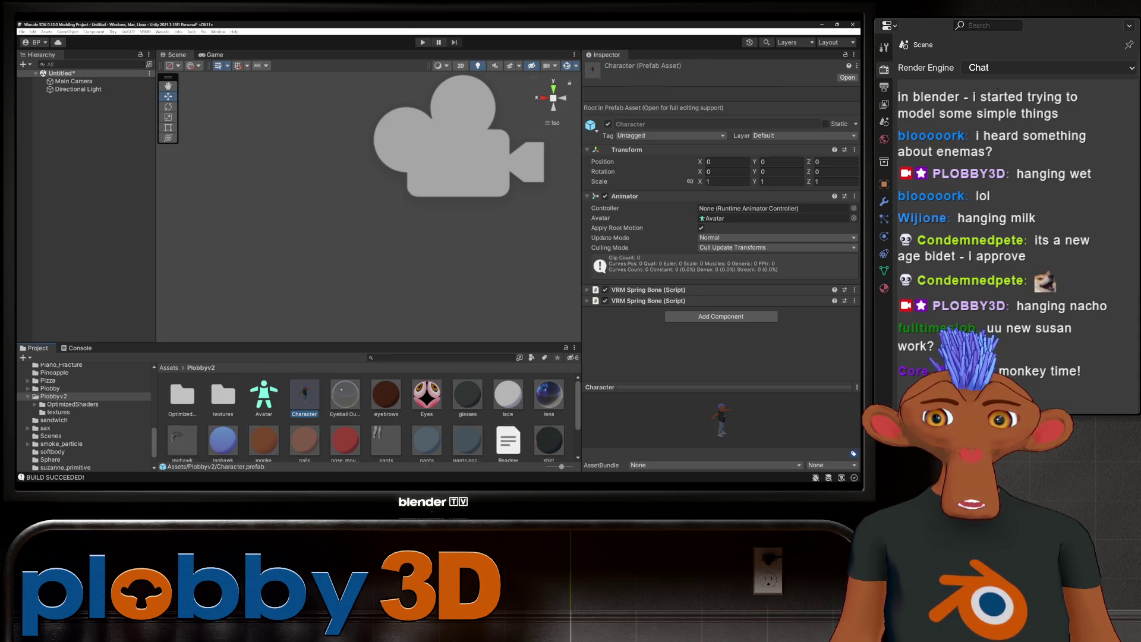
pyautogui.moveTo(305, 395)
pyautogui.mouseDown()
pyautogui.moveTo(134, 223)
pyautogui.moveTo(81, 97)
pyautogui.mouseUp()
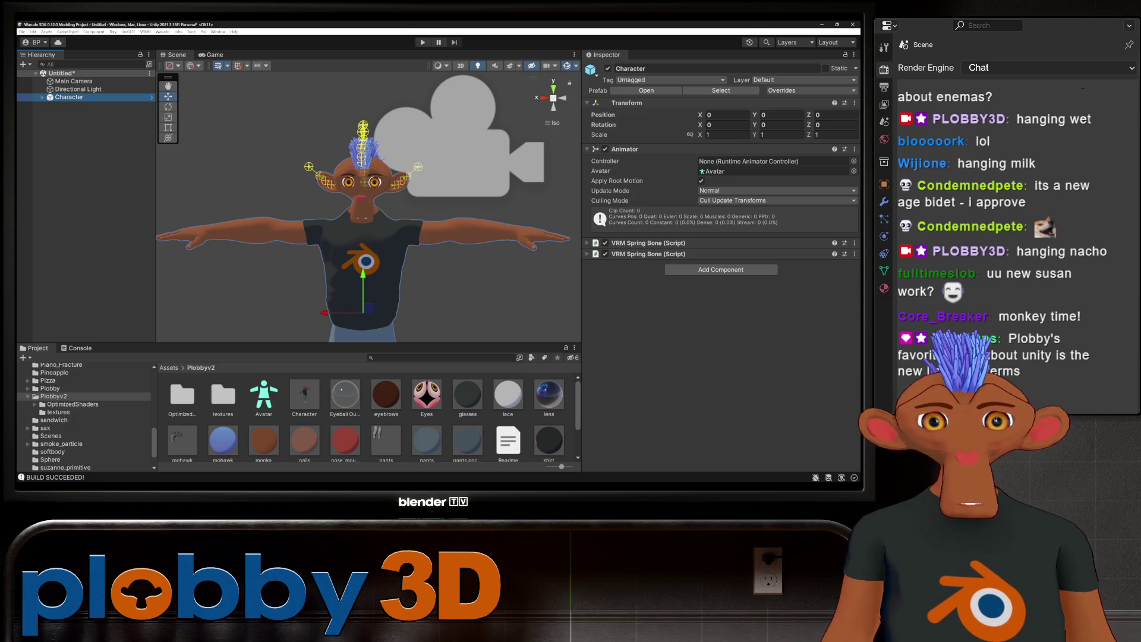
pyautogui.click(264, 435)
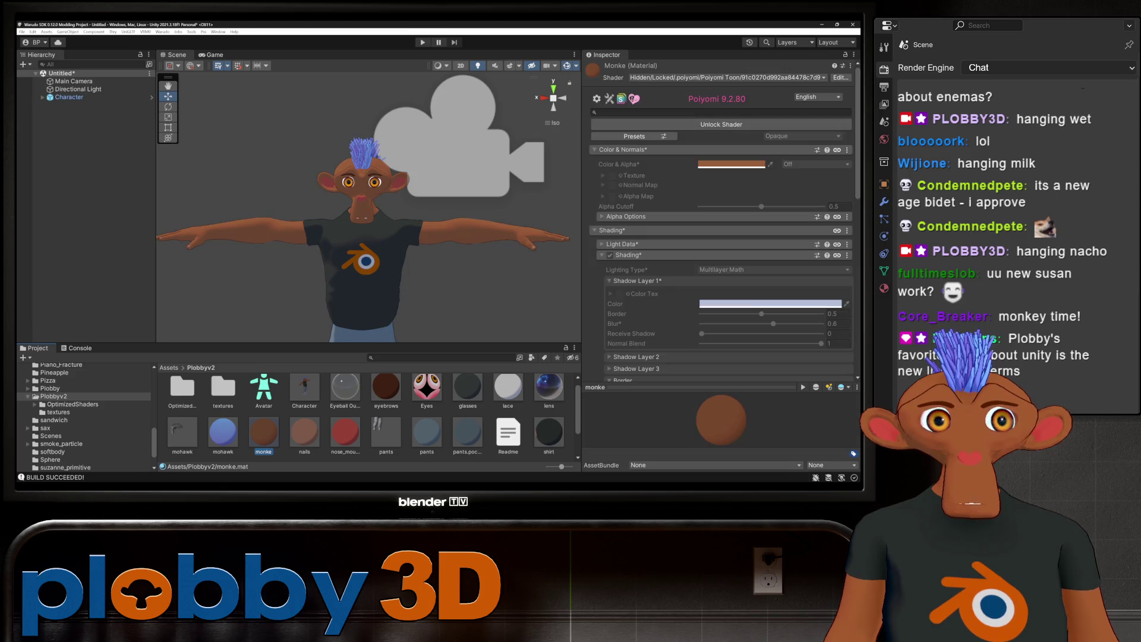
pyautogui.click(721, 125)
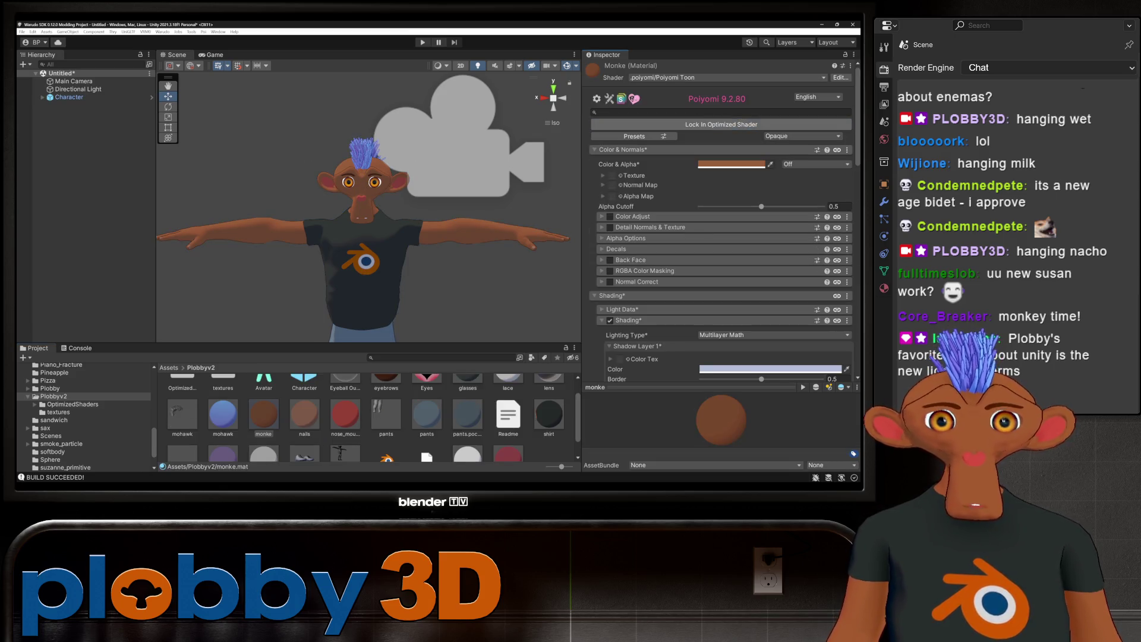
pyautogui.scroll(-2, 723, 223)
pyautogui.scroll(-2, 722, 223)
pyautogui.scroll(-3, 722, 223)
pyautogui.scroll(-3, 722, 223)
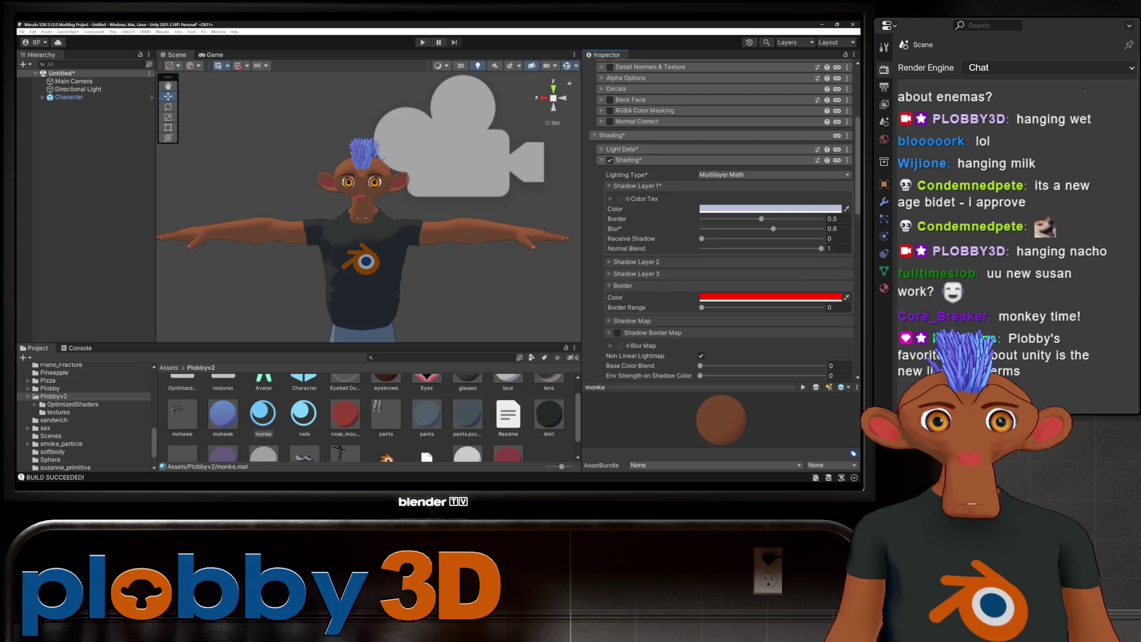
pyautogui.click(629, 160)
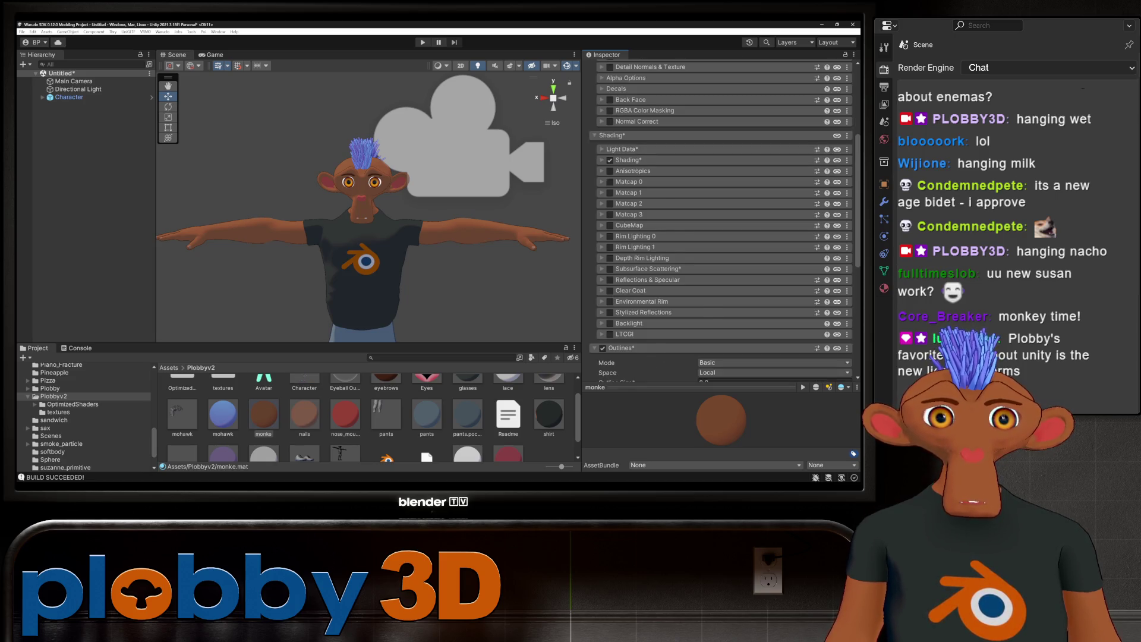
pyautogui.scroll(-1, 723, 223)
pyautogui.scroll(-1, 722, 224)
pyautogui.scroll(-1, 723, 223)
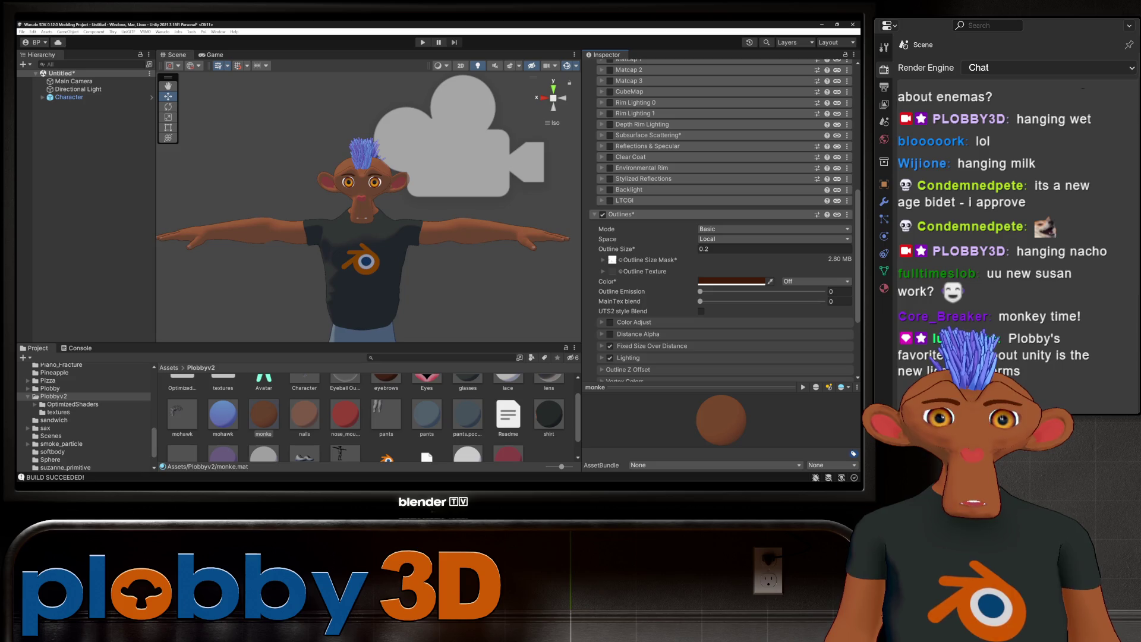
pyautogui.scroll(1, 375, 415)
pyautogui.doubleClick(223, 393)
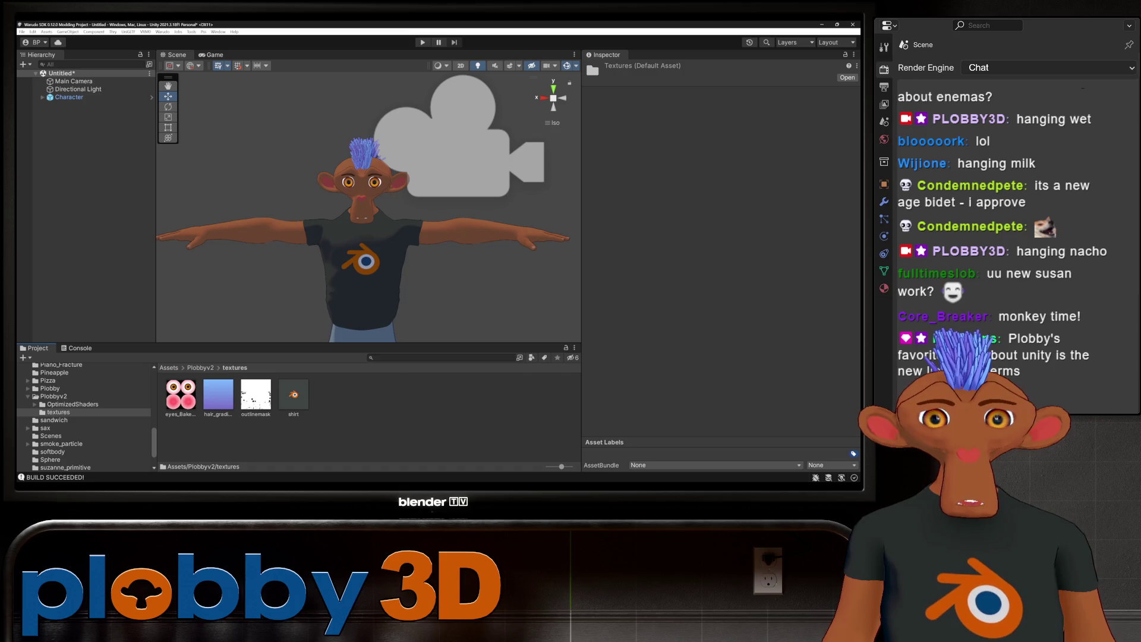
pyautogui.click(201, 367)
pyautogui.click(264, 437)
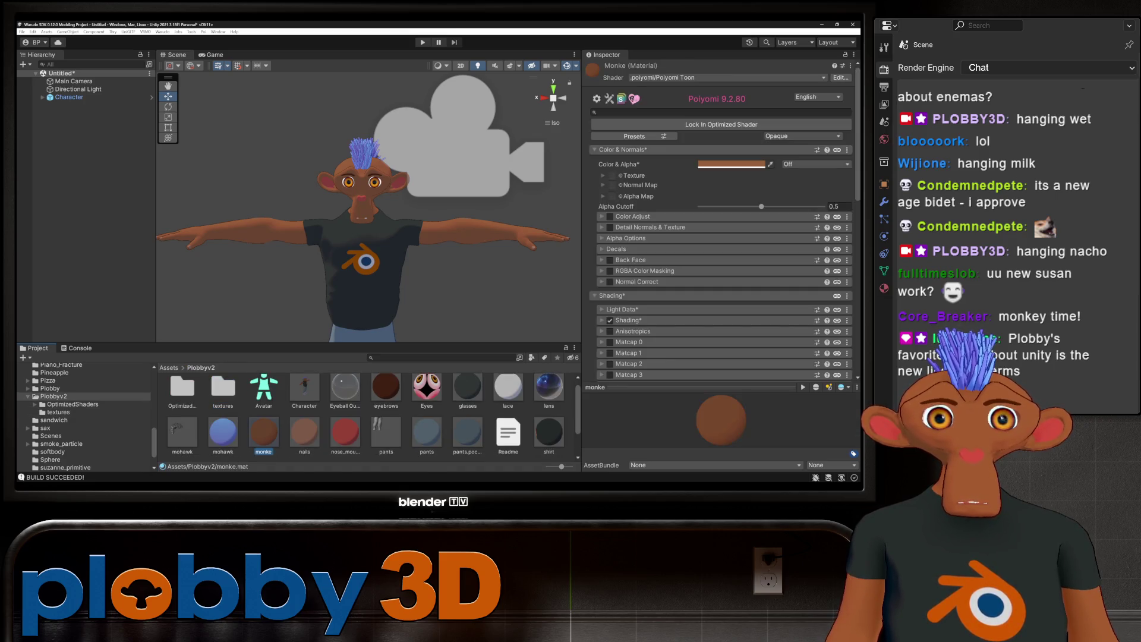
pyautogui.scroll(-2, 723, 219)
pyautogui.scroll(-2, 722, 219)
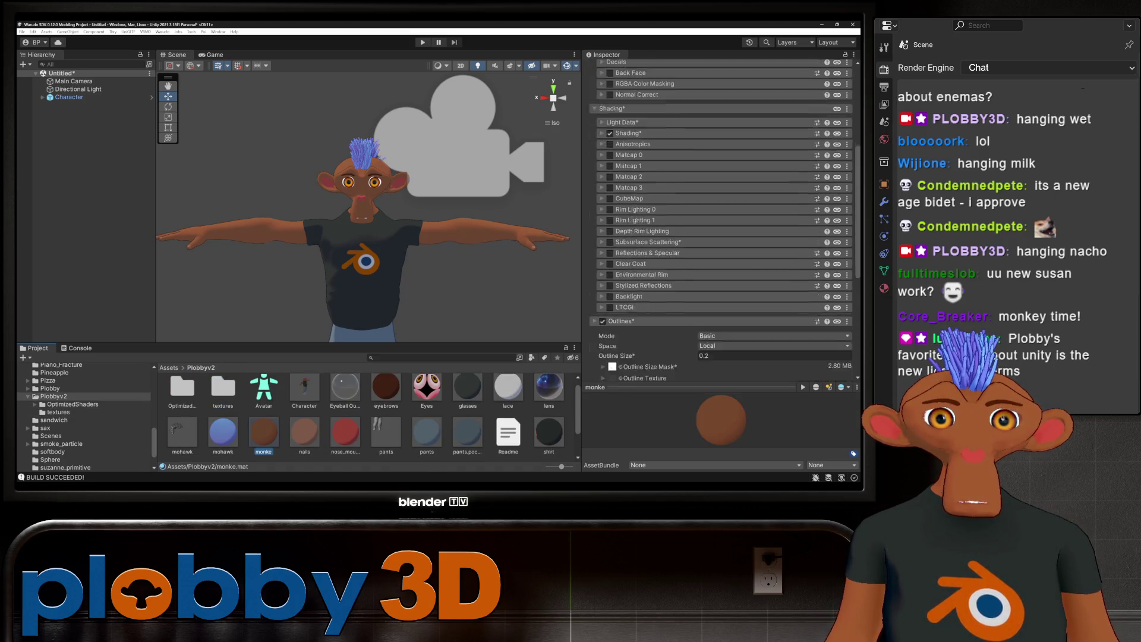
pyautogui.scroll(-2, 723, 219)
pyautogui.scroll(-2, 723, 219)
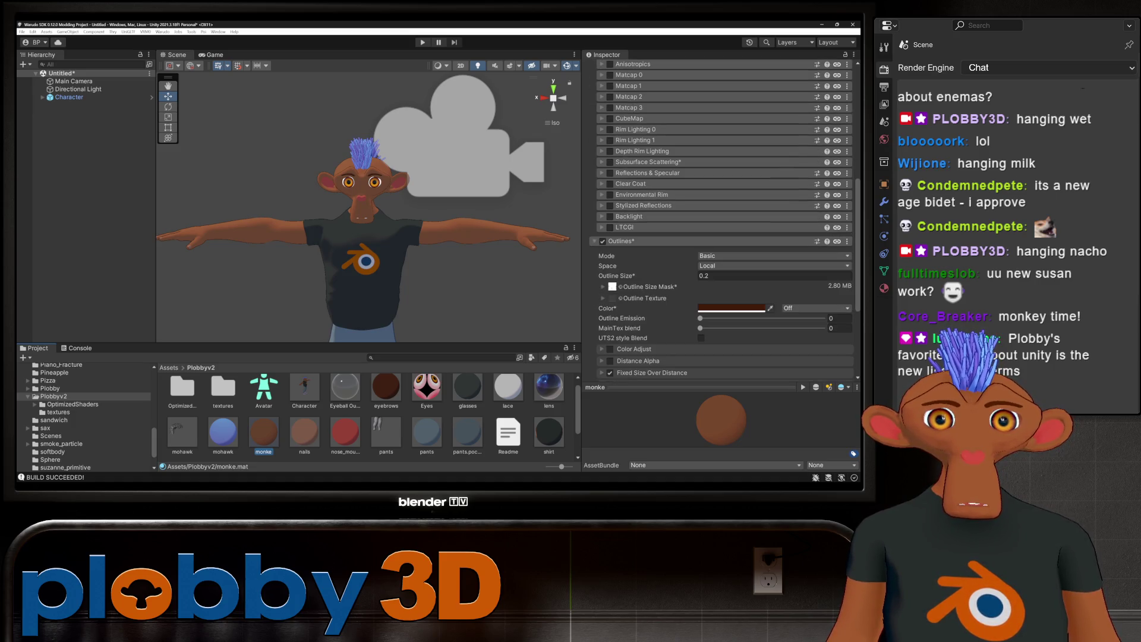
pyautogui.click(732, 266)
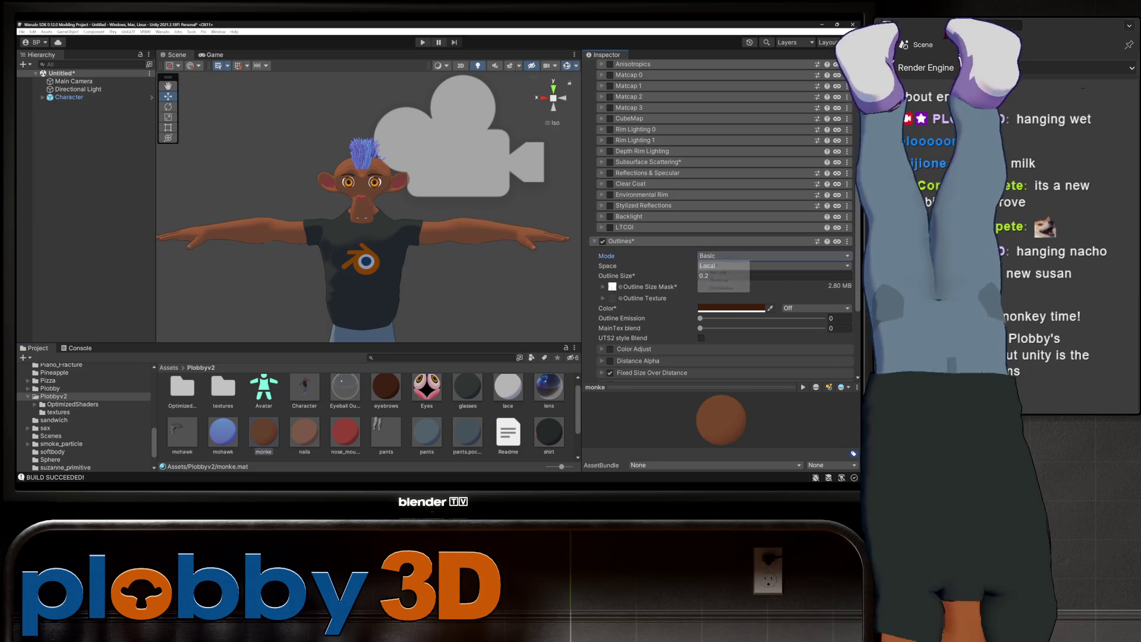
pyautogui.click(723, 266)
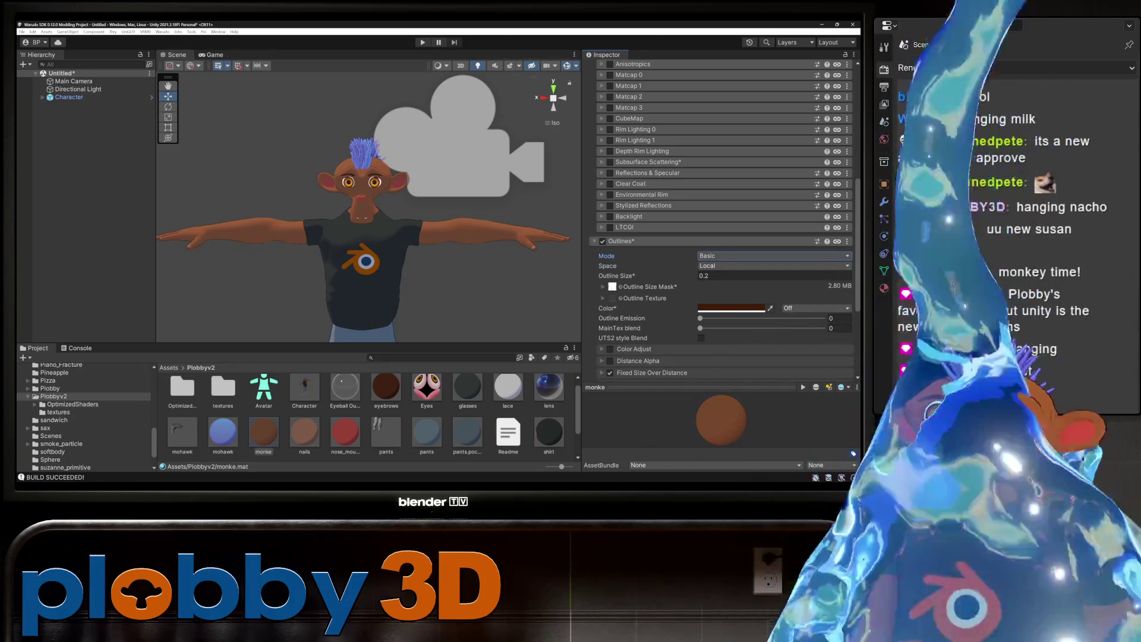
pyautogui.scroll(2, 366, 205)
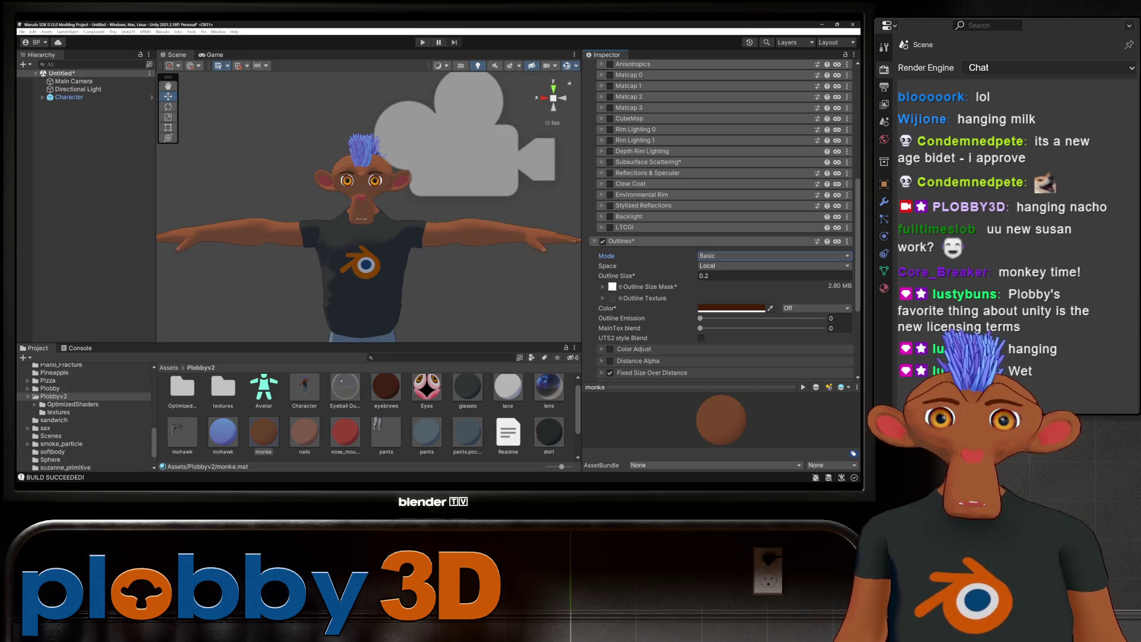
pyautogui.scroll(3, 722, 223)
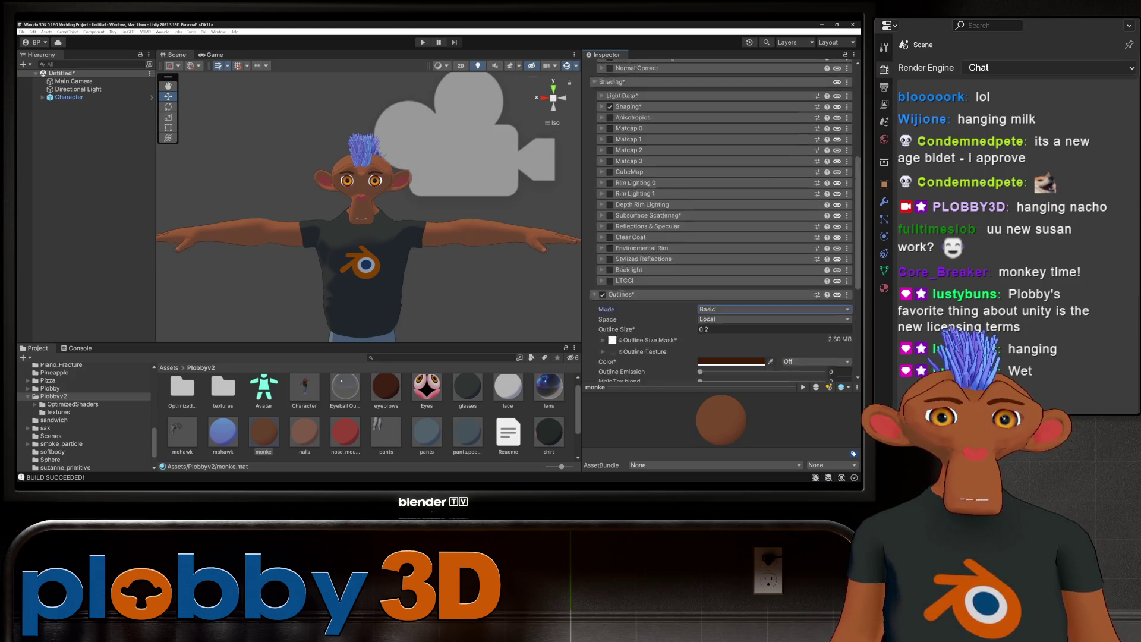
pyautogui.scroll(4, 722, 223)
pyautogui.scroll(4, 723, 223)
pyautogui.click(722, 124)
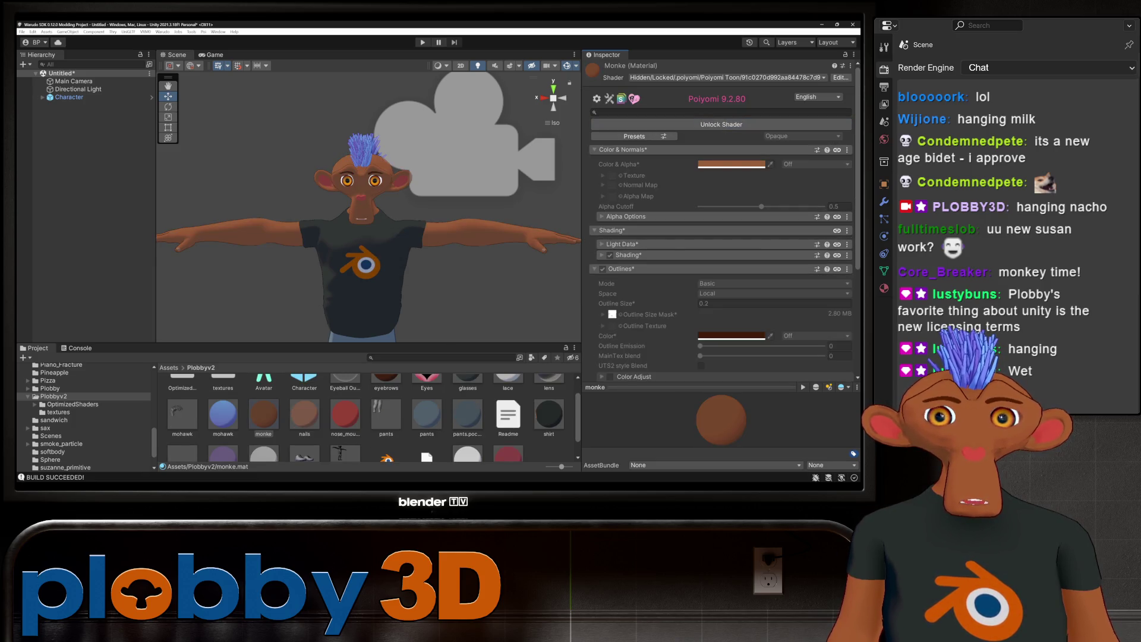
pyautogui.scroll(1, 366, 415)
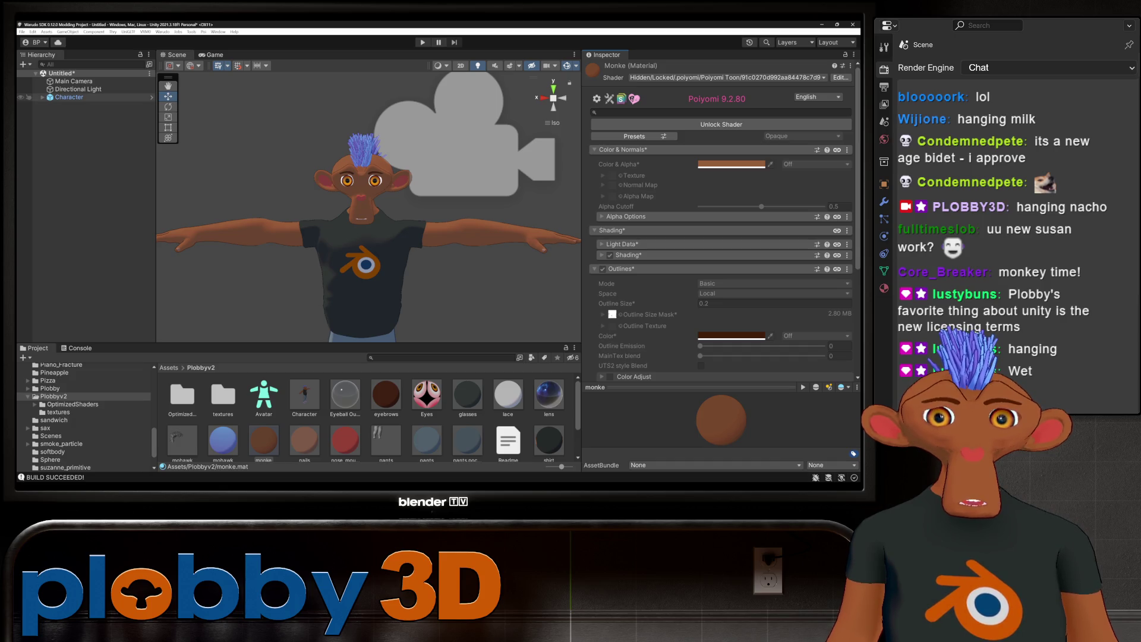
# Step: Select the Character prefab, glance at the Warudo menu, and switch to the Warudo editor
pyautogui.click(304, 396)
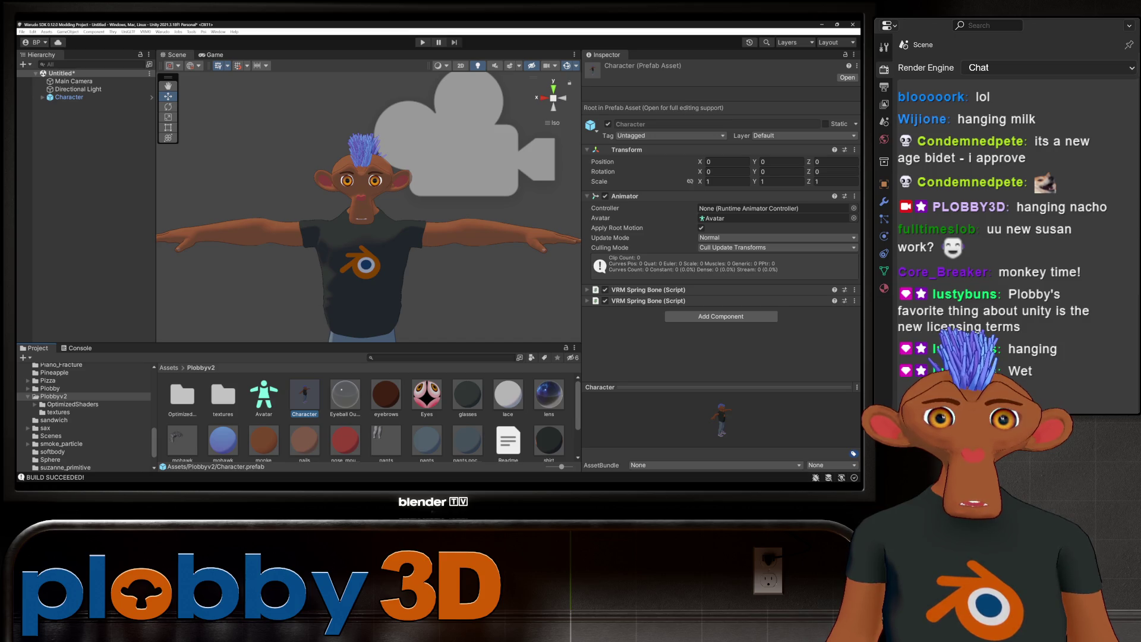
pyautogui.click(162, 30)
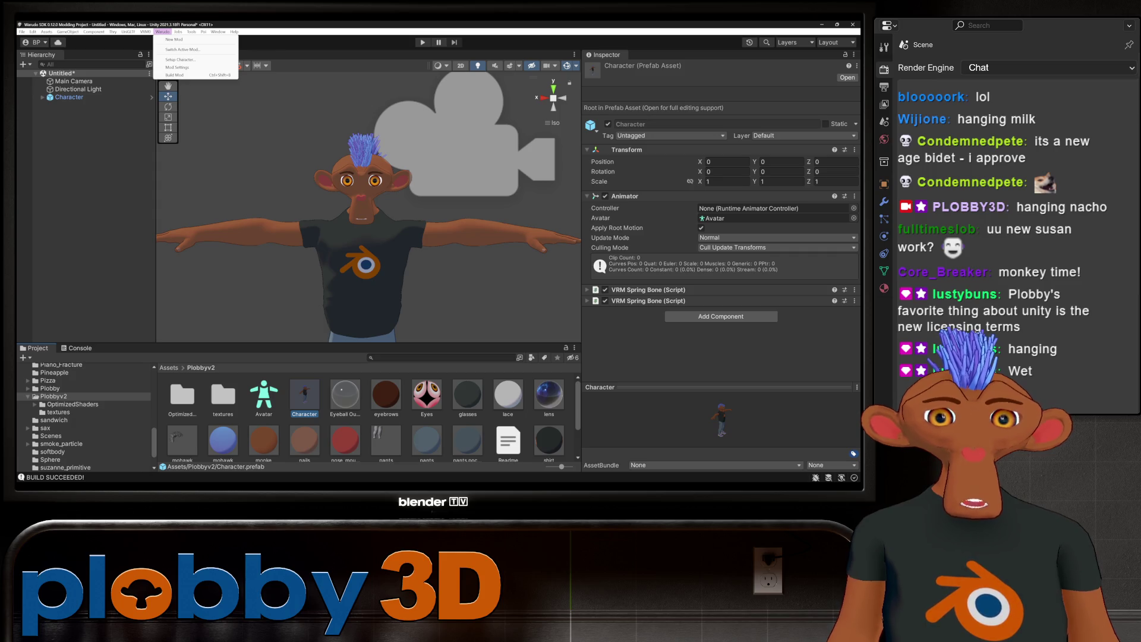
pyautogui.press('Escape')
pyautogui.hotkey('alt', 'Tab')
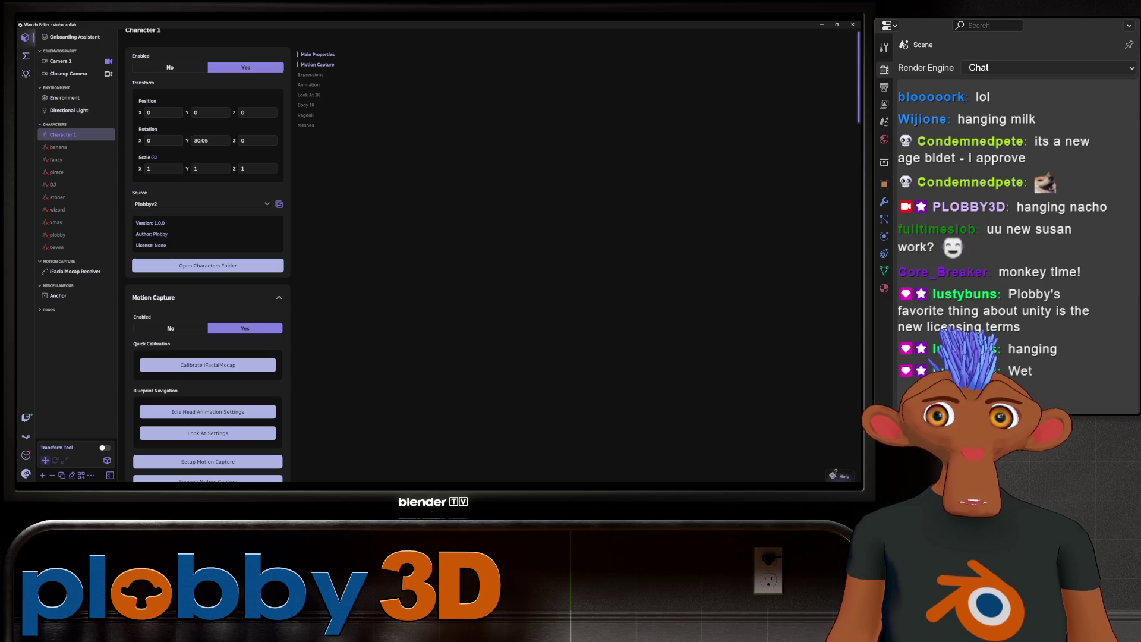
# Step: Set Character 1's source to Plobby and return to Unity
pyautogui.click(200, 203)
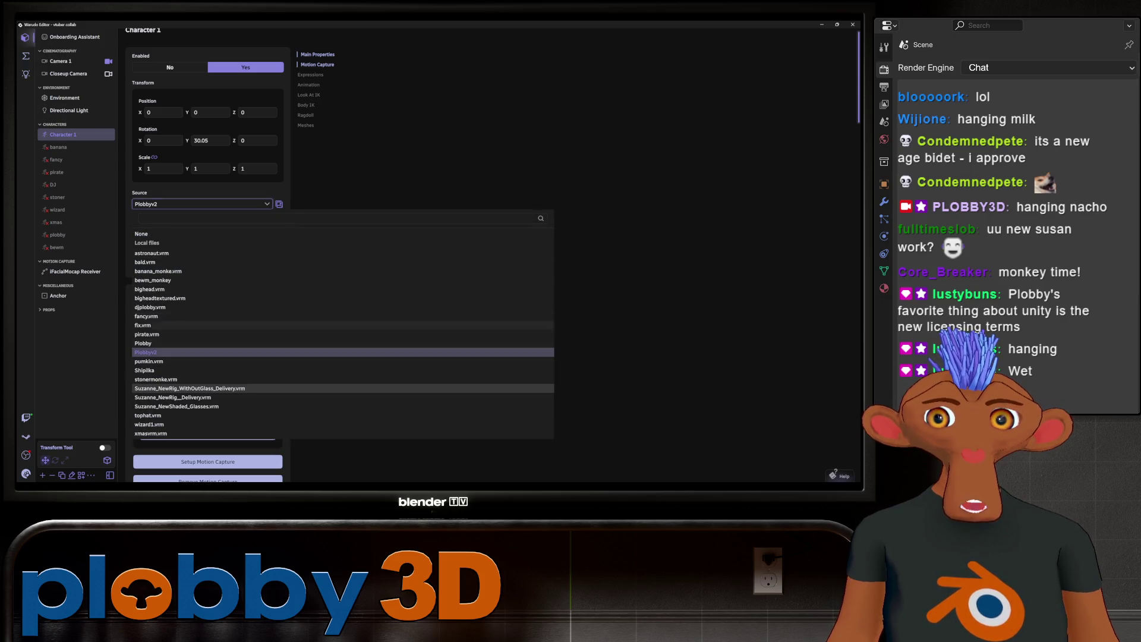
pyautogui.click(142, 343)
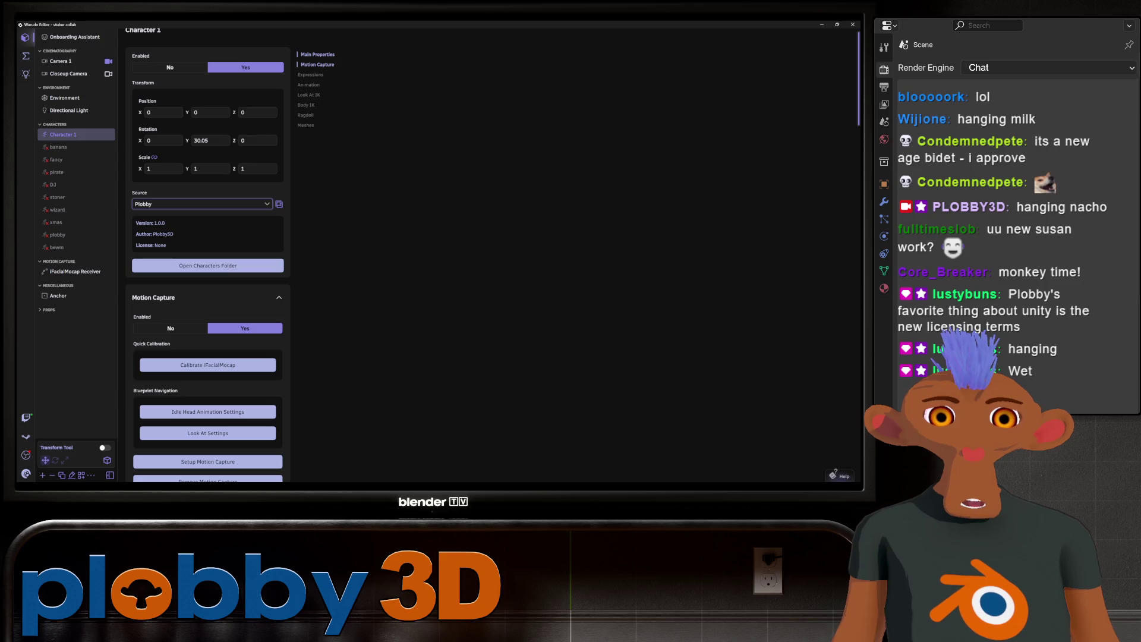
pyautogui.hotkey('alt', 'Tab')
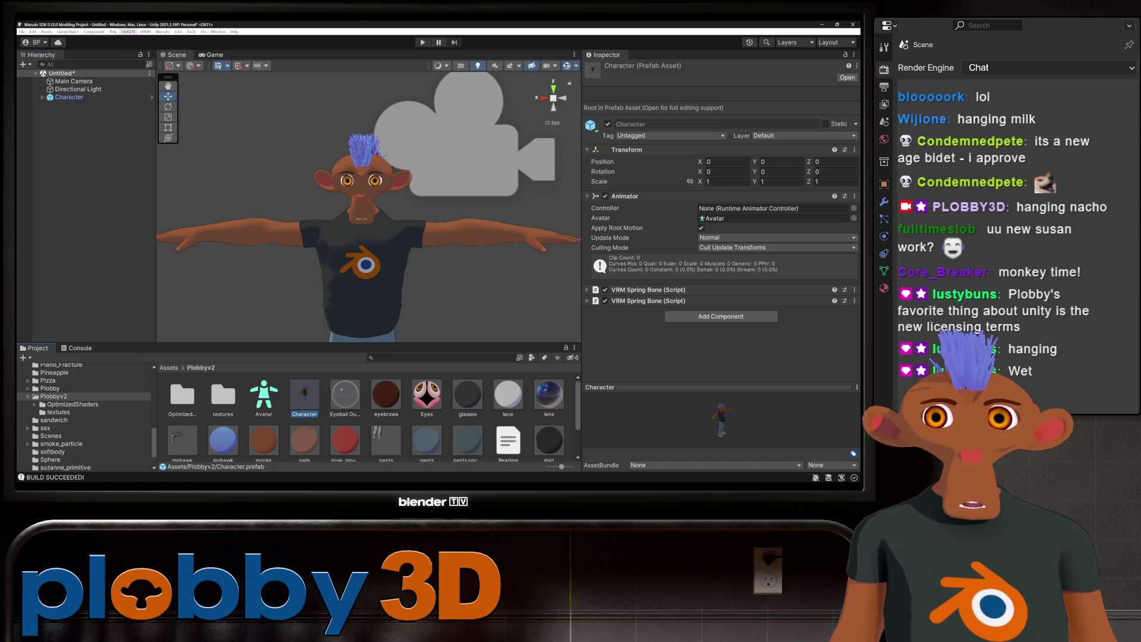
# Step: Run Warudo > Build Mod and dismiss the unlocked shader warning
pyautogui.click(162, 31)
pyautogui.click(192, 75)
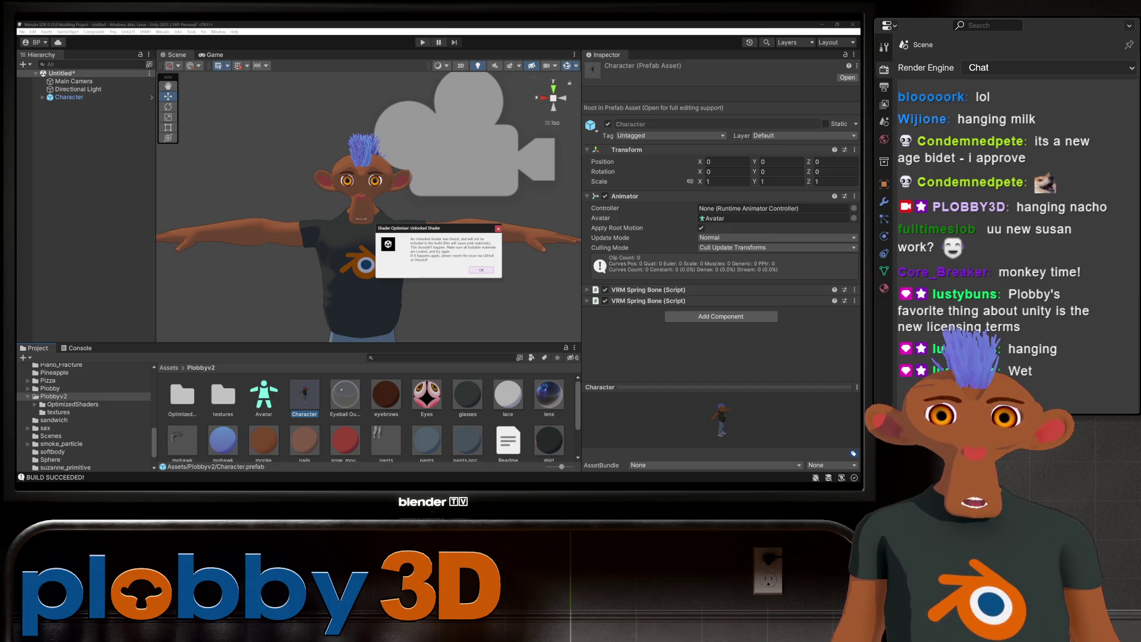
pyautogui.press('Return')
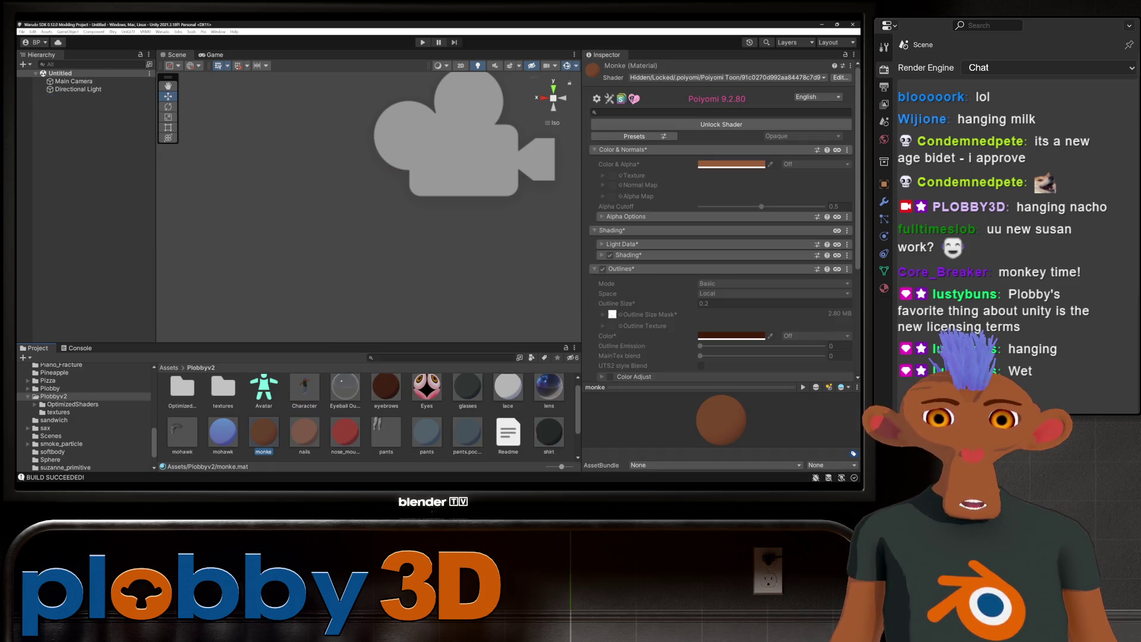
# Step: Lock in the optimized shader on the nails material and rebuild the mod
pyautogui.press('Right')
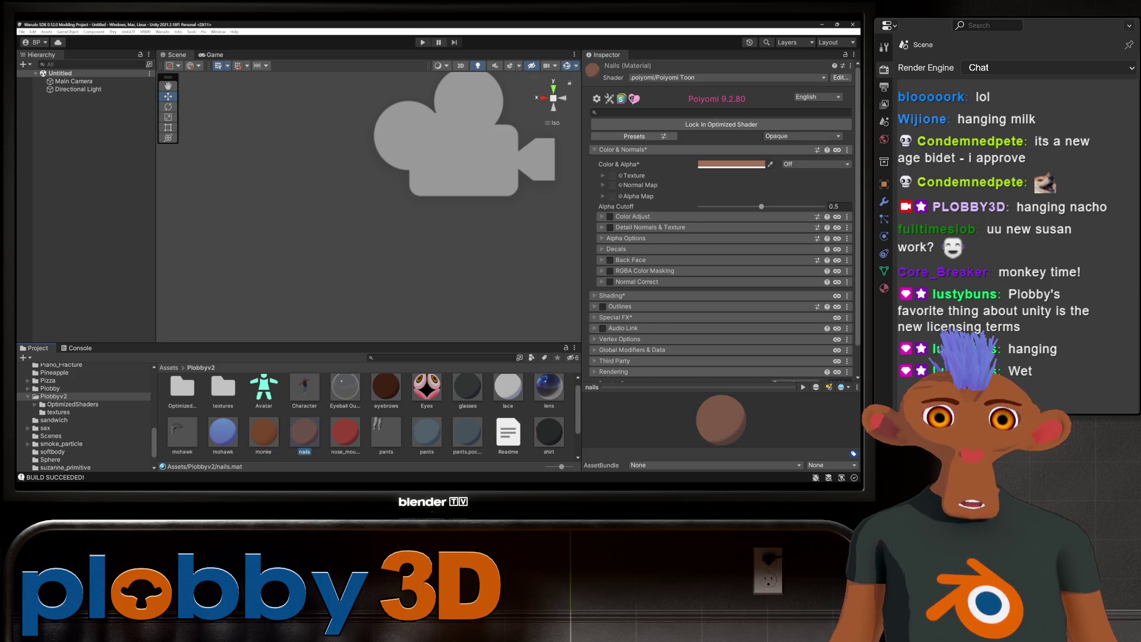
pyautogui.scroll(-2, 721, 224)
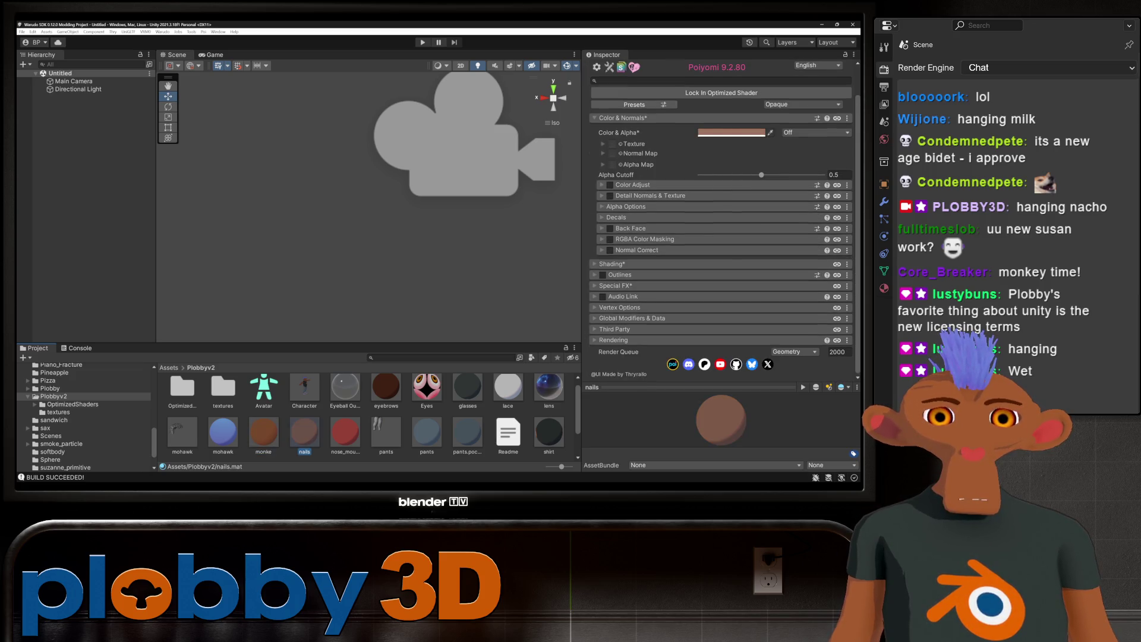
pyautogui.click(722, 92)
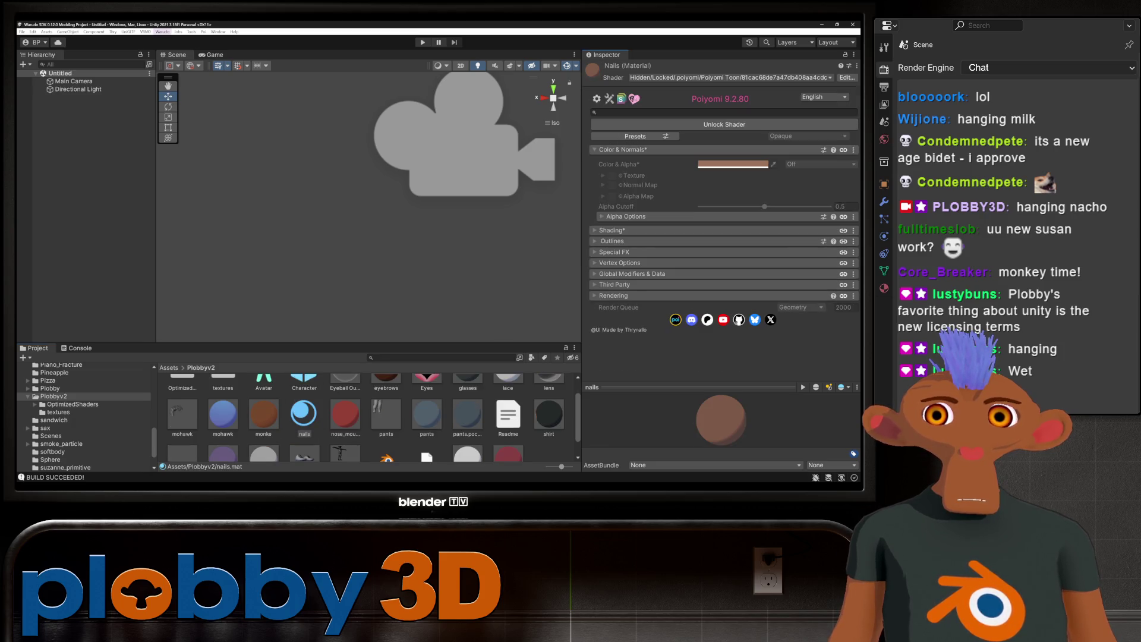
pyautogui.click(161, 31)
pyautogui.click(196, 75)
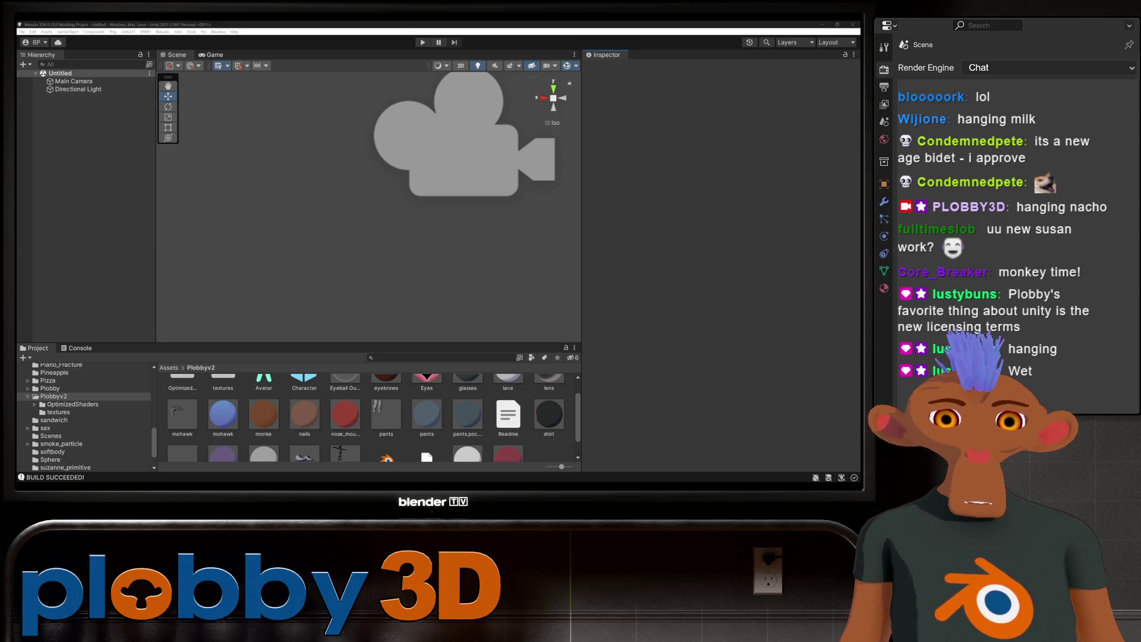
# Step: Set Character 1's source back to Plobbyv2 in Warudo, then bring up Blender
pyautogui.click(663, 457)
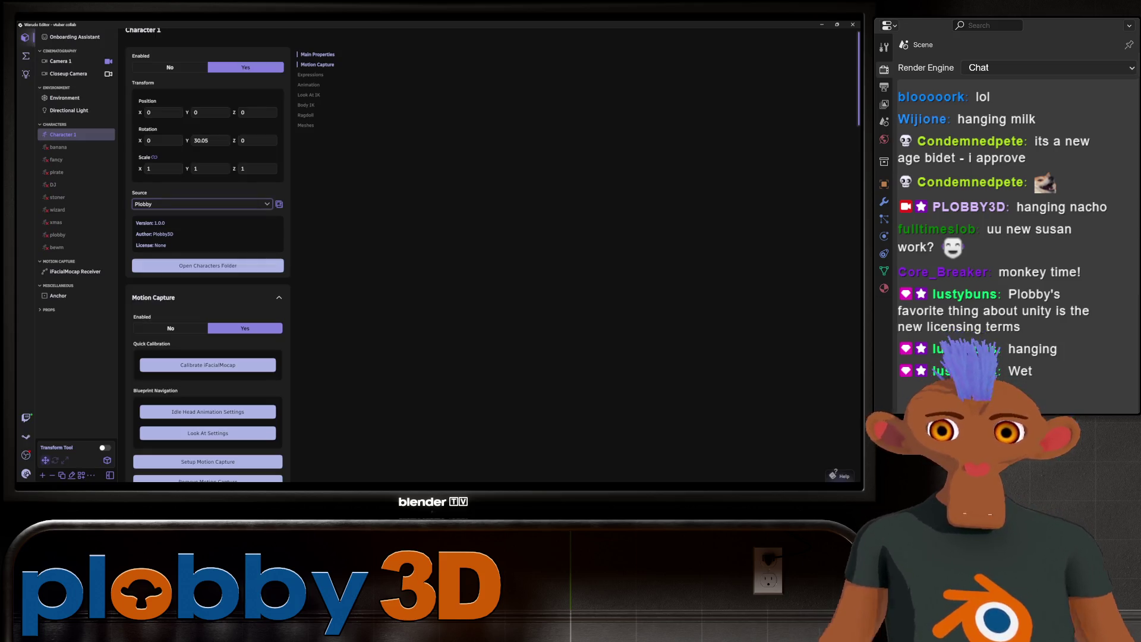
pyautogui.click(202, 203)
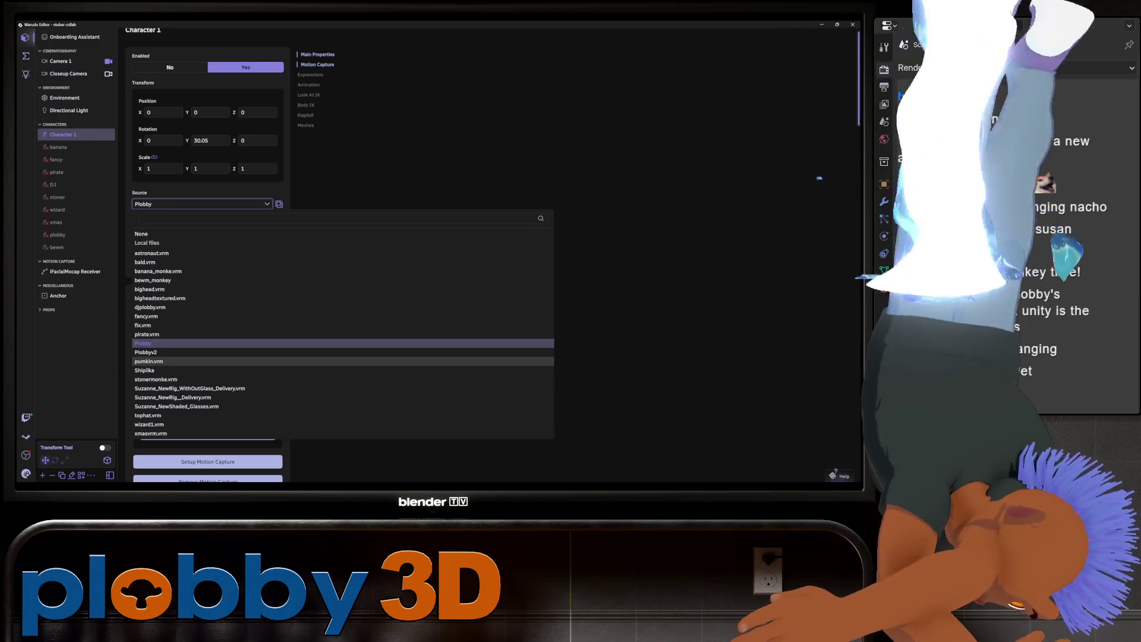
pyautogui.click(178, 342)
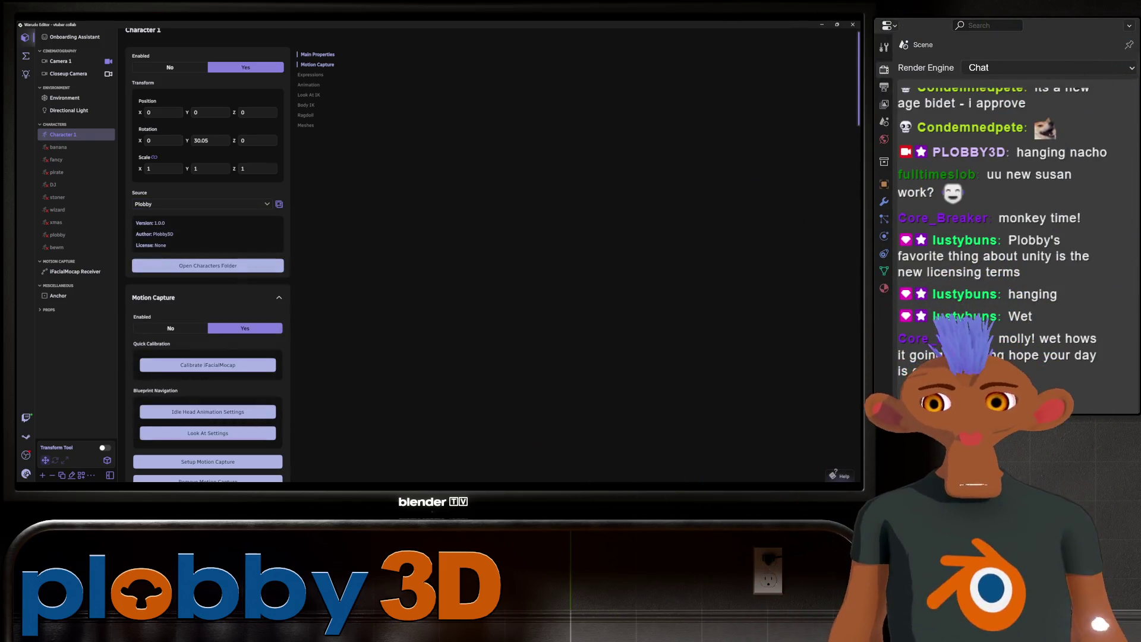
pyautogui.click(201, 204)
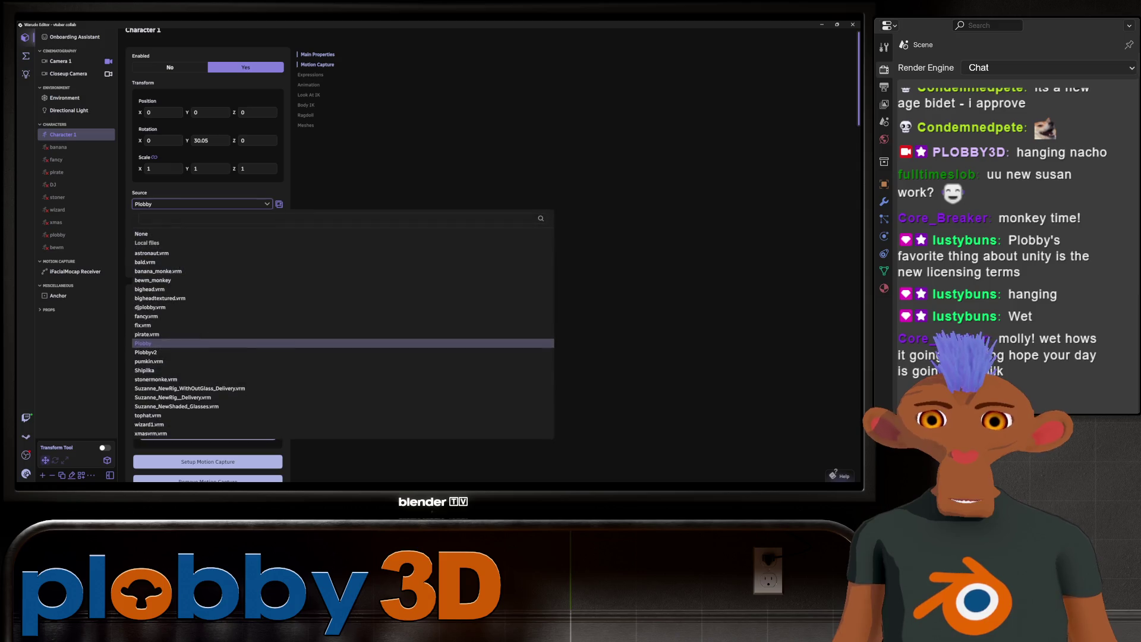
pyautogui.click(178, 339)
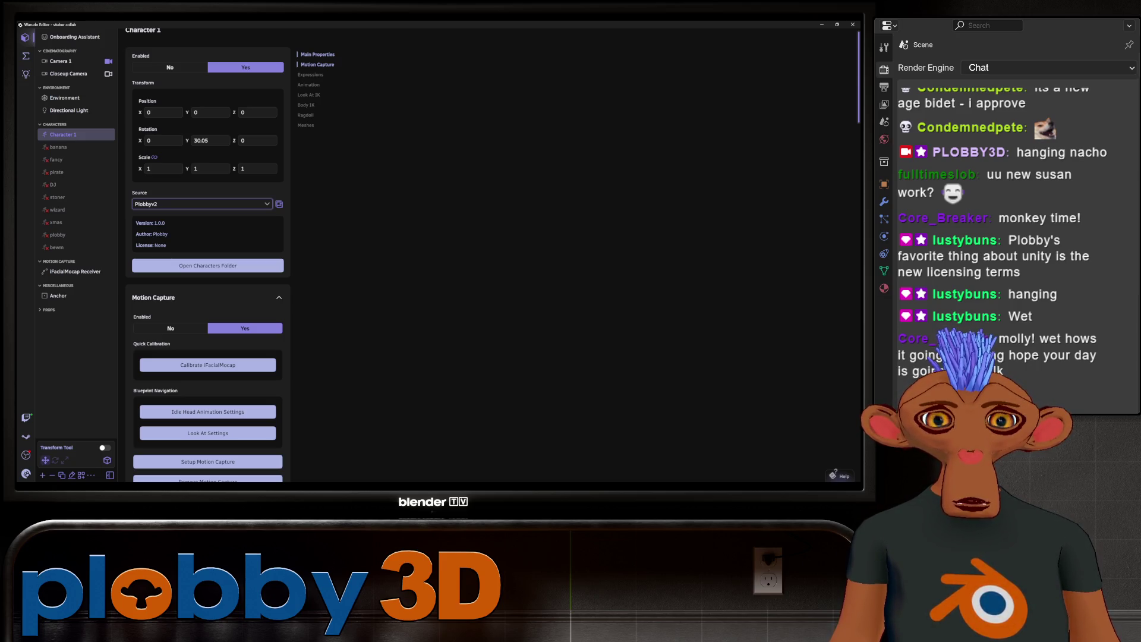
pyautogui.click(529, 455)
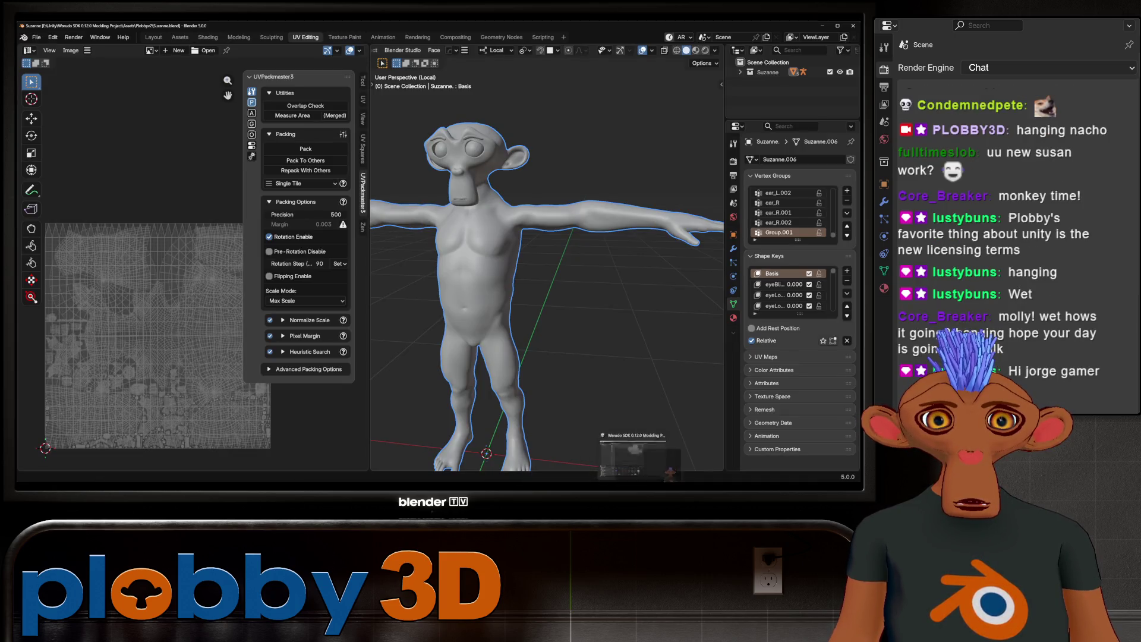
# Step: Check the Character prefab in Unity, then save Suzanne.blend via File > Save
pyautogui.click(640, 459)
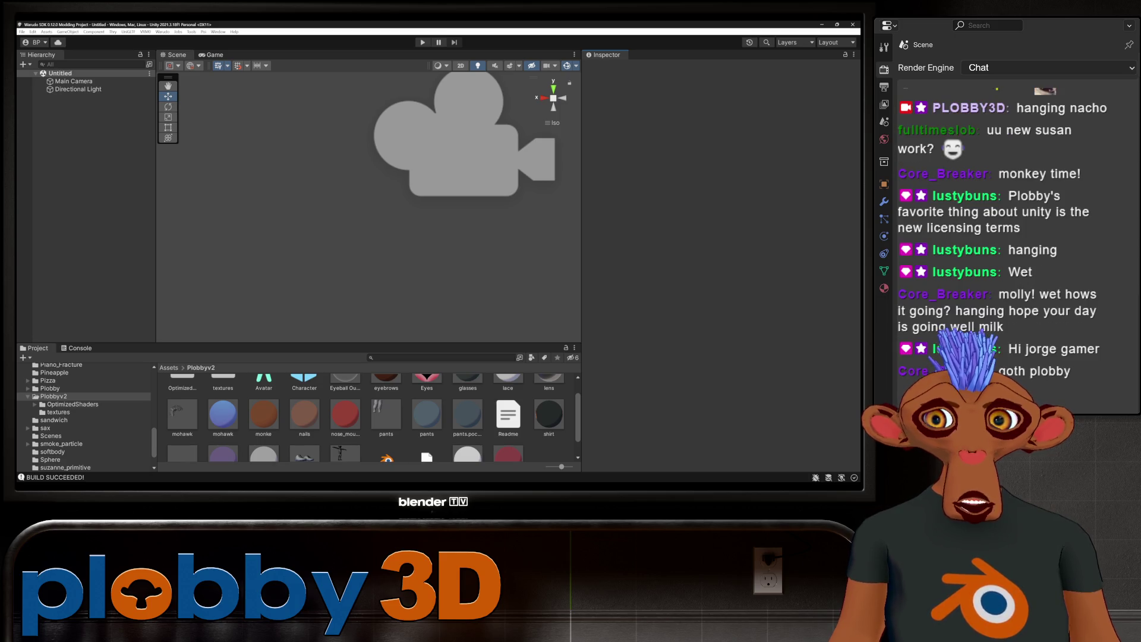
pyautogui.scroll(1, 367, 415)
pyautogui.click(303, 397)
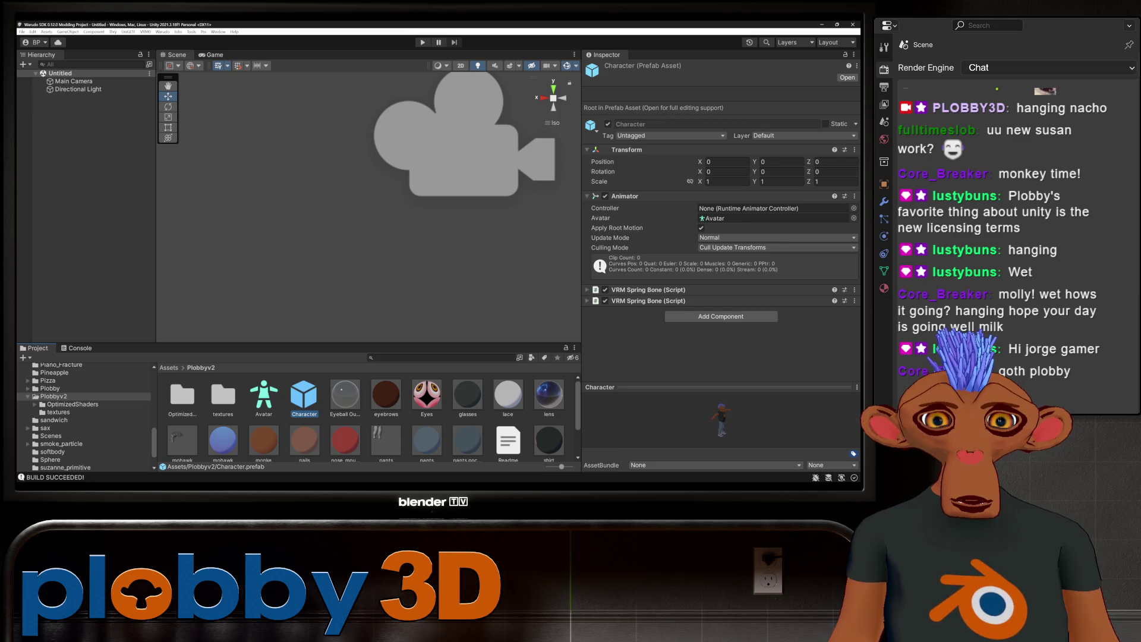
pyautogui.hotkey('alt', 'Tab')
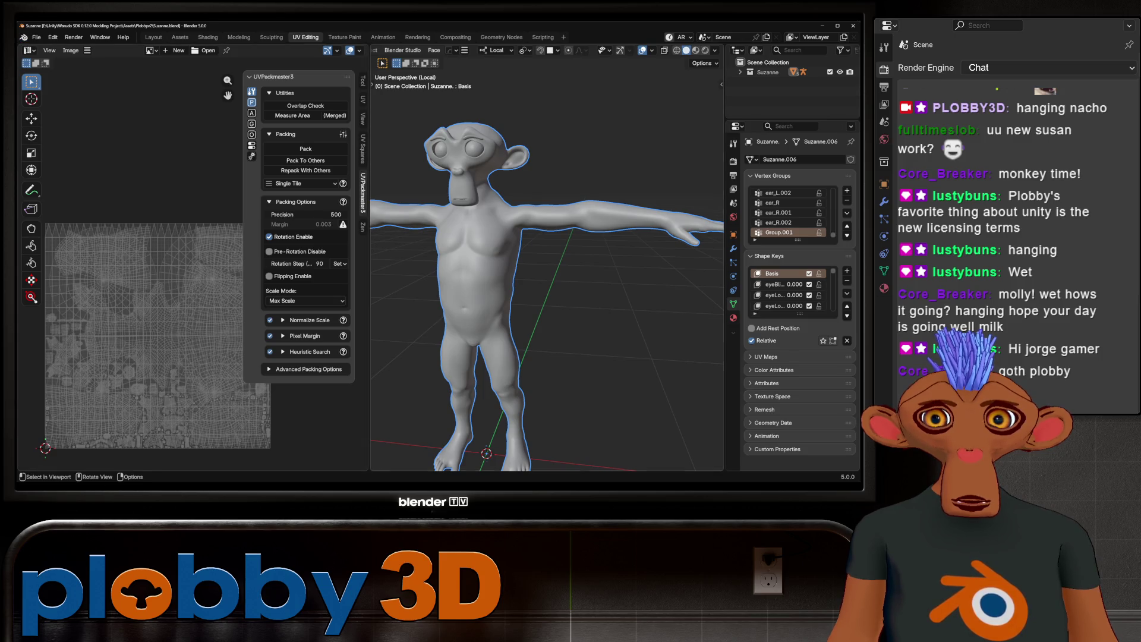
pyautogui.click(35, 37)
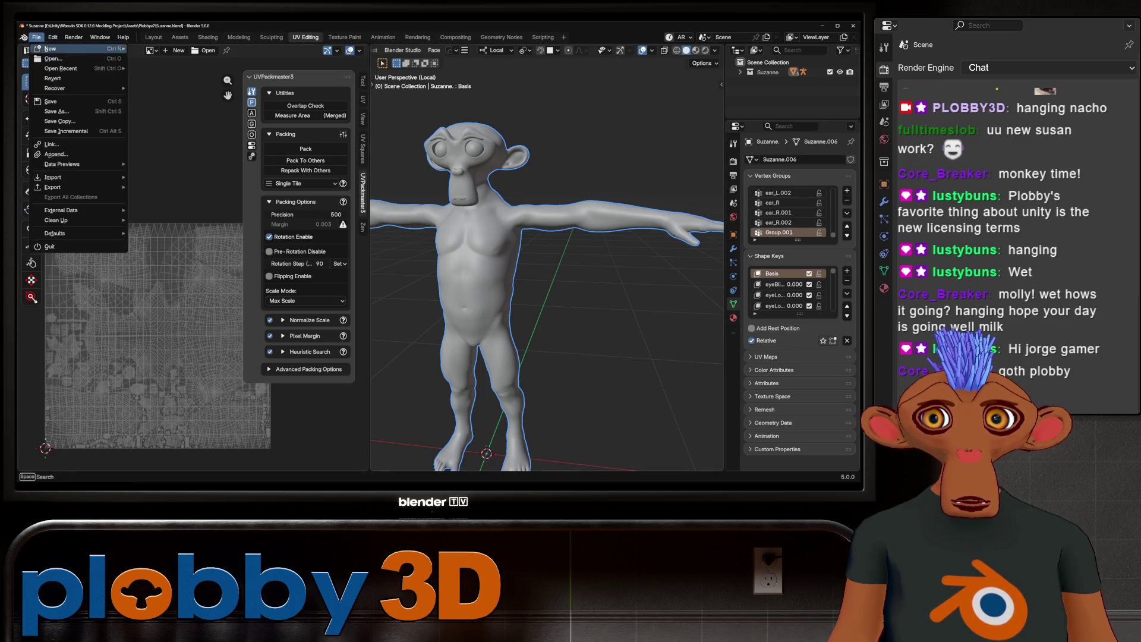
pyautogui.click(54, 102)
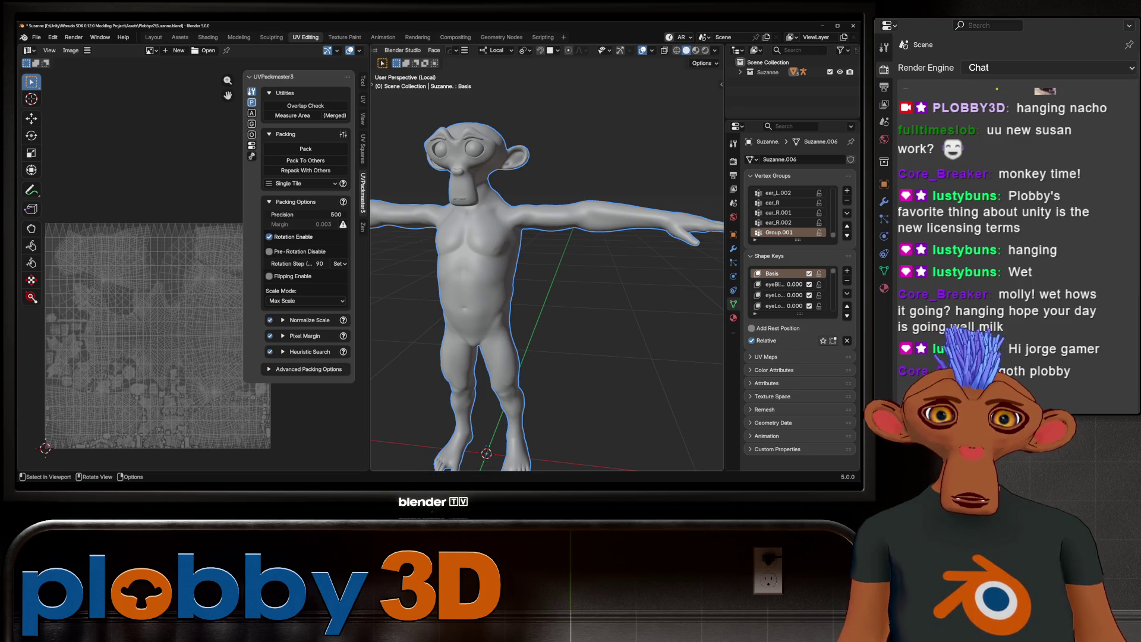
# Step: Select Group.001's vertices in Edit Mode, frame the figure, and switch to GIMP
pyautogui.press('Tab')
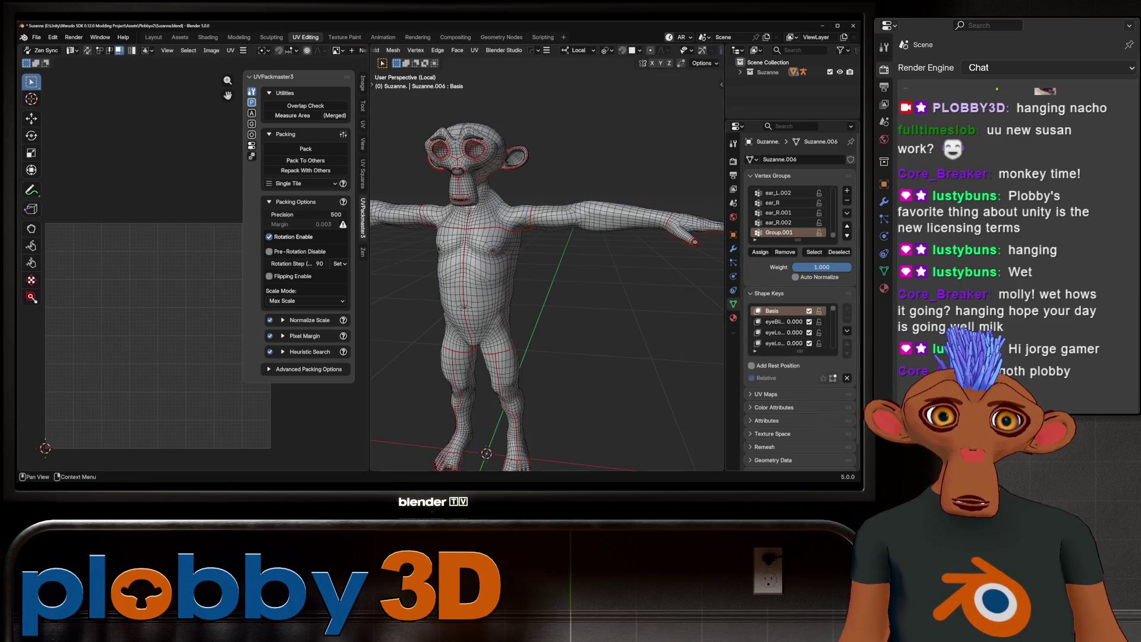
pyautogui.click(813, 251)
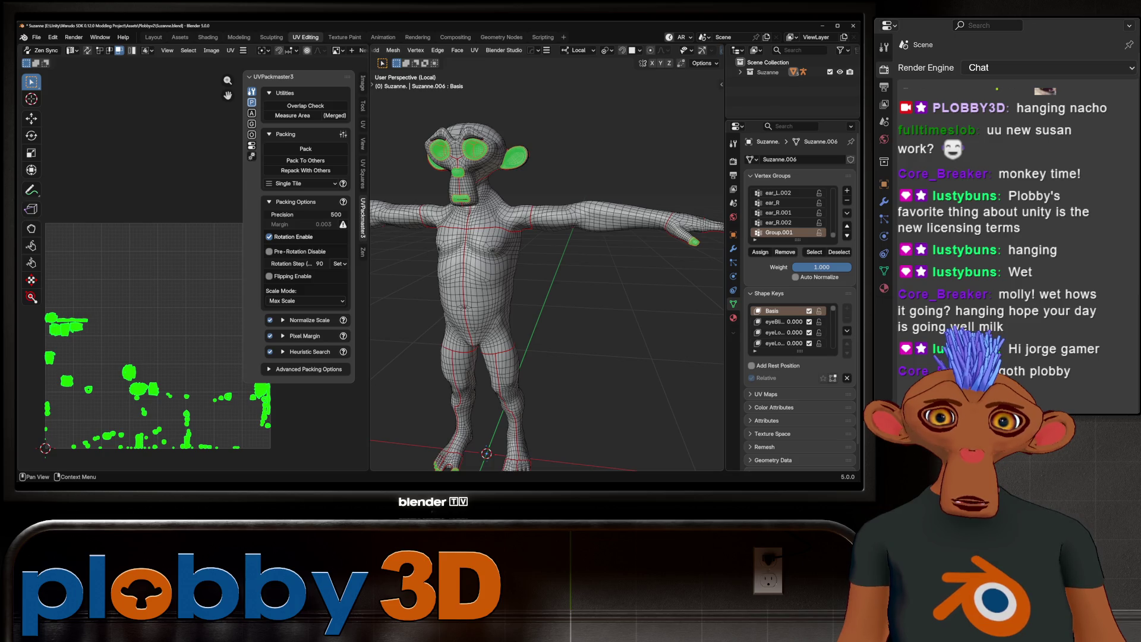
pyautogui.press('Home')
pyautogui.scroll(5, 541, 223)
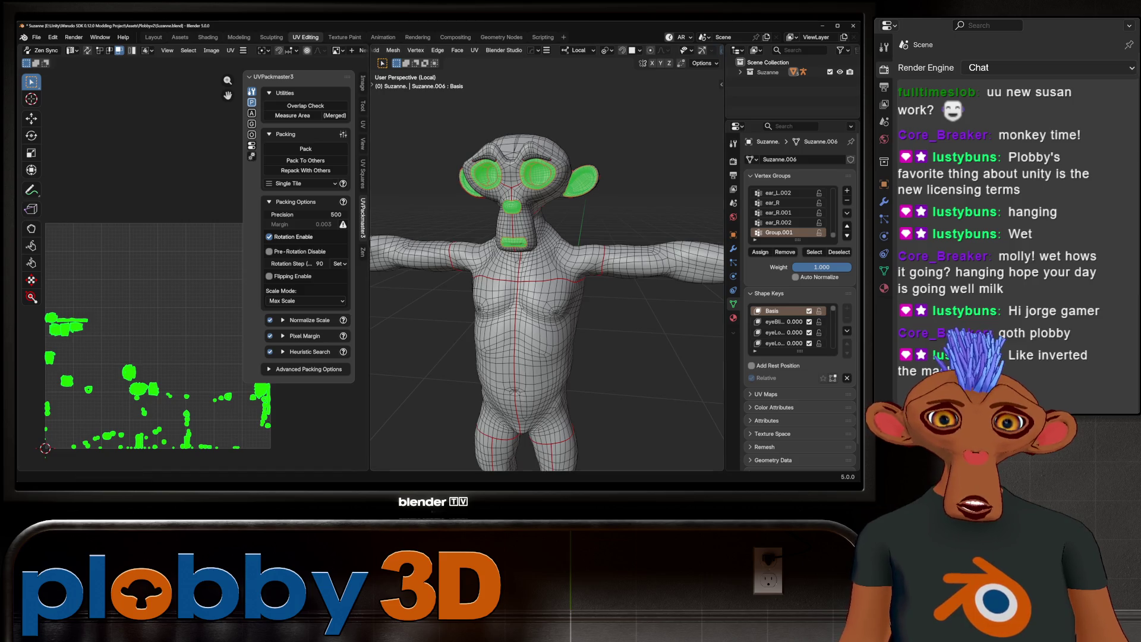
pyautogui.hotkey('alt', 'Tab')
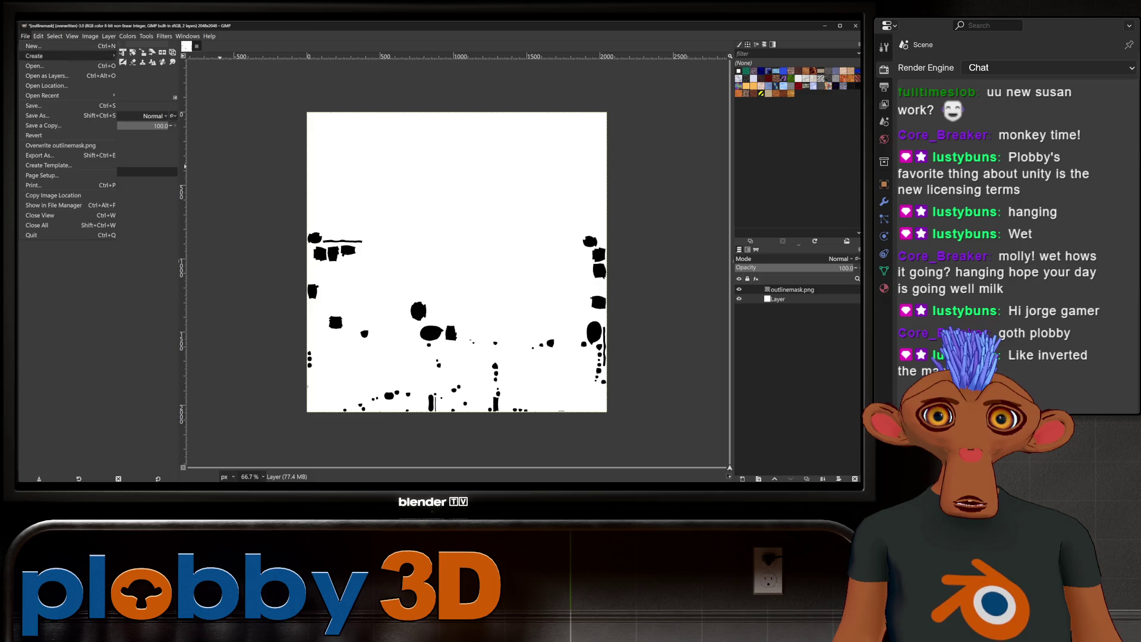
# Step: Overwrite outlinemask.png from GIMP, save Suzanne.blend, and switch to Unity to reimport
pyautogui.hotkey('ctrl', 'e')
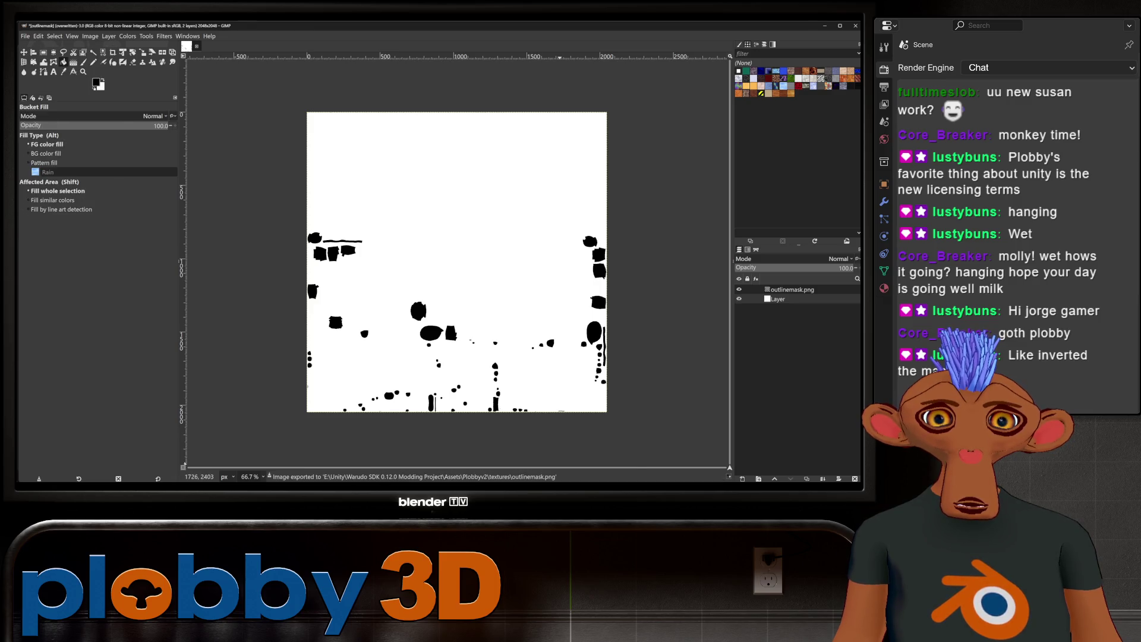
pyautogui.hotkey('alt', 'Tab')
pyautogui.click(36, 37)
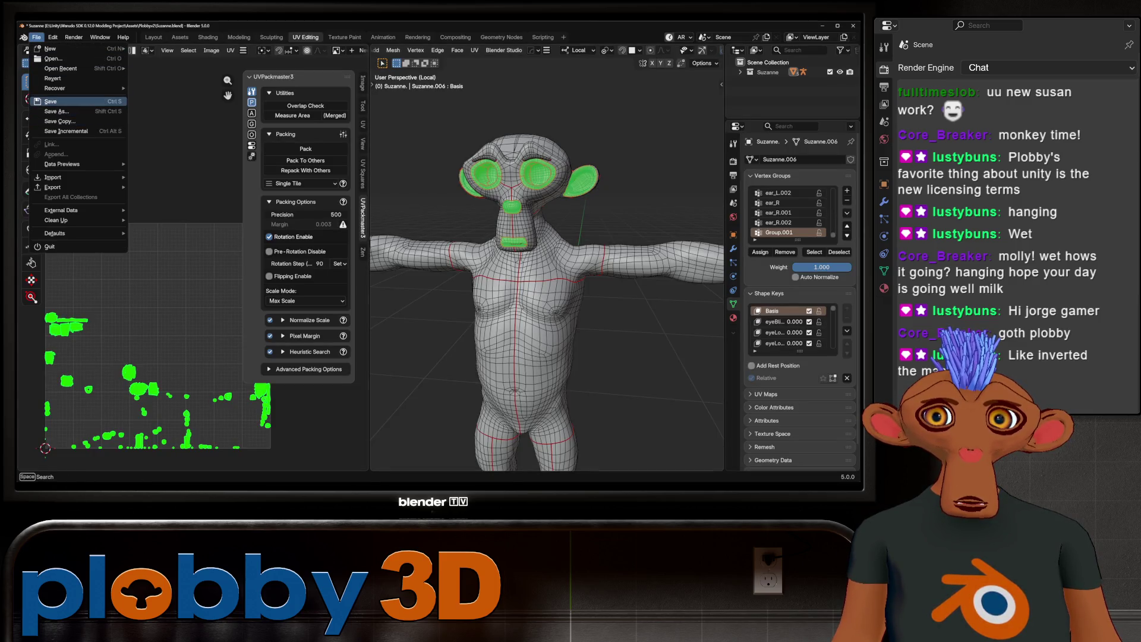
pyautogui.click(53, 100)
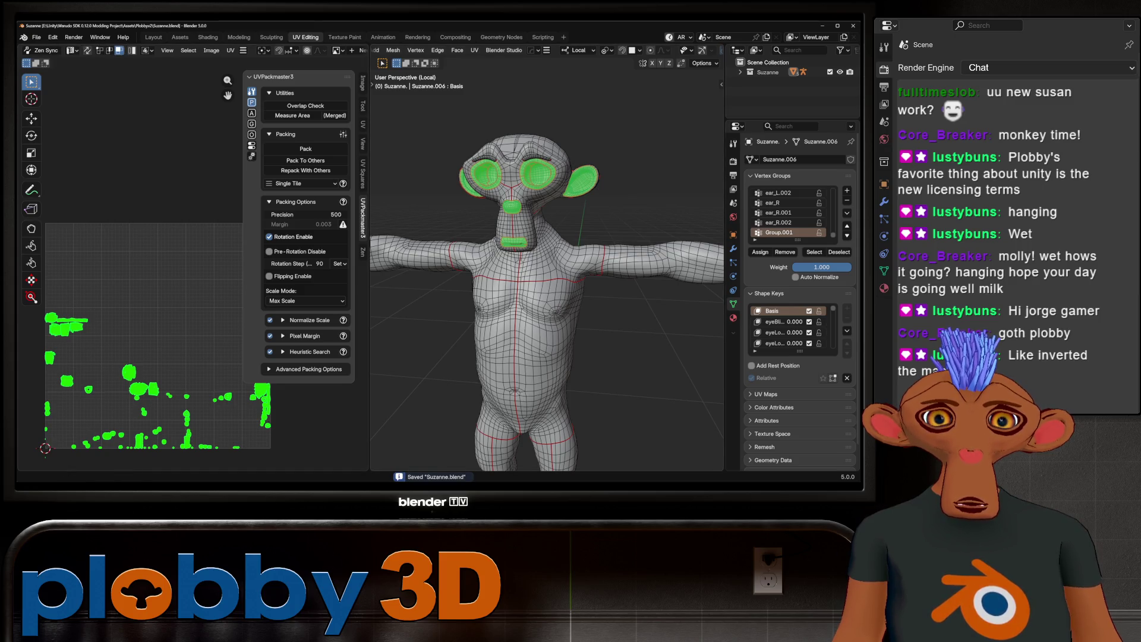
pyautogui.hotkey('alt', 'Tab')
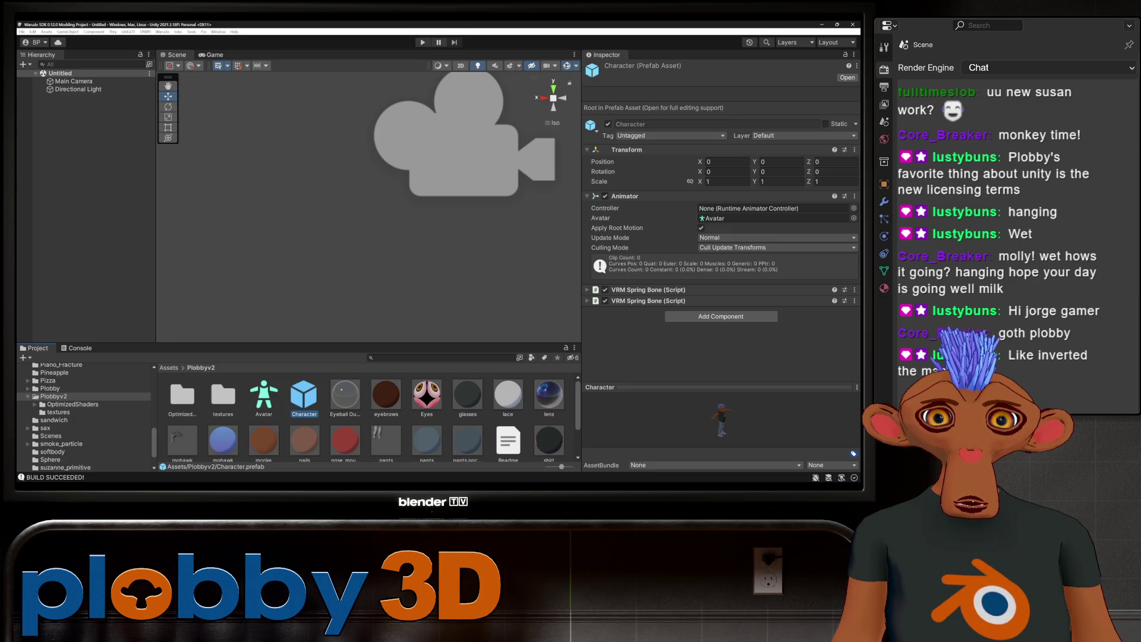
pyautogui.scroll(-1, 365, 417)
# Step: Place the Character prefab into the Hierarchy
pyautogui.click(264, 432)
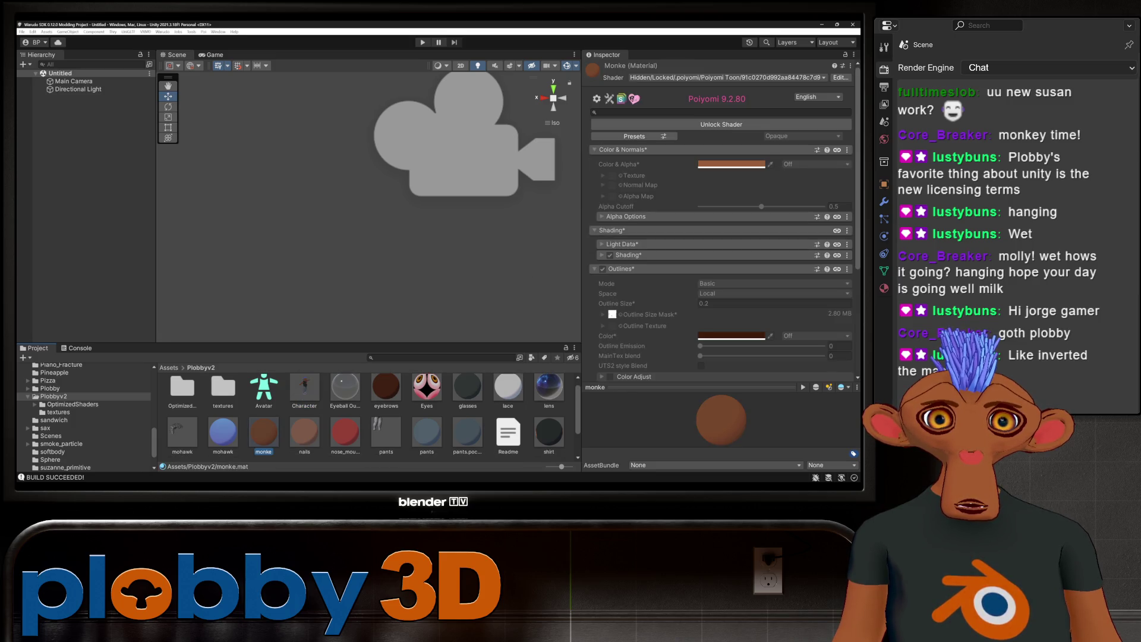
pyautogui.click(304, 390)
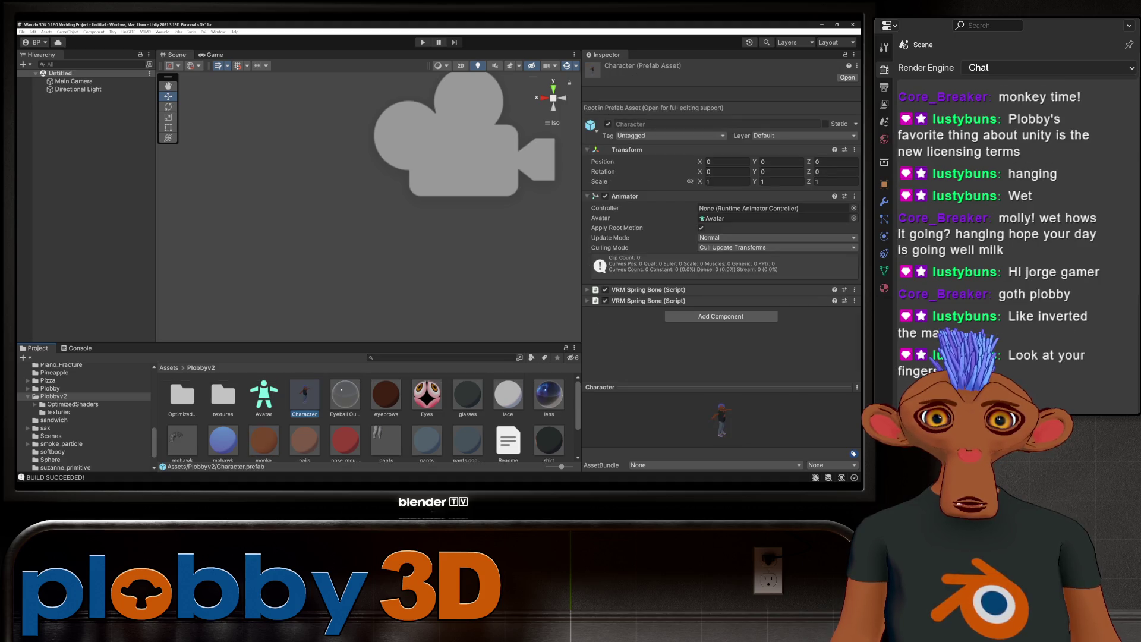
pyautogui.moveTo(304, 393); pyautogui.dragTo(72, 97)
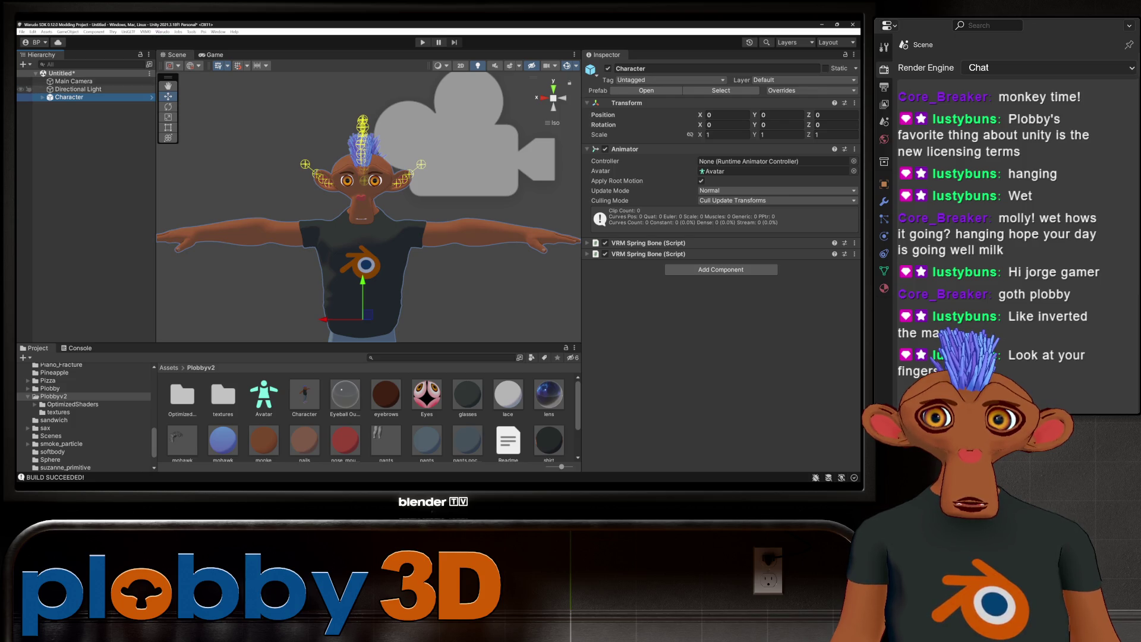
# Step: Run Warudo > Build Mod, wait for it, and switch back to Blender
pyautogui.click(162, 32)
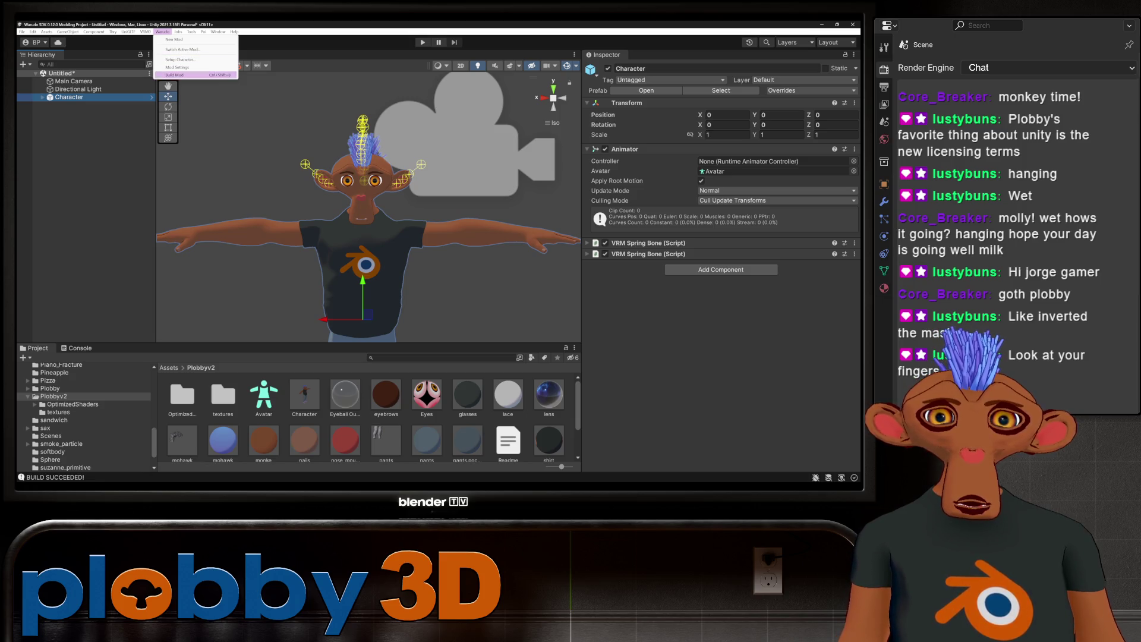
pyautogui.click(175, 75)
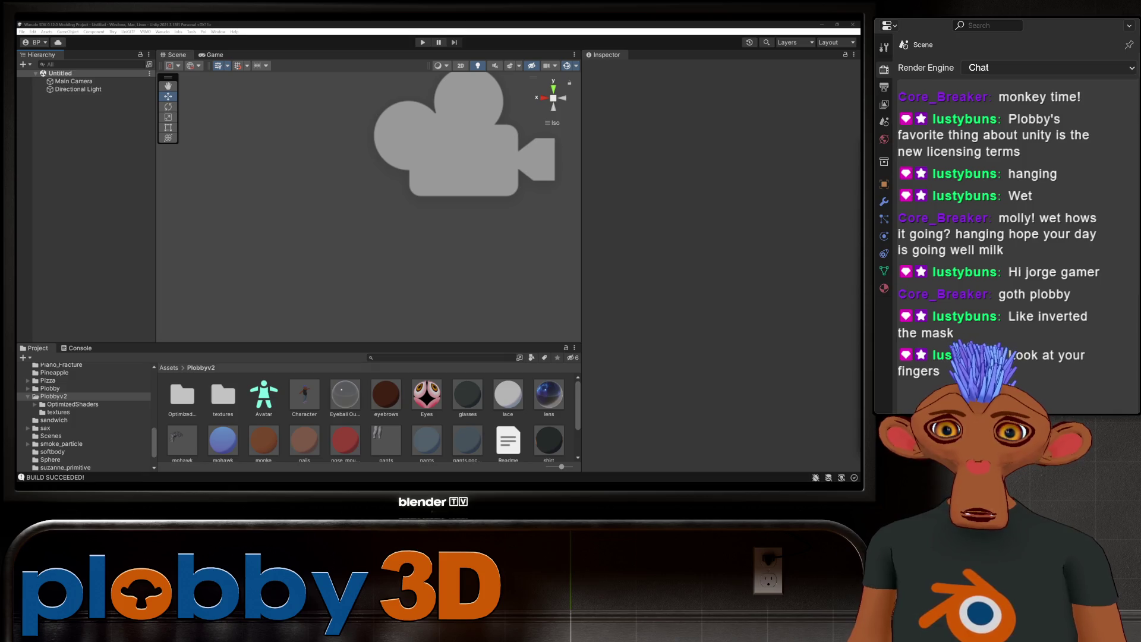
pyautogui.hotkey('alt', 'Tab')
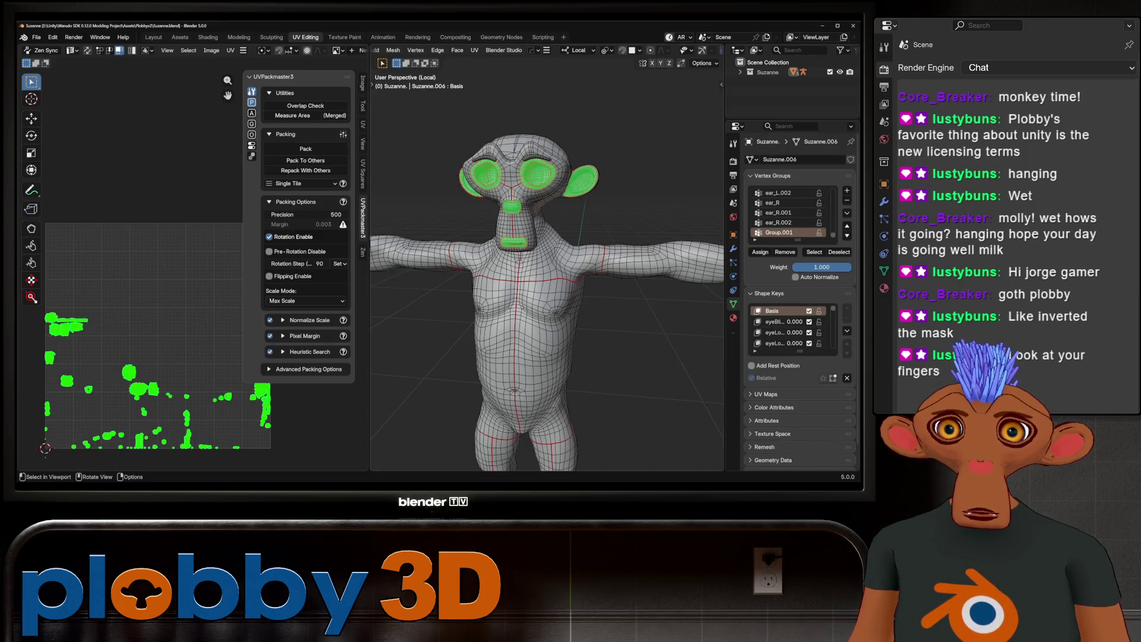
pyautogui.scroll(-3, 547, 303)
# Step: Unwrap with Minimum Stretch, select the whole mesh, and pack all UV islands with UVPackmaster
pyautogui.moveTo(547, 303)
pyautogui.mouseDown(button='middle')
pyautogui.moveTo(571, 304)
pyautogui.moveTo(547, 321)
pyautogui.mouseUp(button='middle')
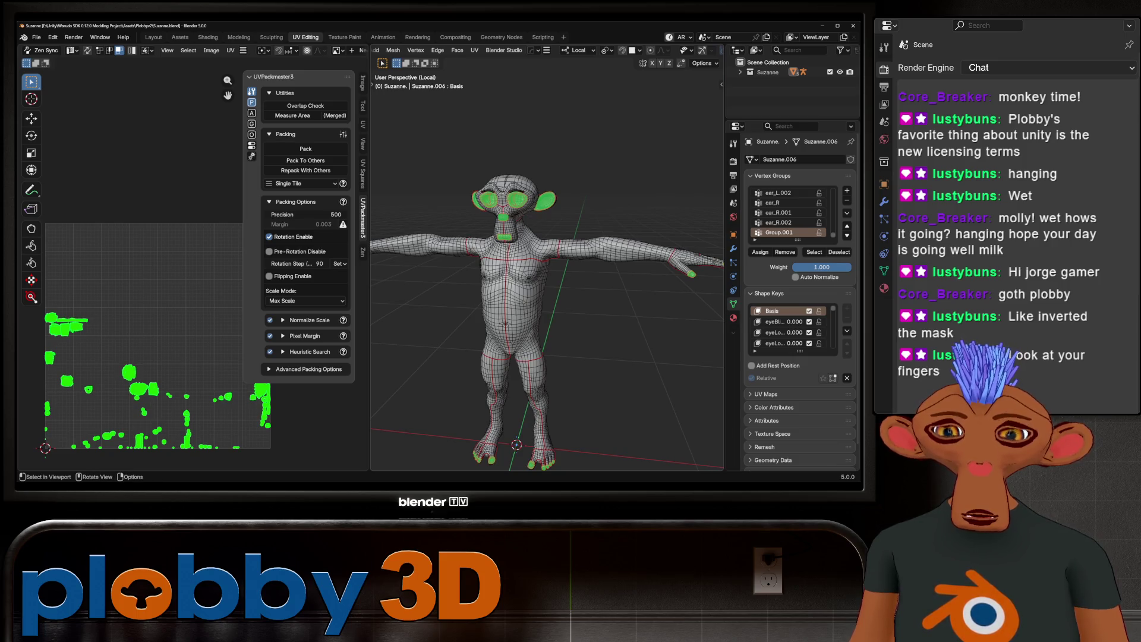
pyautogui.press('u')
pyautogui.click(497, 253)
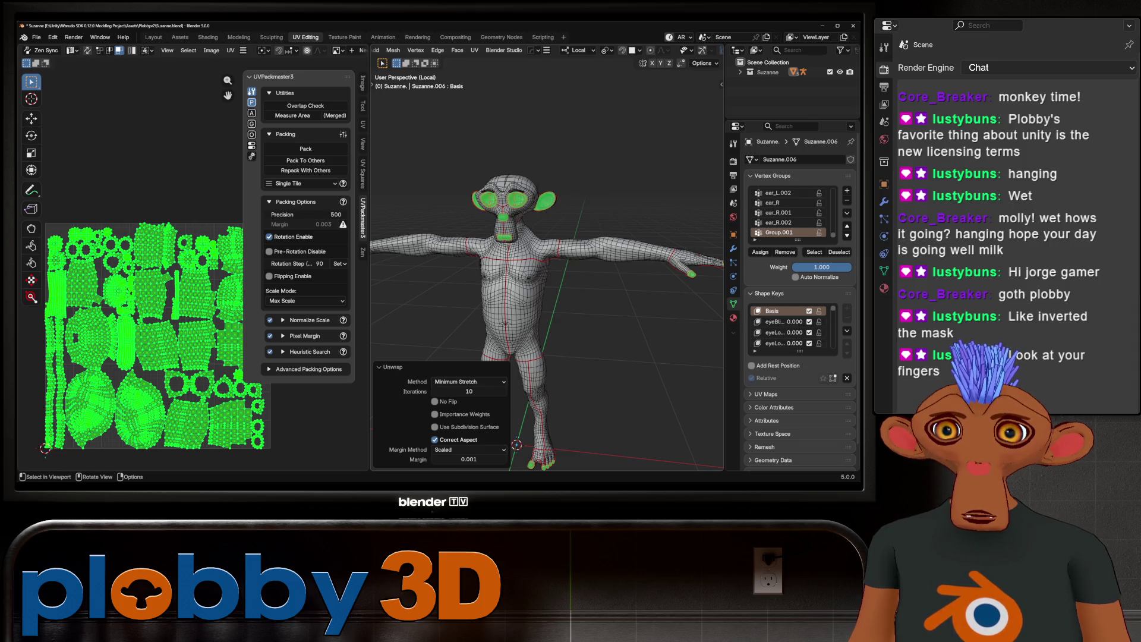
pyautogui.press('a')
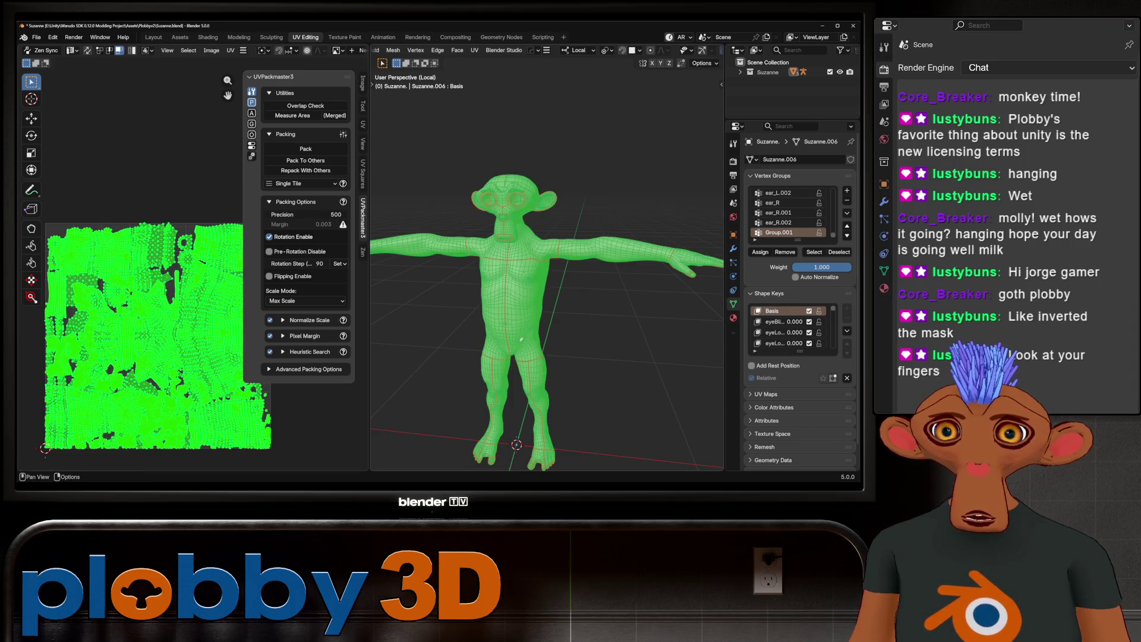
pyautogui.click(305, 148)
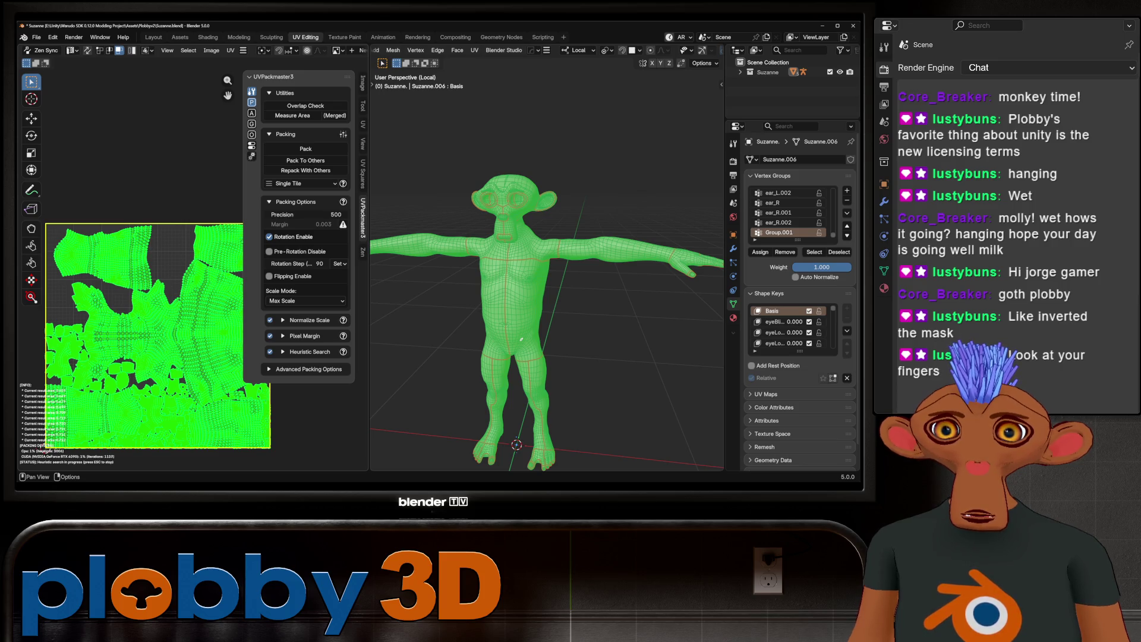
pyautogui.press('Escape')
# Step: Reselect the Group.001 face, ear, hand and foot islands
pyautogui.hotkey('alt', 'a')
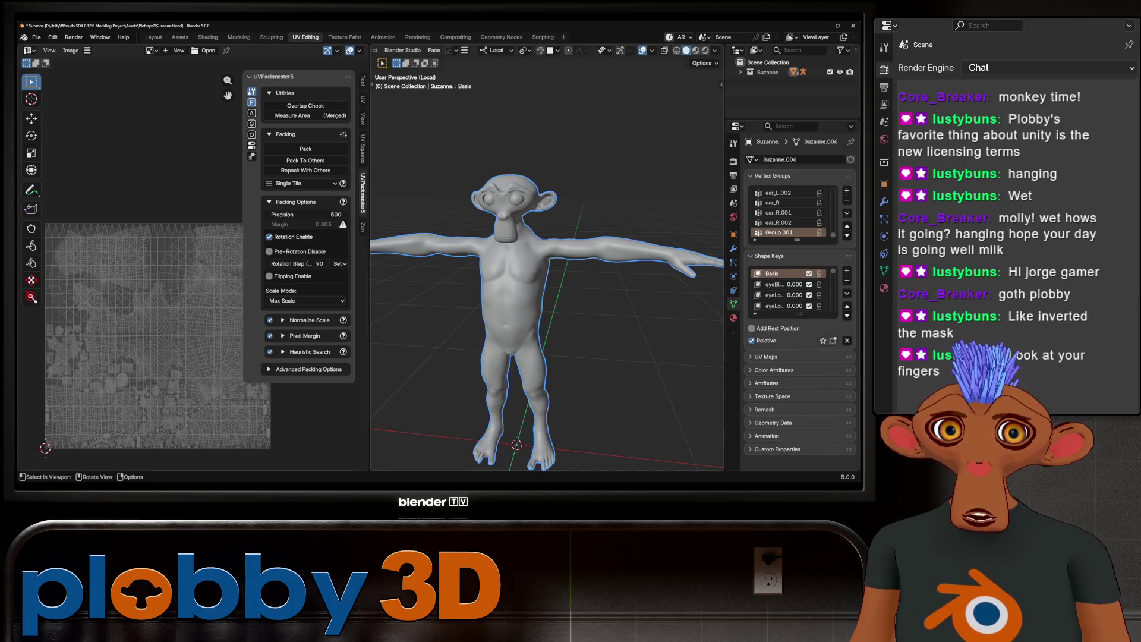
pyautogui.press('a')
pyautogui.hotkey('alt', 'a')
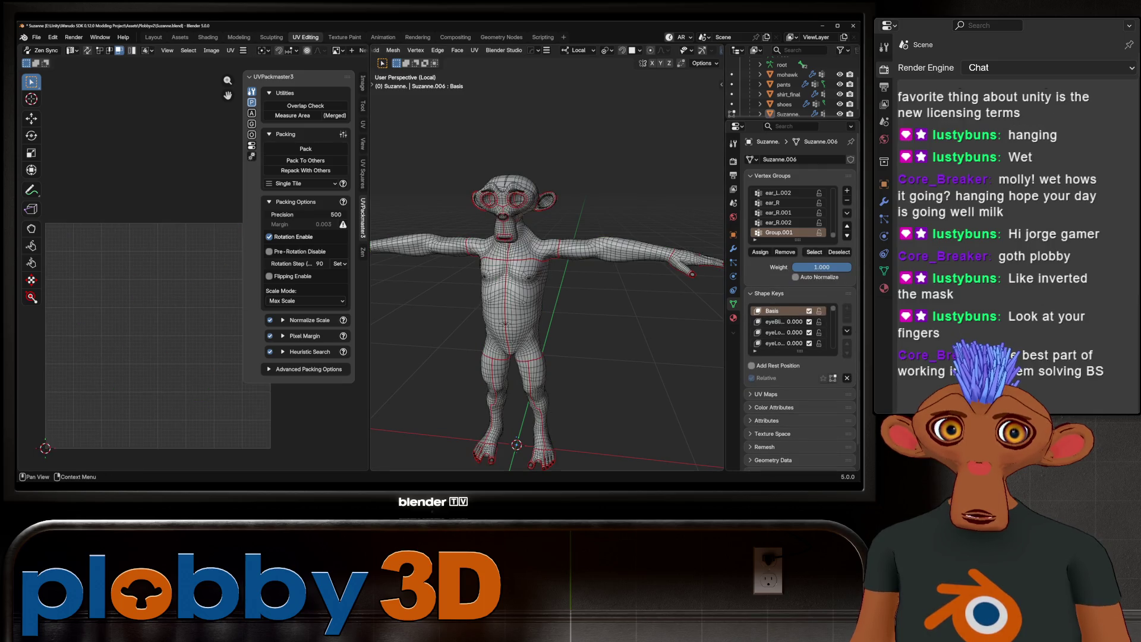
pyautogui.hotkey('ctrl', 'z')
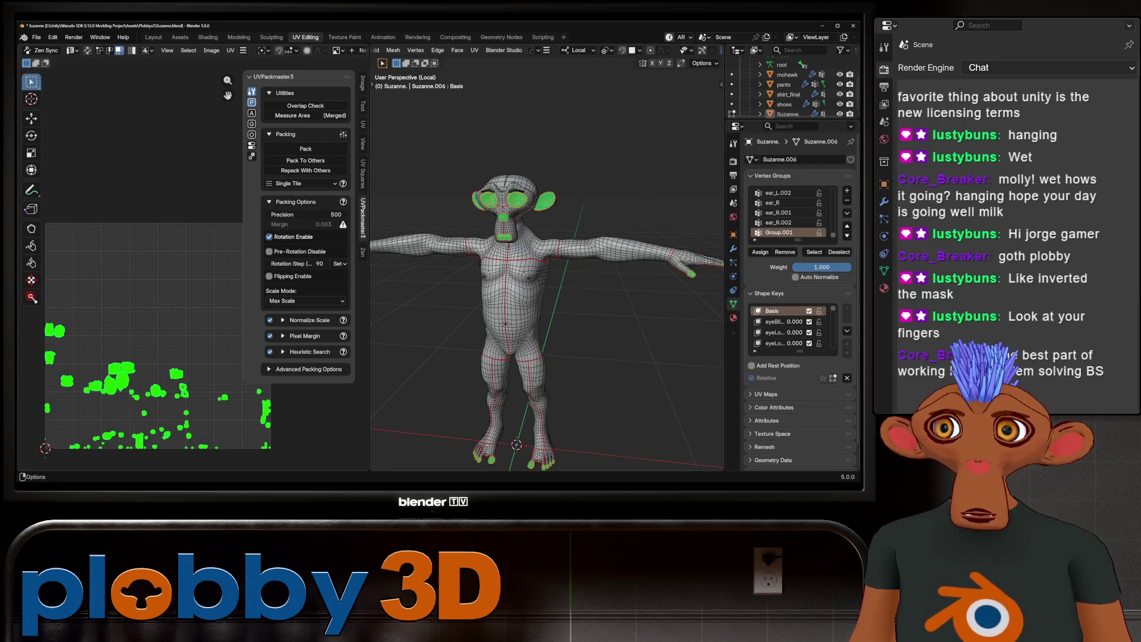
pyautogui.click(37, 36)
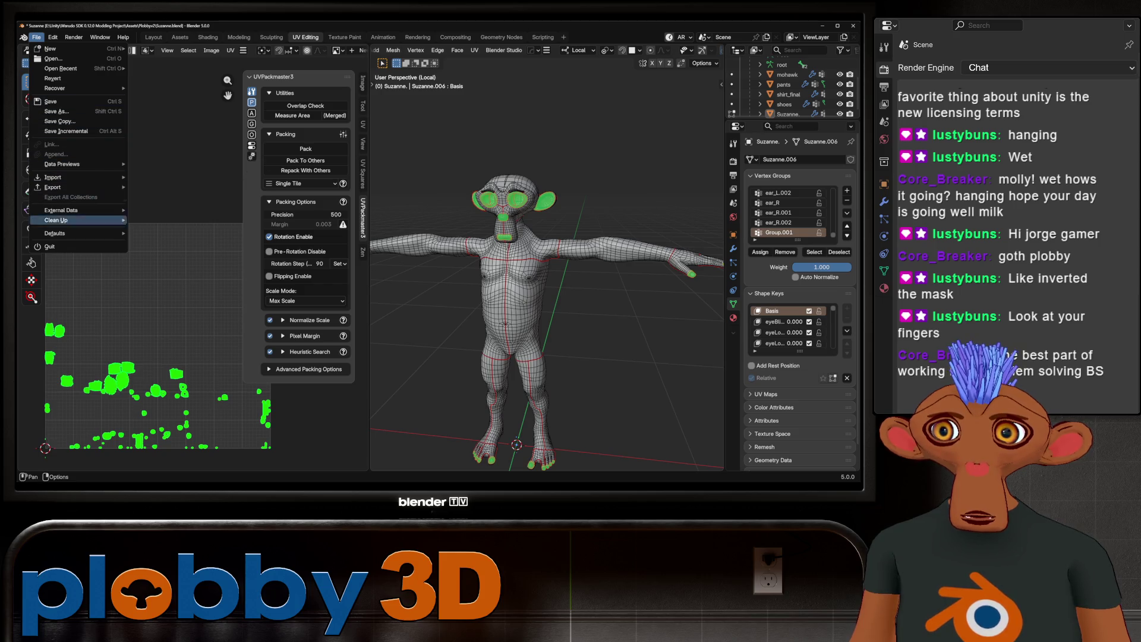
# Step: Export the UV layout from Blender as a 1024 × 1024 PNG, then move over to Unity
pyautogui.click(231, 50)
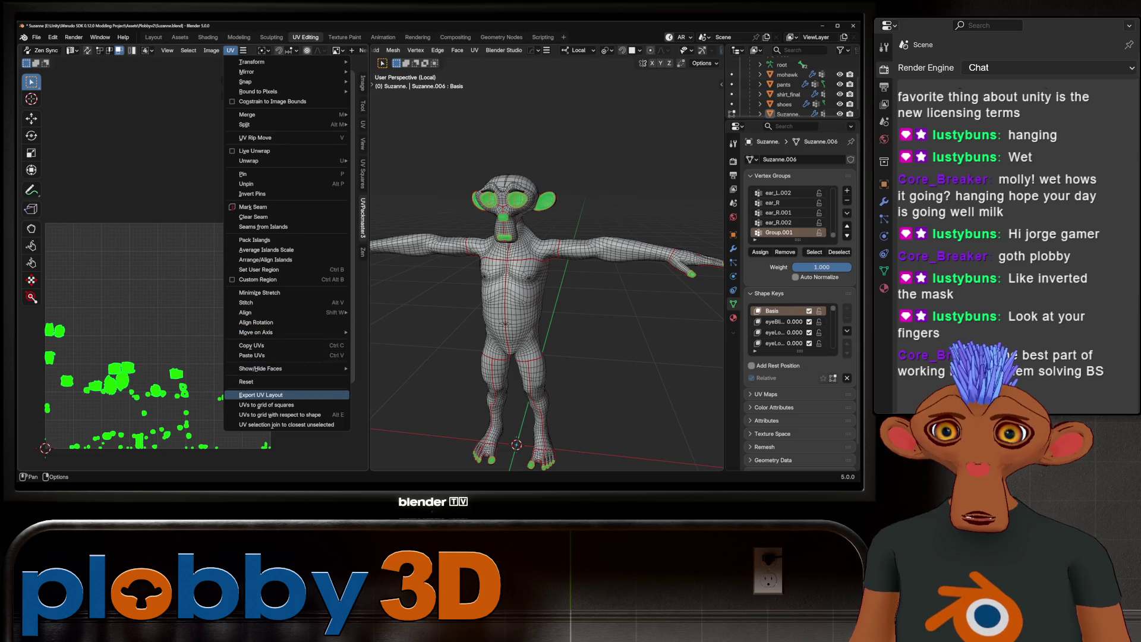
pyautogui.click(260, 395)
pyautogui.moveTo(619, 196); pyautogui.dragTo(620, 206)
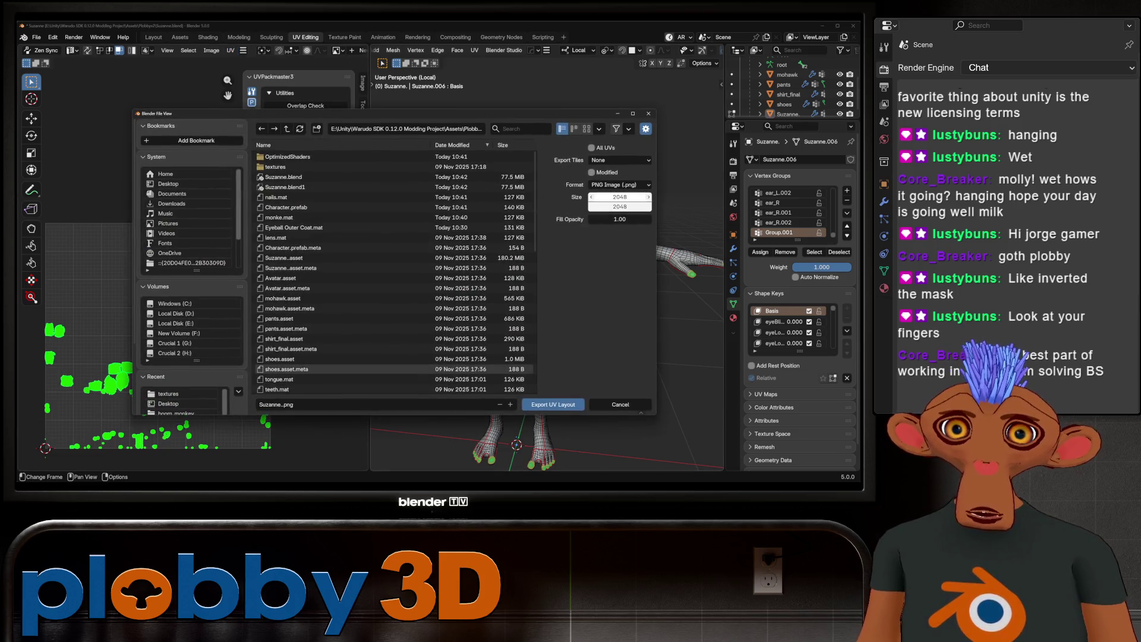
pyautogui.write('10')
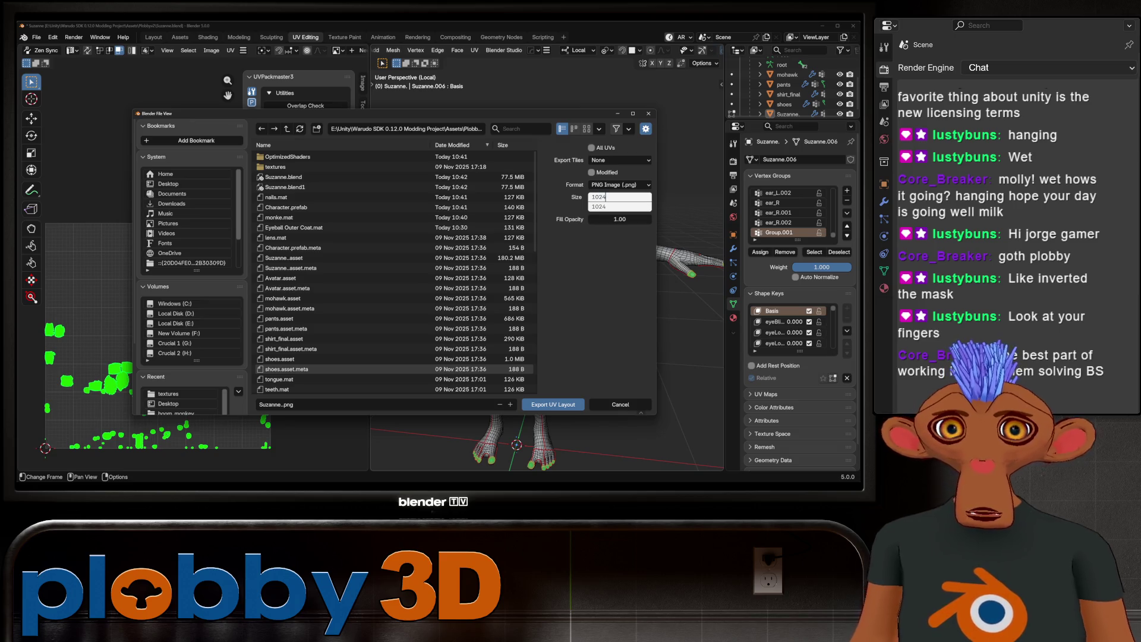
pyautogui.write('24')
pyautogui.press('Return')
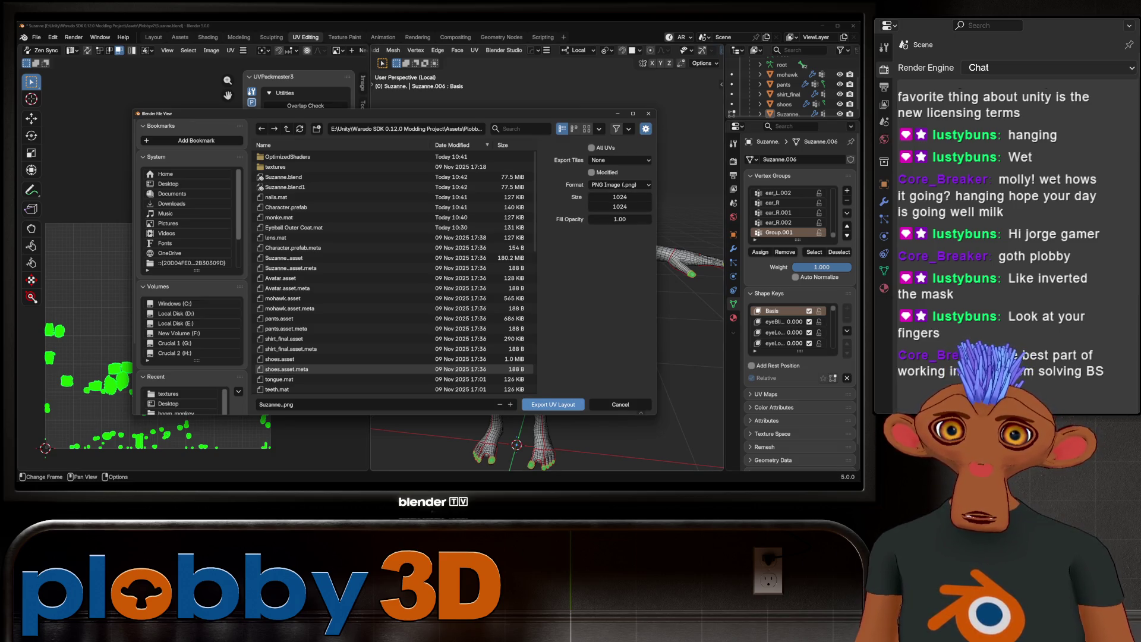
pyautogui.click(537, 404)
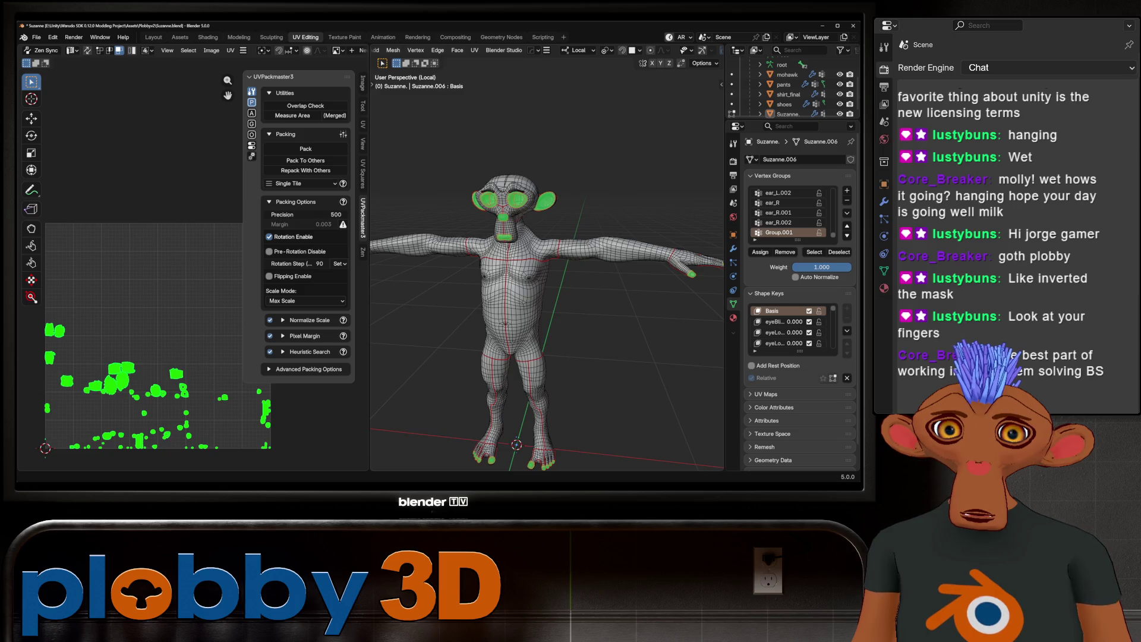
pyautogui.hotkey('alt', 'Tab')
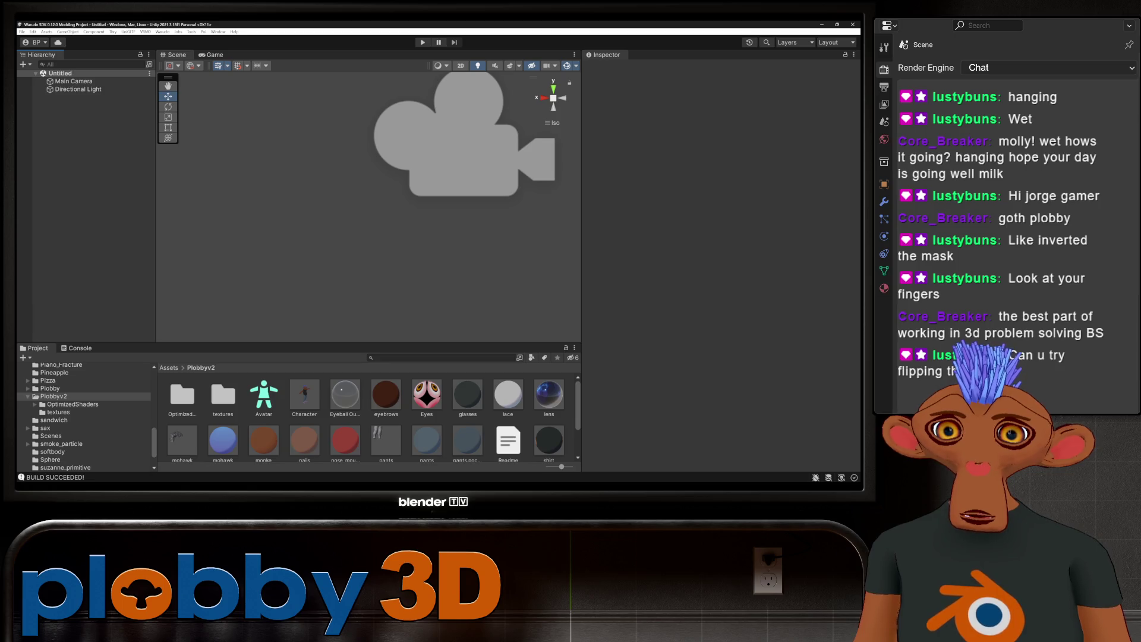
# Step: Close the outlinemask image in GIMP without saving and return to Unity's Character prefab
pyautogui.hotkey('alt', 'Tab')
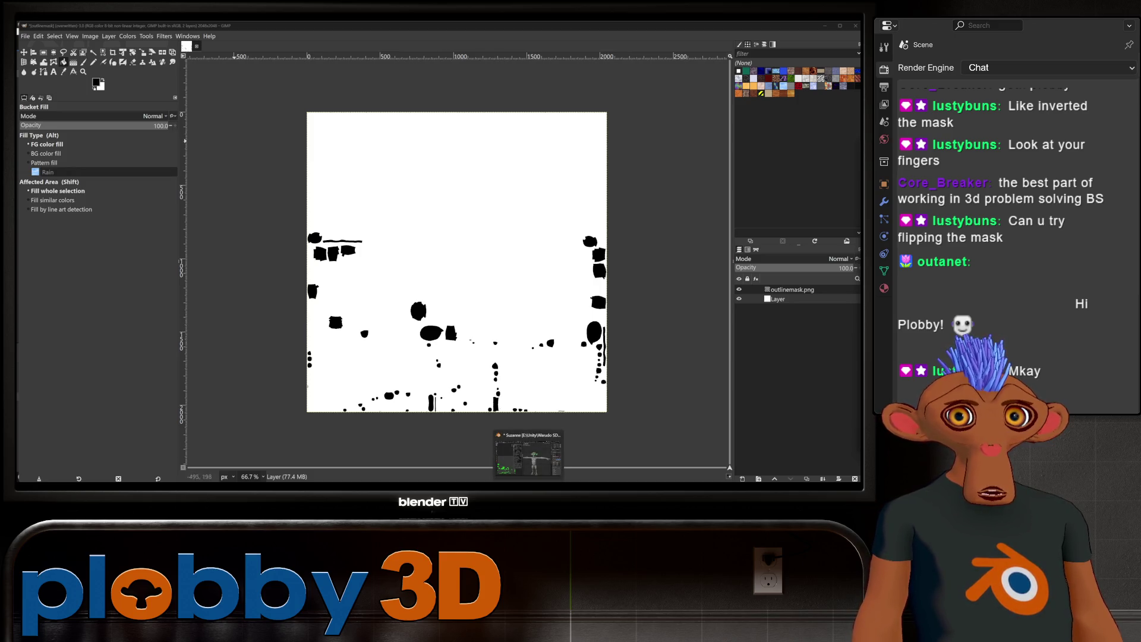
pyautogui.hotkey('ctrl', 'w')
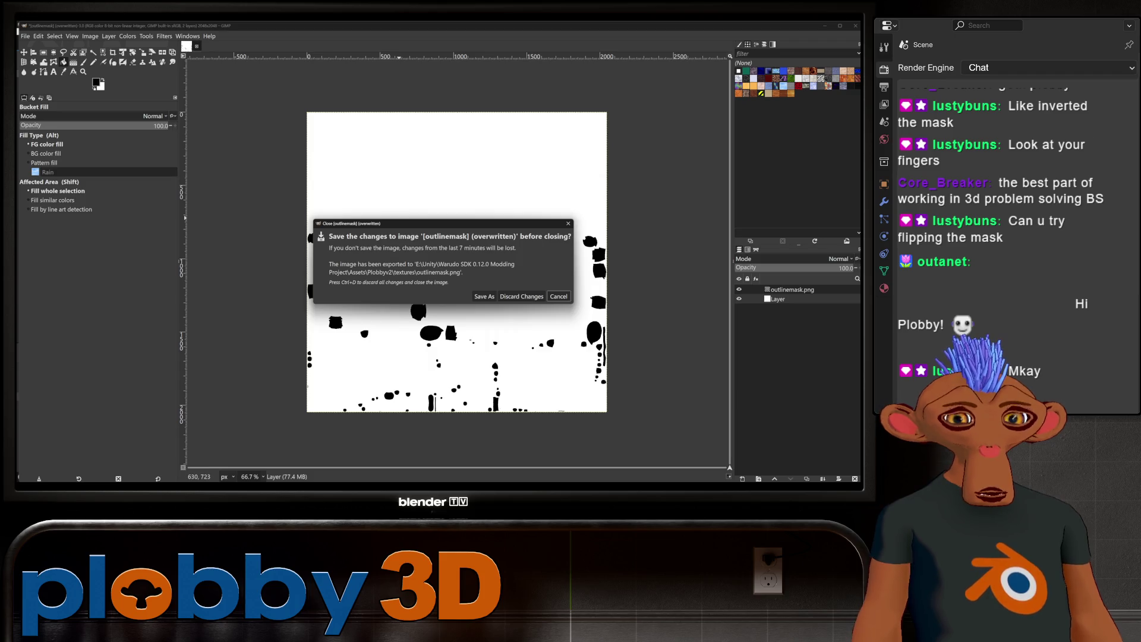
pyautogui.click(521, 297)
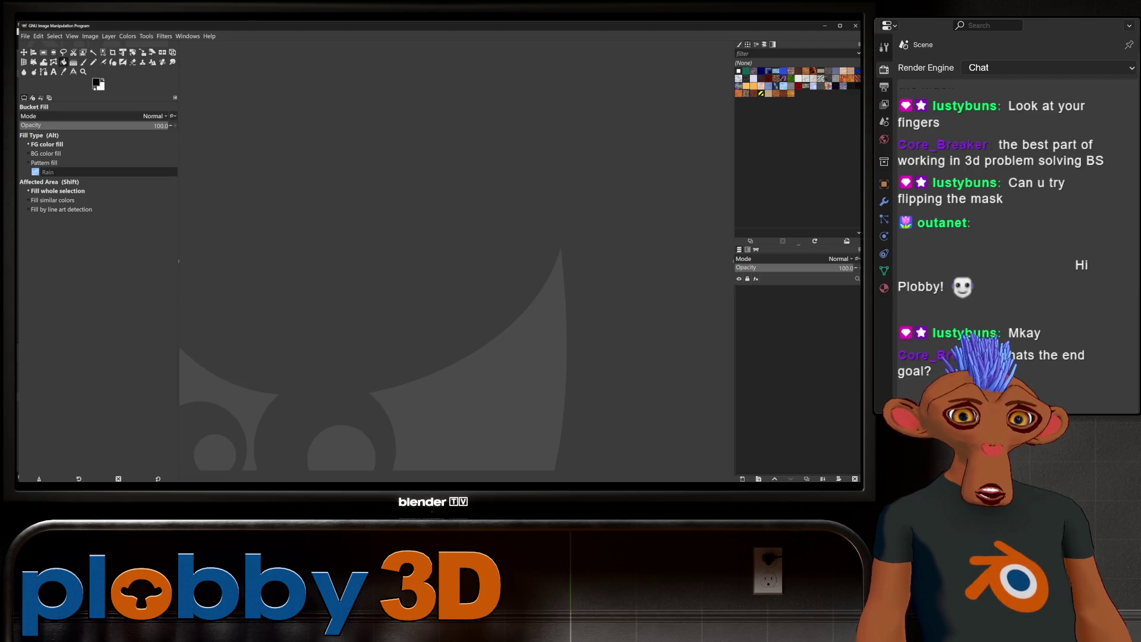
pyautogui.hotkey('alt', 'Tab')
pyautogui.click(304, 394)
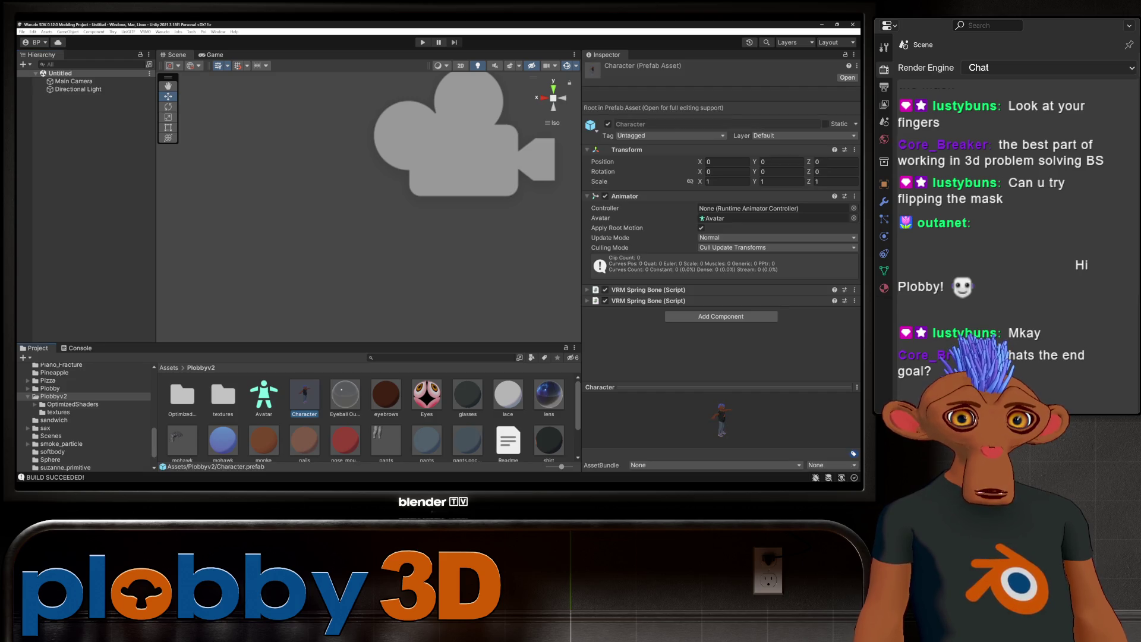
# Step: Check the outlinemask texture's import settings (still 2048 × 2048) in the textures folder, then return to Blender
pyautogui.click(223, 396)
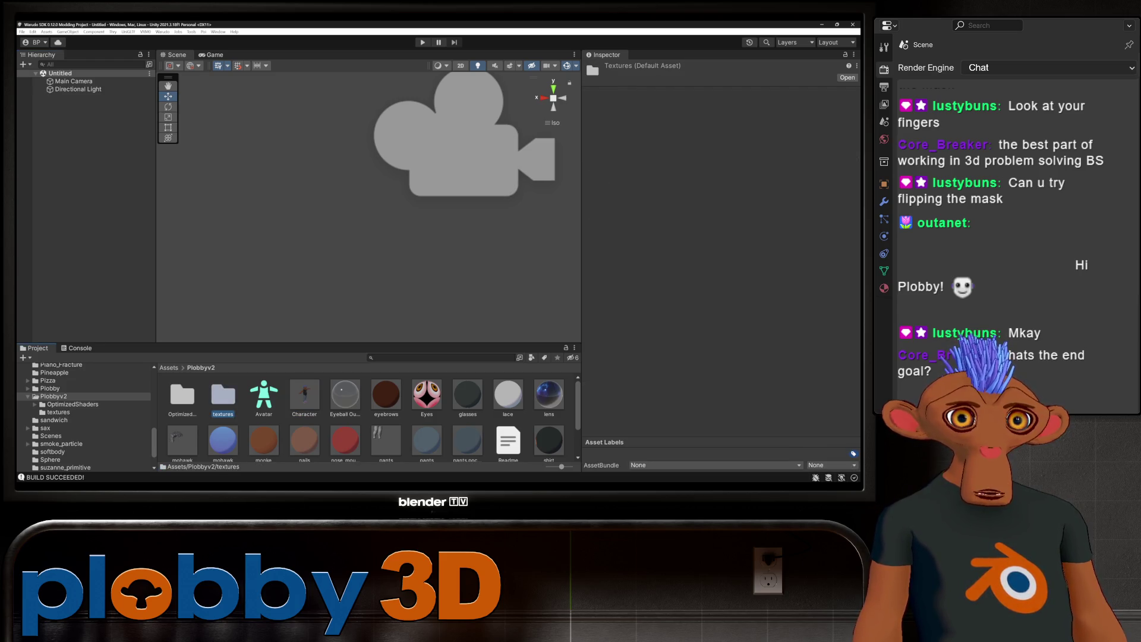
pyautogui.doubleClick(223, 395)
pyautogui.click(256, 395)
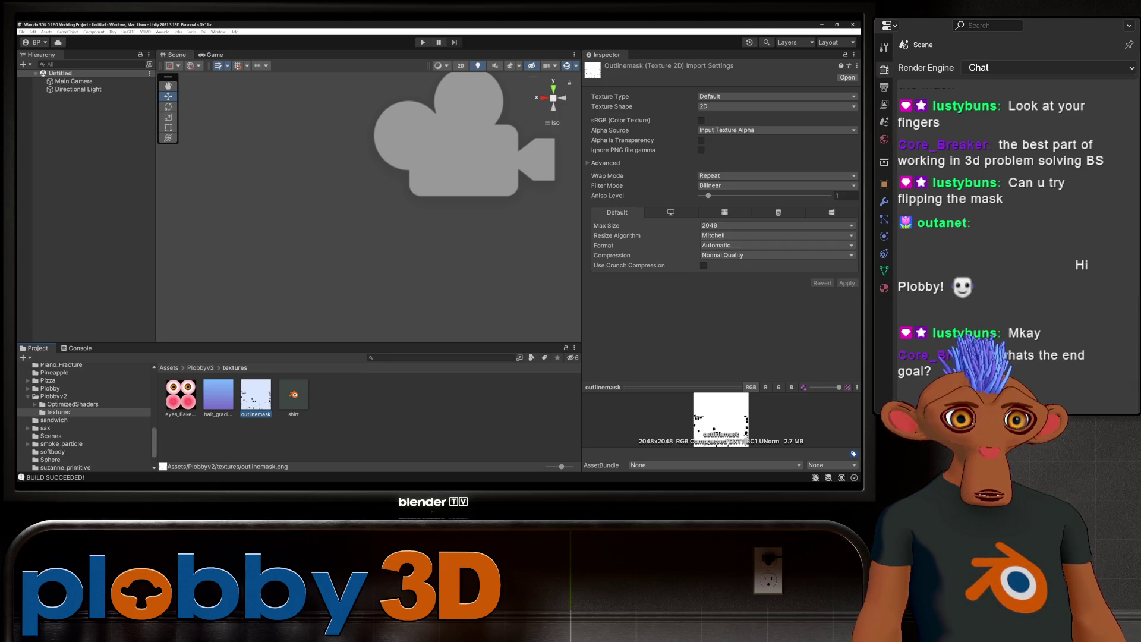
pyautogui.hotkey('alt', 'Tab')
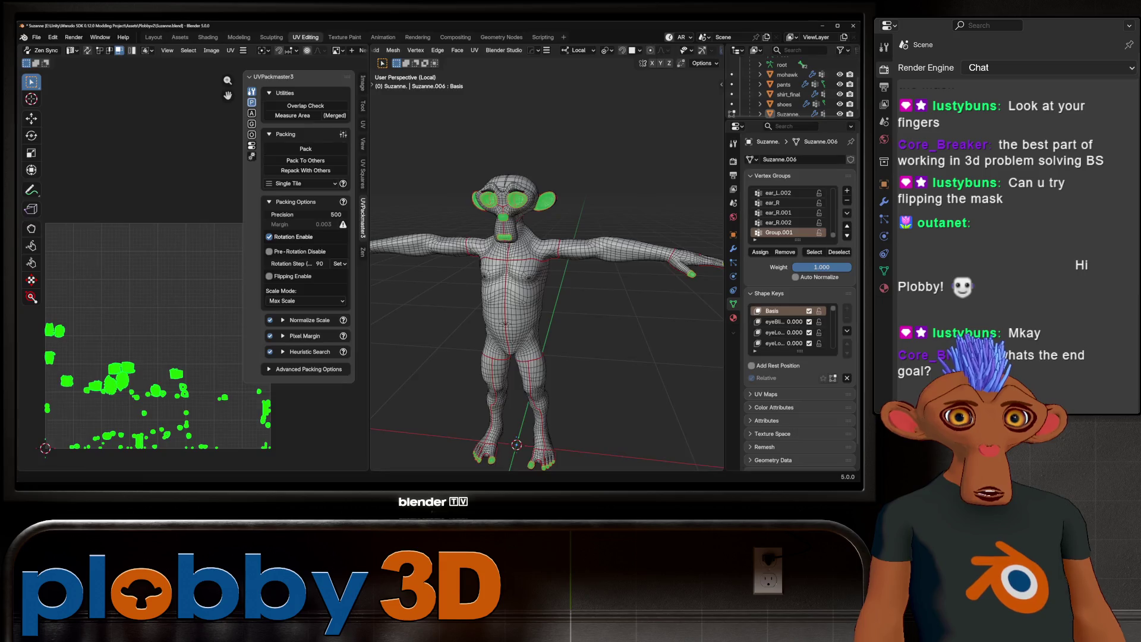
# Step: Start a UV layout export targeting outlinemask.png in the Plobbyv2 textures folder
pyautogui.click(230, 50)
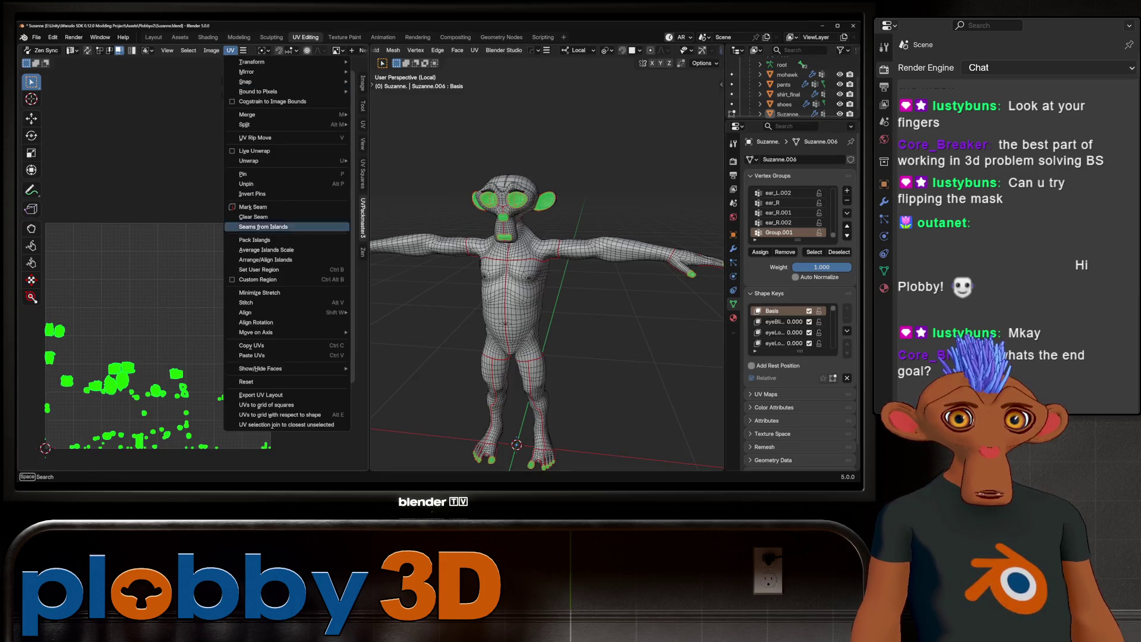
pyautogui.click(261, 395)
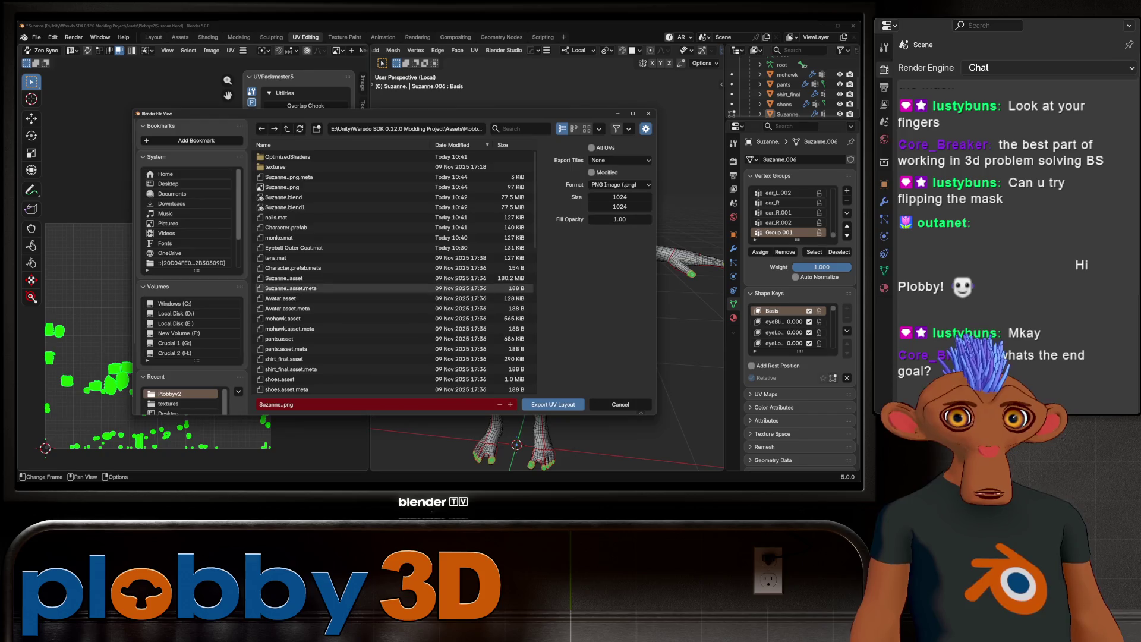
pyautogui.scroll(-5, 375, 319)
pyautogui.scroll(-5, 375, 320)
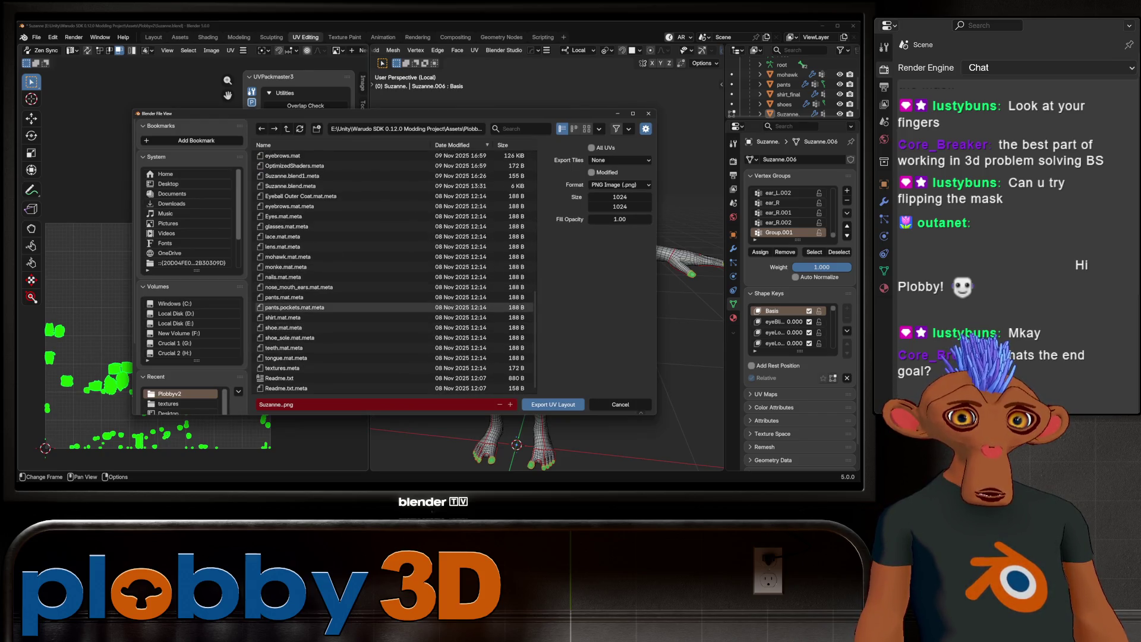
pyautogui.scroll(2, 295, 327)
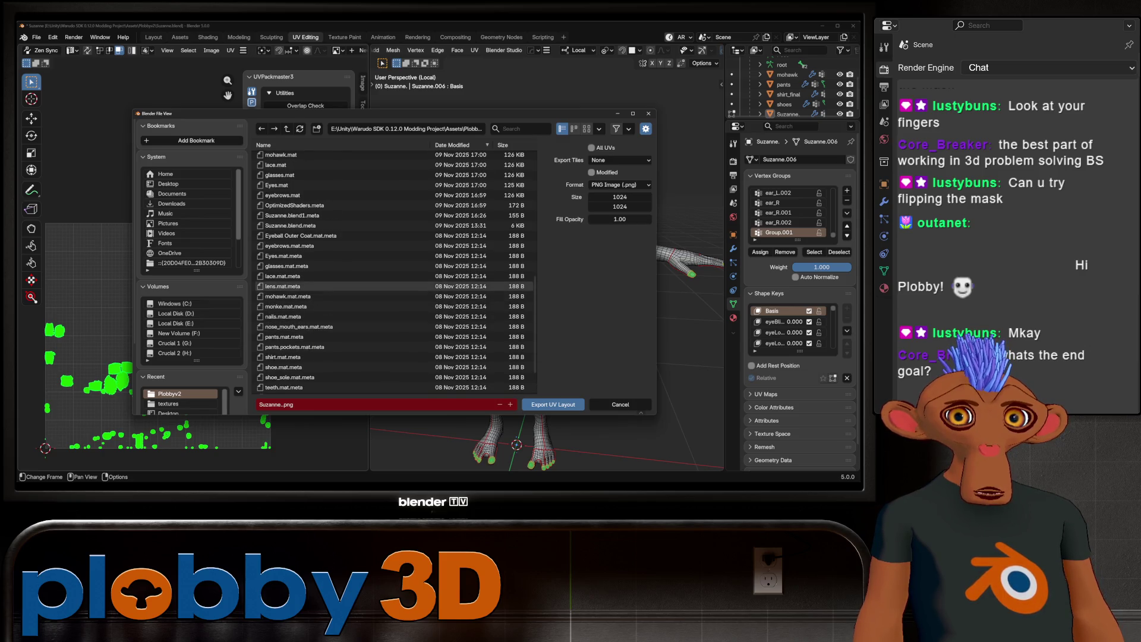
pyautogui.scroll(-2, 375, 280)
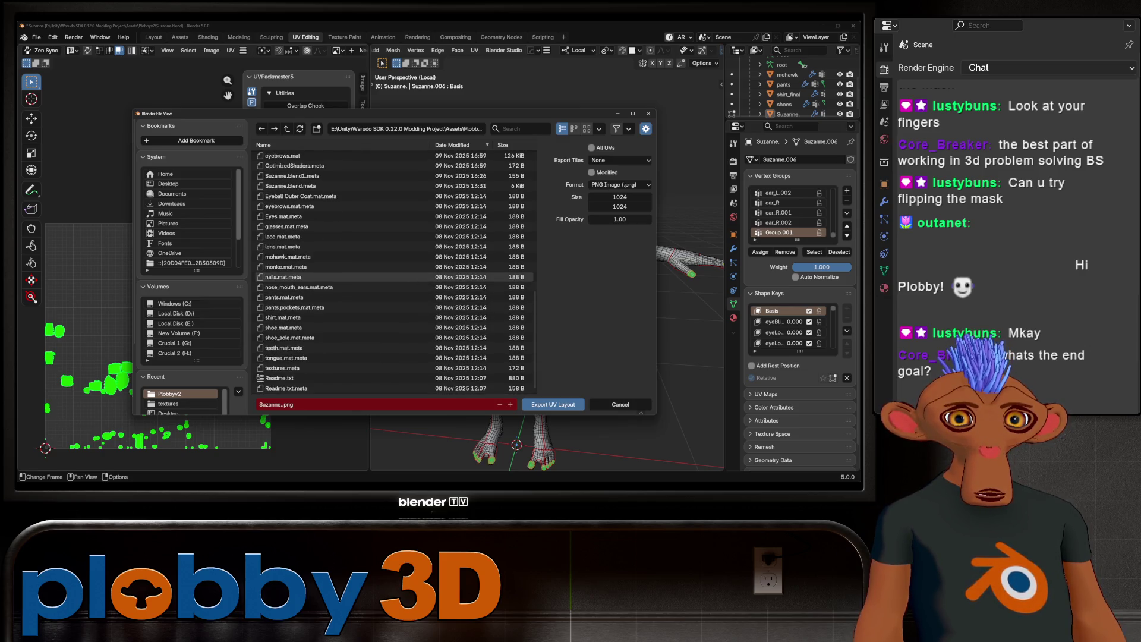
pyautogui.scroll(2, 356, 277)
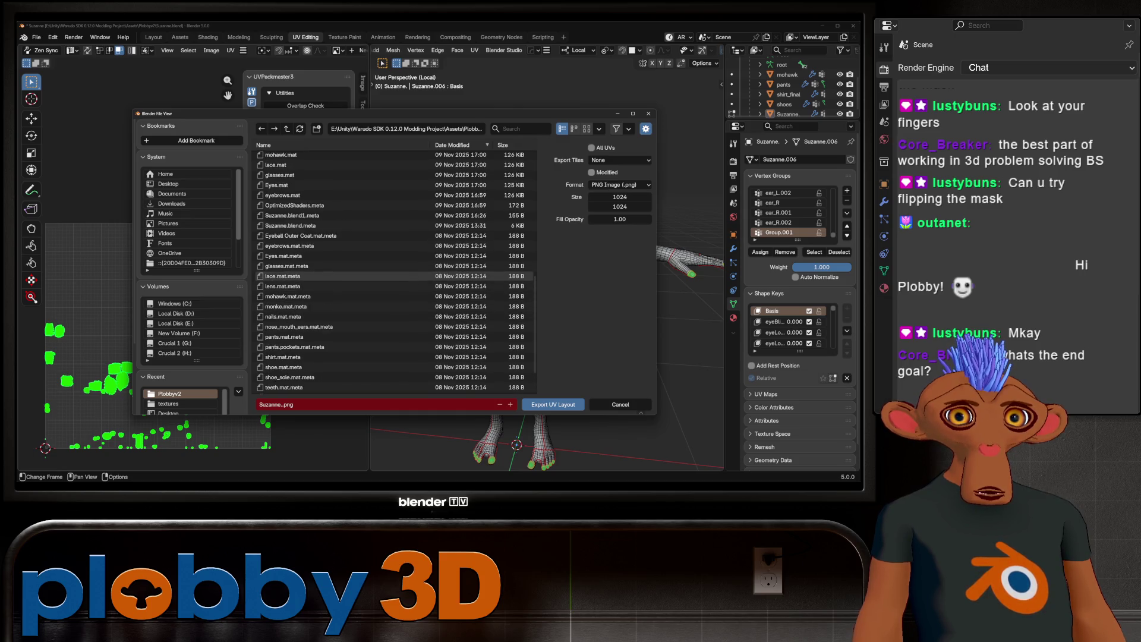
pyautogui.scroll(6, 267, 276)
pyautogui.rightClick(268, 273)
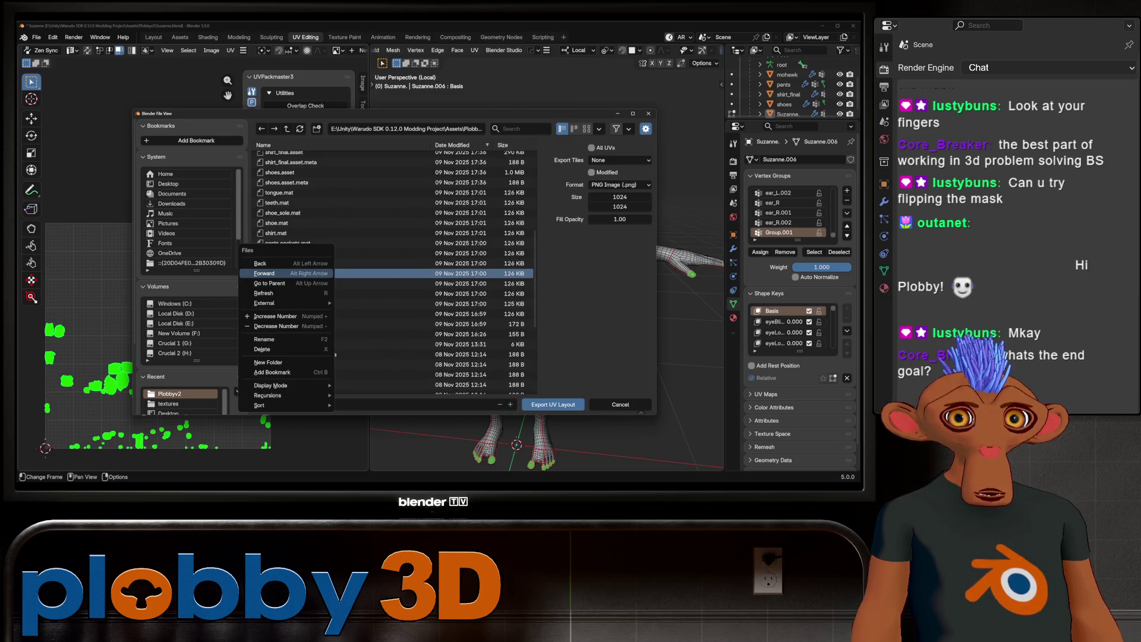
pyautogui.scroll(10, 295, 259)
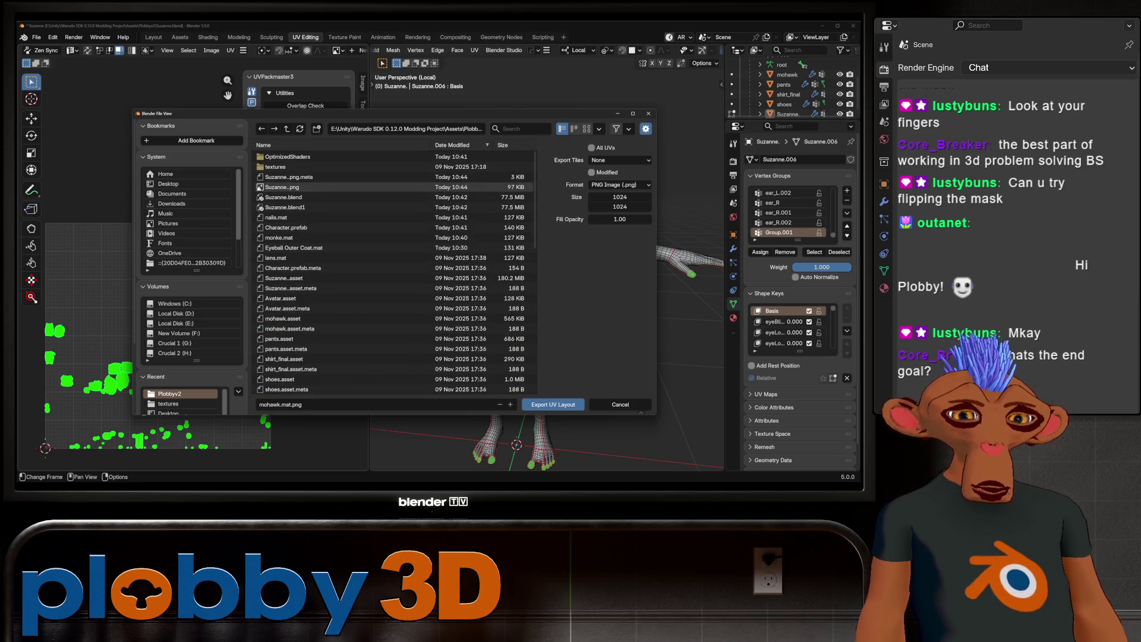
pyautogui.doubleClick(276, 167)
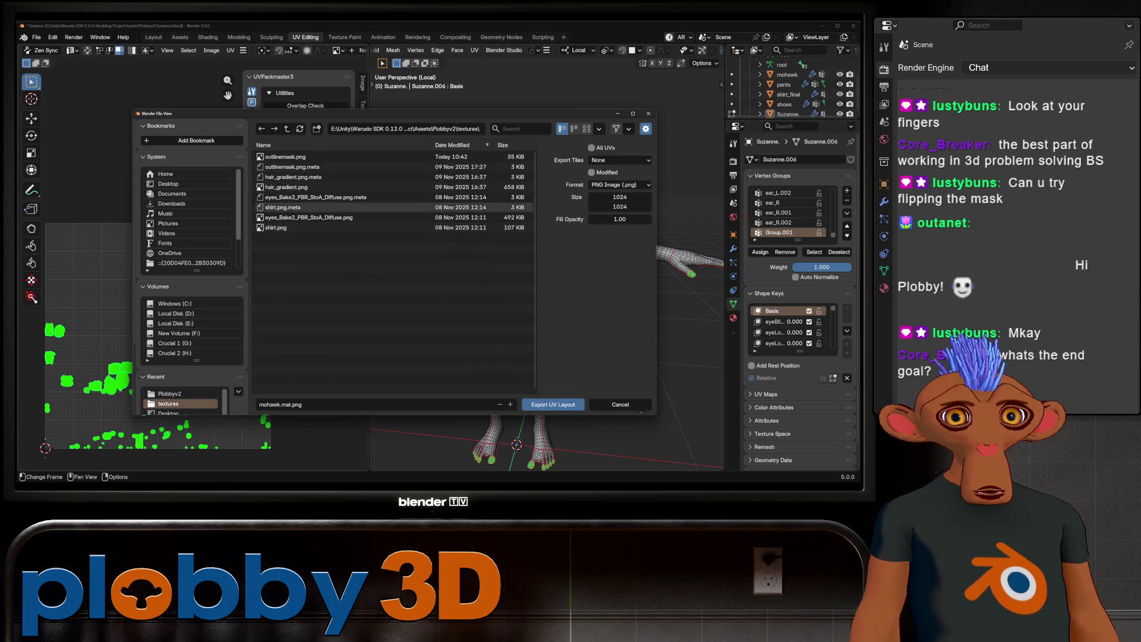
pyautogui.click(285, 157)
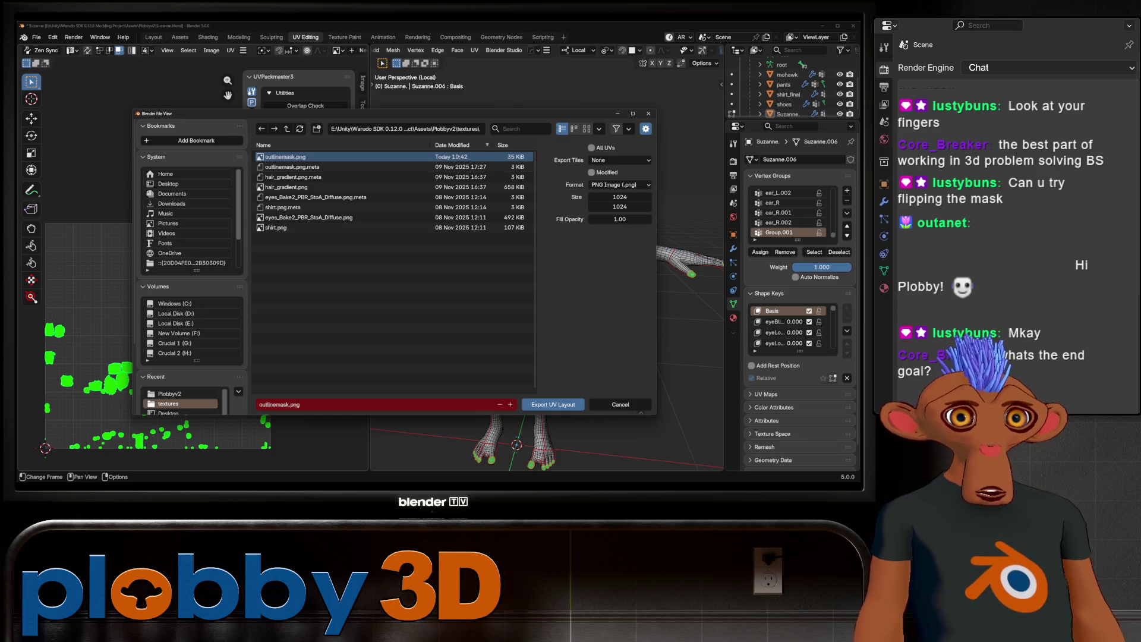
# Step: Export the UV layout at 2048 × 2048, overwriting outlinemask.png
pyautogui.click(620, 197)
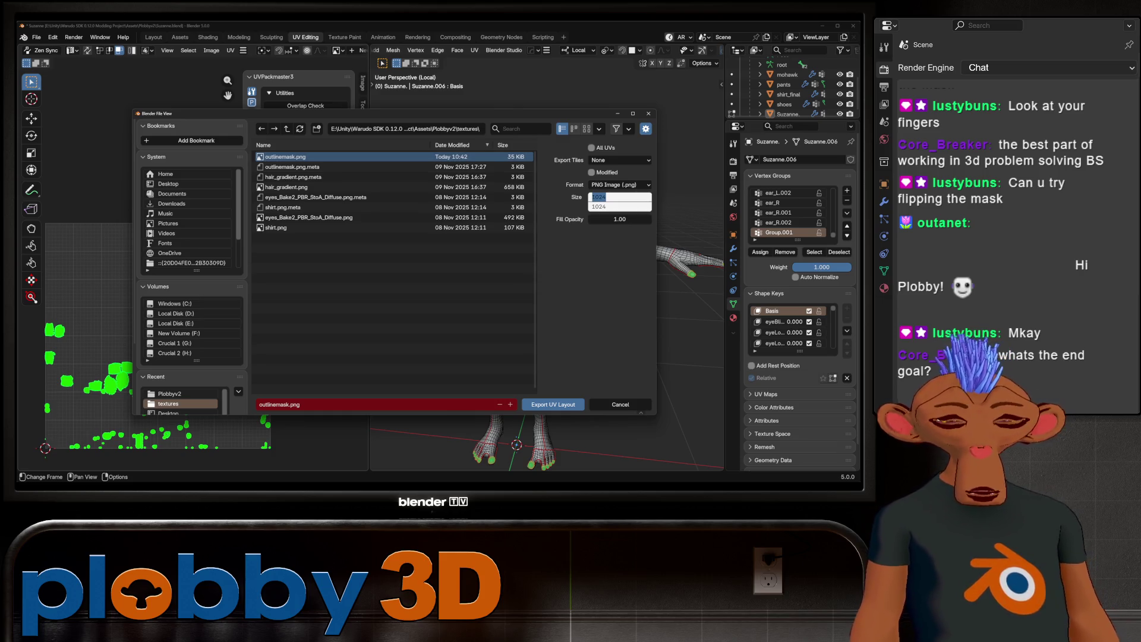
pyautogui.write('2048')
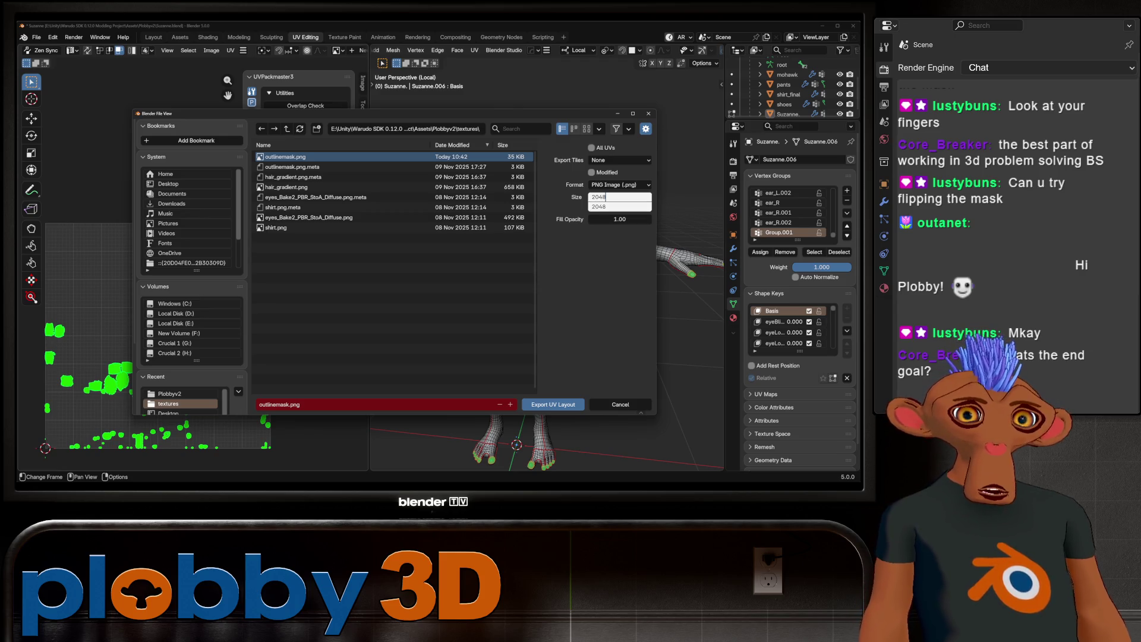
pyautogui.press('Return')
pyautogui.click(553, 404)
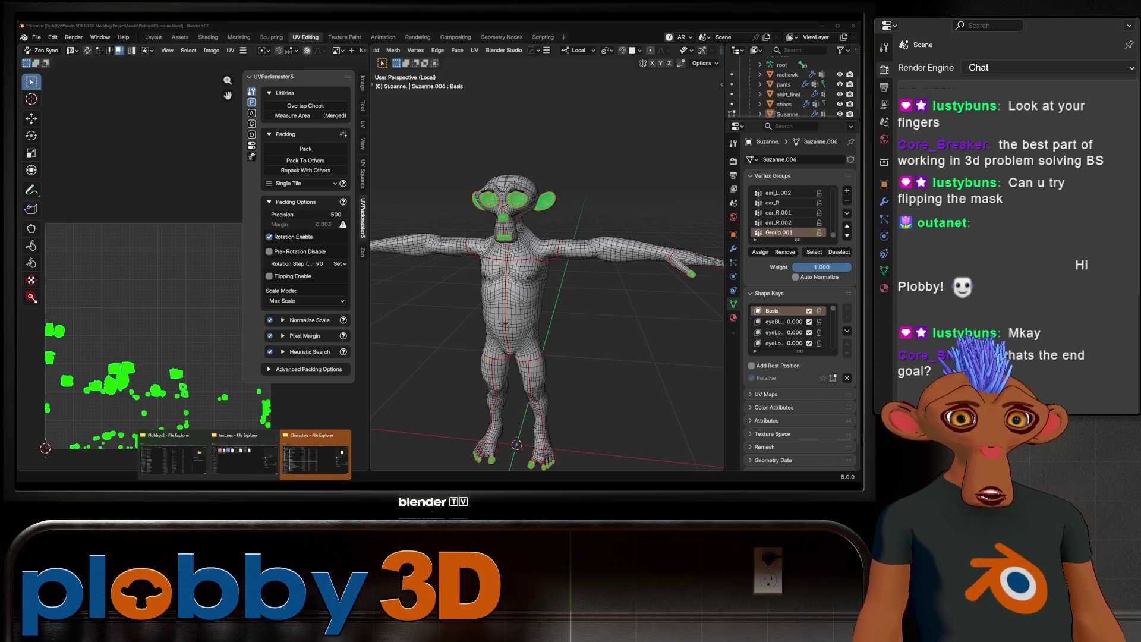
# Step: Back in Unity, delete the stray Suzanne.png texture from the Plobbyv2 folder, then return to Blender
pyautogui.click(618, 455)
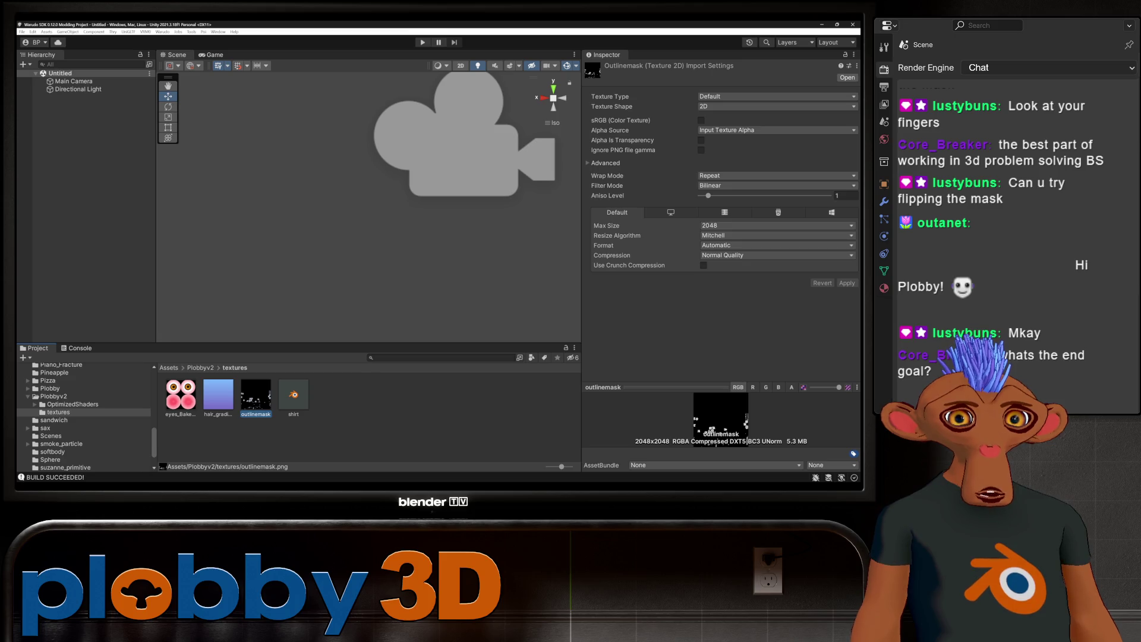
pyautogui.click(201, 367)
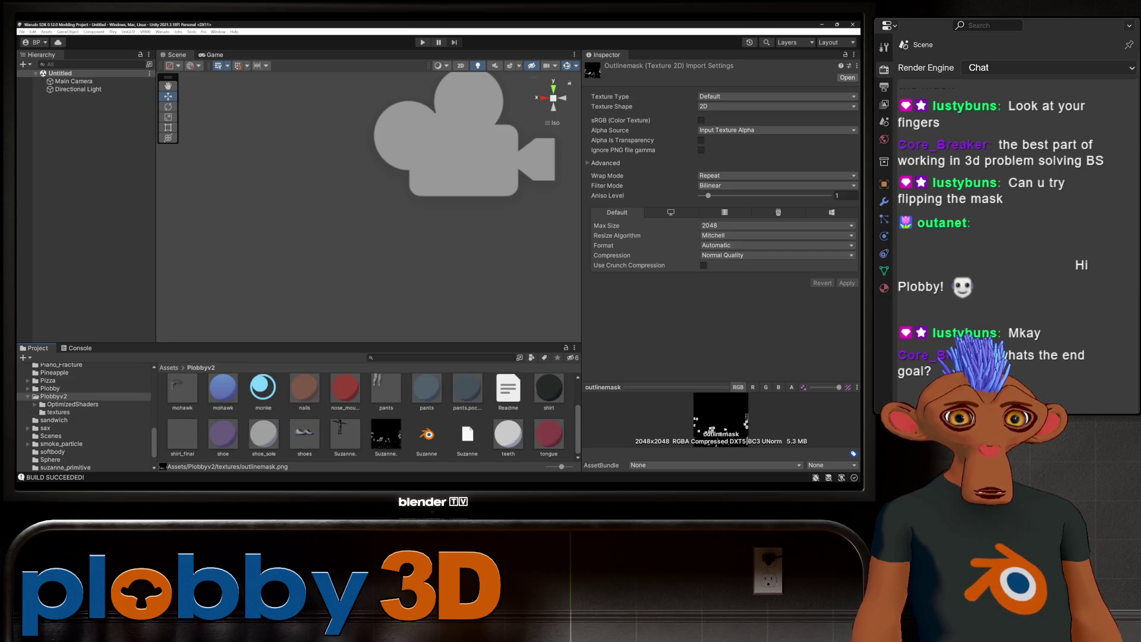
pyautogui.click(385, 435)
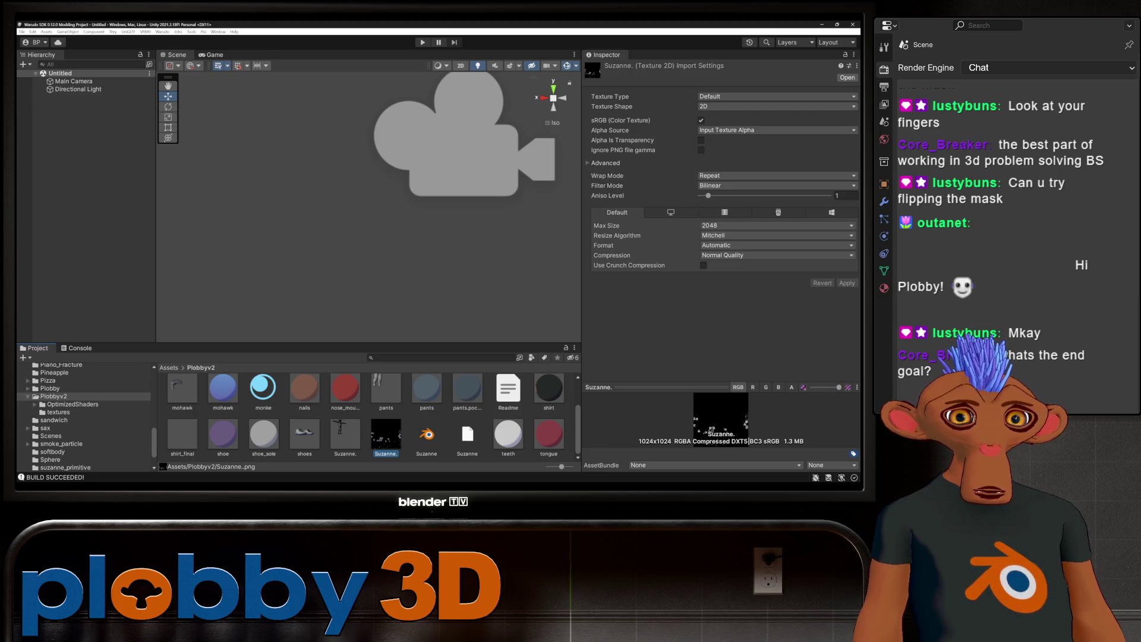
pyautogui.rightClick(385, 435)
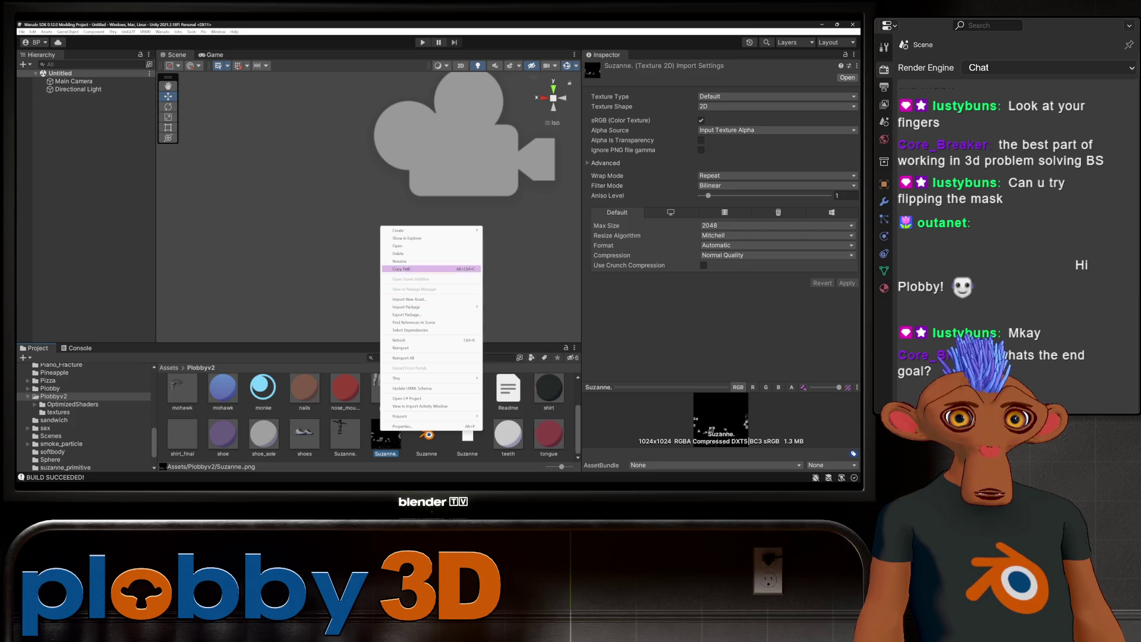
pyautogui.click(419, 254)
pyautogui.press('Return')
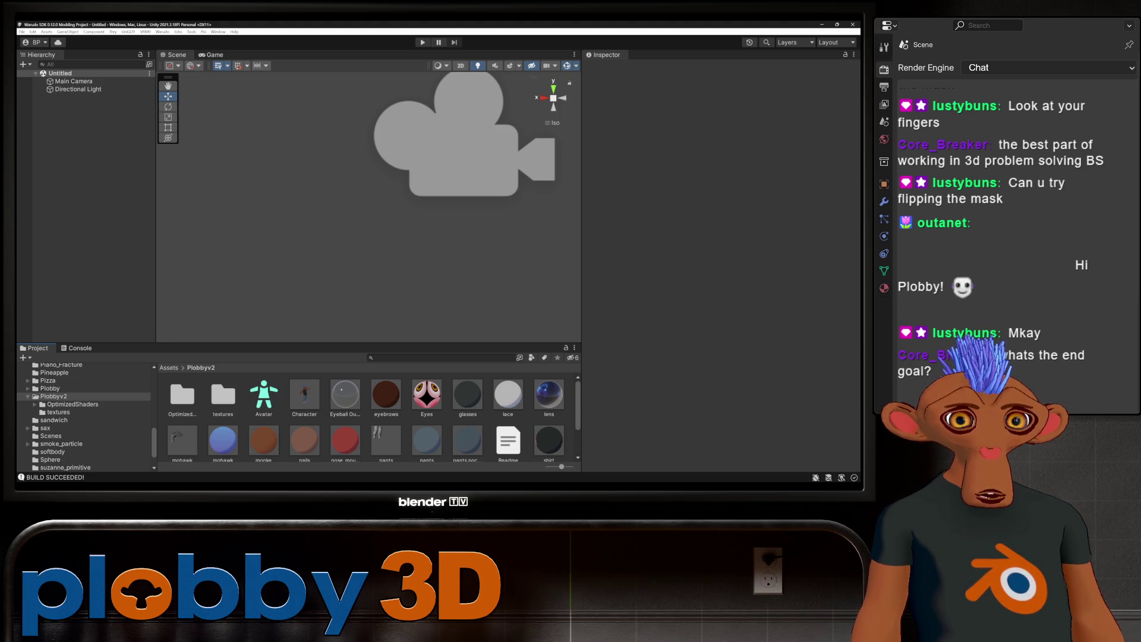
pyautogui.hotkey('alt', 'Tab')
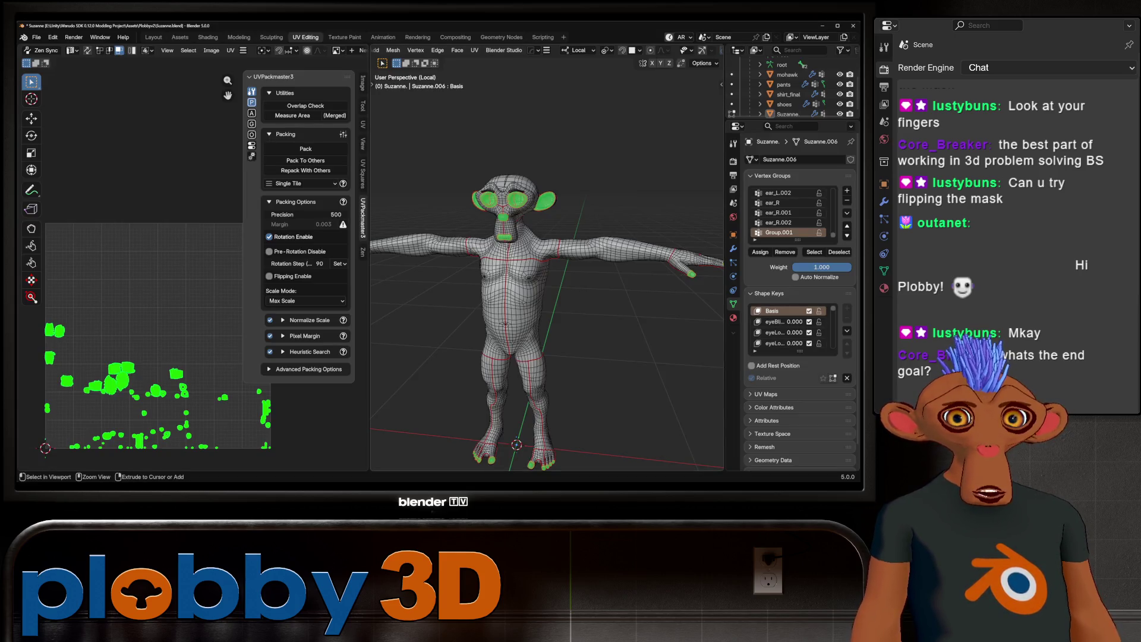
# Step: Save Suzanne.blend and switch to GIMP where the new outlinemask.png is open
pyautogui.hotkey('ctrl', 's')
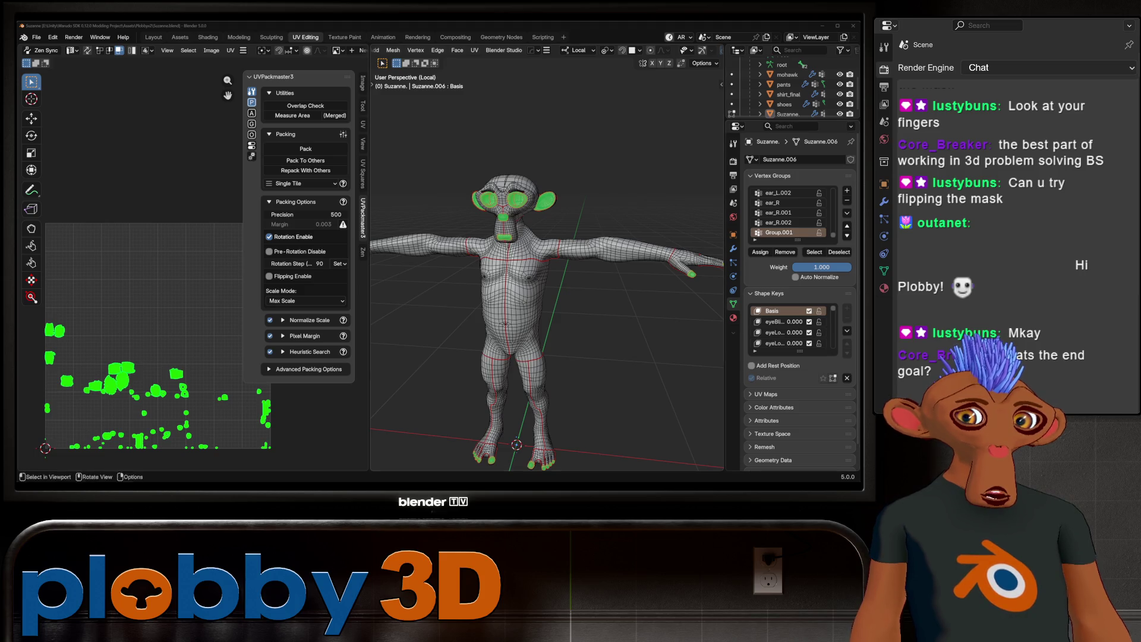
pyautogui.hotkey('alt', 'Tab')
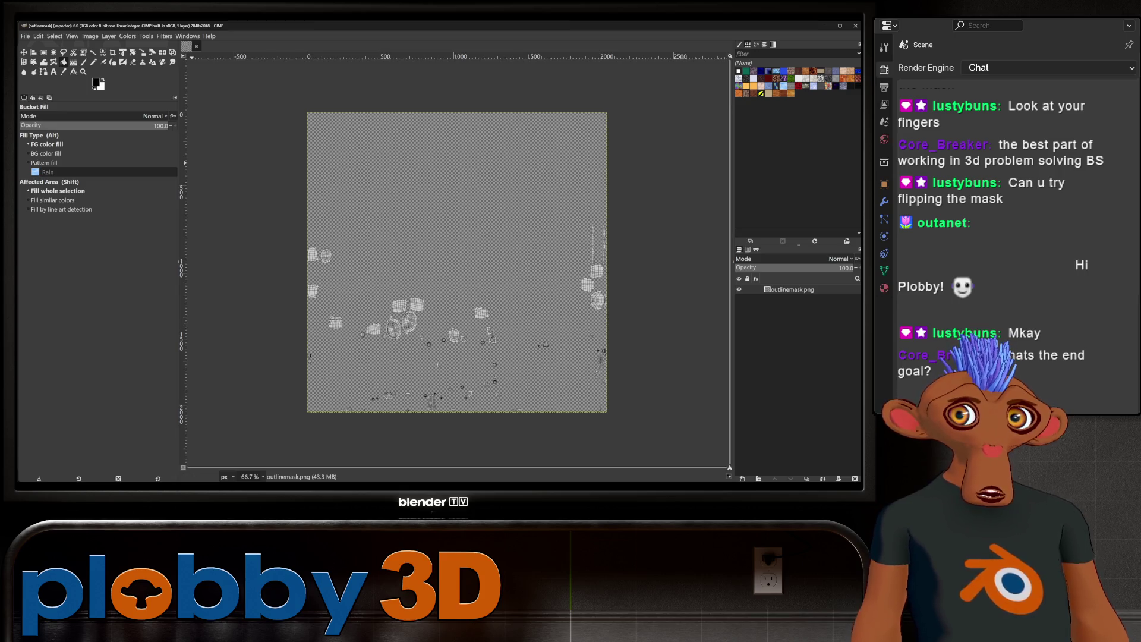
# Step: Select the mask's UV islands by colour and fill them with black
pyautogui.press('u')
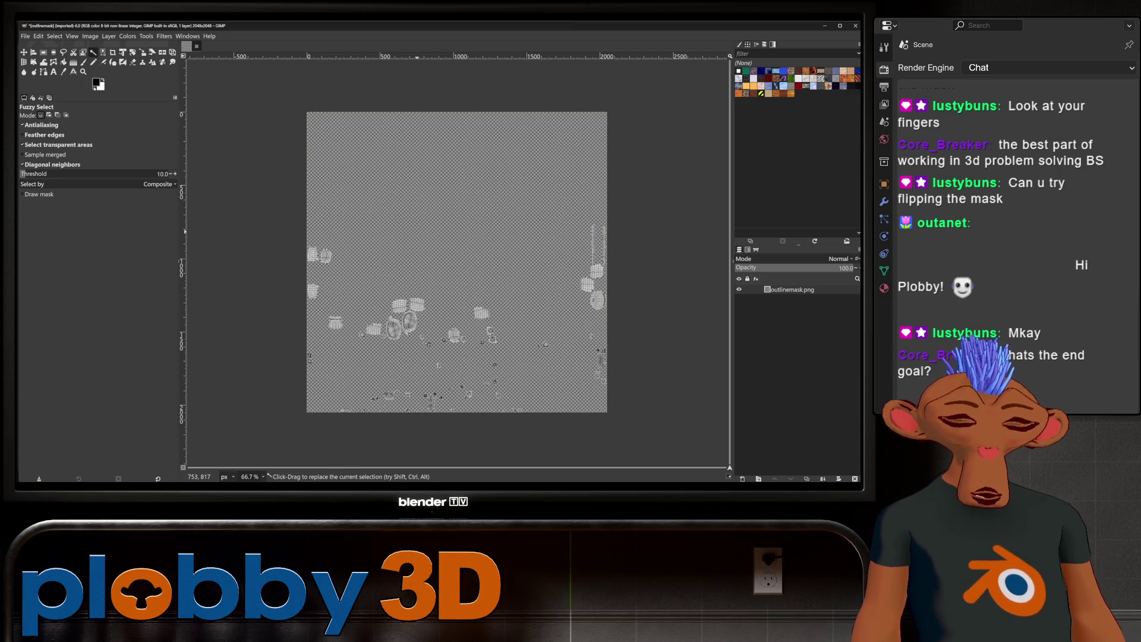
pyautogui.click(418, 231)
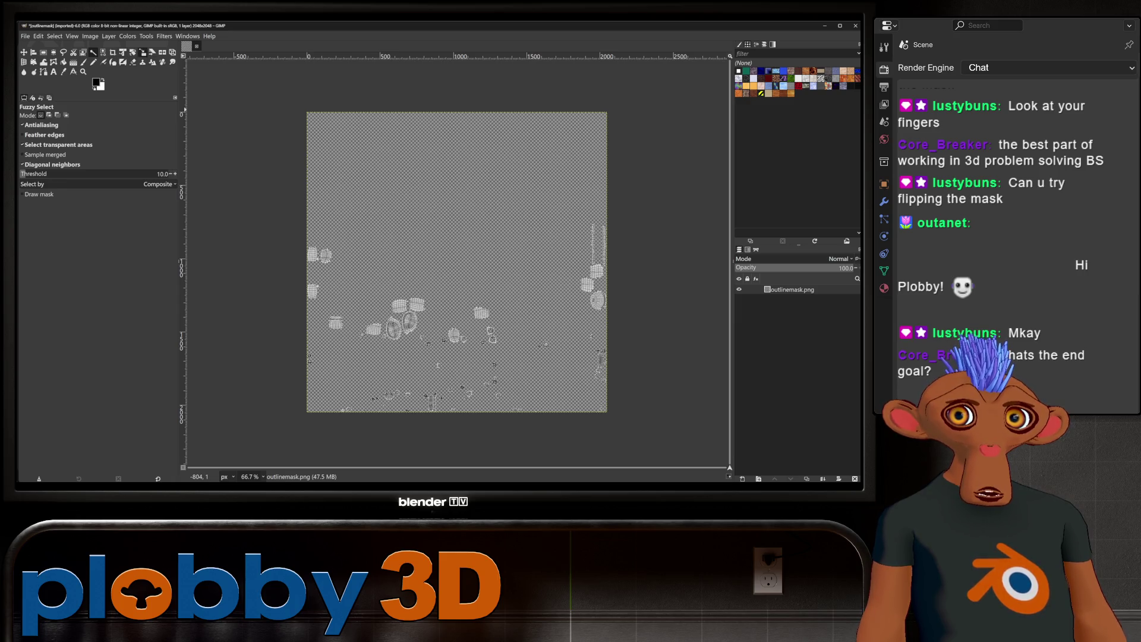
pyautogui.hotkey('shift', 'b')
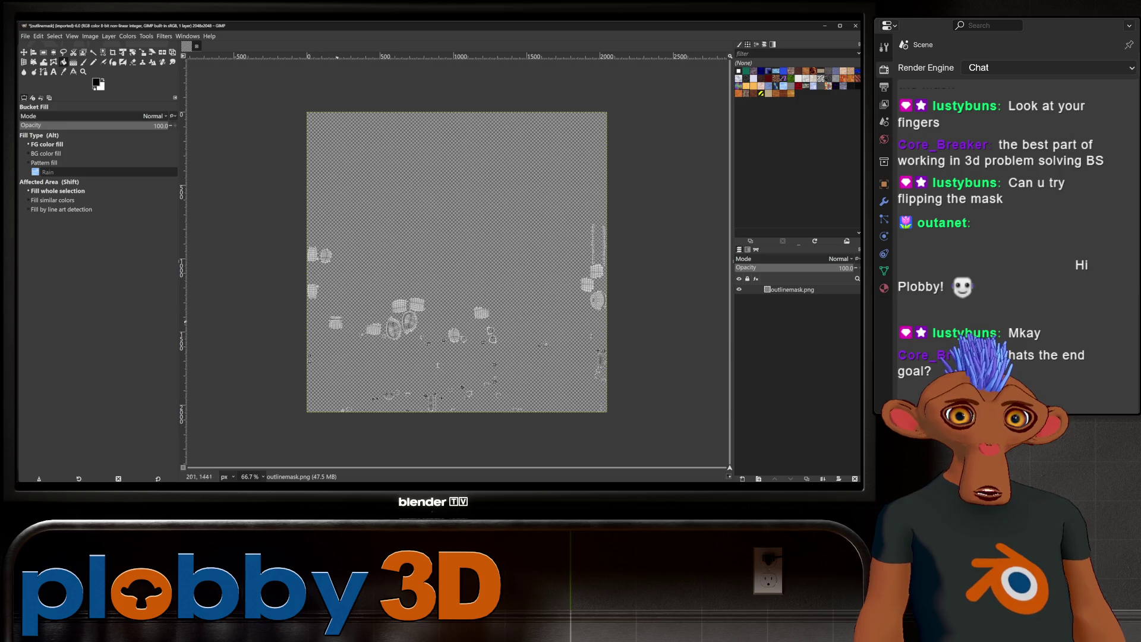
pyautogui.click(337, 322)
pyautogui.keyDown('shift'); pyautogui.click(594, 259); pyautogui.keyUp('shift')
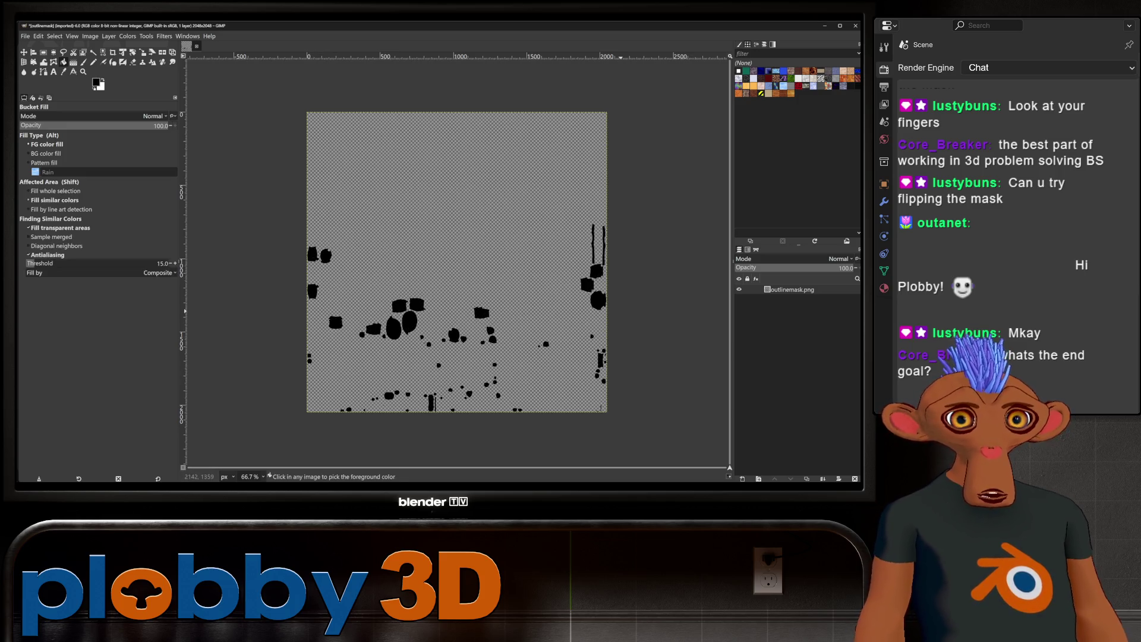
# Step: Add a white layer beneath the mask and overwrite outlinemask.png, then switch to Unity
pyautogui.hotkey('ctrl', 'shift', 'n')
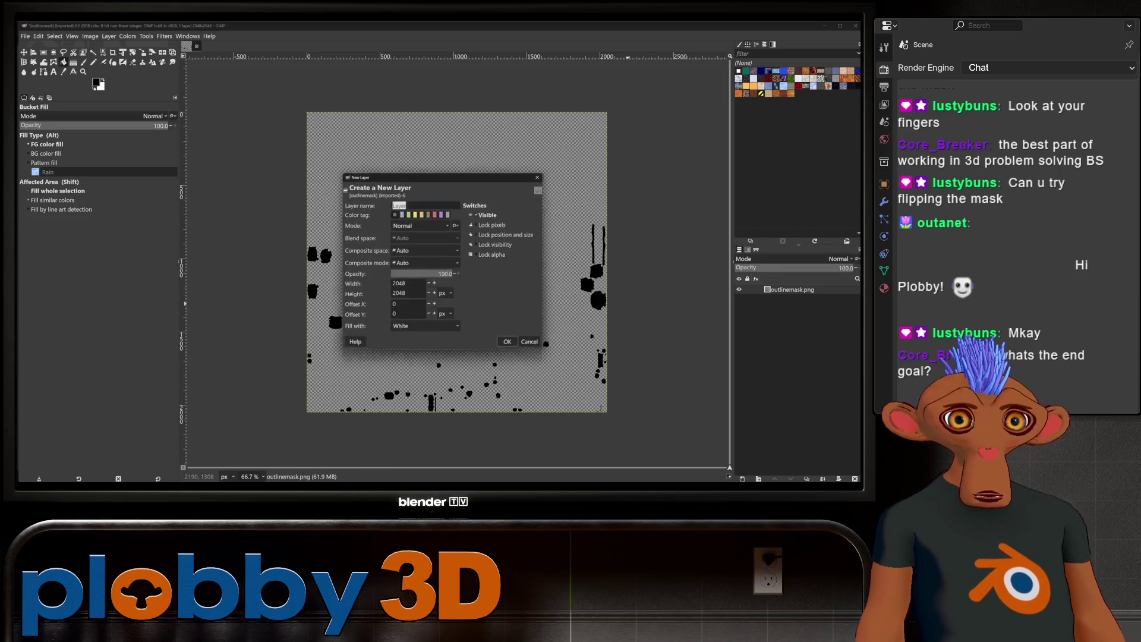
pyautogui.press('Return')
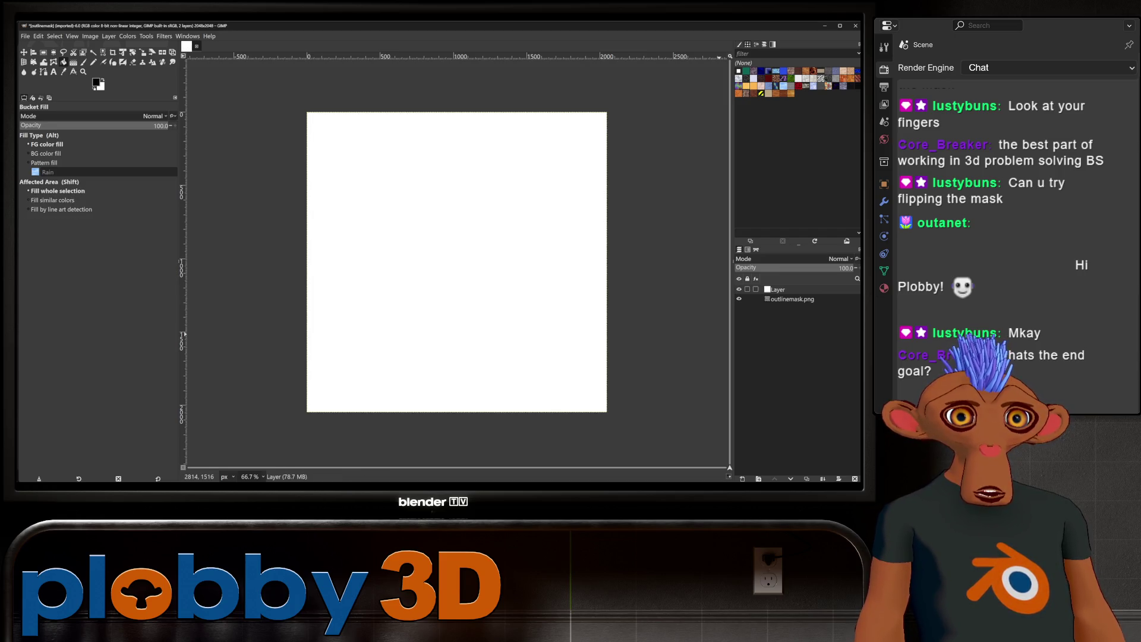
pyautogui.moveTo(793, 299); pyautogui.dragTo(794, 286)
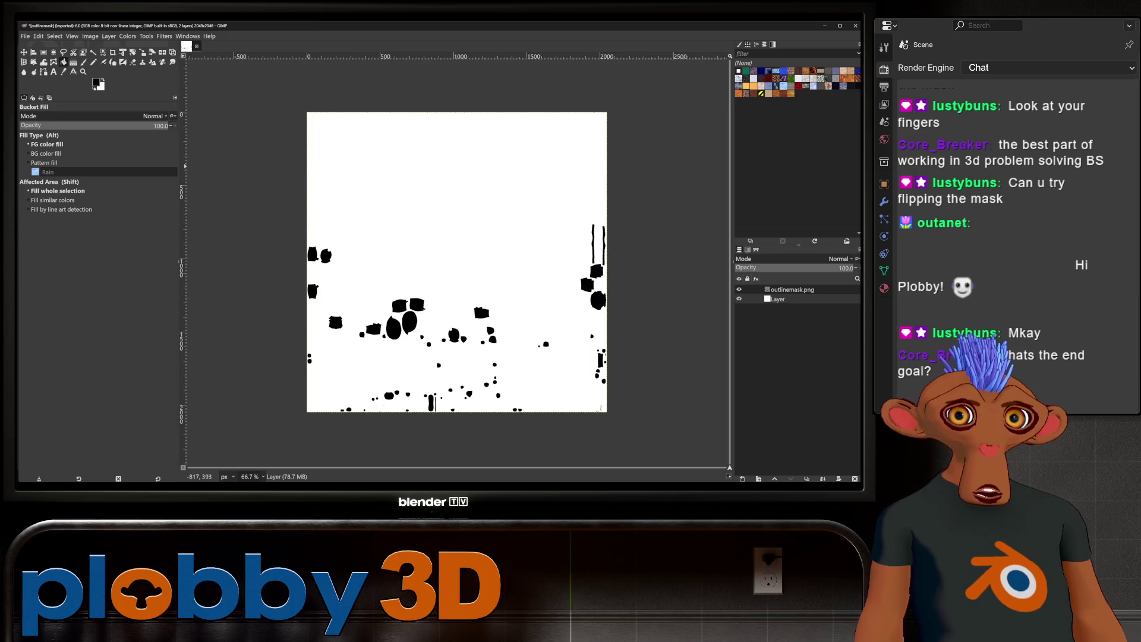
pyautogui.click(25, 36)
pyautogui.click(60, 145)
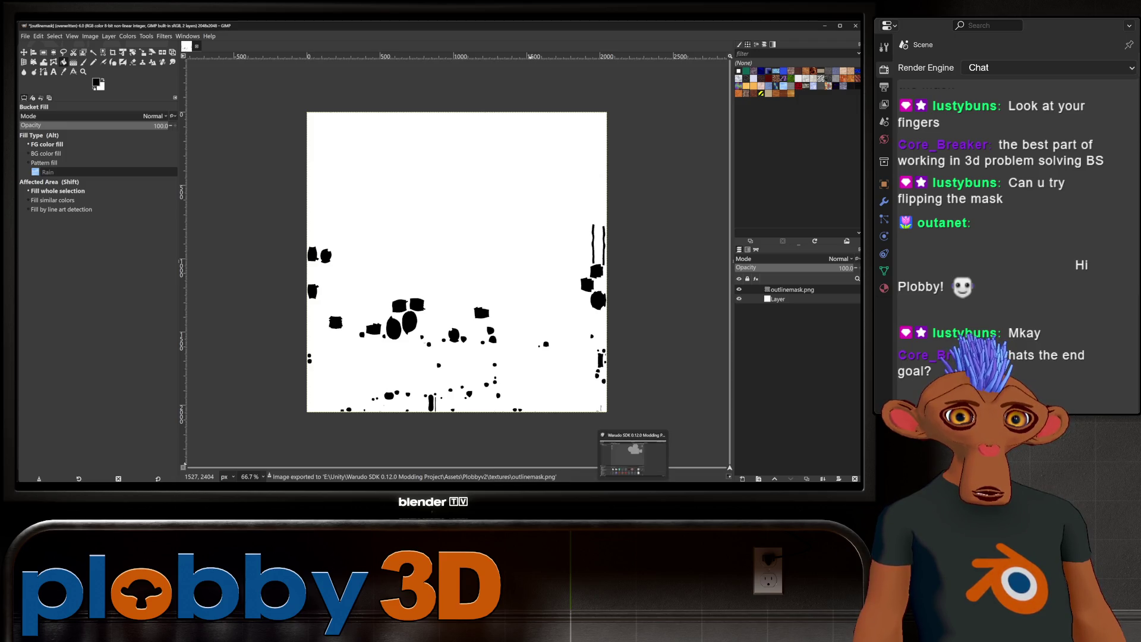
pyautogui.click(633, 453)
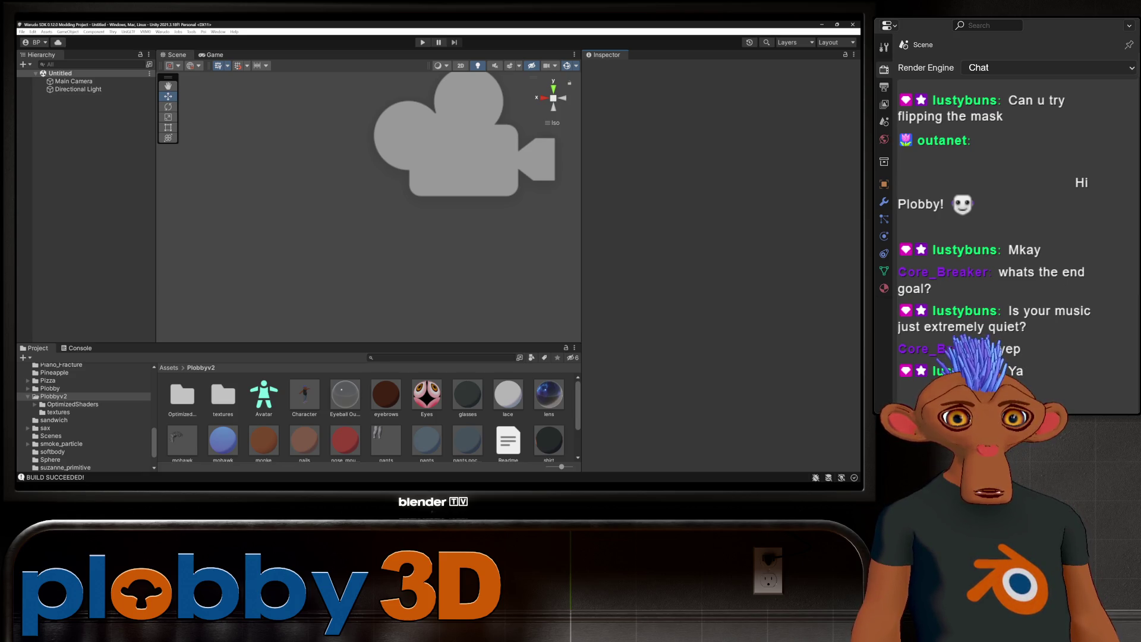
# Step: Place the Character prefab in the scene, deselect it, and select the monke material
pyautogui.moveTo(303, 395); pyautogui.dragTo(72, 96)
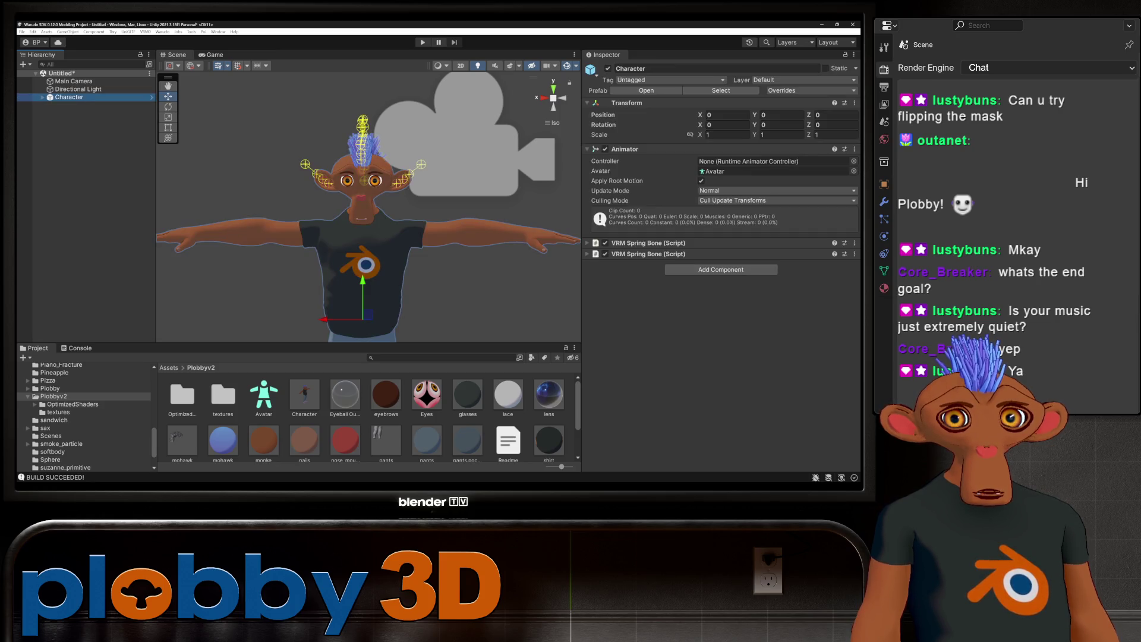
pyautogui.hotkey('shift', 'd')
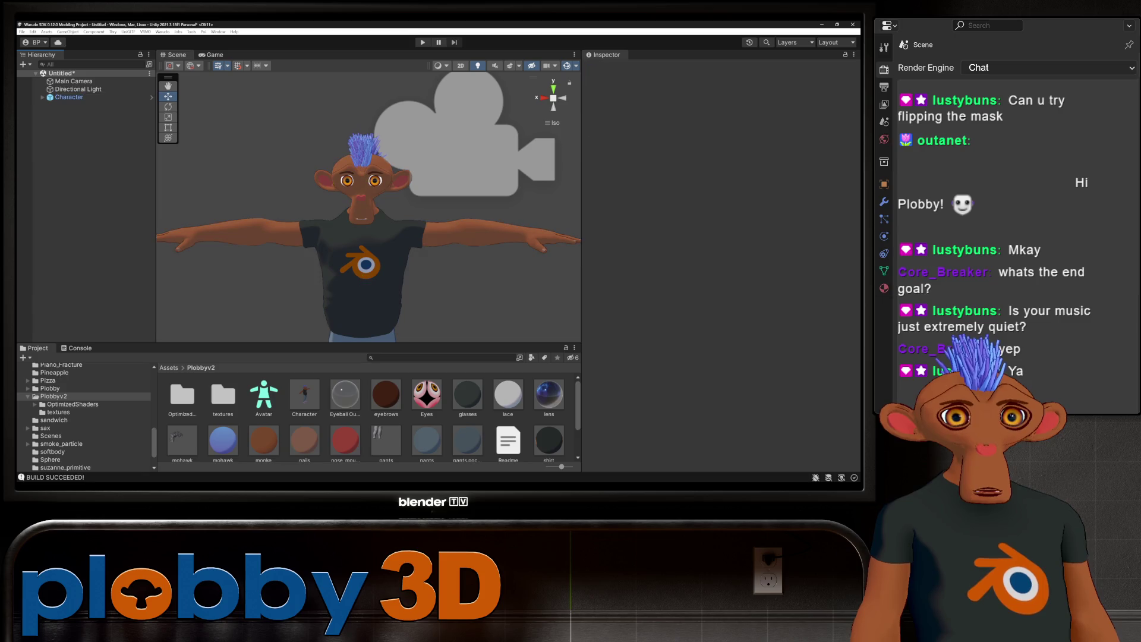
pyautogui.click(304, 395)
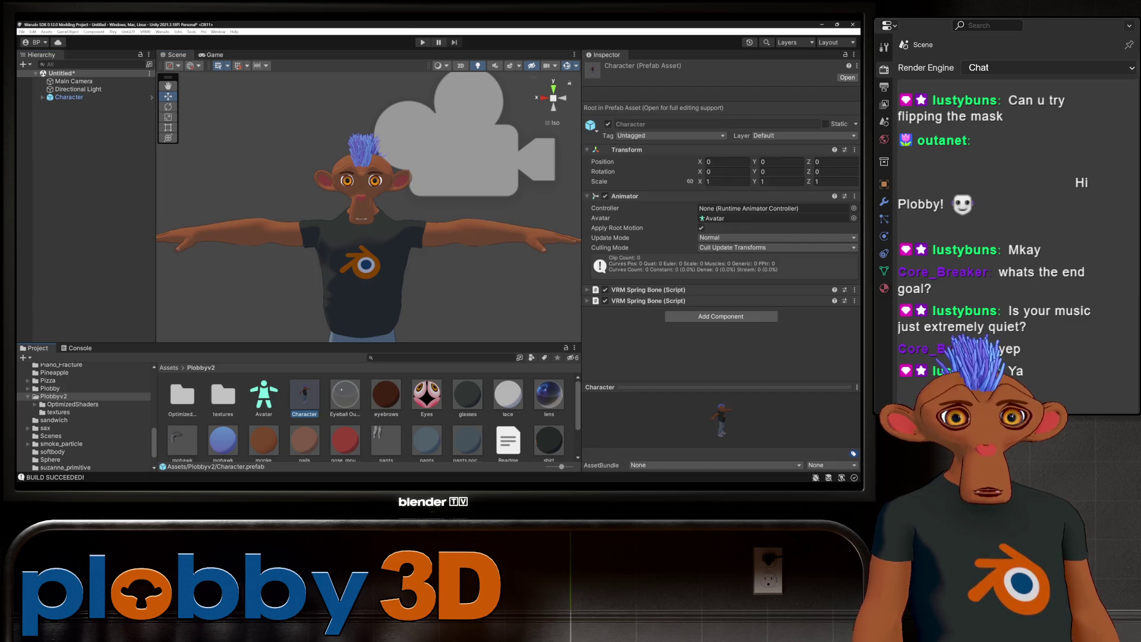
pyautogui.click(263, 435)
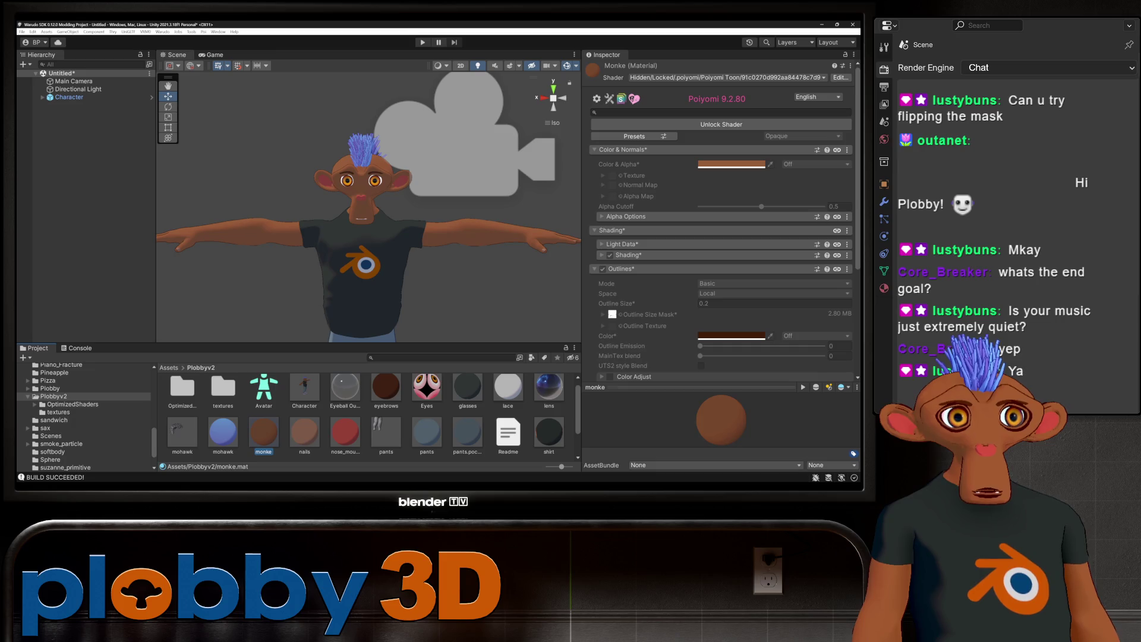
# Step: Unlock and re-lock the monke material's Poiyomi shader, then start a Warudo mod build
pyautogui.click(721, 124)
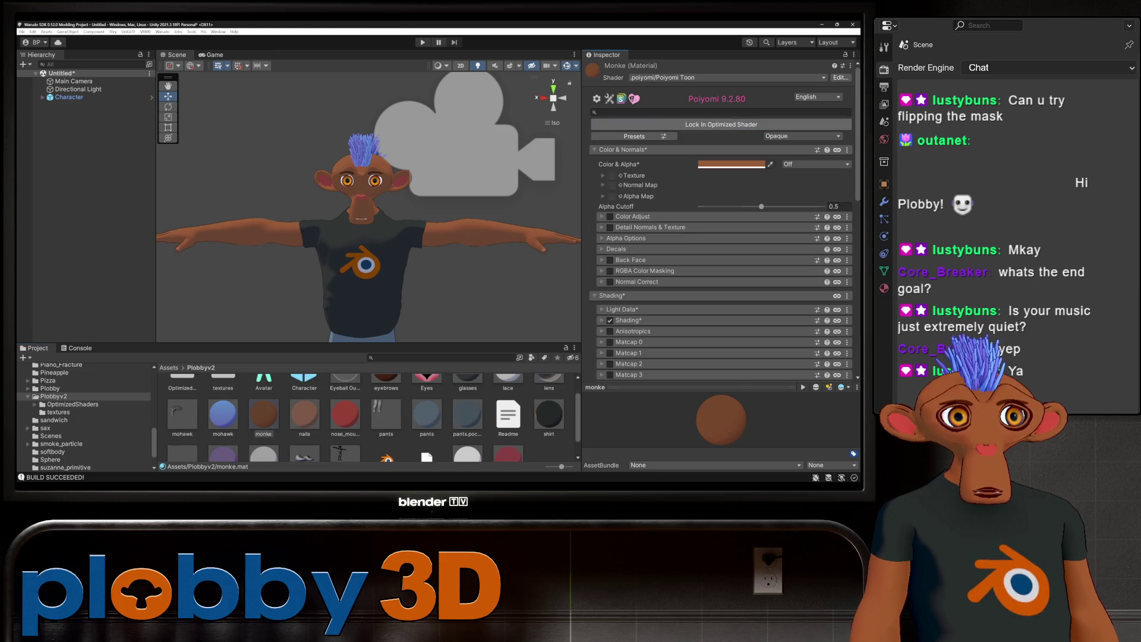
pyautogui.click(721, 124)
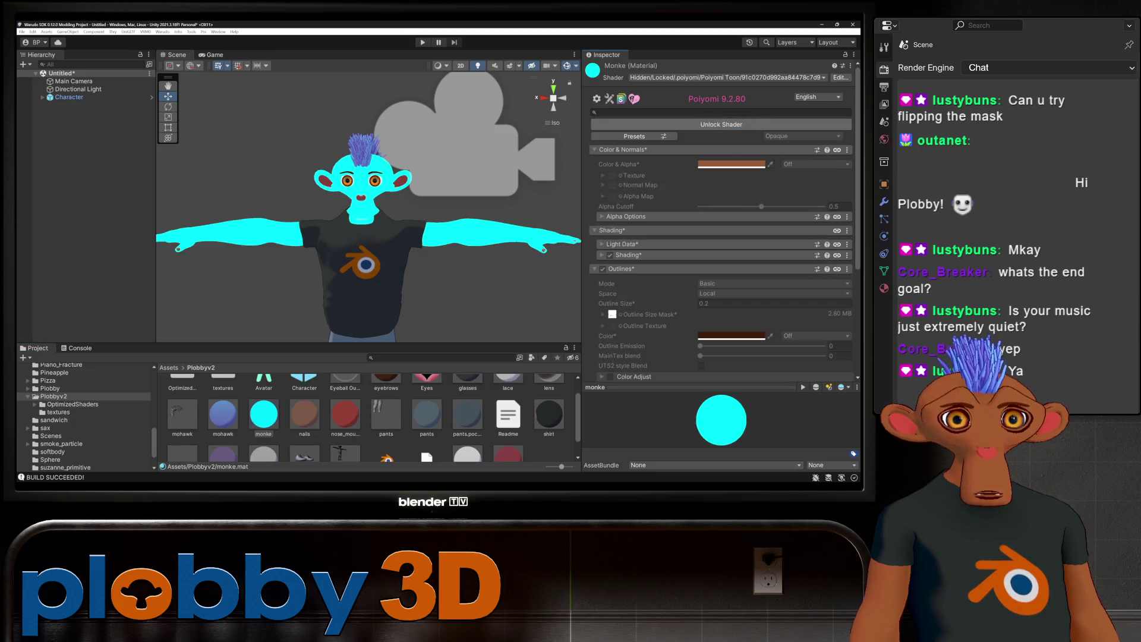
pyautogui.click(163, 31)
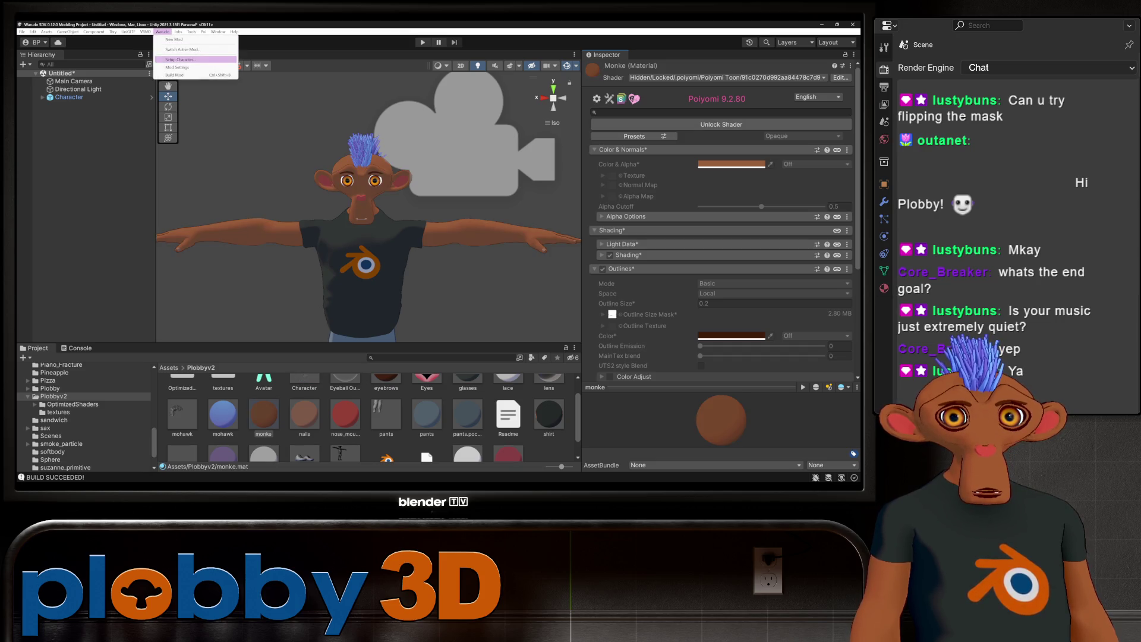
pyautogui.click(178, 75)
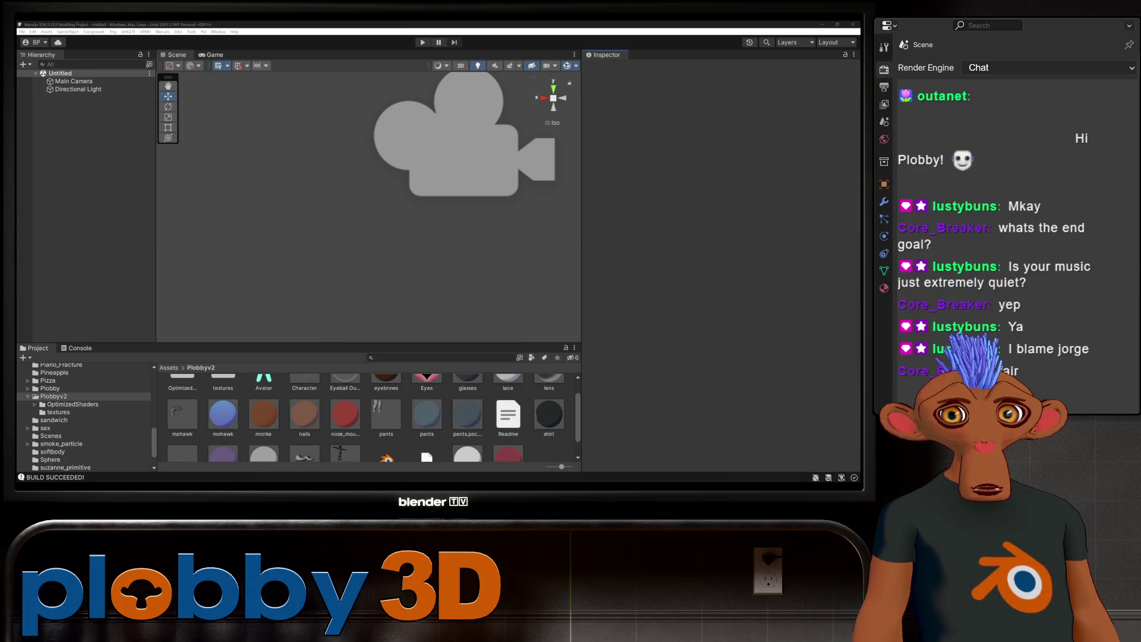
pyautogui.scroll(-2, 367, 414)
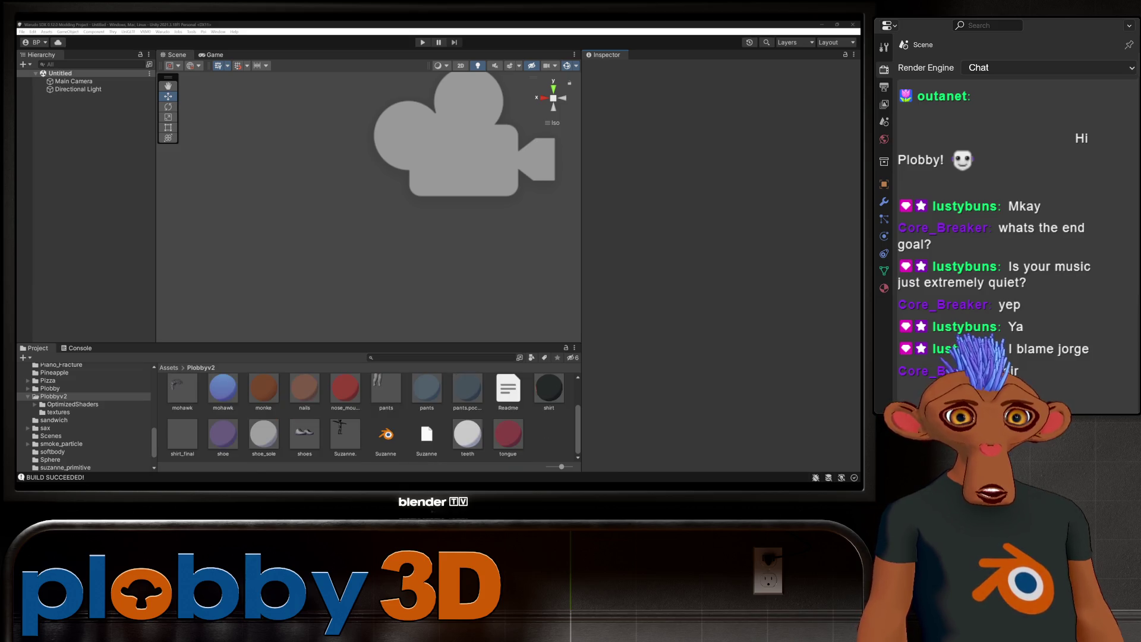
# Step: Review the Suzanne mesh and Suzanne.blend import settings, dismissing the Suzanne.blend1 open prompt
pyautogui.click(345, 435)
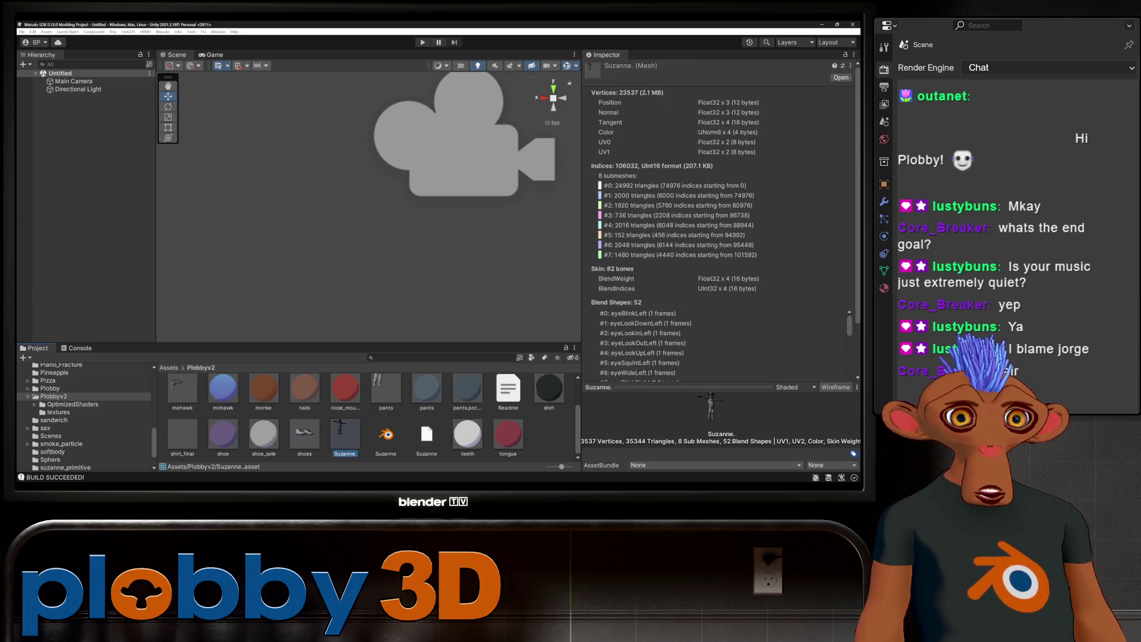
pyautogui.scroll(-3, 678, 344)
pyautogui.scroll(-3, 678, 343)
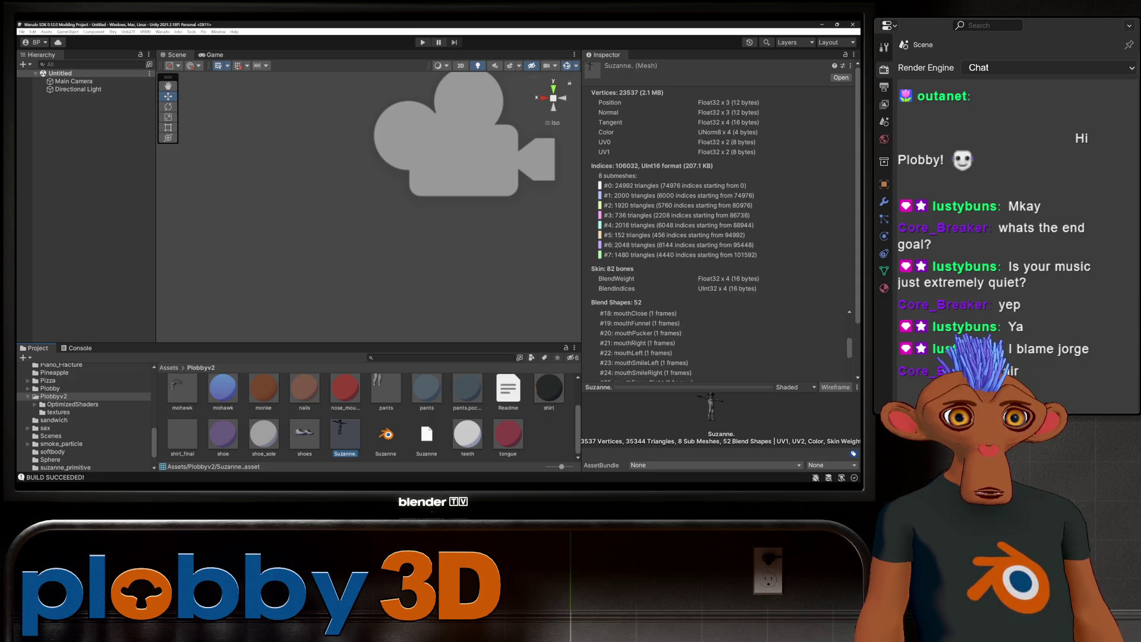
pyautogui.scroll(-4, 678, 343)
pyautogui.scroll(-2, 677, 343)
pyautogui.scroll(4, 678, 343)
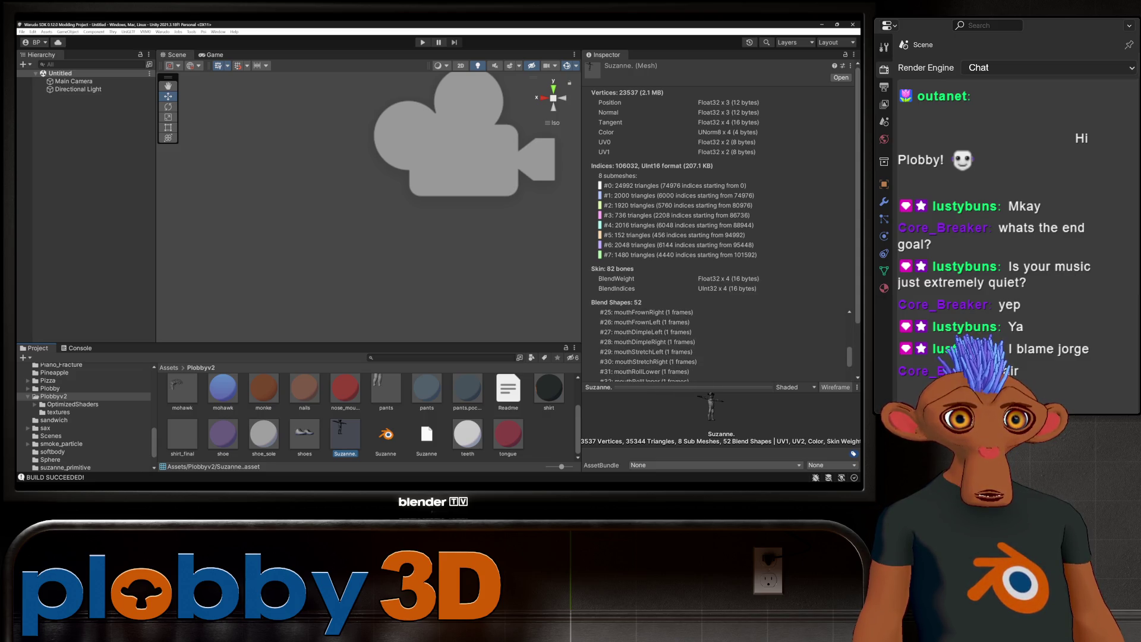
pyautogui.click(385, 434)
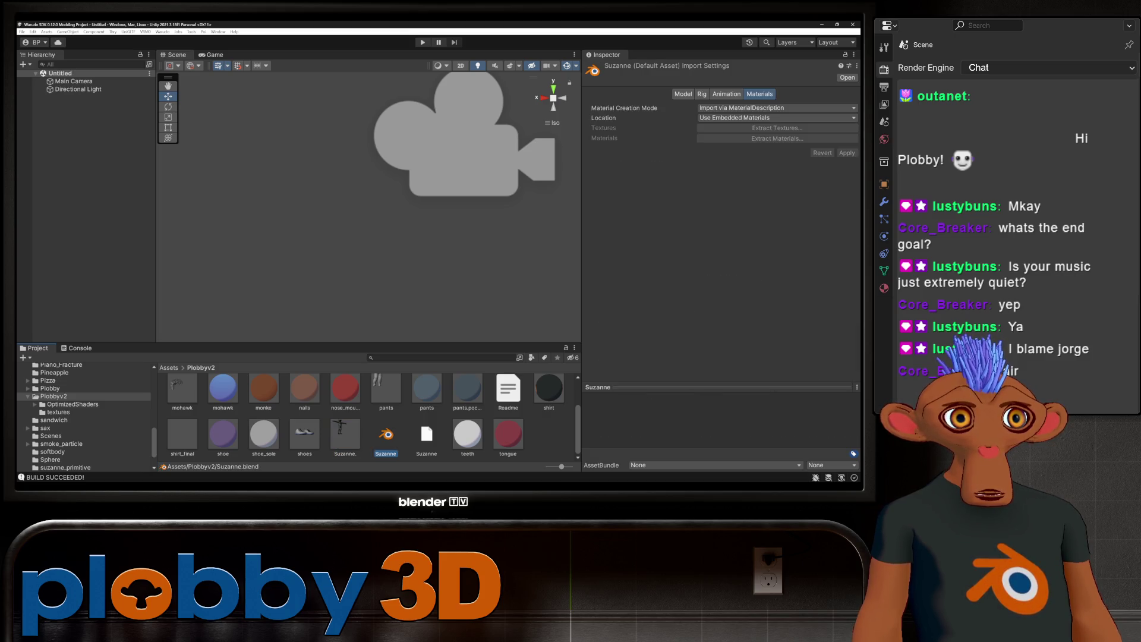
pyautogui.click(683, 94)
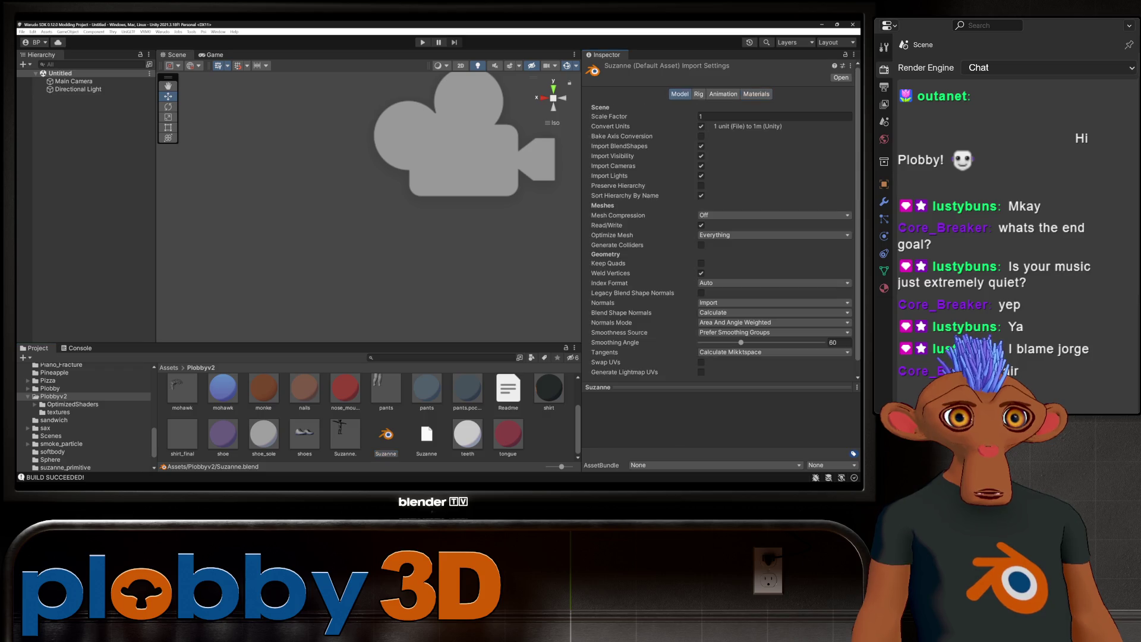
pyautogui.scroll(-1, 718, 223)
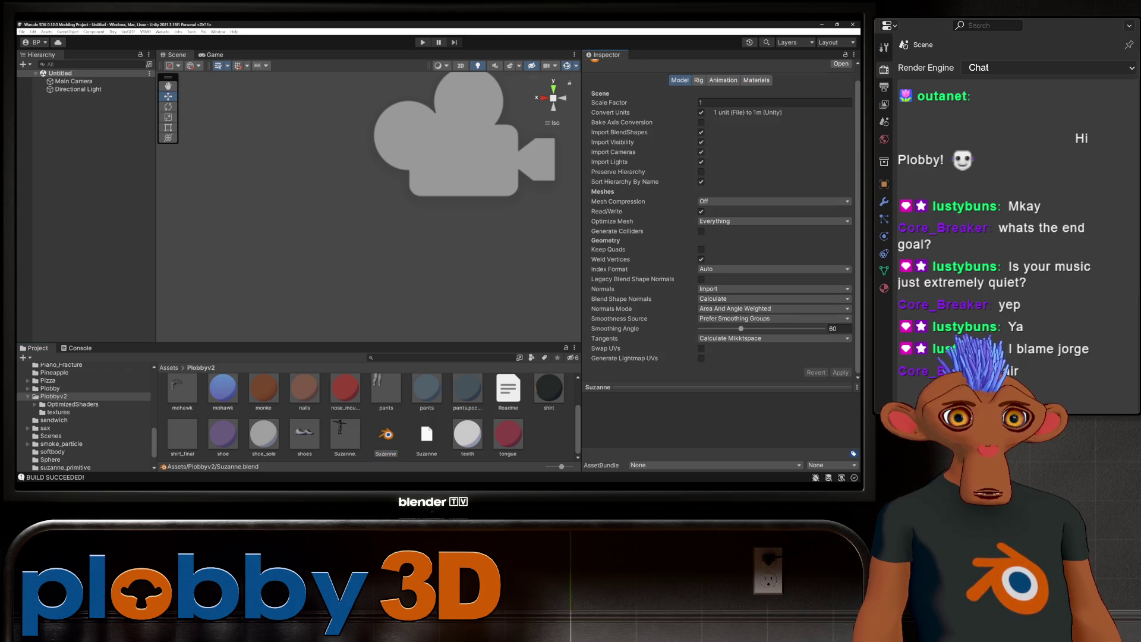
pyautogui.press('Right')
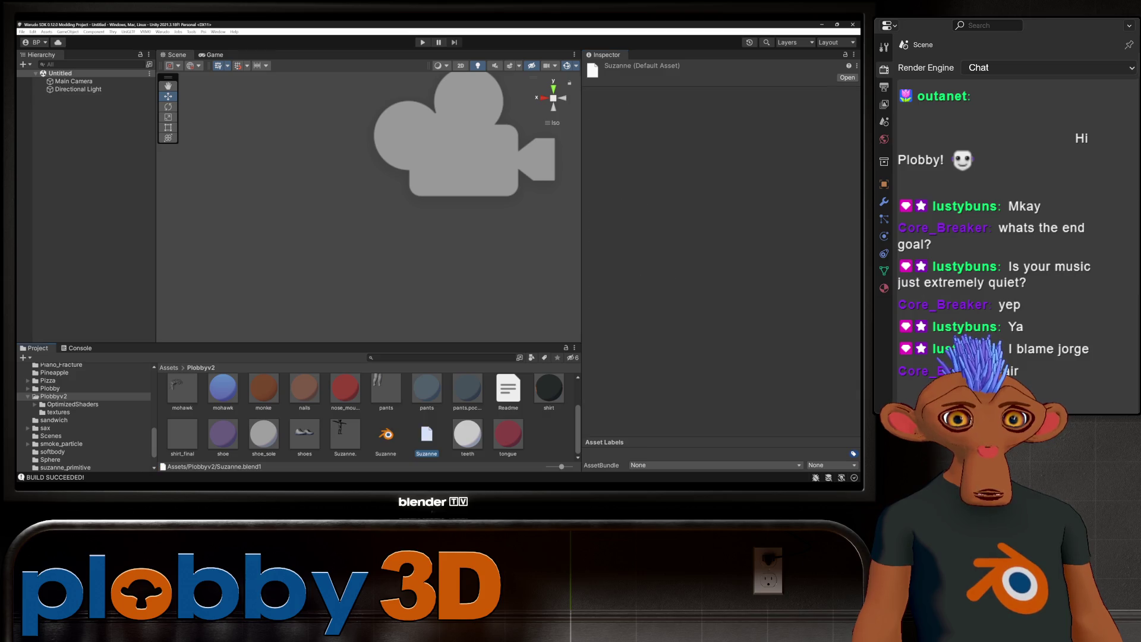
pyautogui.press('Return')
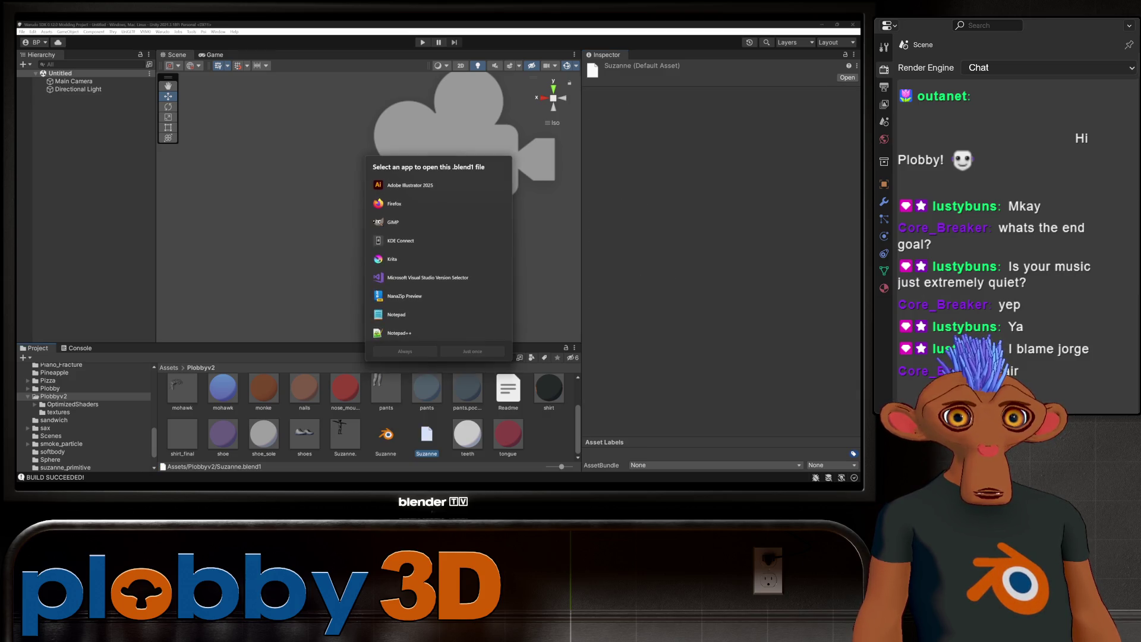
pyautogui.press('Escape')
pyautogui.press('Left')
pyautogui.press('Left')
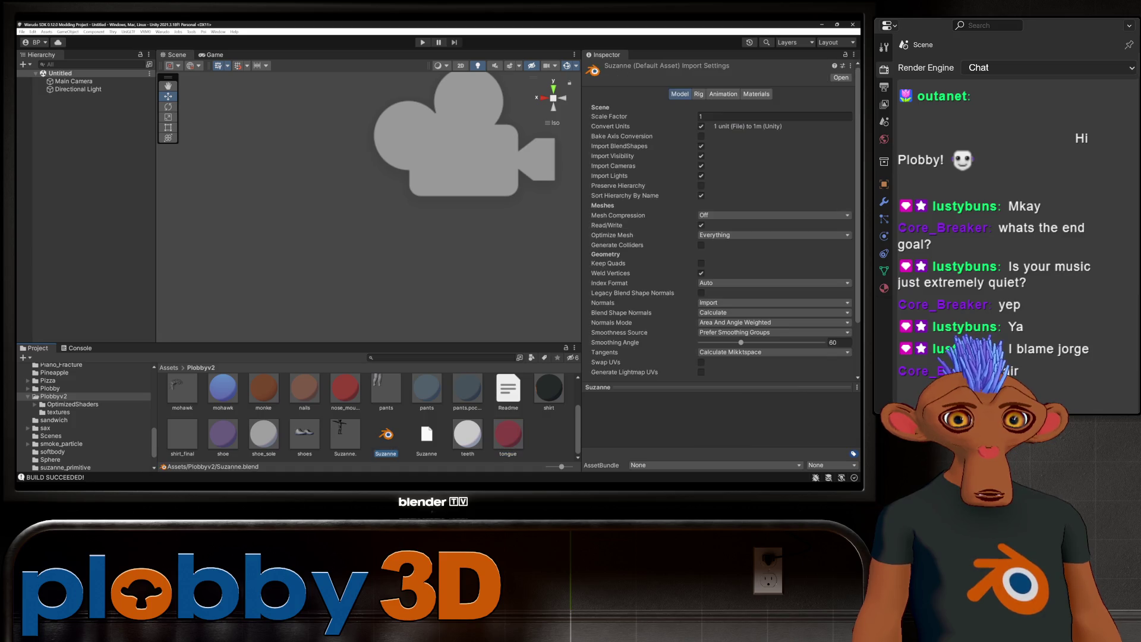
pyautogui.press('Right')
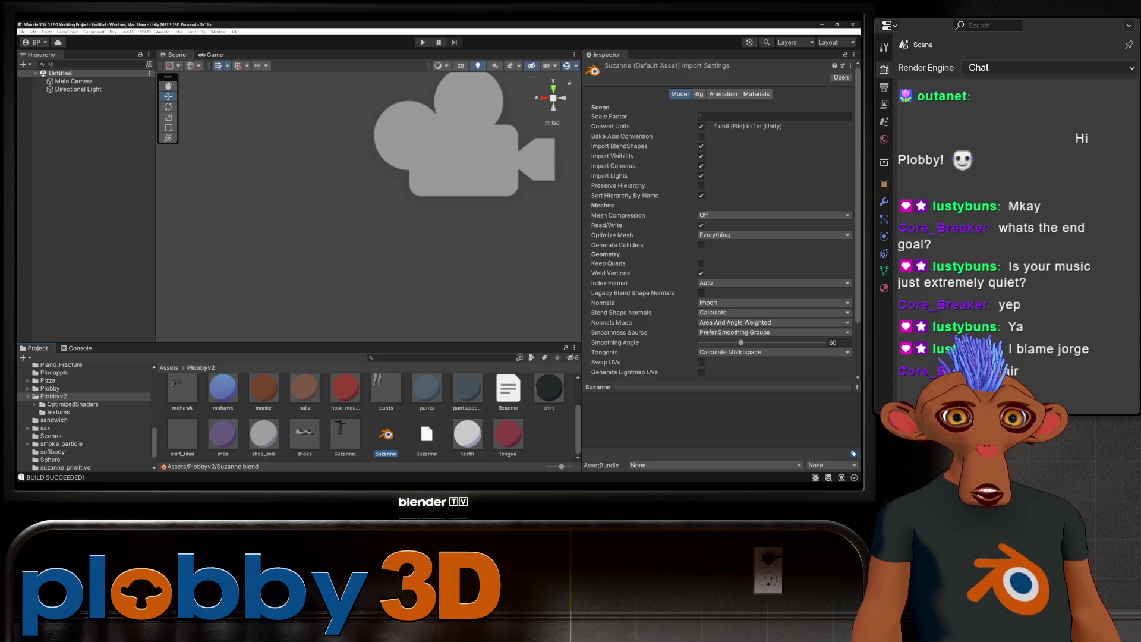
pyautogui.scroll(2, 366, 415)
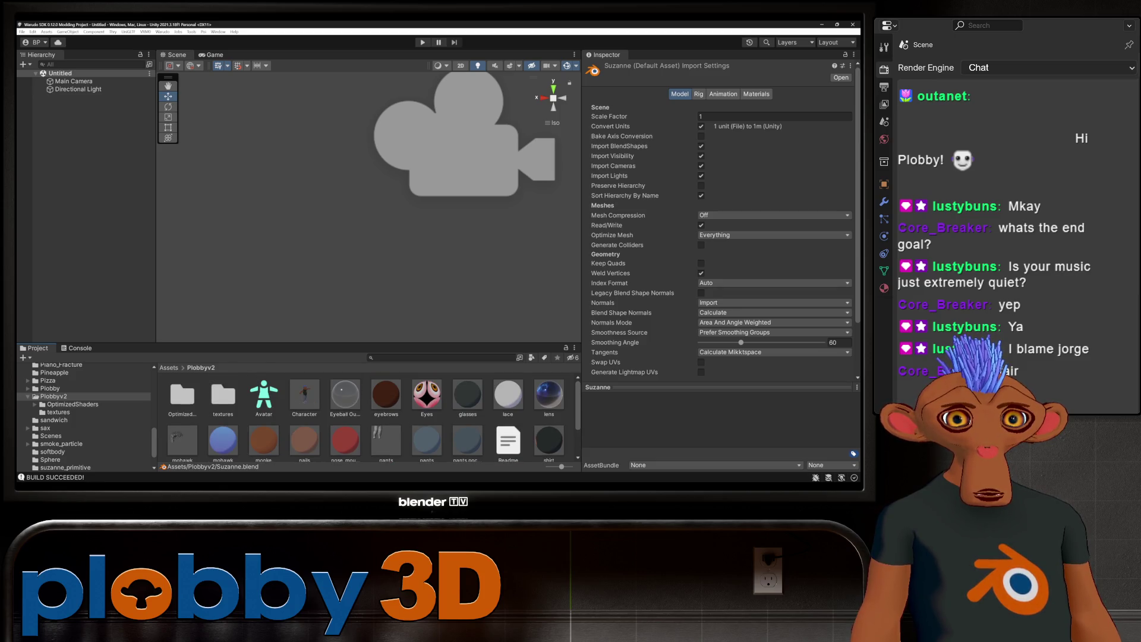
# Step: Inspect the Character prefab and Suzanne mesh, unlock the monke material's shader, and go into the textures folder
pyautogui.click(304, 396)
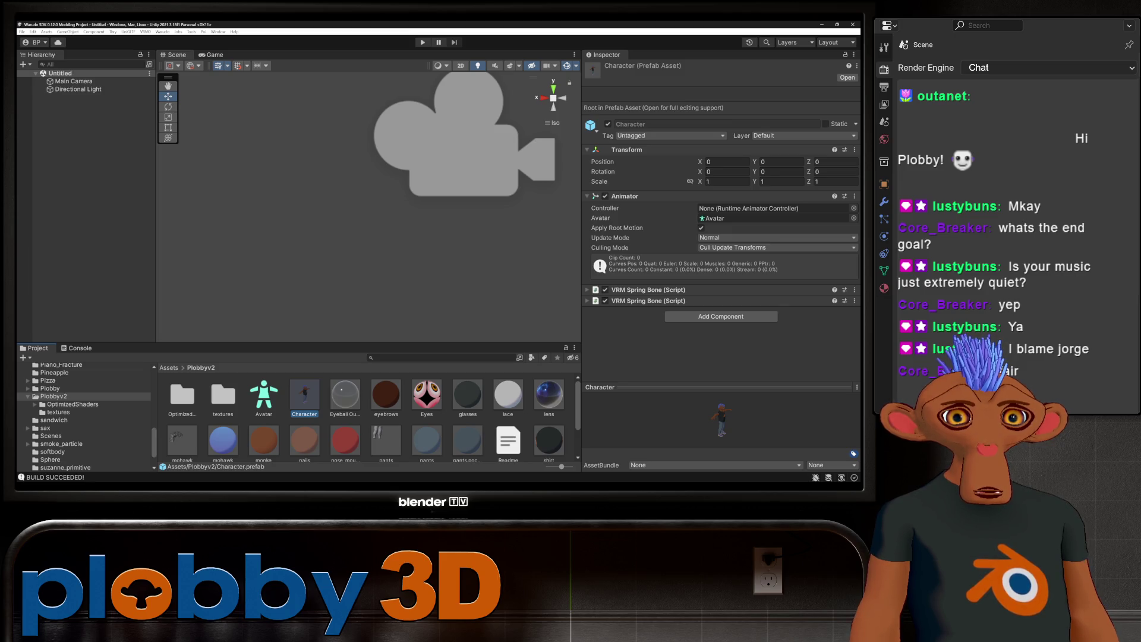
pyautogui.scroll(-2, 367, 415)
pyautogui.click(346, 435)
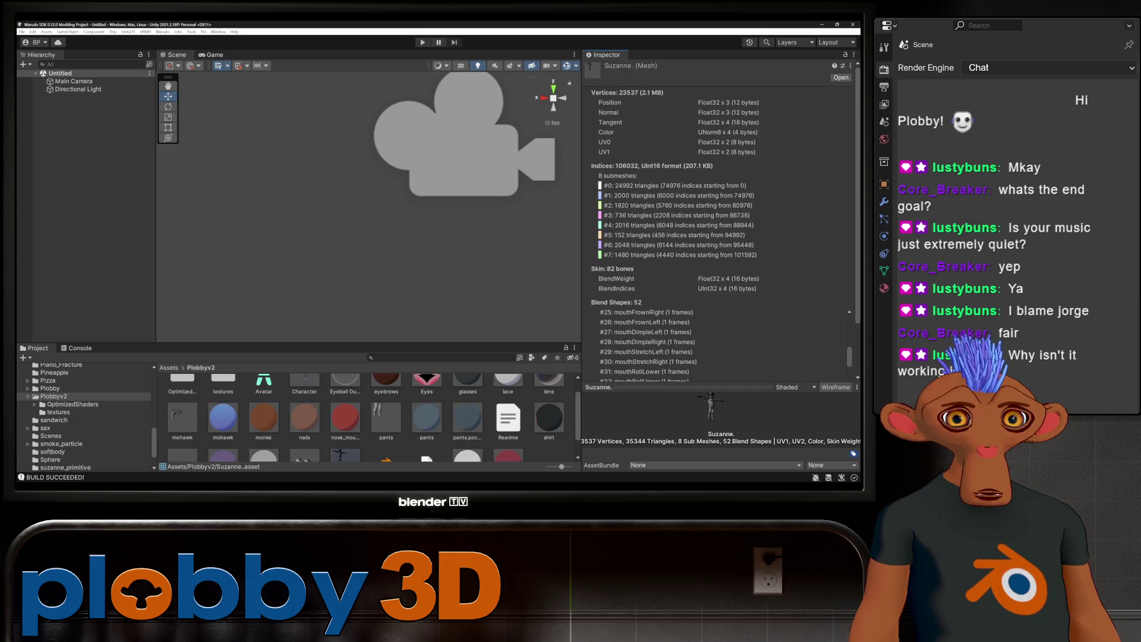
pyautogui.scroll(2, 374, 417)
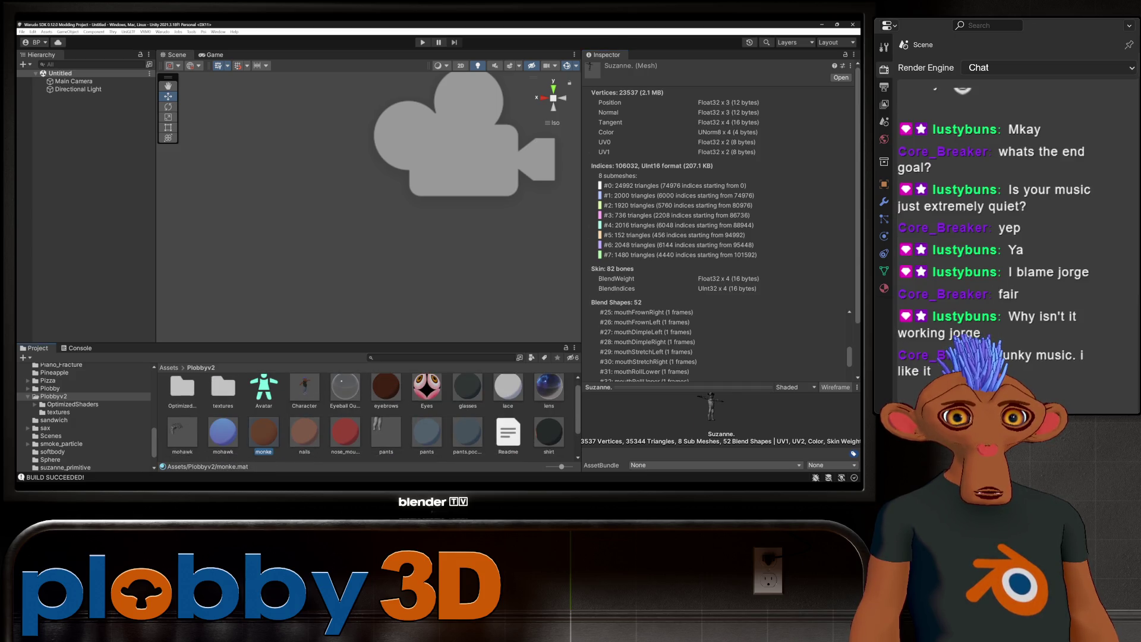
pyautogui.click(263, 435)
pyautogui.click(721, 124)
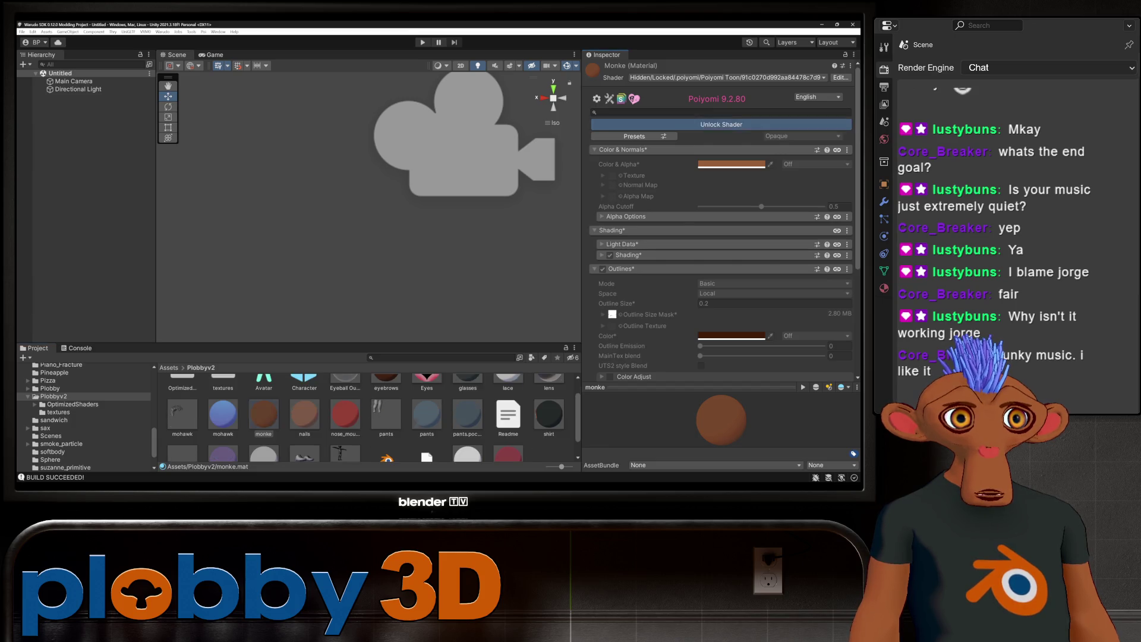
pyautogui.doubleClick(224, 397)
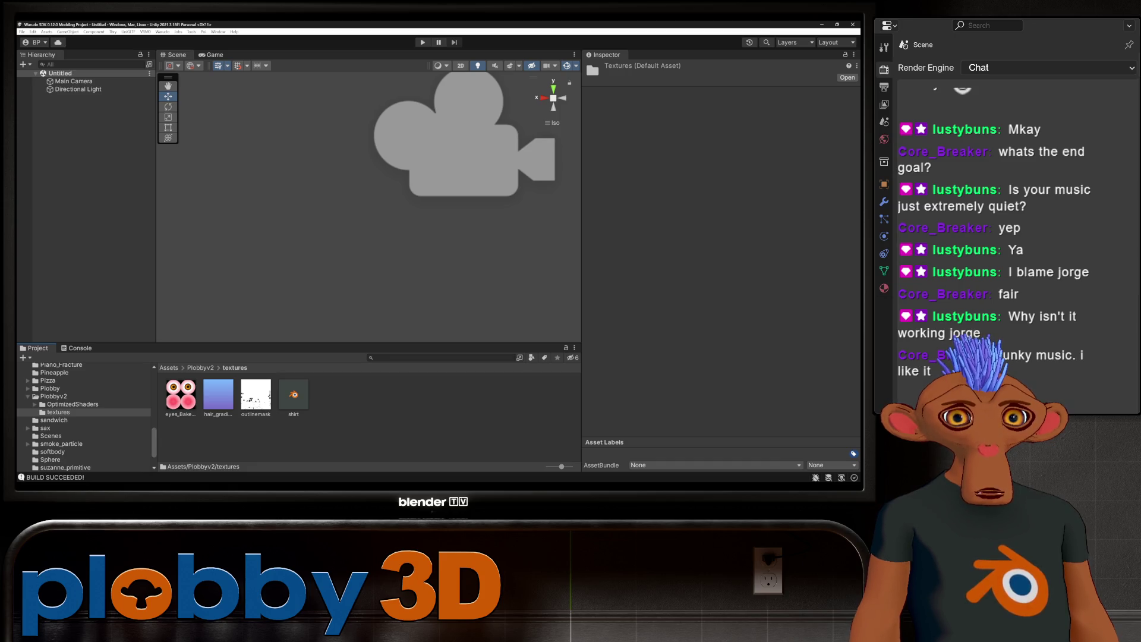
# Step: Select the monke material in Plobbyv2 and the outlinemask texture in the textures folder
pyautogui.click(200, 368)
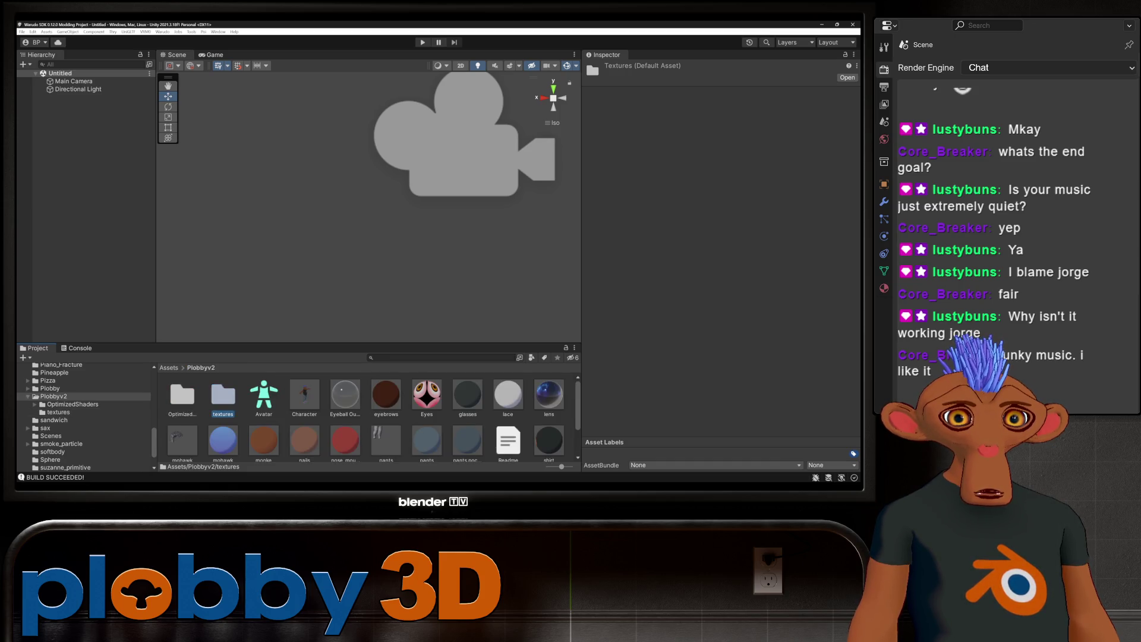
pyautogui.scroll(-1, 357, 419)
pyautogui.click(264, 433)
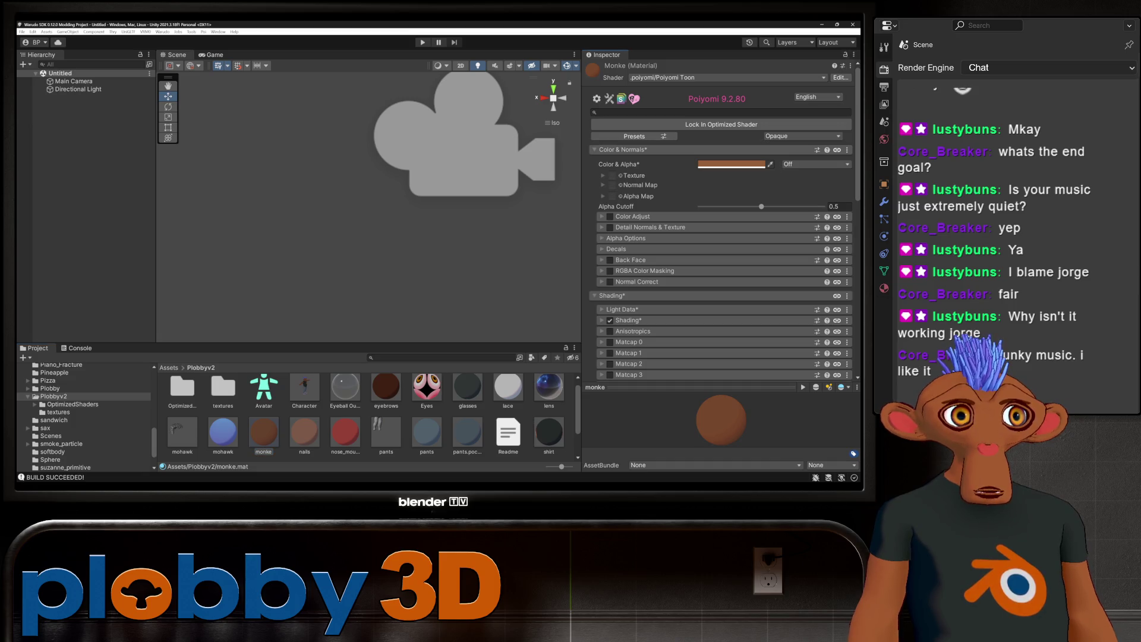
pyautogui.click(59, 412)
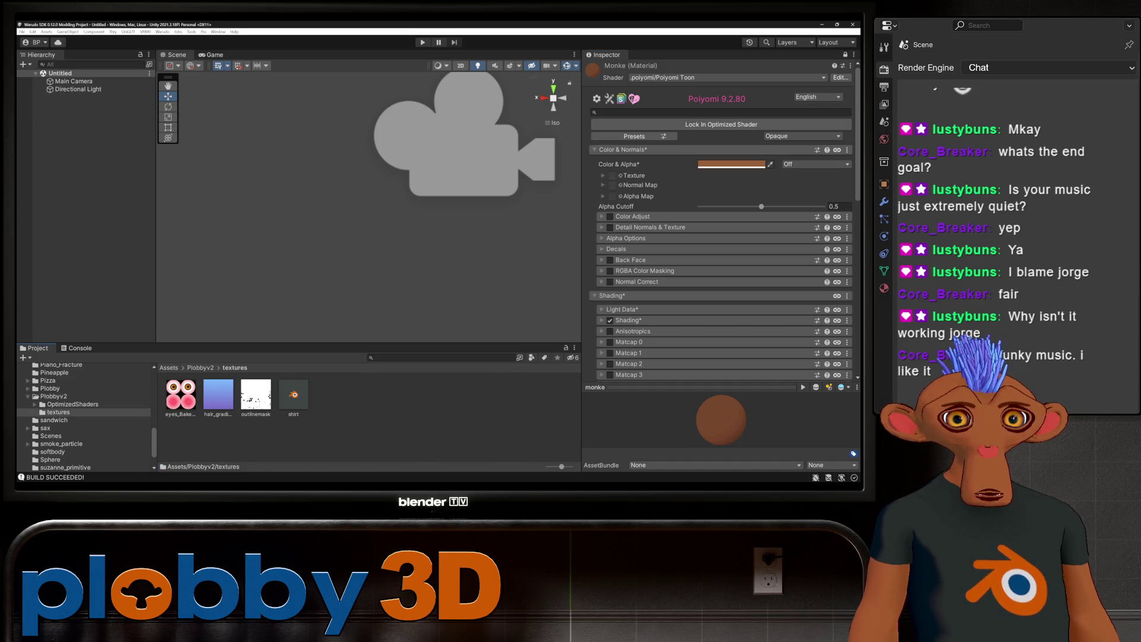
pyautogui.click(256, 394)
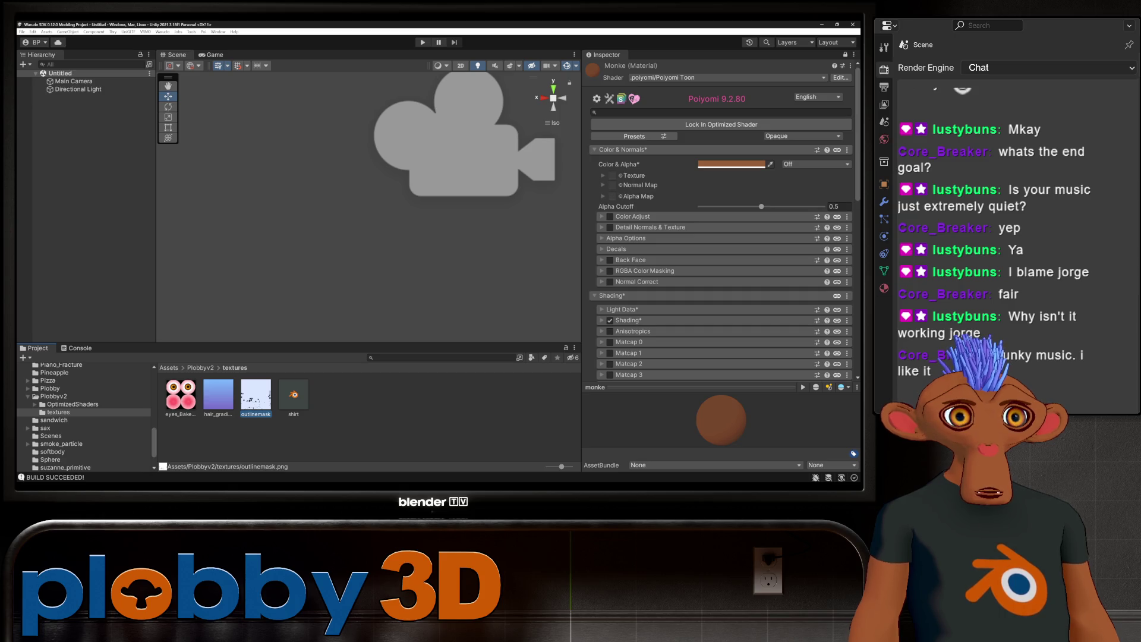
pyautogui.scroll(-3, 721, 268)
pyautogui.scroll(-3, 720, 267)
pyautogui.scroll(-3, 721, 267)
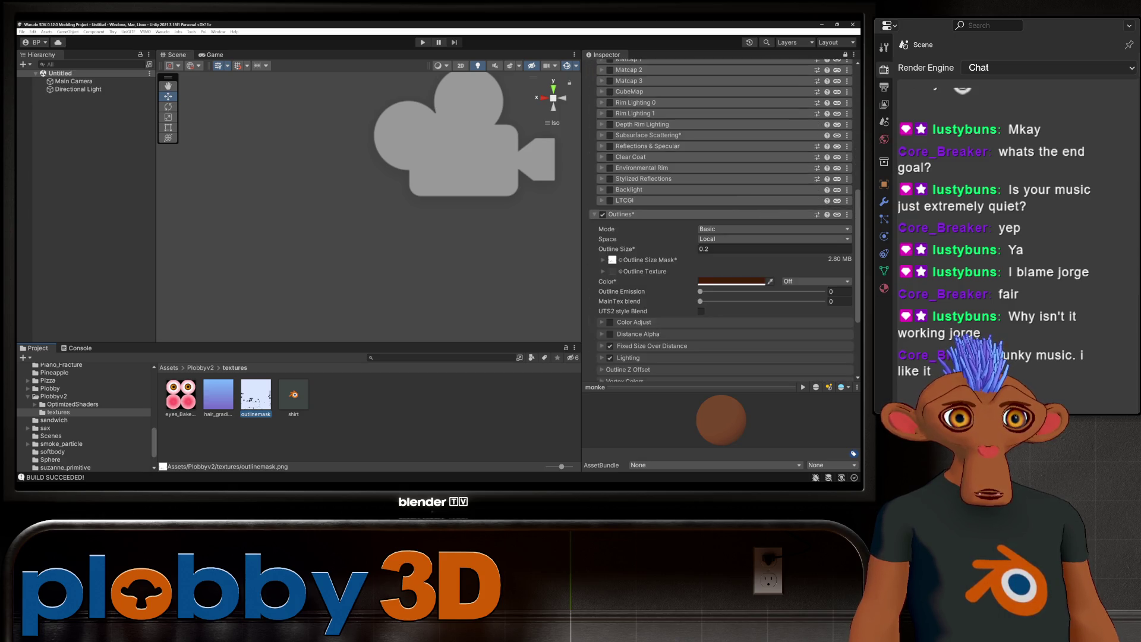
# Step: Check the texture assigned as Outline Size Mask and bring the mask image forward in GIMP
pyautogui.click(613, 259)
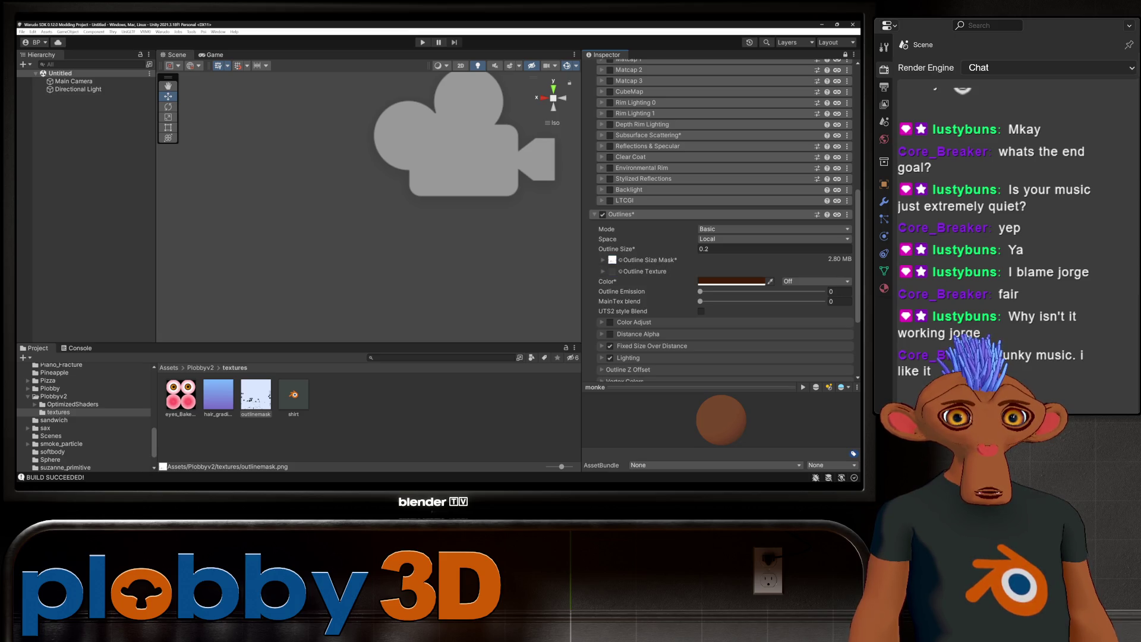
pyautogui.keyDown('ctrl'); pyautogui.click(613, 260); pyautogui.keyUp('ctrl')
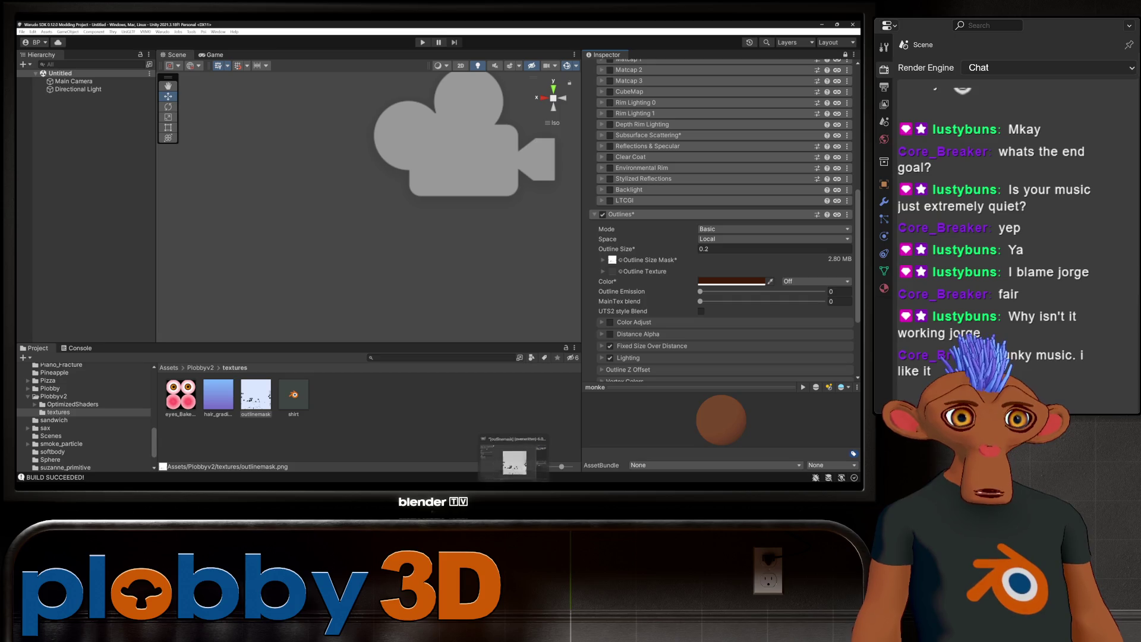
pyautogui.click(515, 459)
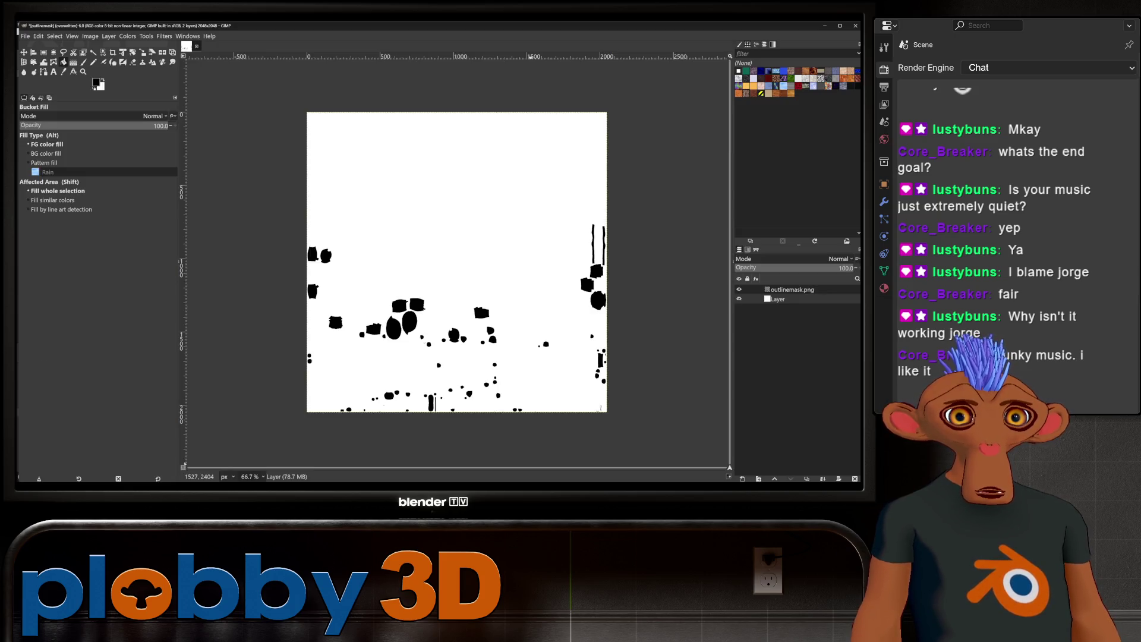
# Step: In Blender, start a UV layout export with size set to 1024×1024
pyautogui.hotkey('alt', 'Tab')
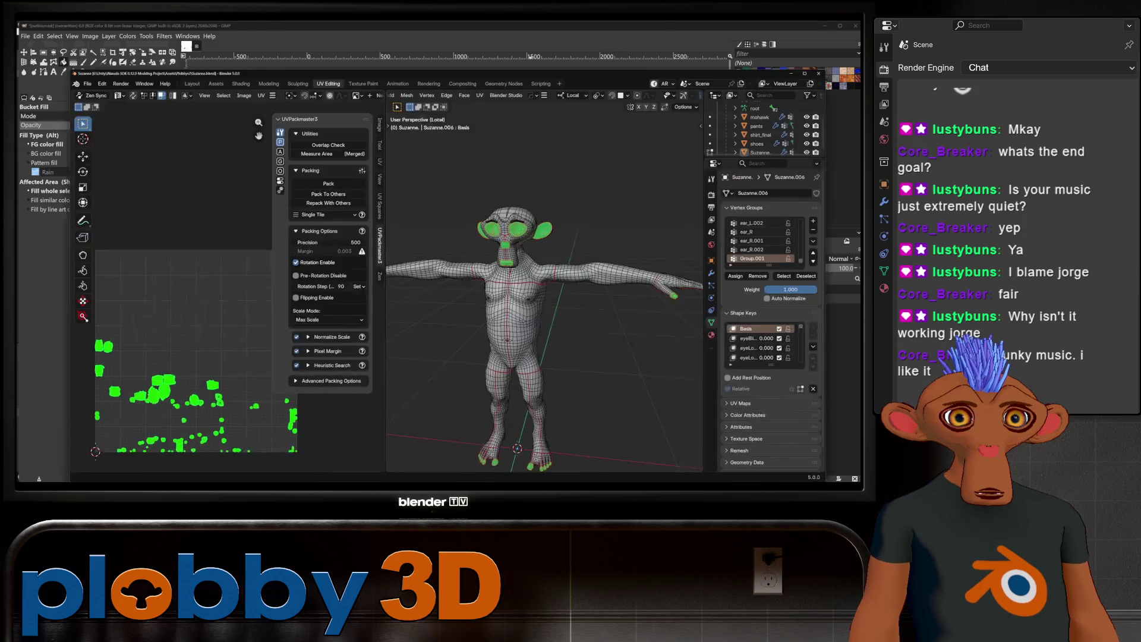
pyautogui.click(230, 51)
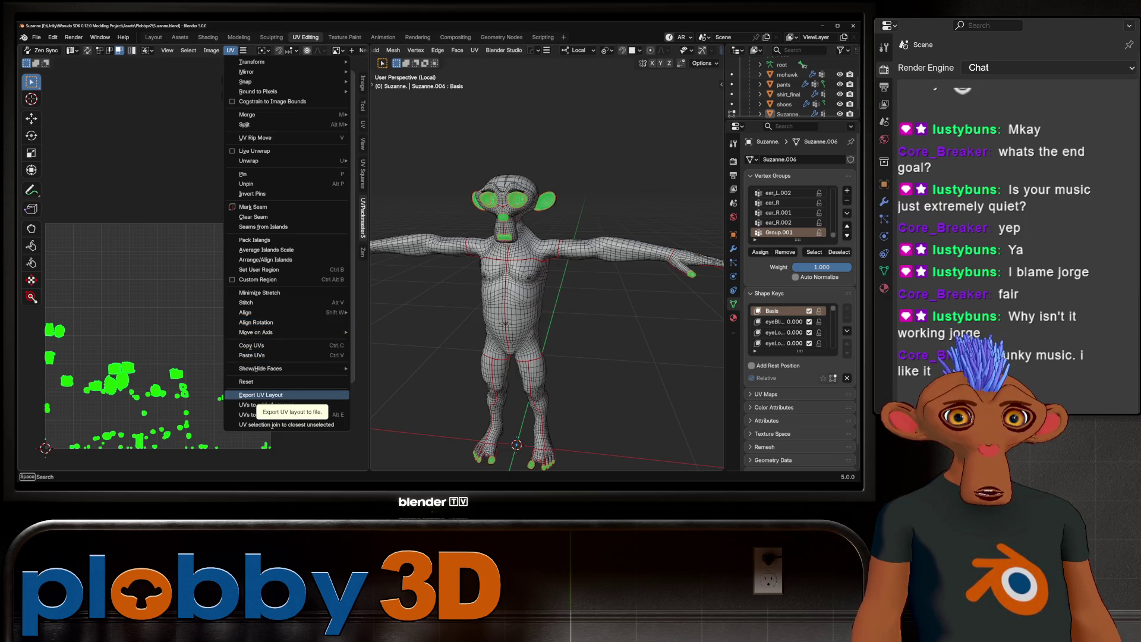
pyautogui.click(261, 395)
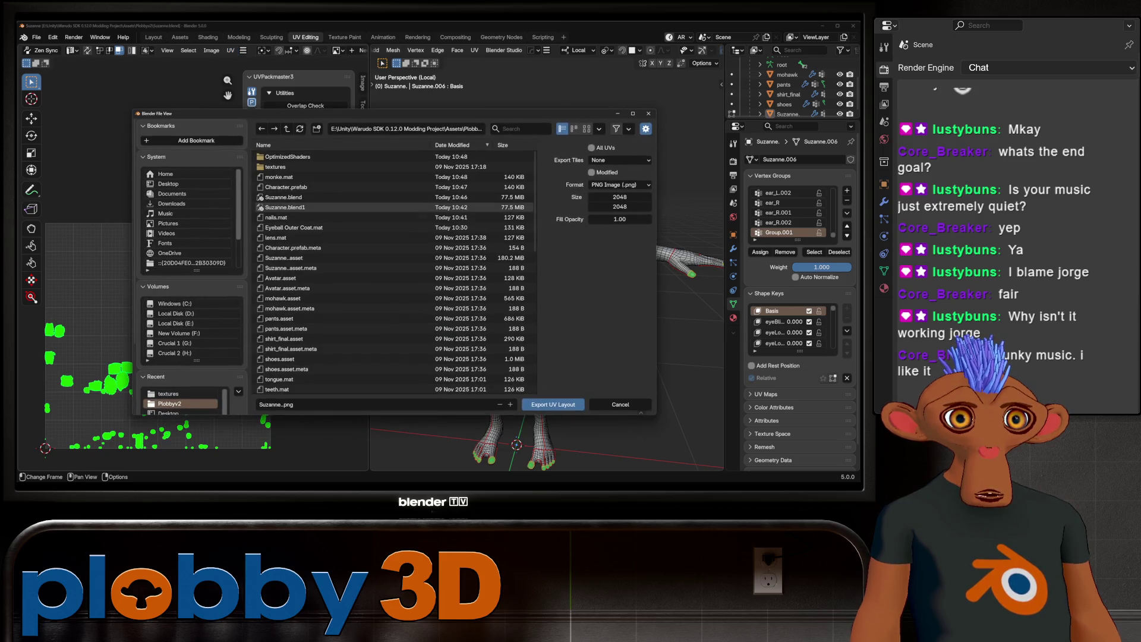
pyautogui.write('1024')
pyautogui.press('Tab')
pyautogui.write('1024')
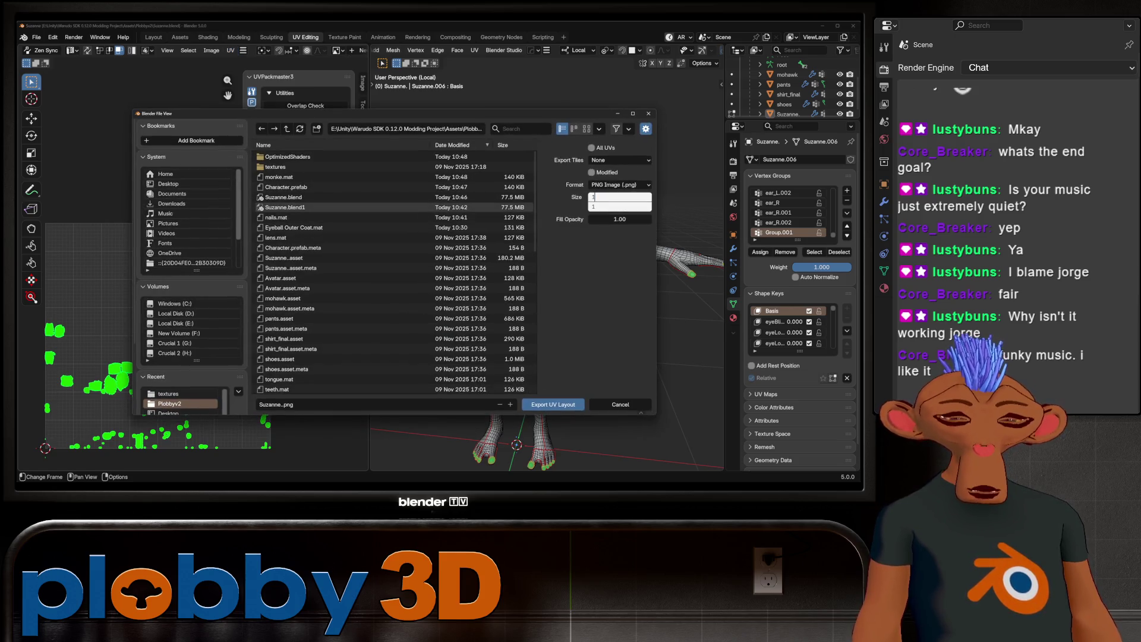
pyautogui.press('Return')
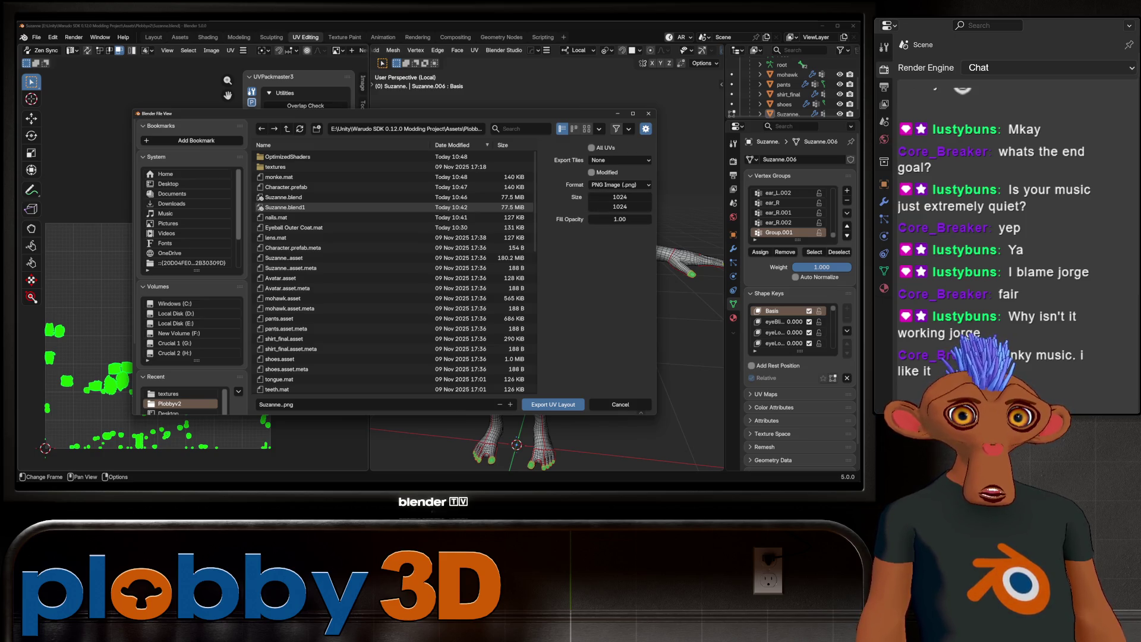
# Step: Export the layout over outlinemask.png in the textures folder and return to Unity
pyautogui.doubleClick(277, 167)
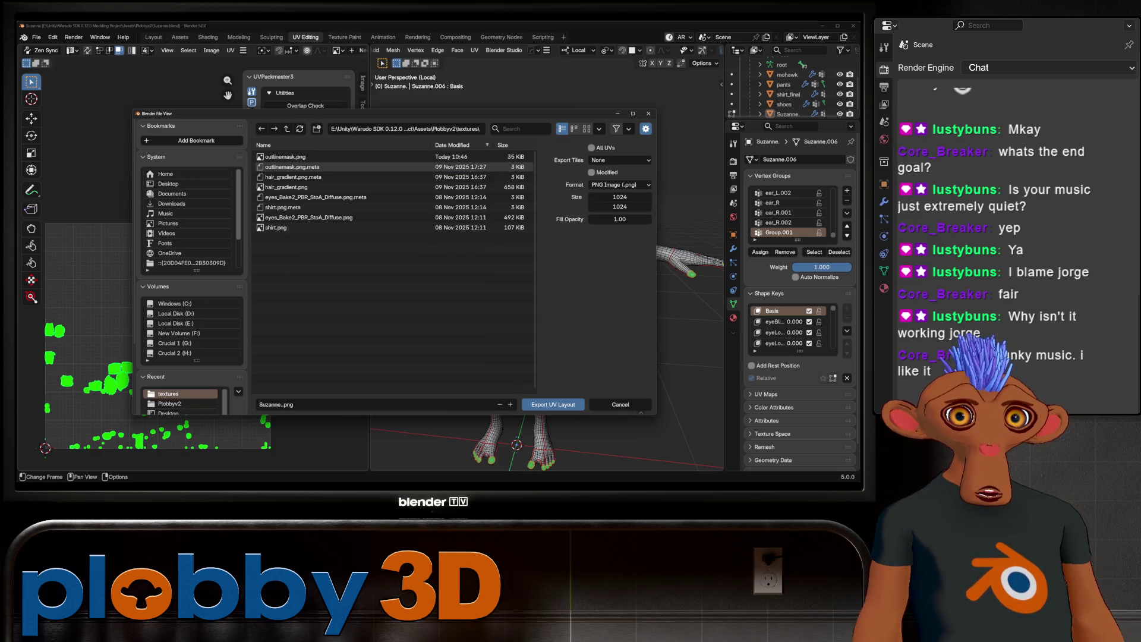
pyautogui.doubleClick(286, 157)
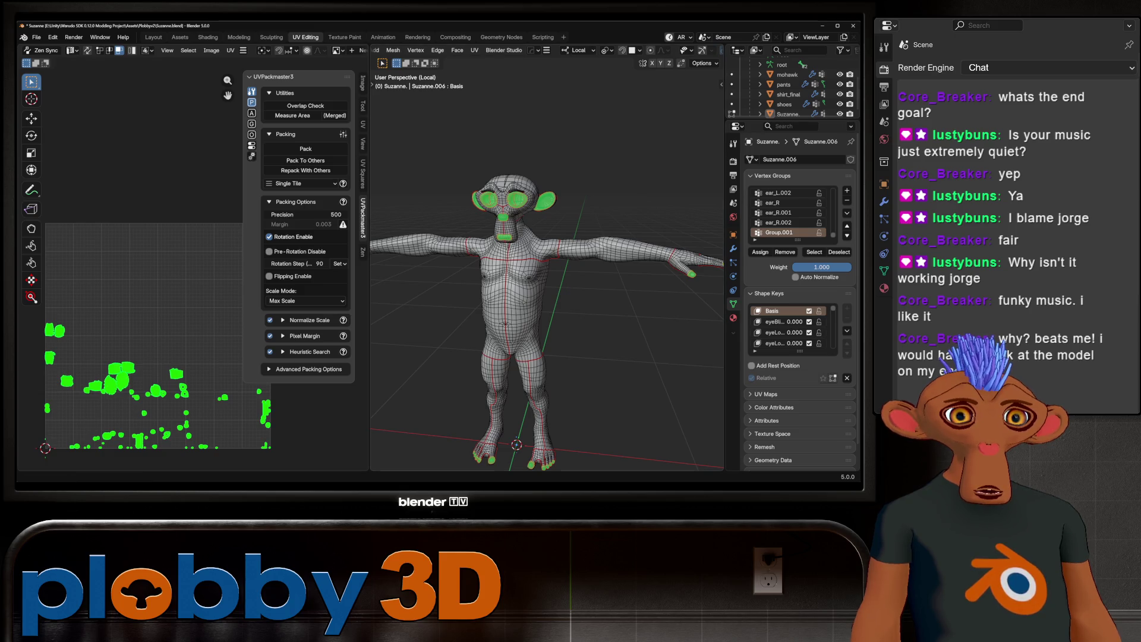
pyautogui.click(633, 453)
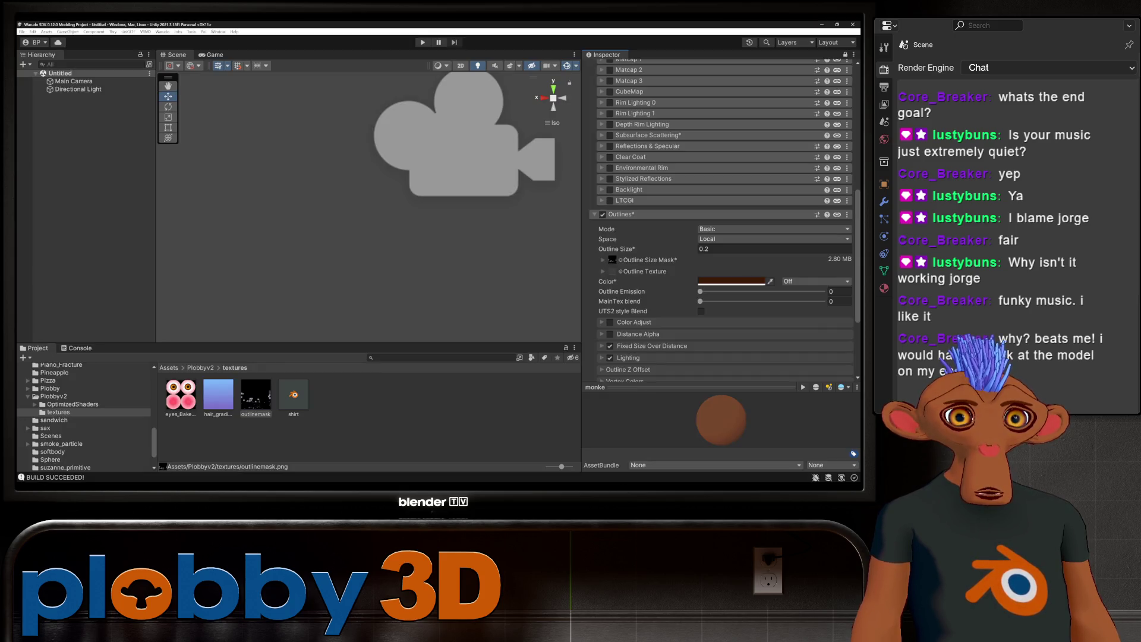
# Step: Bring up and dismiss the outlinemask asset's context menu before heading to GIMP
pyautogui.rightClick(257, 397)
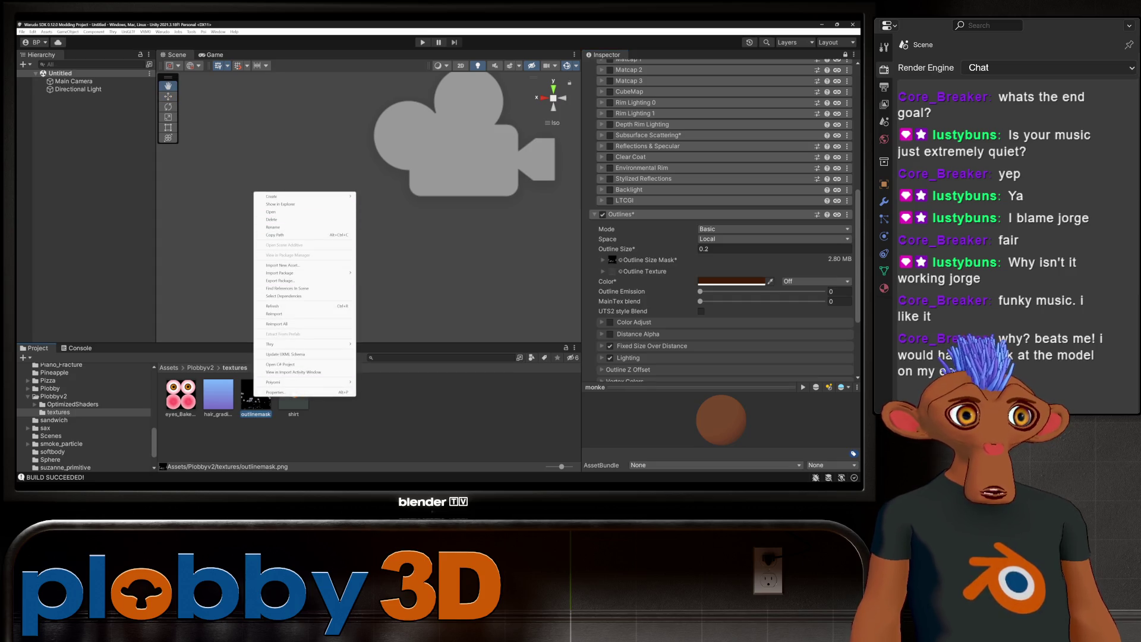
pyautogui.click(285, 219)
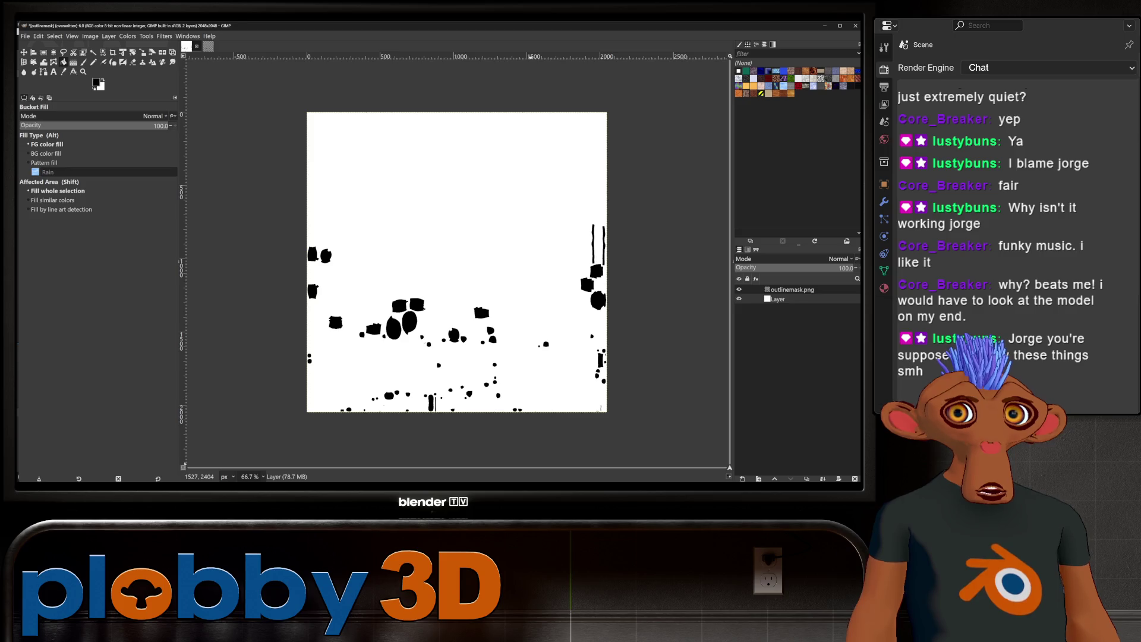
# Step: Close the old image, fuzzy-select the UV islands and bucket-fill them solid black
pyautogui.hotkey('ctrl', 'w')
pyautogui.hotkey('ctrl', 'd')
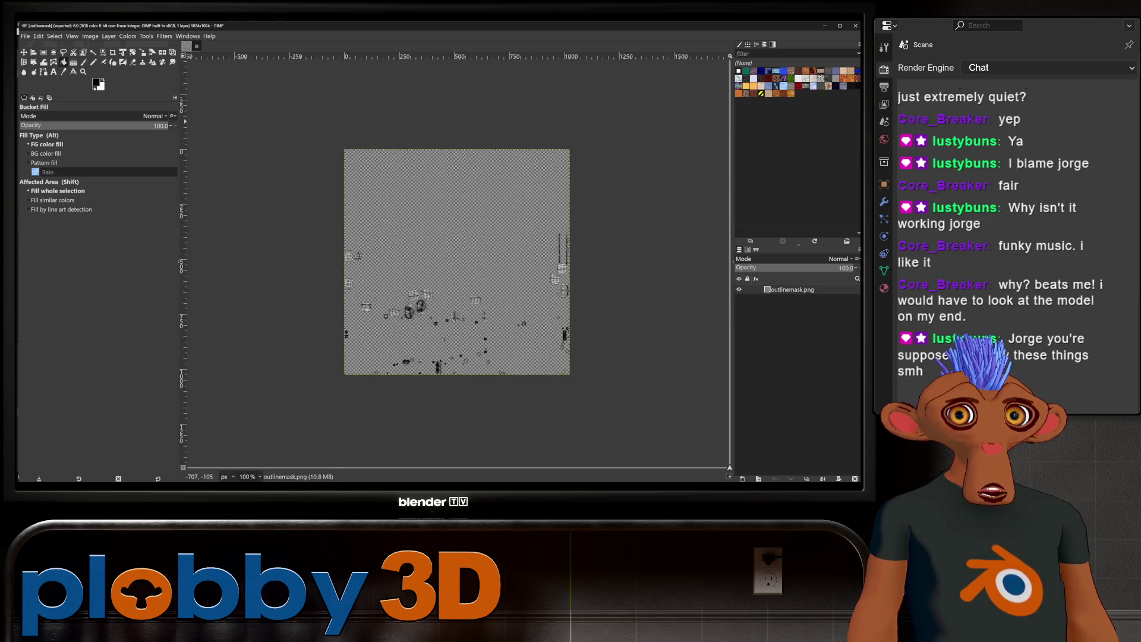
pyautogui.press('u')
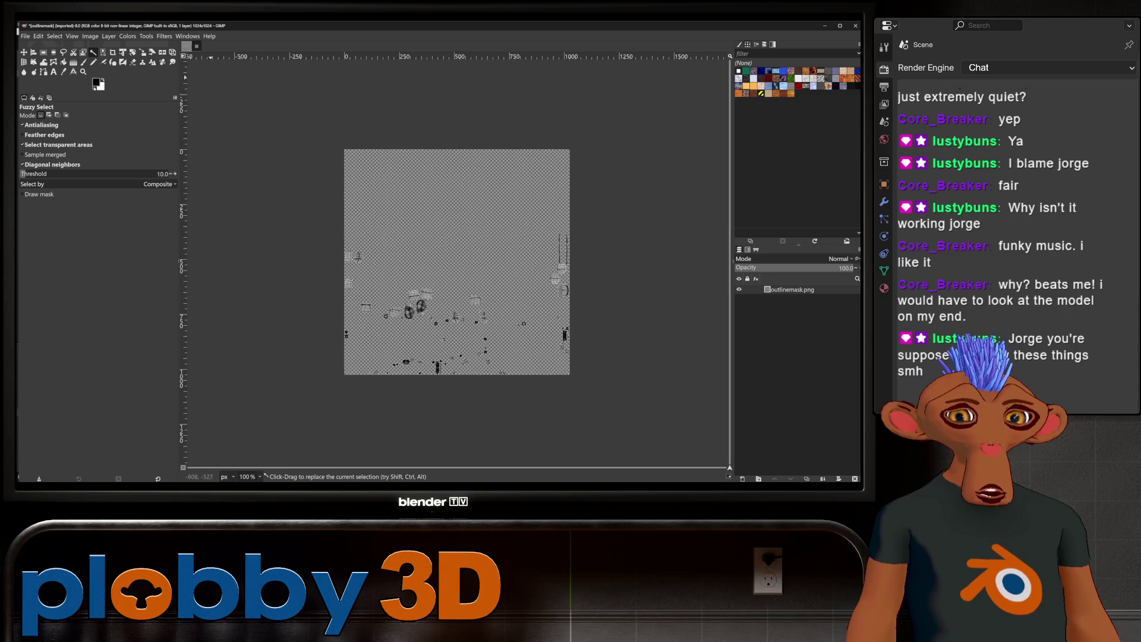
pyautogui.hotkey('ctrl', 'a')
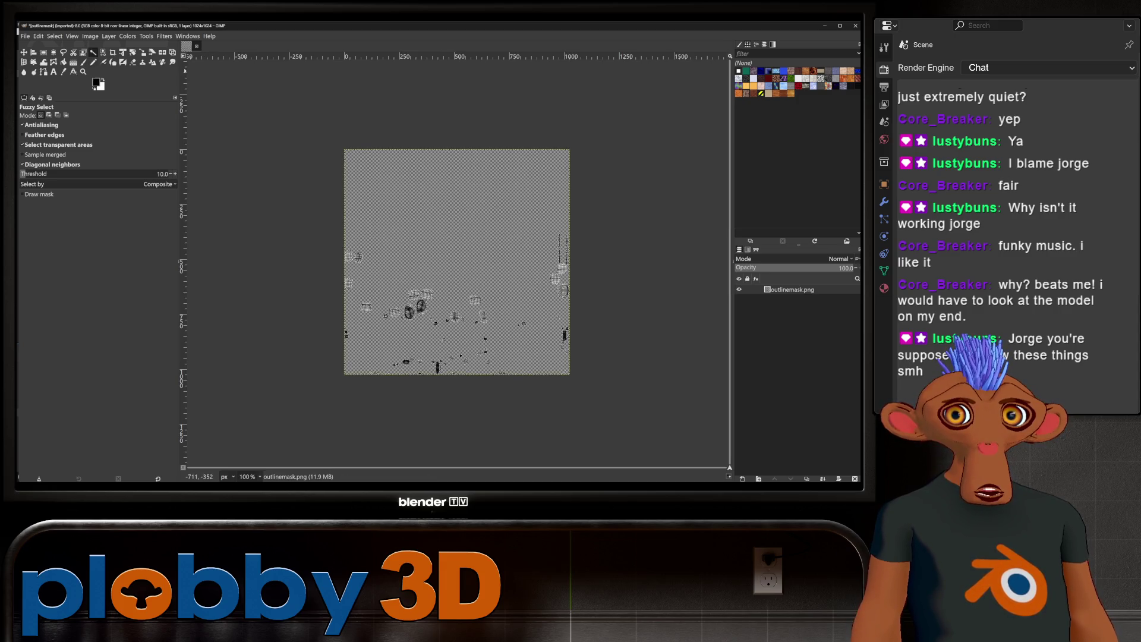
pyautogui.hotkey('shift', 'b')
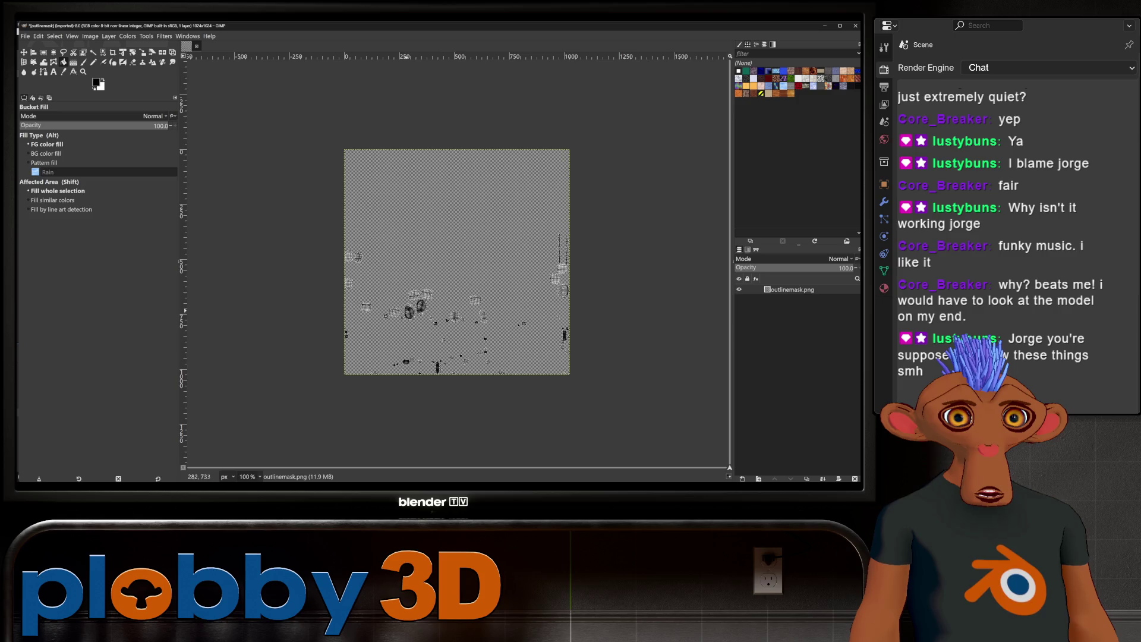
pyautogui.click(434, 333)
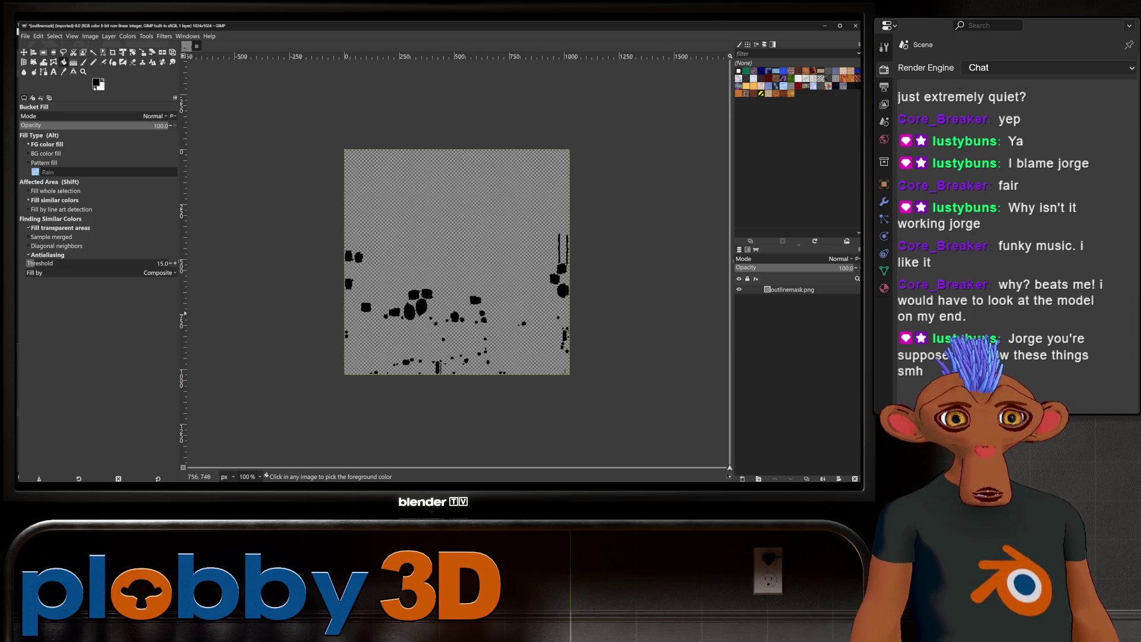
# Step: Add a white-filled layer beneath the mask layer and export over outlinemask.png
pyautogui.press('x')
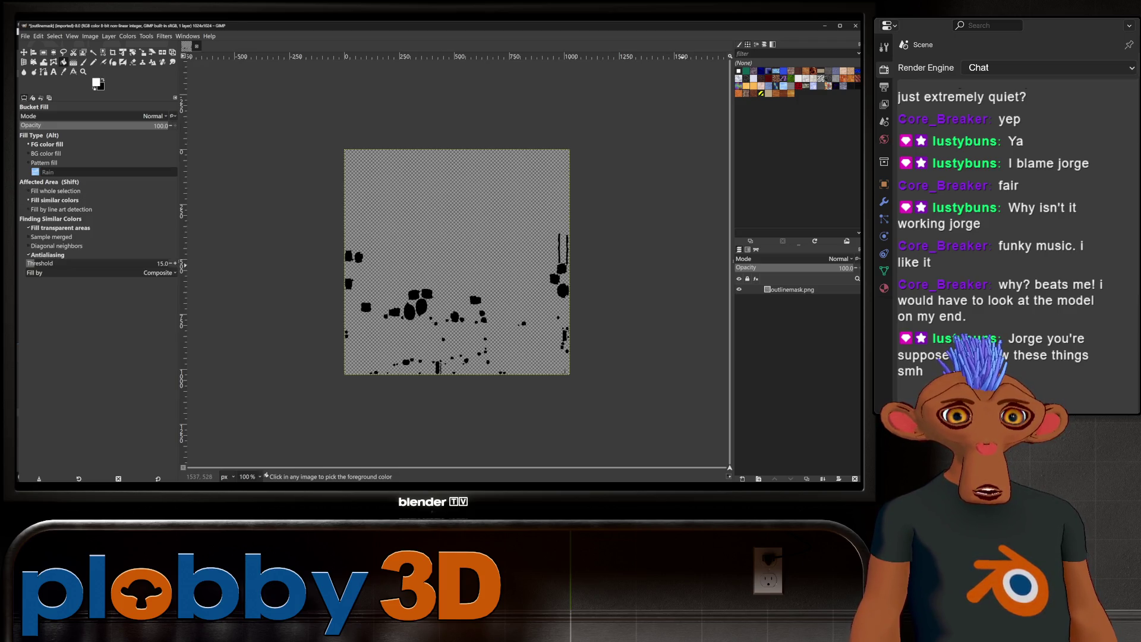
pyautogui.hotkey('ctrl', 'shift', 'n')
pyautogui.press('Return')
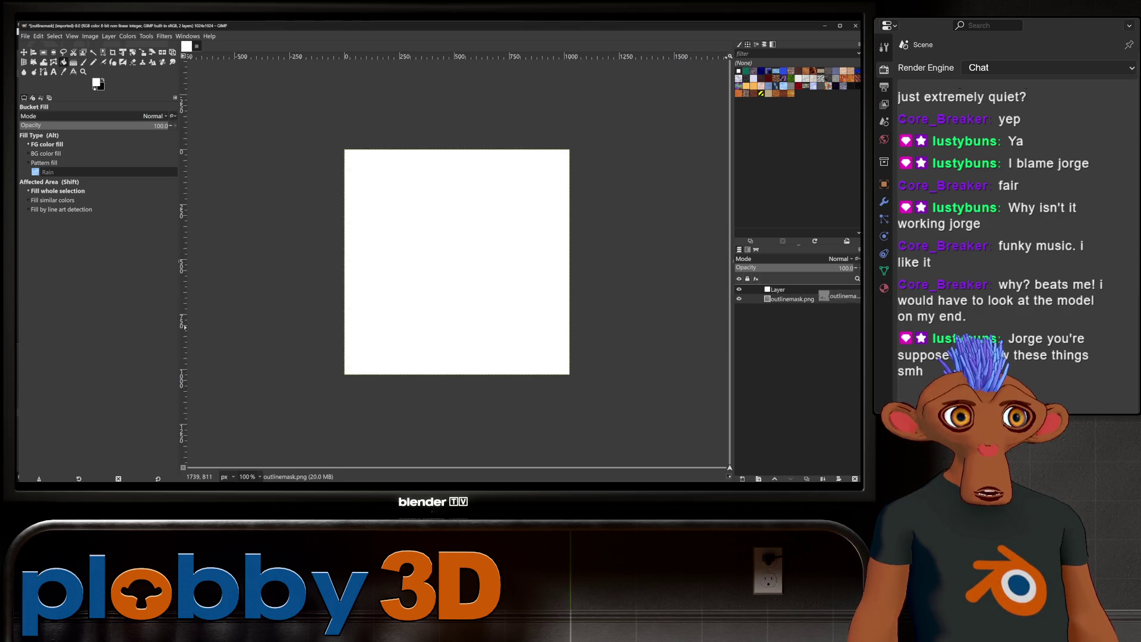
pyautogui.moveTo(790, 298); pyautogui.dragTo(790, 287)
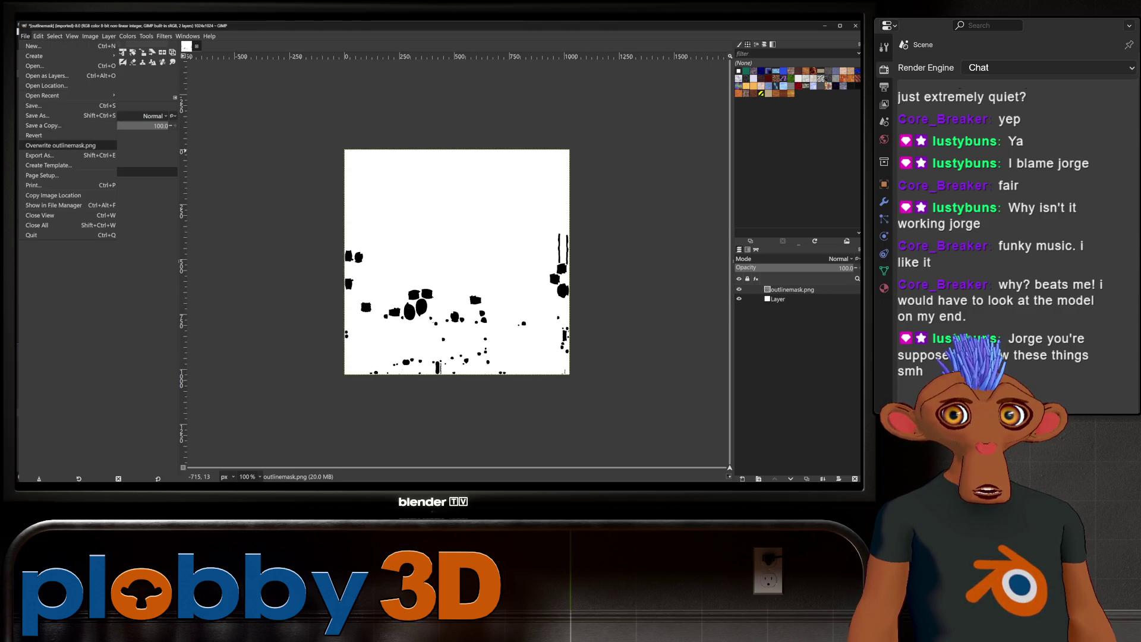
pyautogui.hotkey('ctrl', 'e')
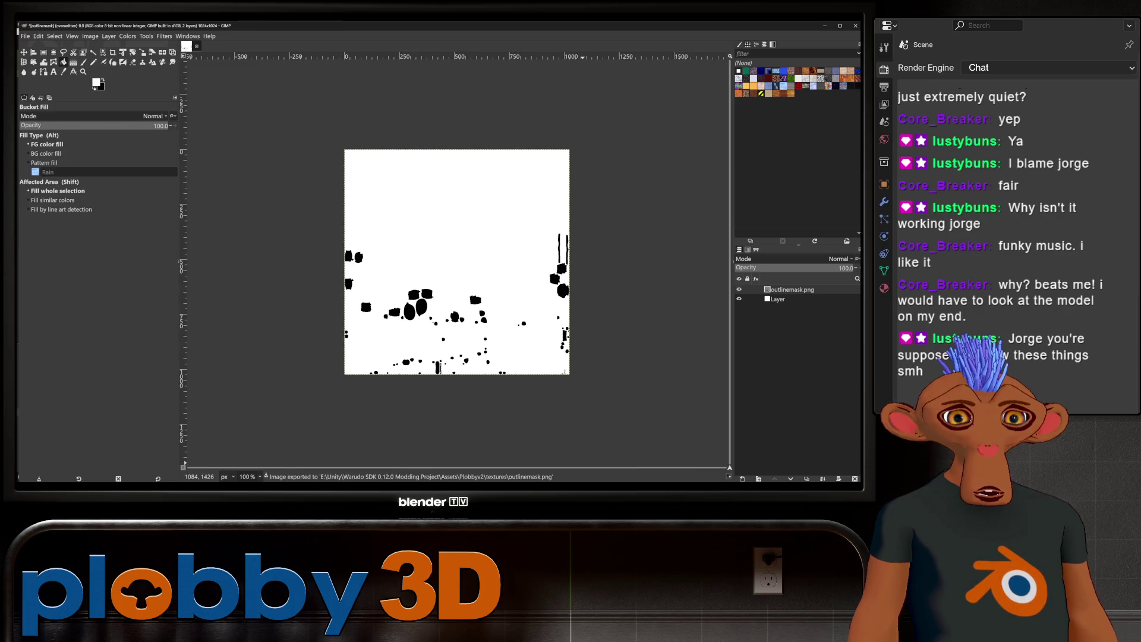
pyautogui.hotkey('alt', 'Tab')
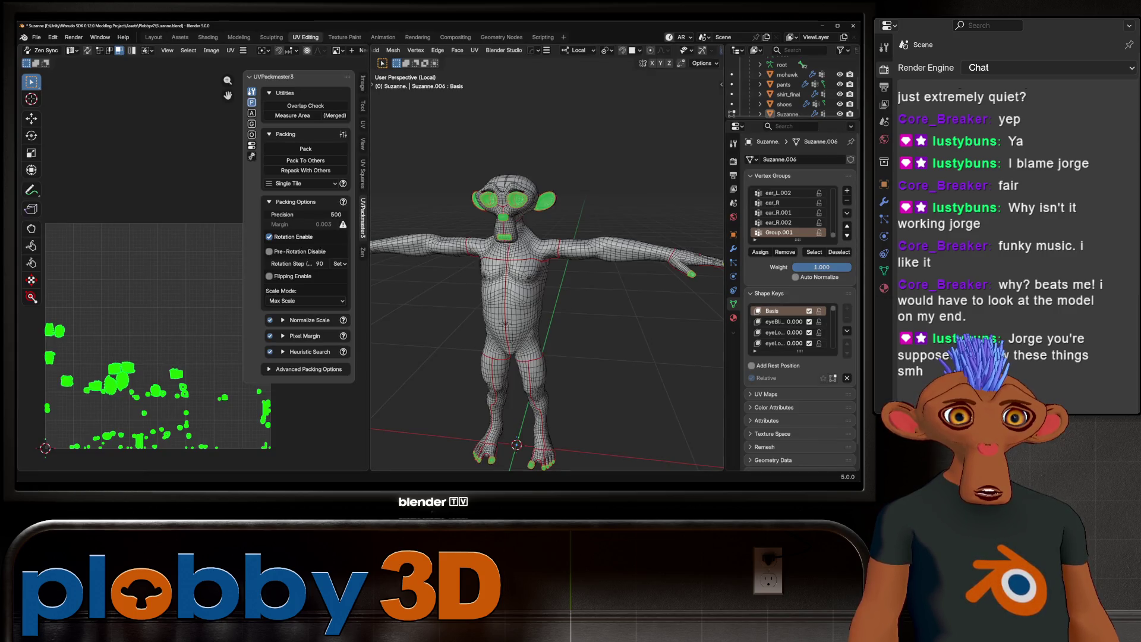
# Step: In Unity, review outlinemask's import settings and add the Character prefab to the scene
pyautogui.hotkey('alt', 'Tab')
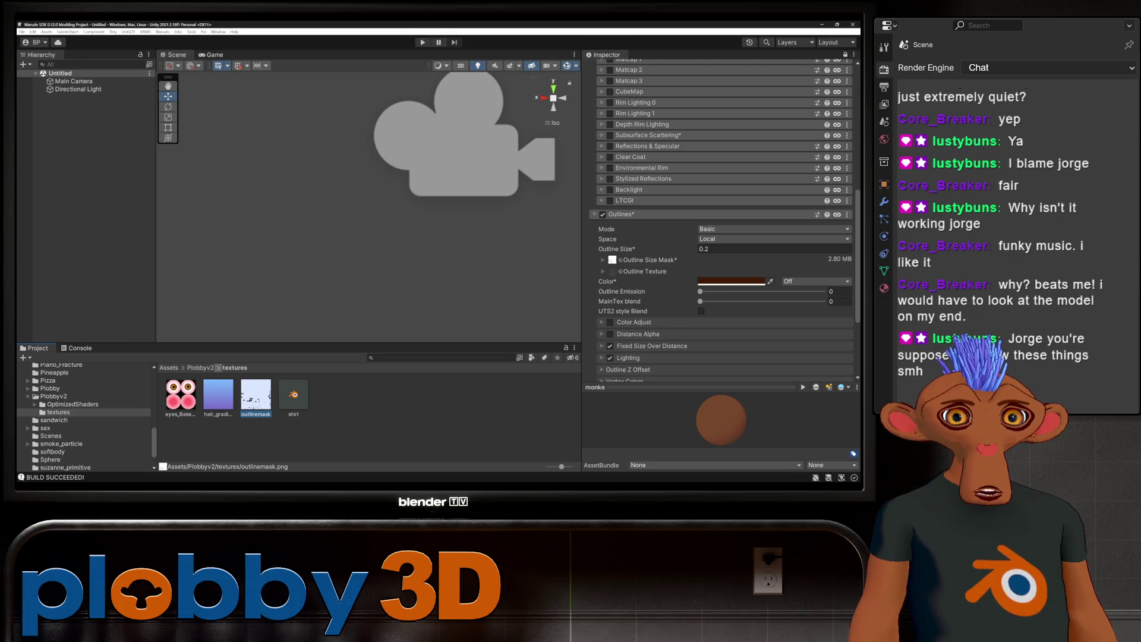
pyautogui.click(846, 55)
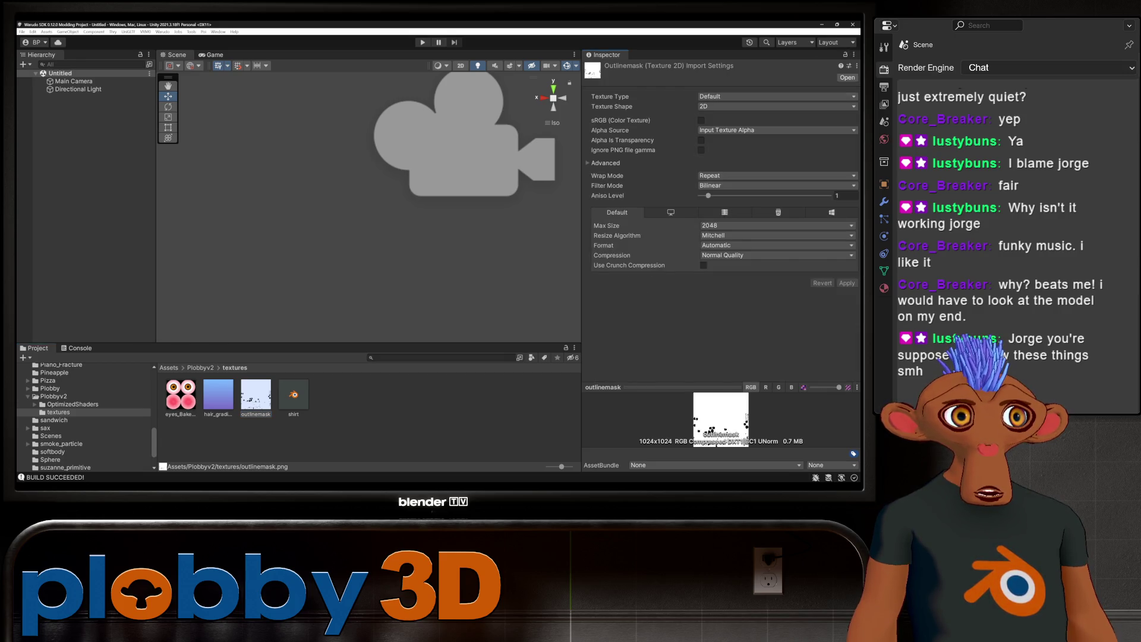
pyautogui.click(199, 368)
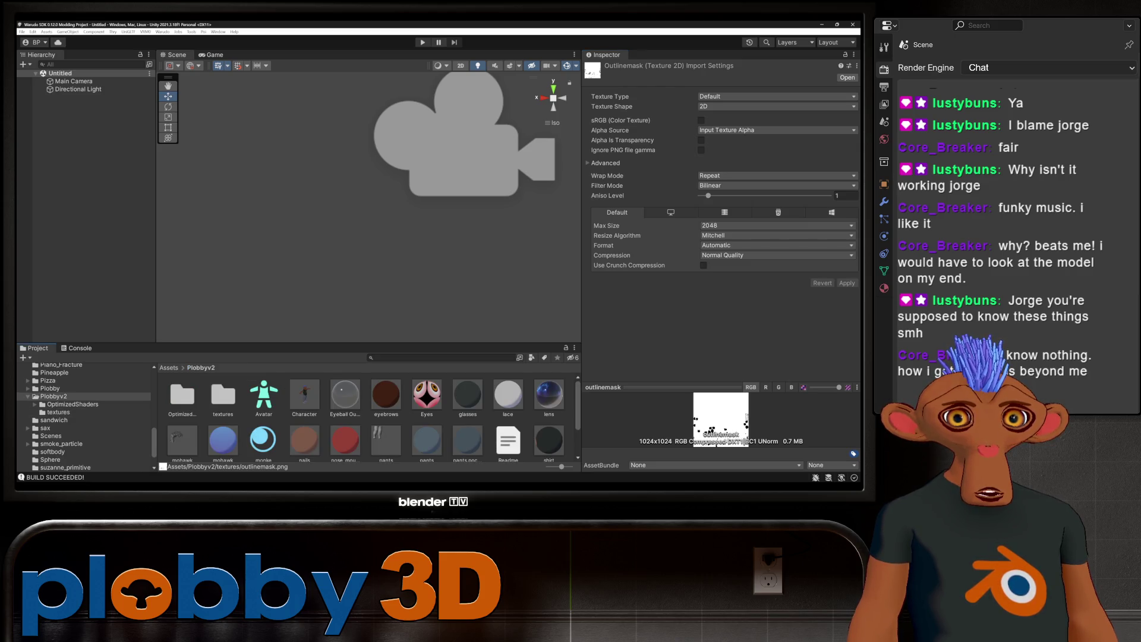
pyautogui.moveTo(305, 395); pyautogui.dragTo(81, 96)
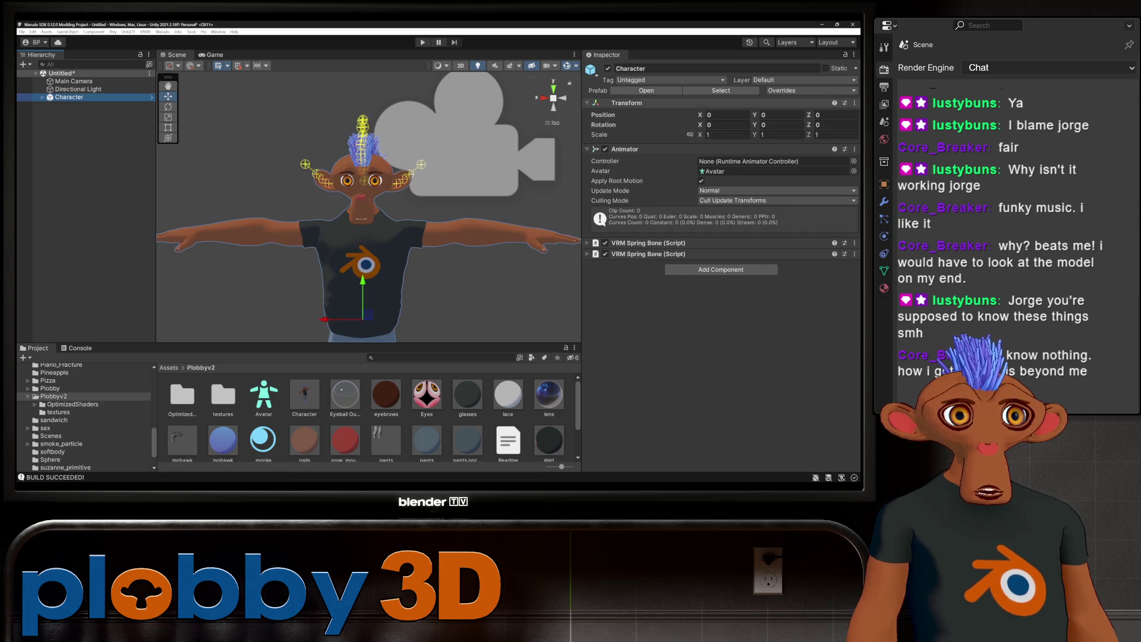
pyautogui.click(304, 396)
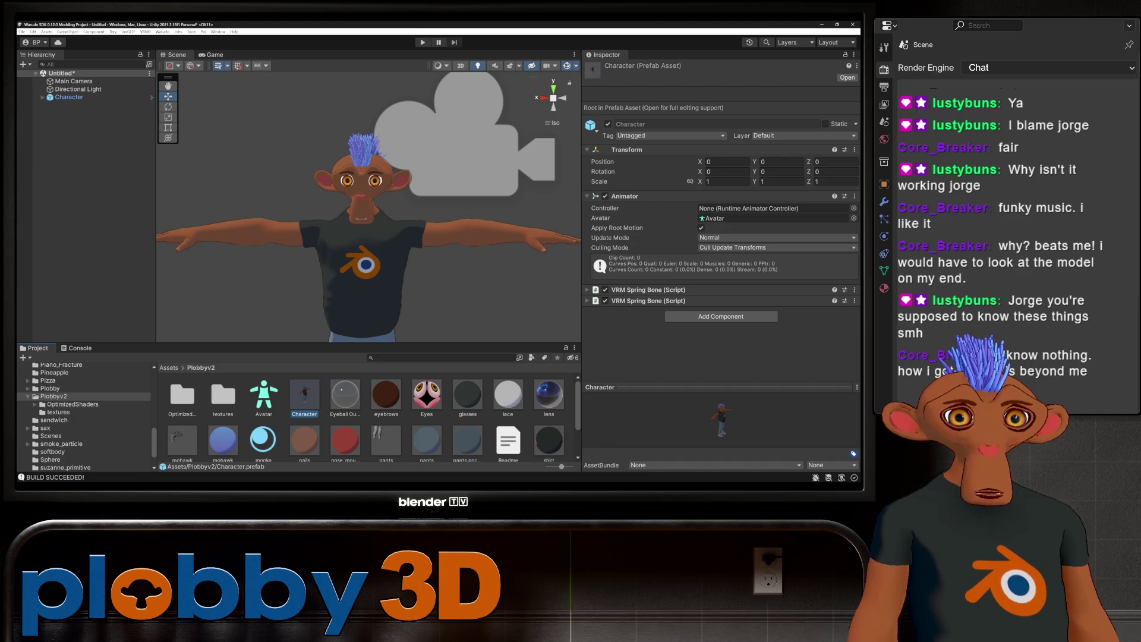
pyautogui.scroll(-1, 366, 415)
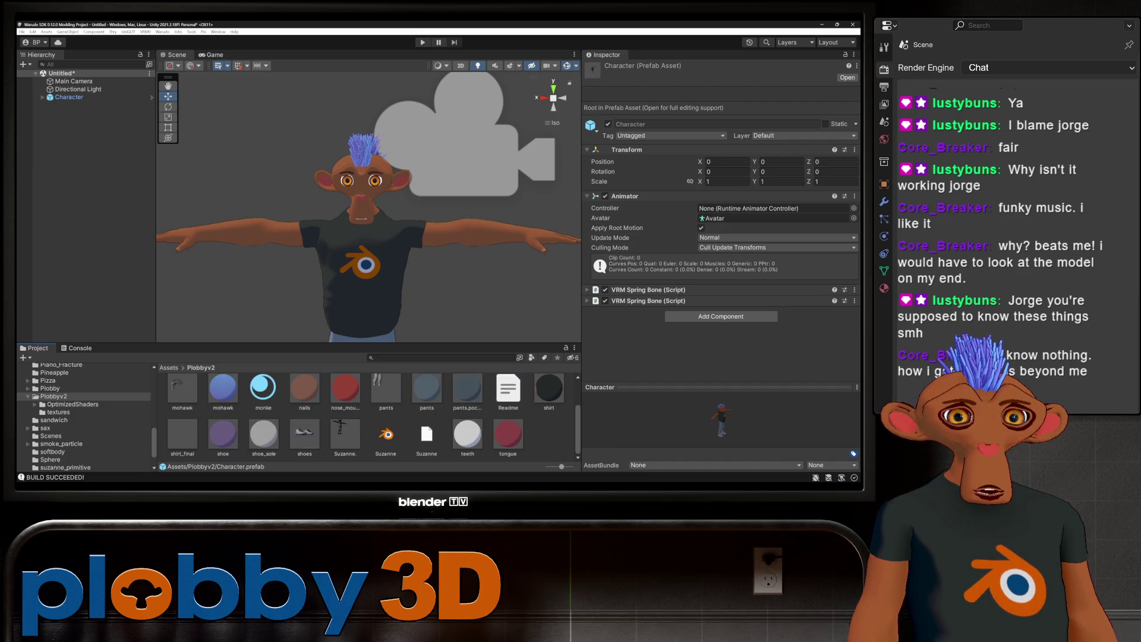
# Step: Lock the monke material's shader and run Warudo > Build Mod
pyautogui.click(264, 395)
pyautogui.click(721, 125)
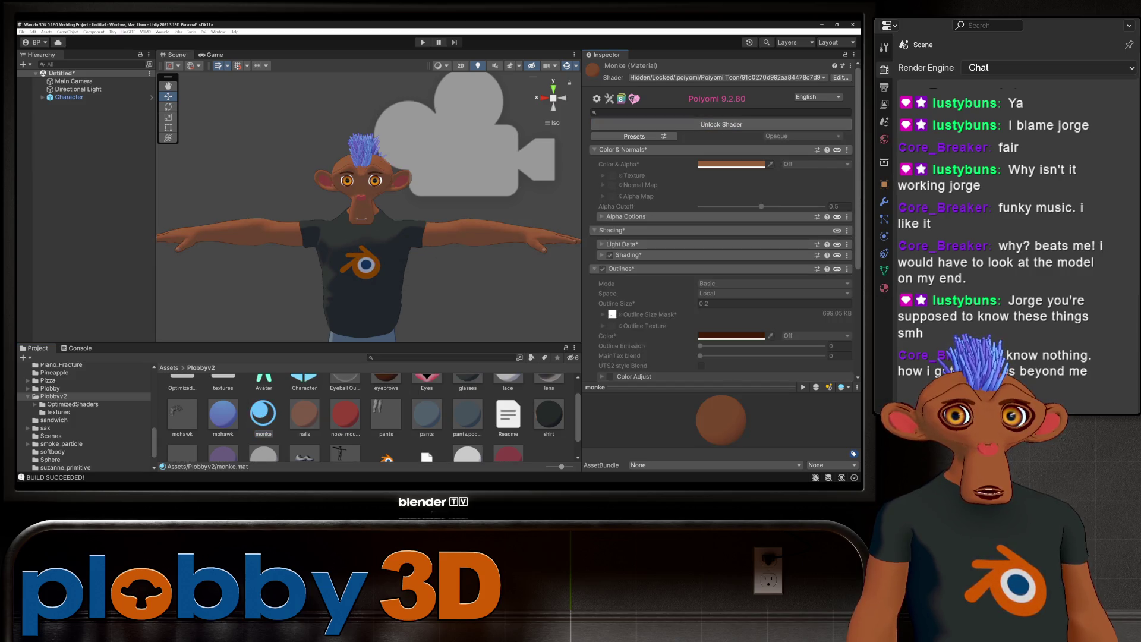
pyautogui.click(162, 30)
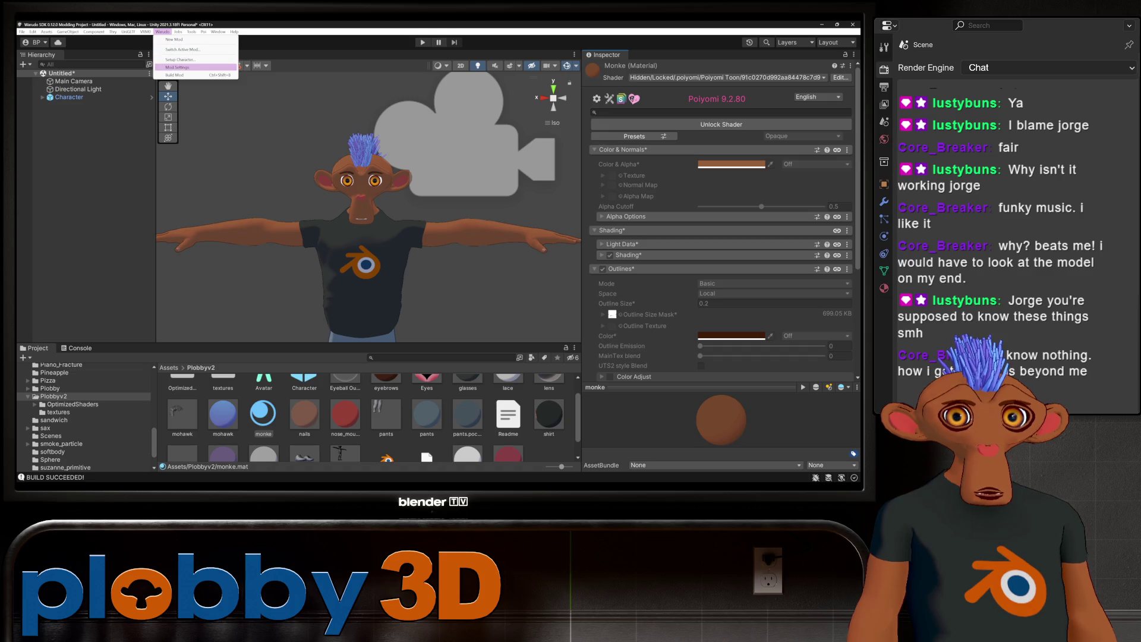
pyautogui.click(173, 76)
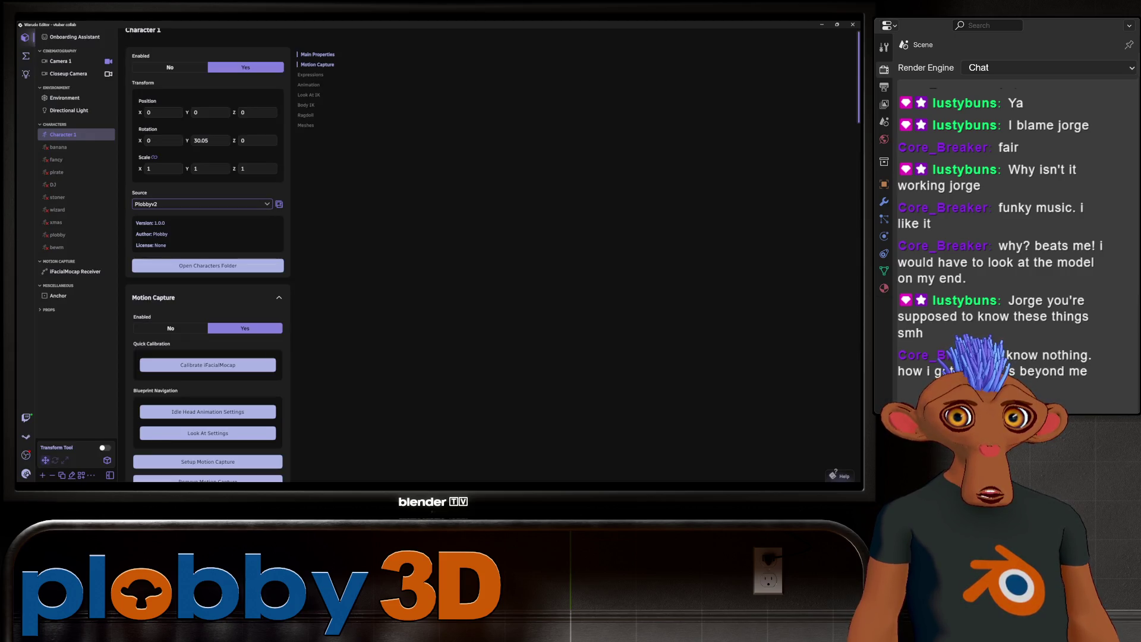
# Step: Swap Character 1's source to Plobby and back to Plobbyv2 to reload the rebuilt mod
pyautogui.click(200, 204)
pyautogui.click(160, 343)
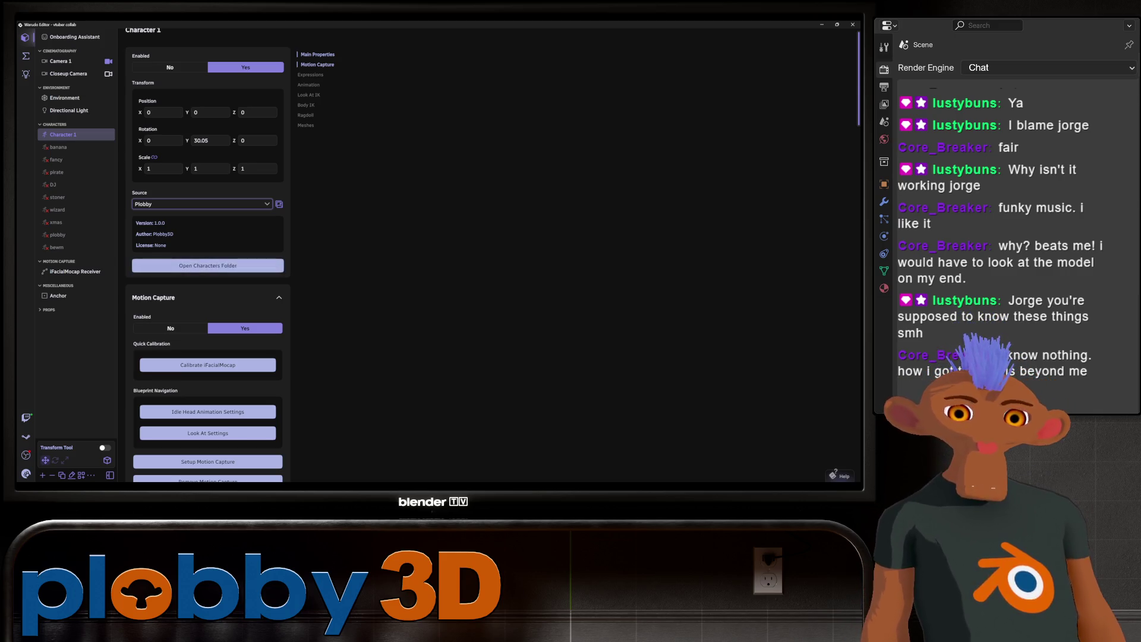
pyautogui.click(201, 203)
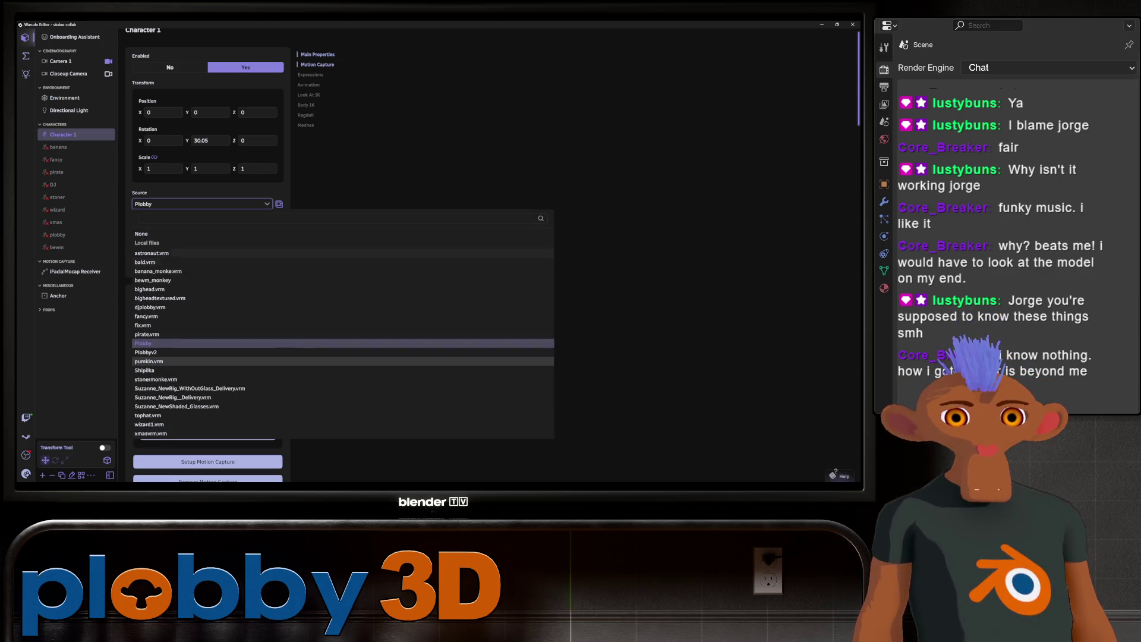
pyautogui.click(161, 356)
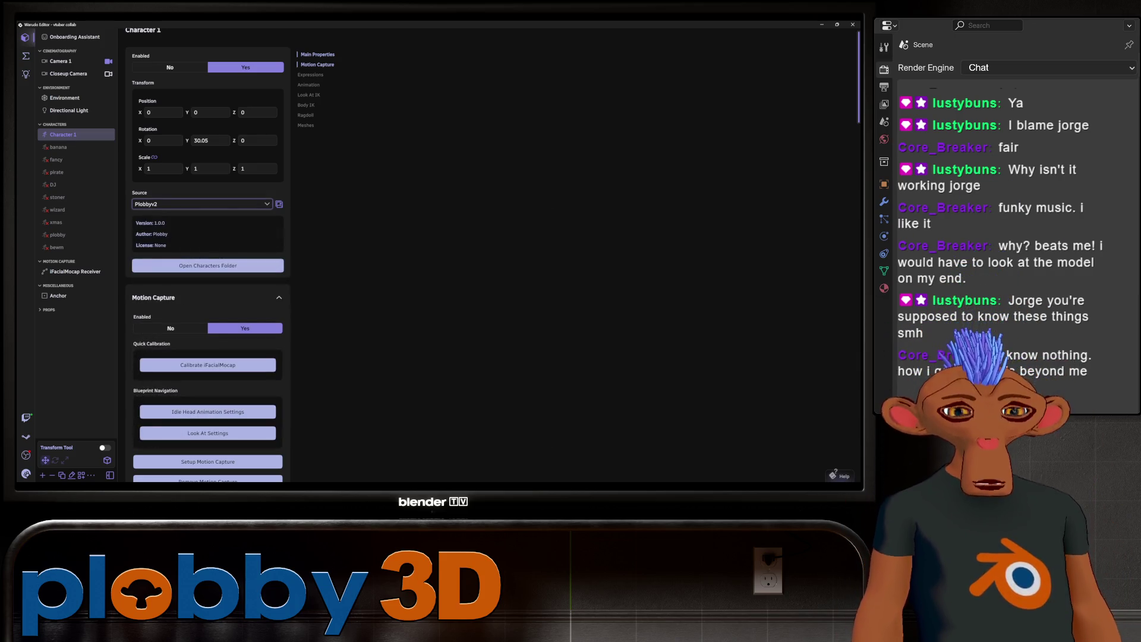
pyautogui.hotkey('alt', 'Tab')
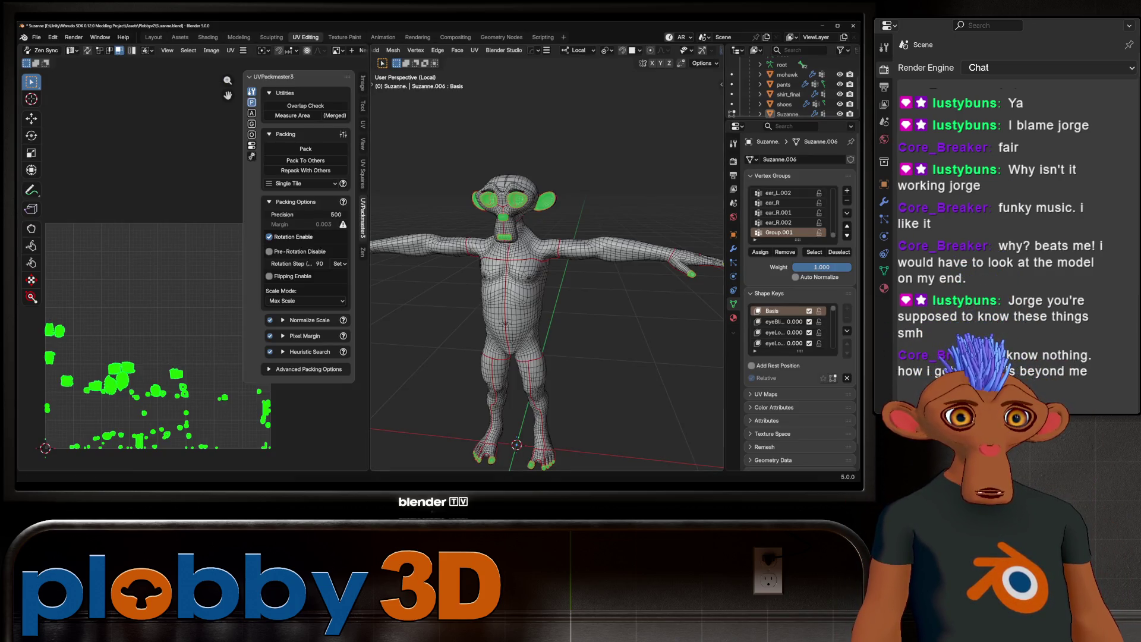
# Step: Inspect the Character prefab and pants mesh, briefly visiting Blender's Layout workspace
pyautogui.hotkey('alt', 'Tab')
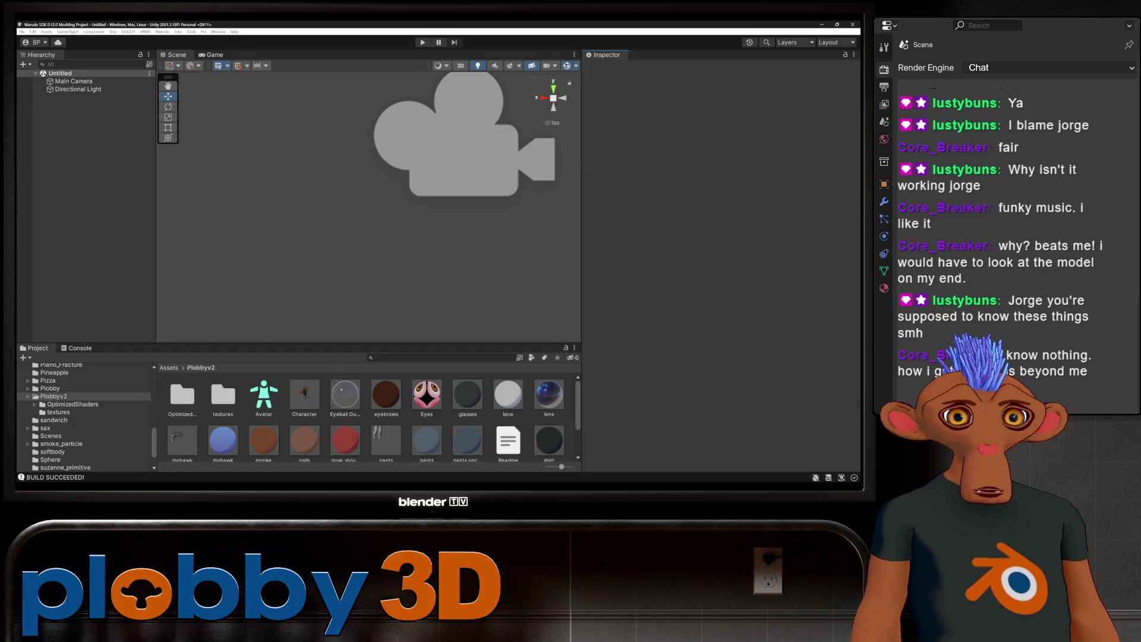
pyautogui.click(305, 397)
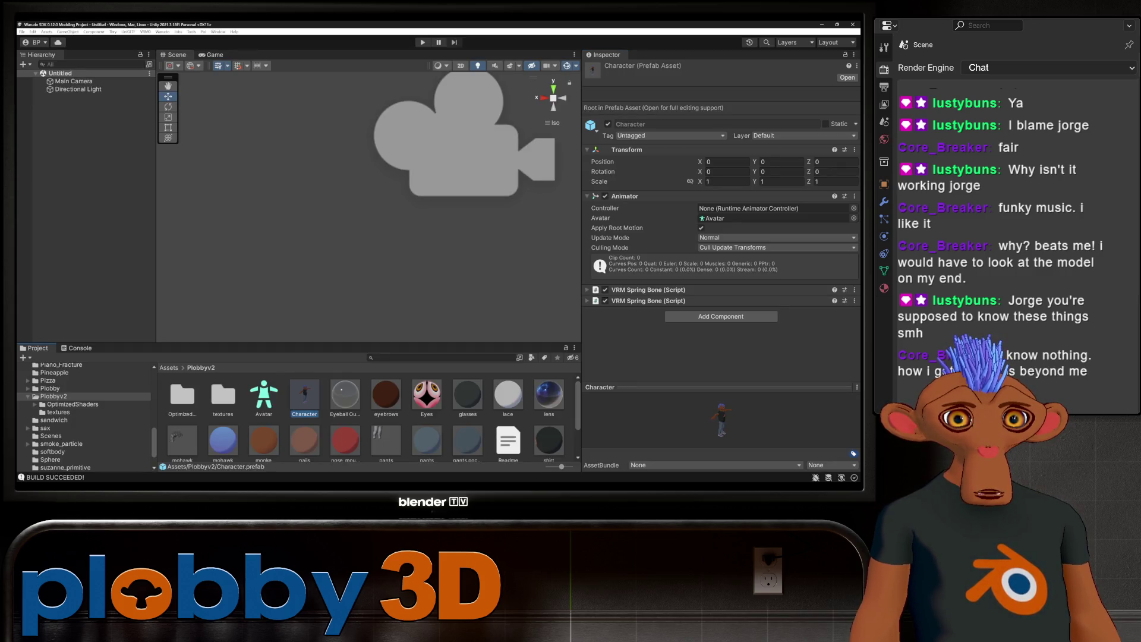
pyautogui.scroll(-1, 366, 420)
pyautogui.click(386, 437)
pyautogui.scroll(-2, 366, 414)
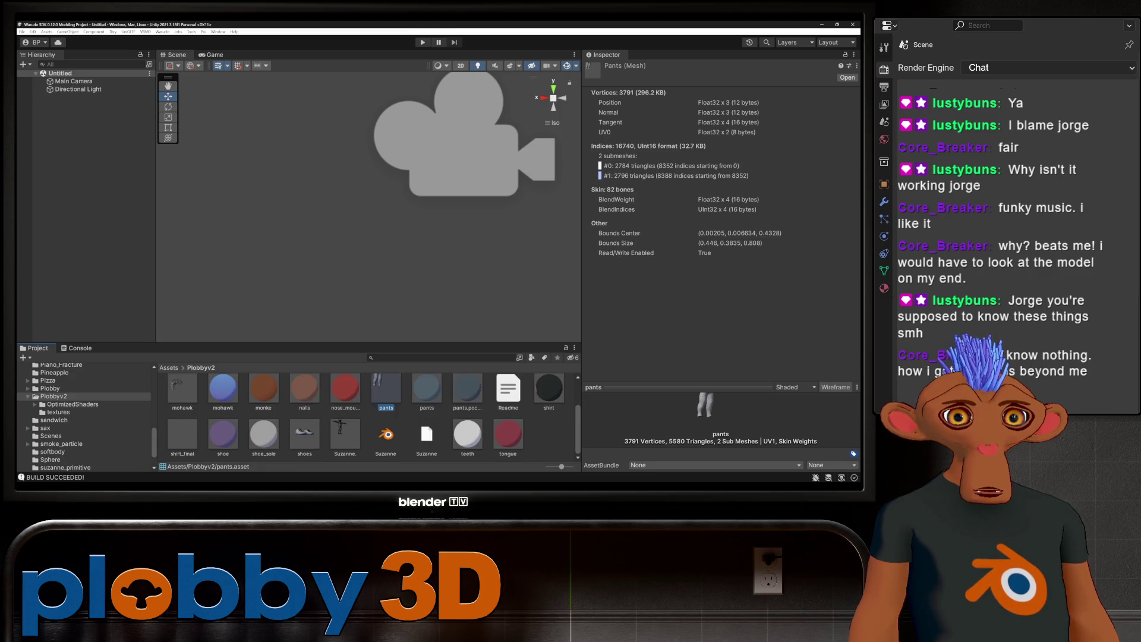
pyautogui.hotkey('alt', 'Tab')
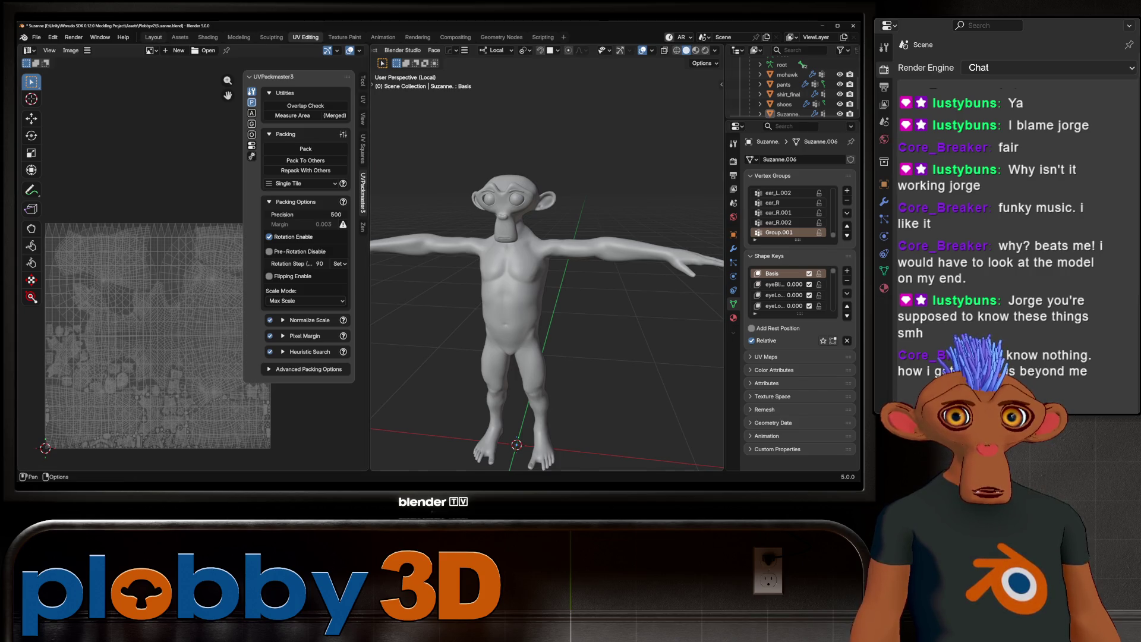
pyautogui.click(154, 36)
pyautogui.click(36, 37)
pyautogui.hotkey('alt', 'Tab')
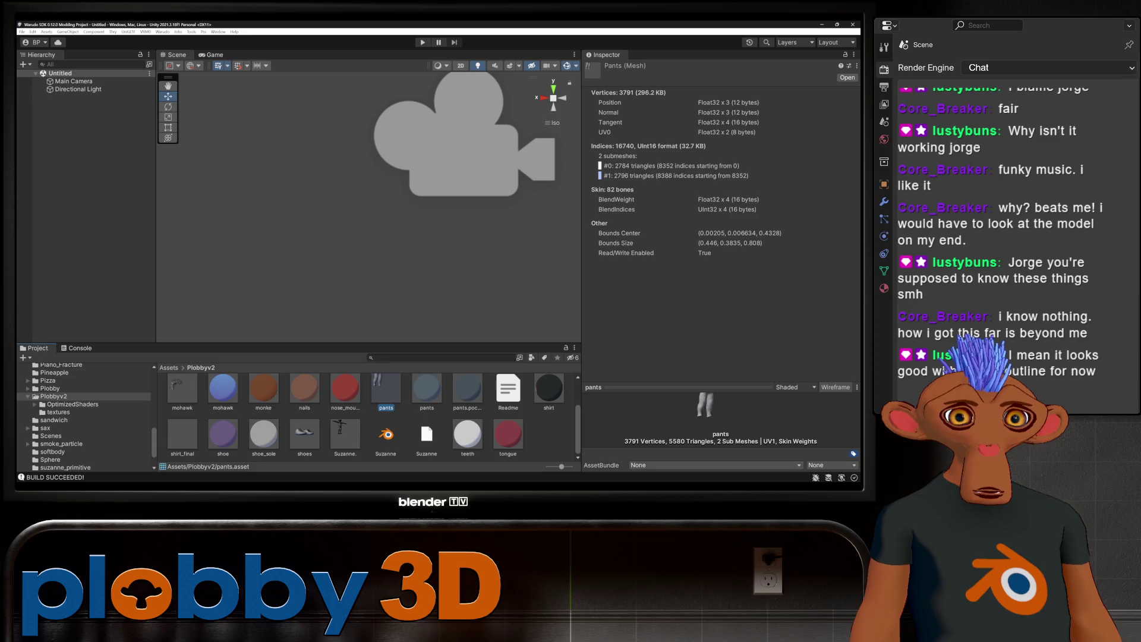
pyautogui.scroll(1, 366, 415)
pyautogui.scroll(-1, 365, 415)
pyautogui.scroll(1, 366, 415)
pyautogui.scroll(-1, 366, 415)
pyautogui.scroll(1, 367, 415)
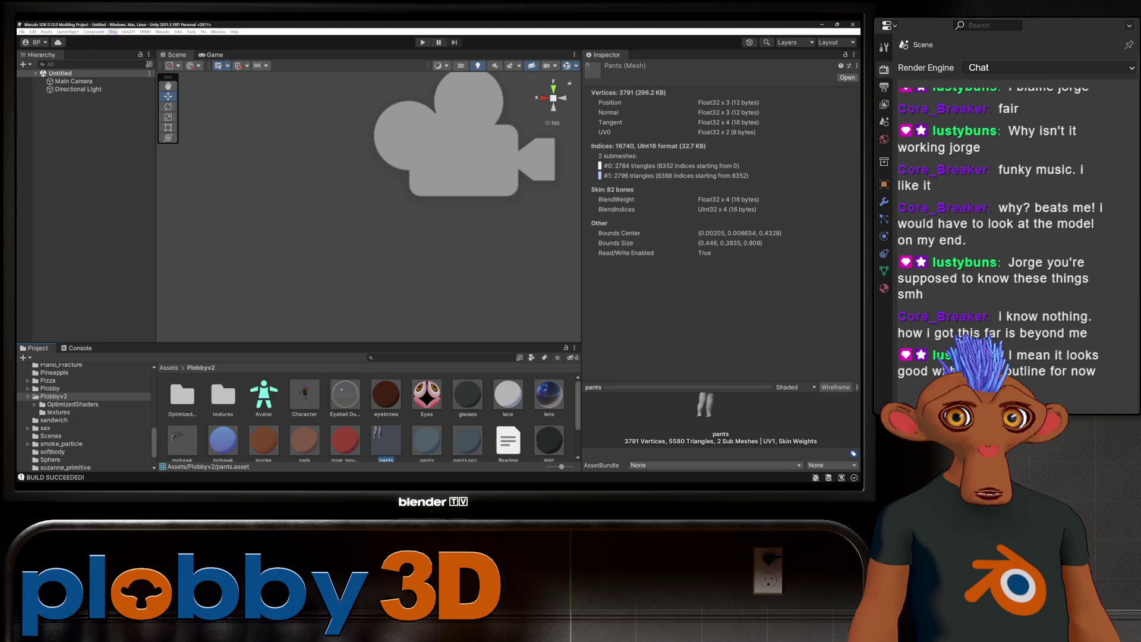
# Step: Run Warudo > Build Mod once more
pyautogui.click(163, 31)
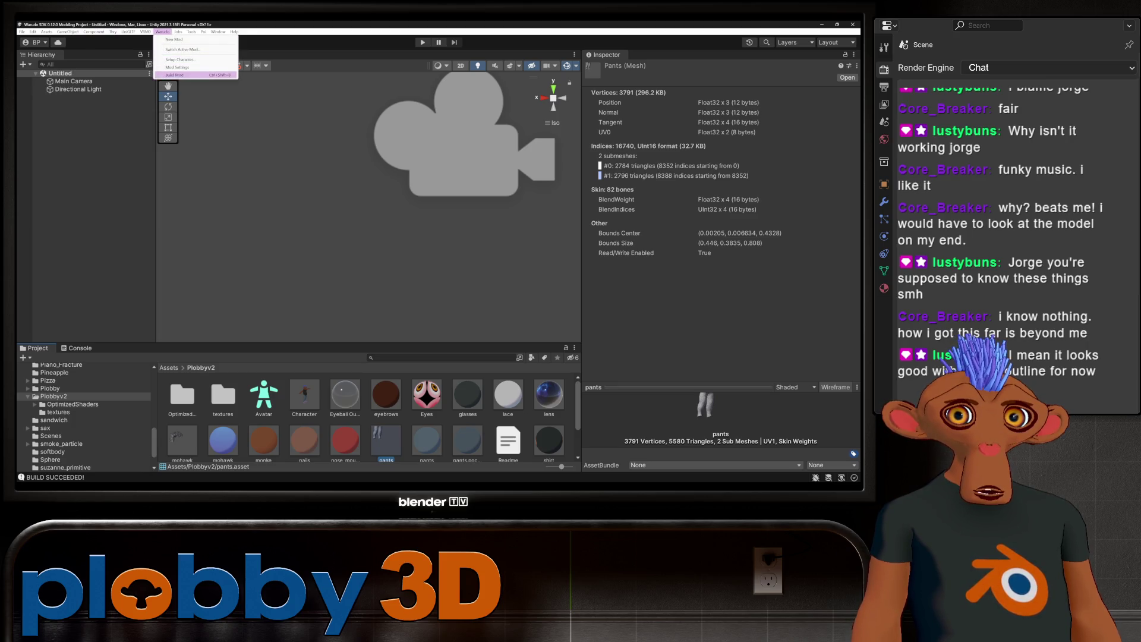
pyautogui.click(175, 74)
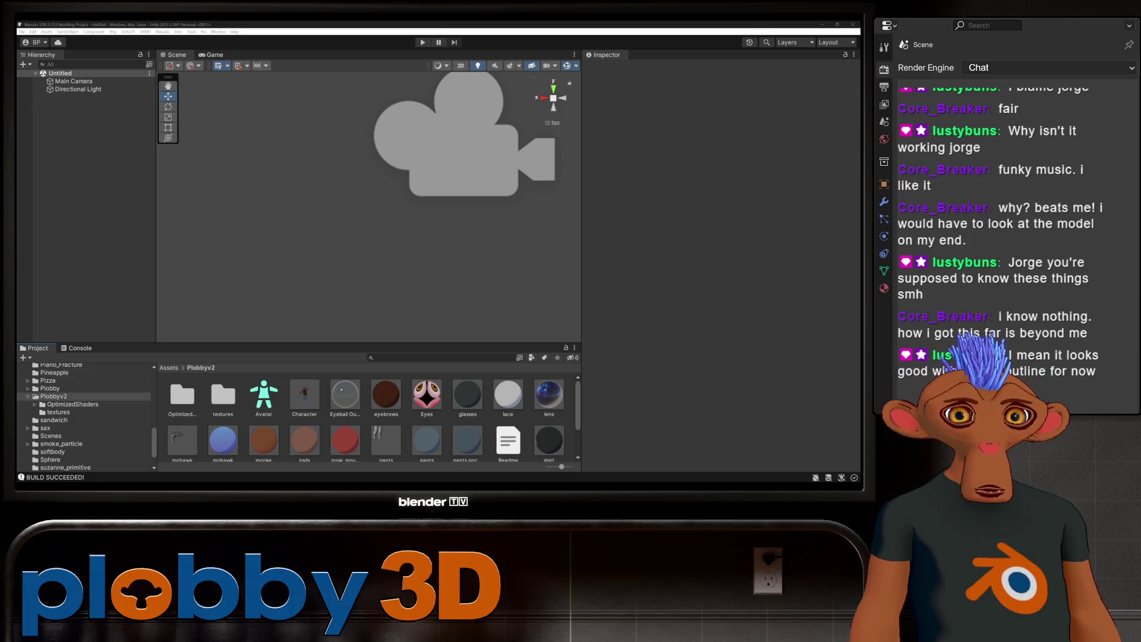
# Step: Open outlinemask from the textures folder in an external editor and close the empty viewer
pyautogui.click(223, 396)
pyautogui.doubleClick(224, 397)
pyautogui.click(255, 397)
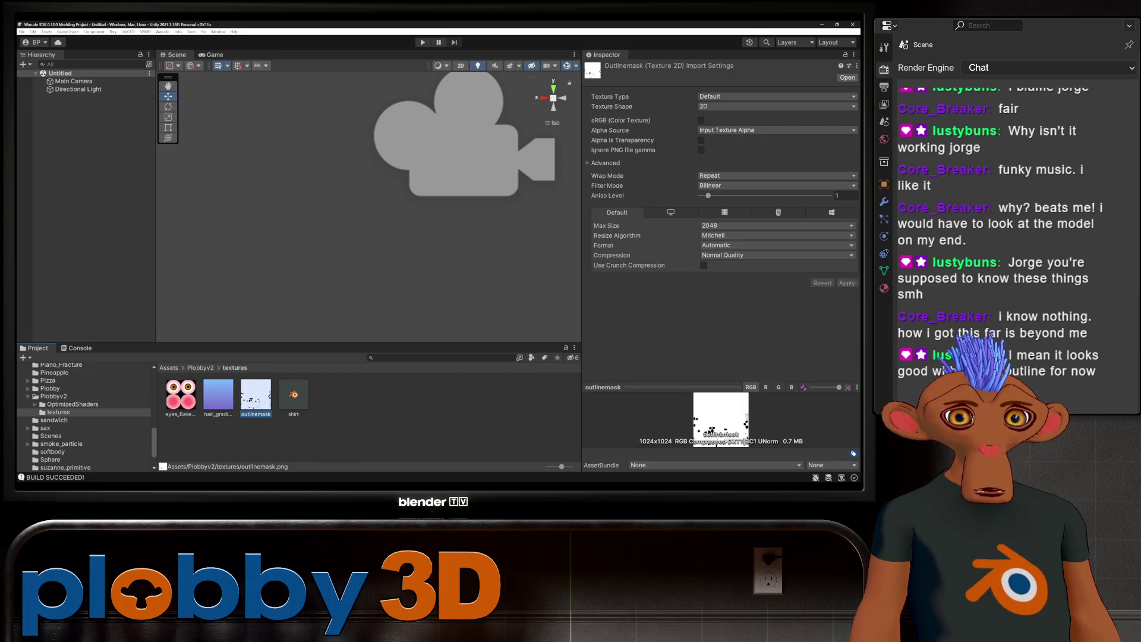
pyautogui.rightClick(270, 398)
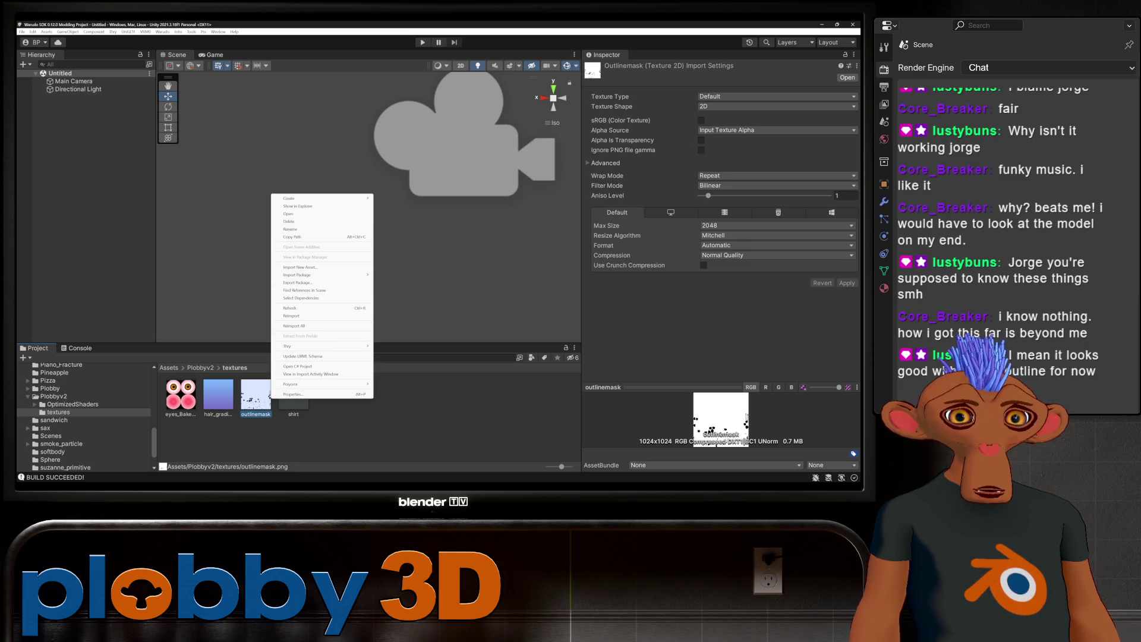
pyautogui.click(288, 214)
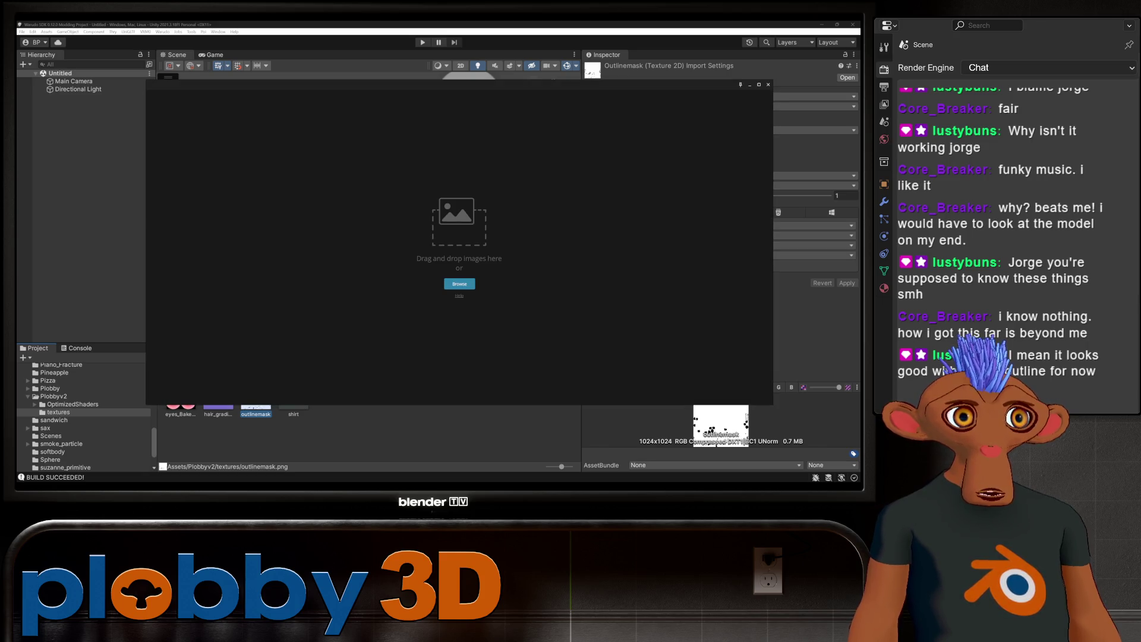
pyautogui.press('Escape')
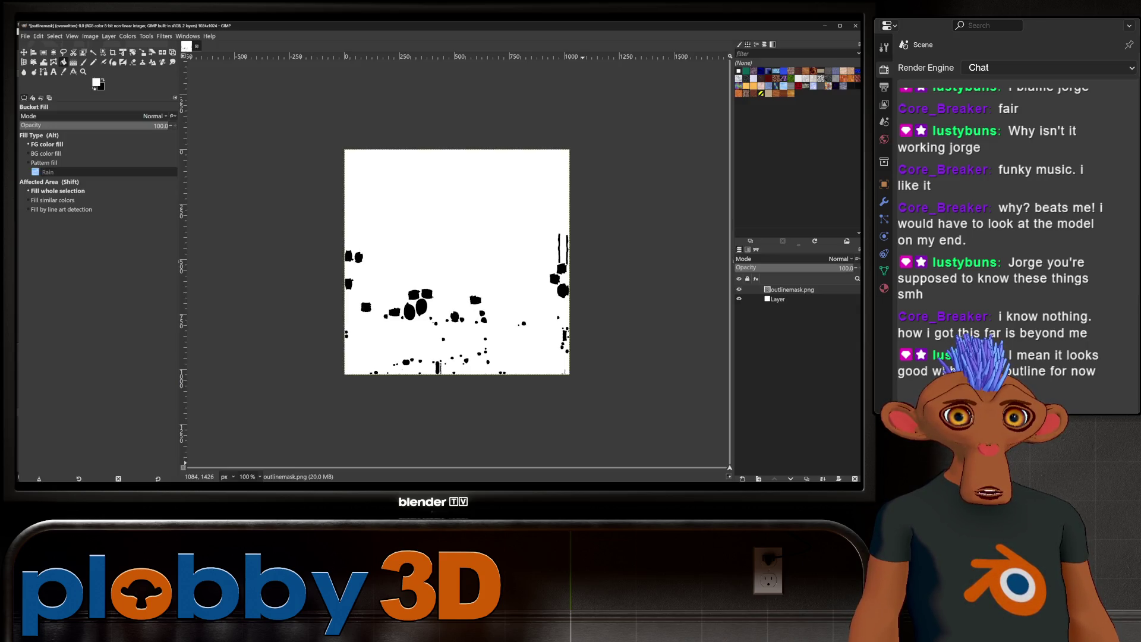
# Step: Undo an accidental all-white result, then invert the background layer to black
pyautogui.click(128, 36)
pyautogui.press('Escape')
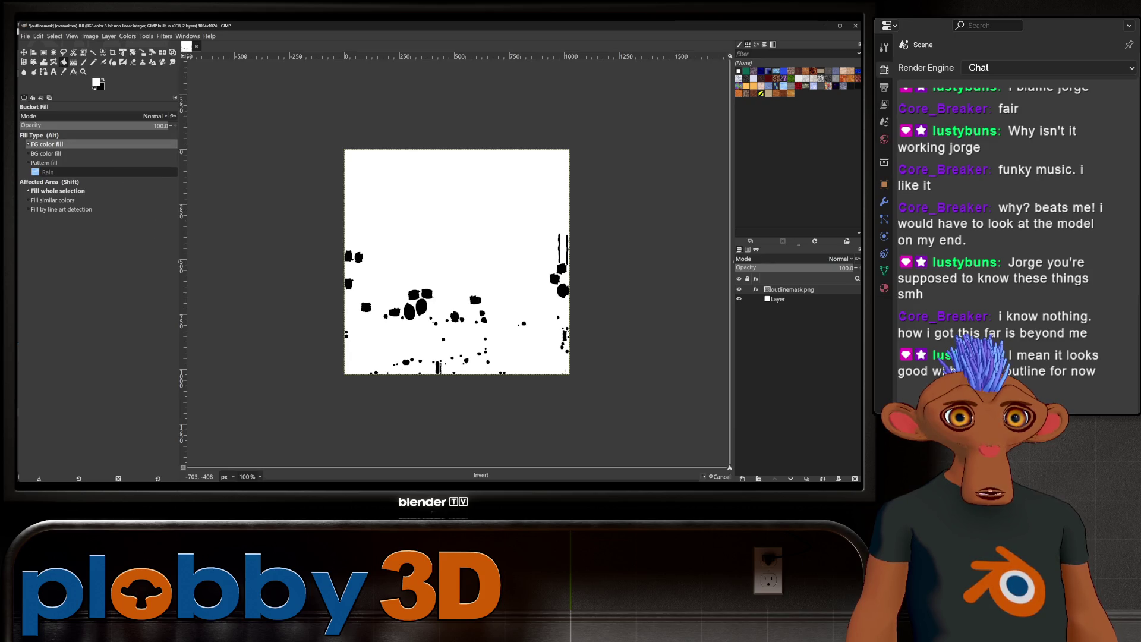
pyautogui.hotkey('ctrl', ',')
pyautogui.hotkey('ctrl', 'z')
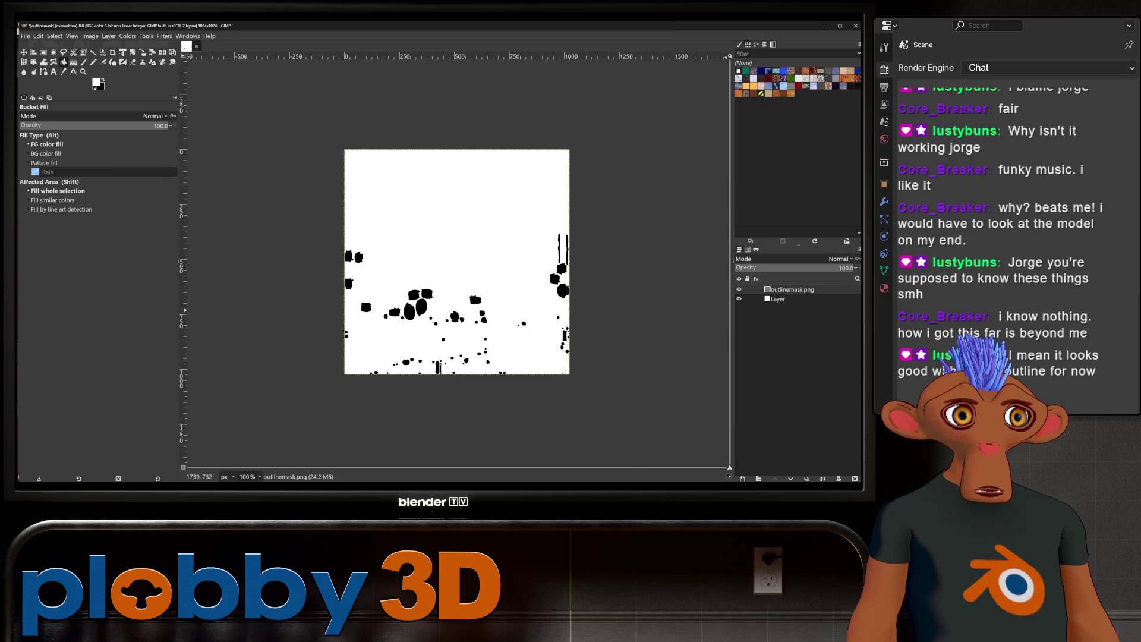
pyautogui.press('pagedown')
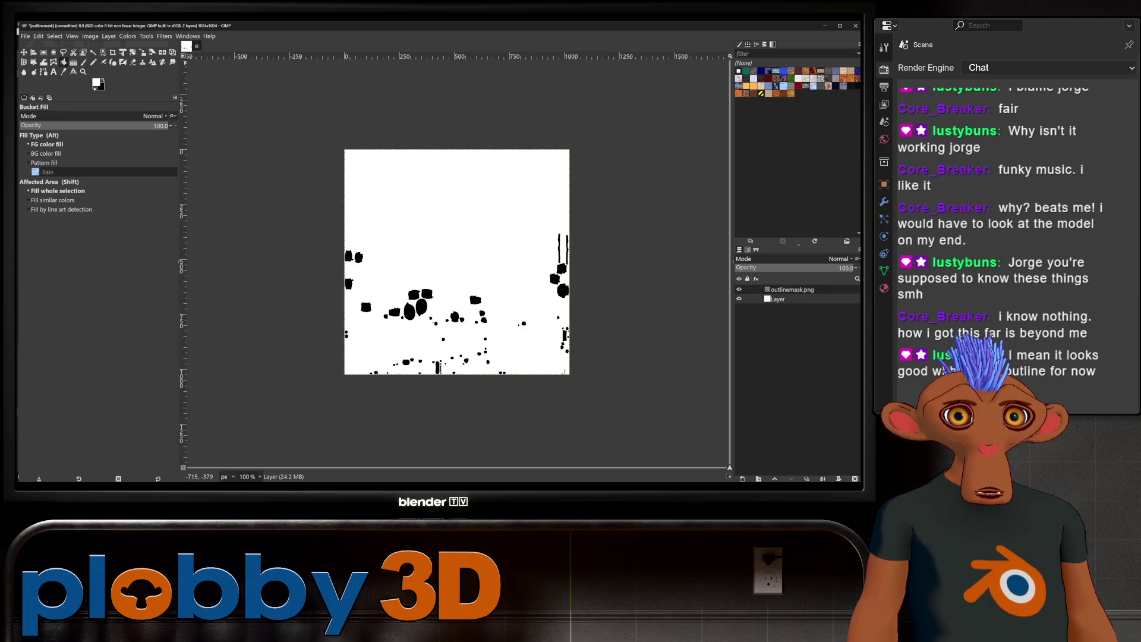
pyautogui.hotkey('alt', 'e')
pyautogui.press('Down')
pyautogui.press('Down')
pyautogui.press('Down')
pyautogui.press('Return')
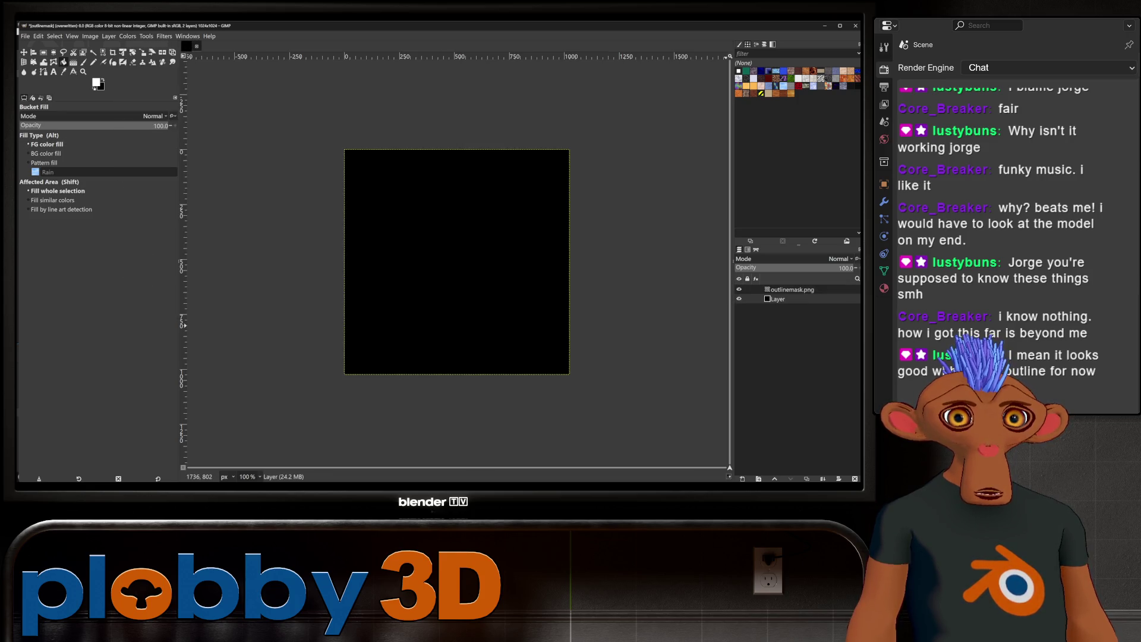
# Step: Invert the outlinemask.png layer to white islands and export over outlinemask.png
pyautogui.click(789, 289)
pyautogui.click(127, 36)
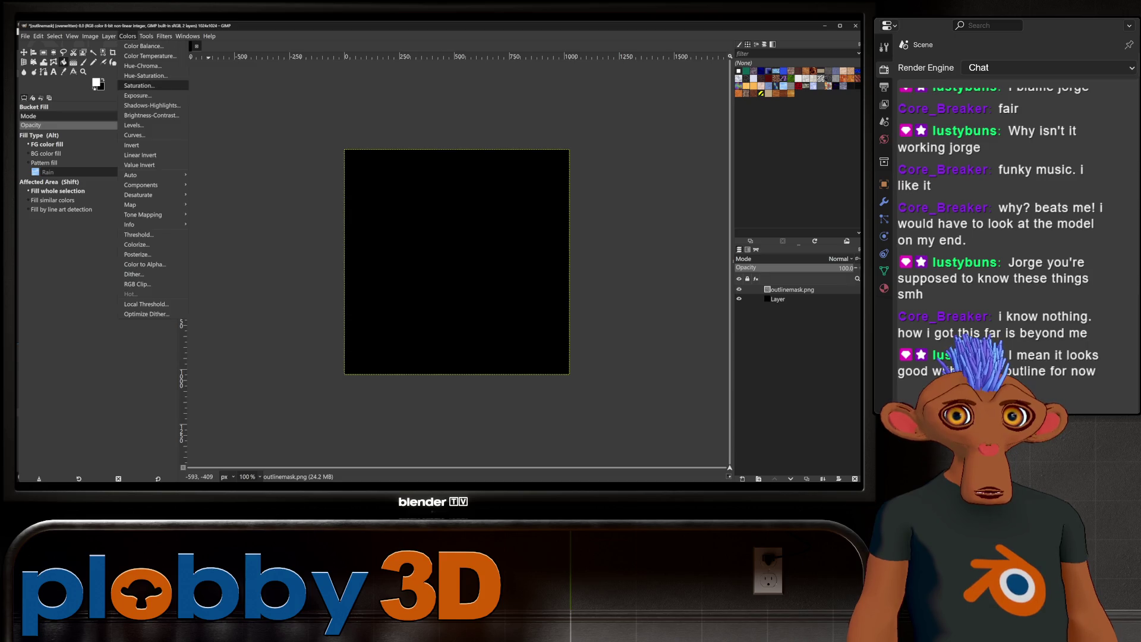
pyautogui.click(139, 144)
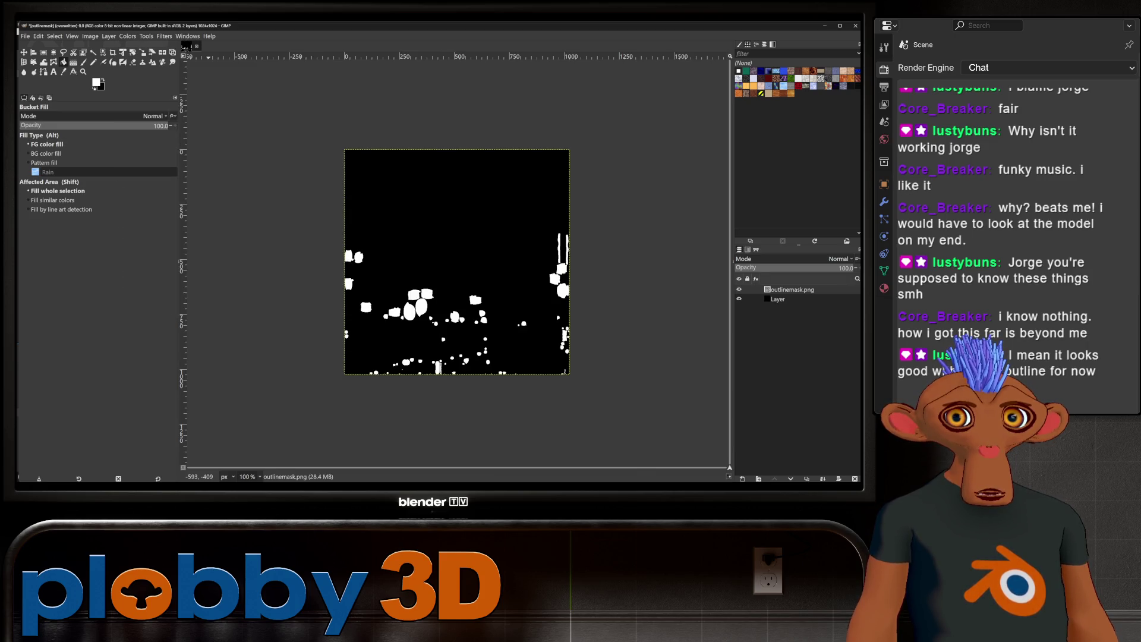
pyautogui.hotkey('ctrl', 'e')
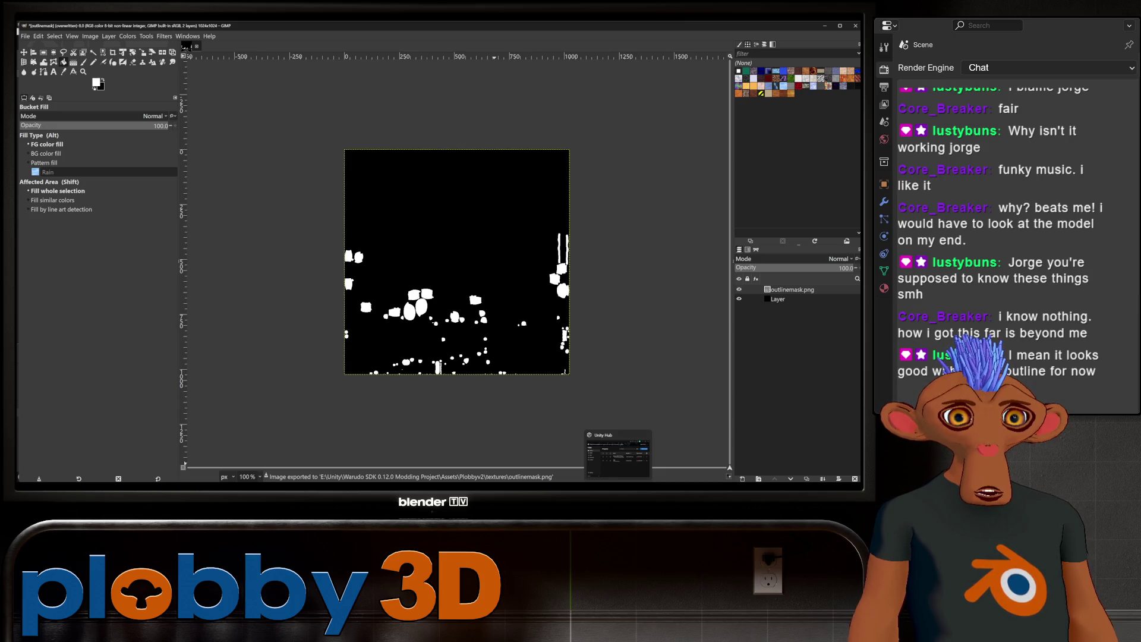
pyautogui.click(617, 455)
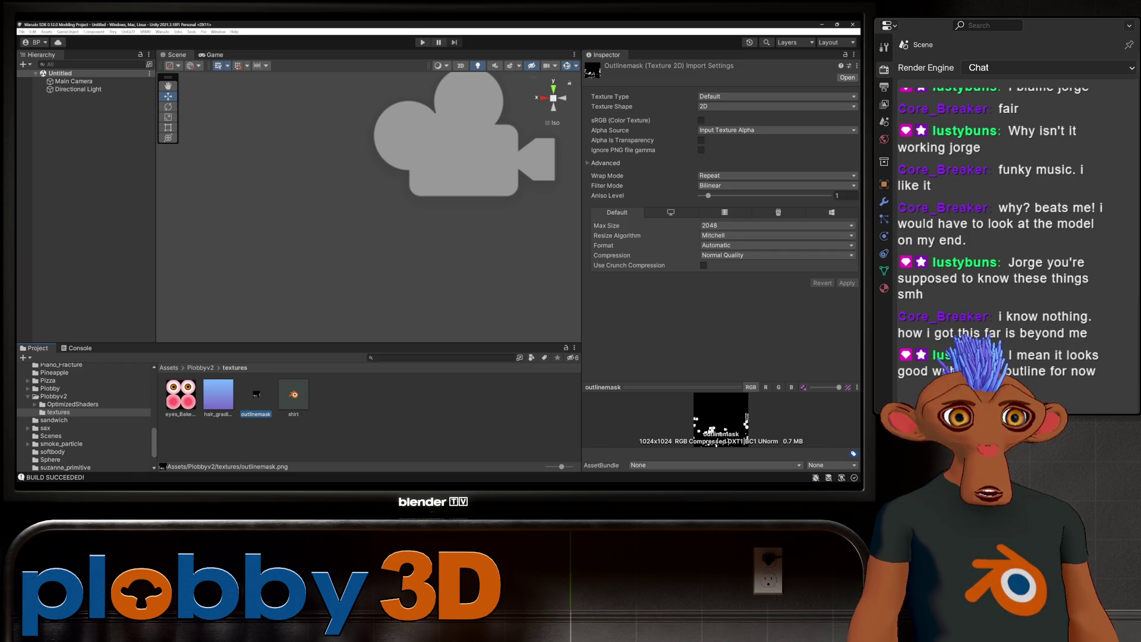
# Step: From the Plobbyv2 folder, rebuild the Warudo mod with the inverted mask
pyautogui.click(54, 396)
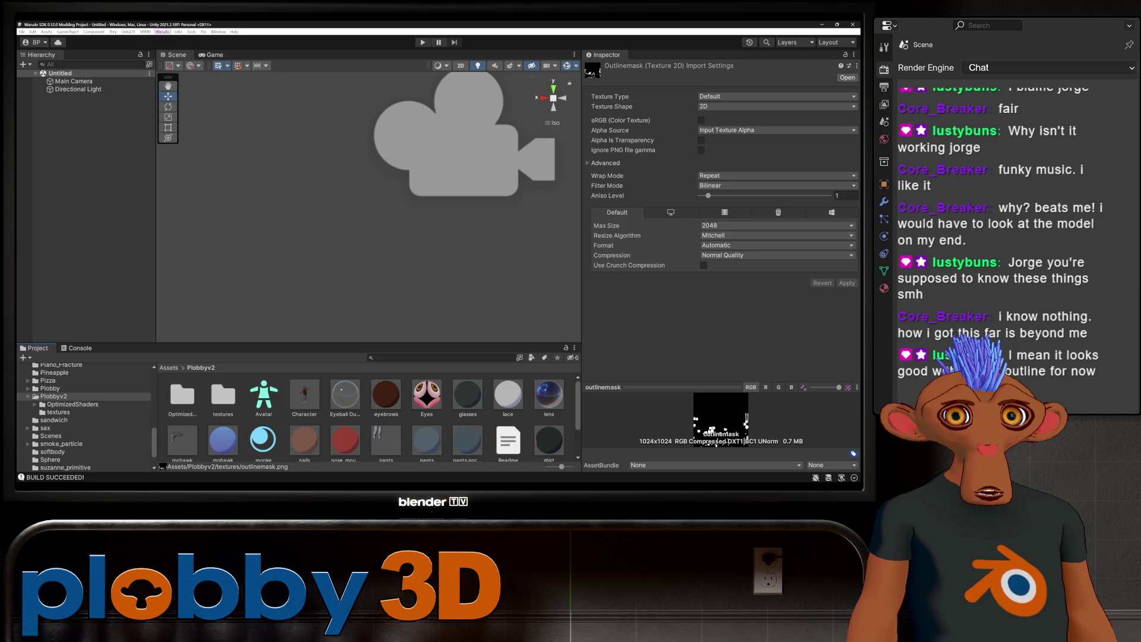
pyautogui.click(163, 31)
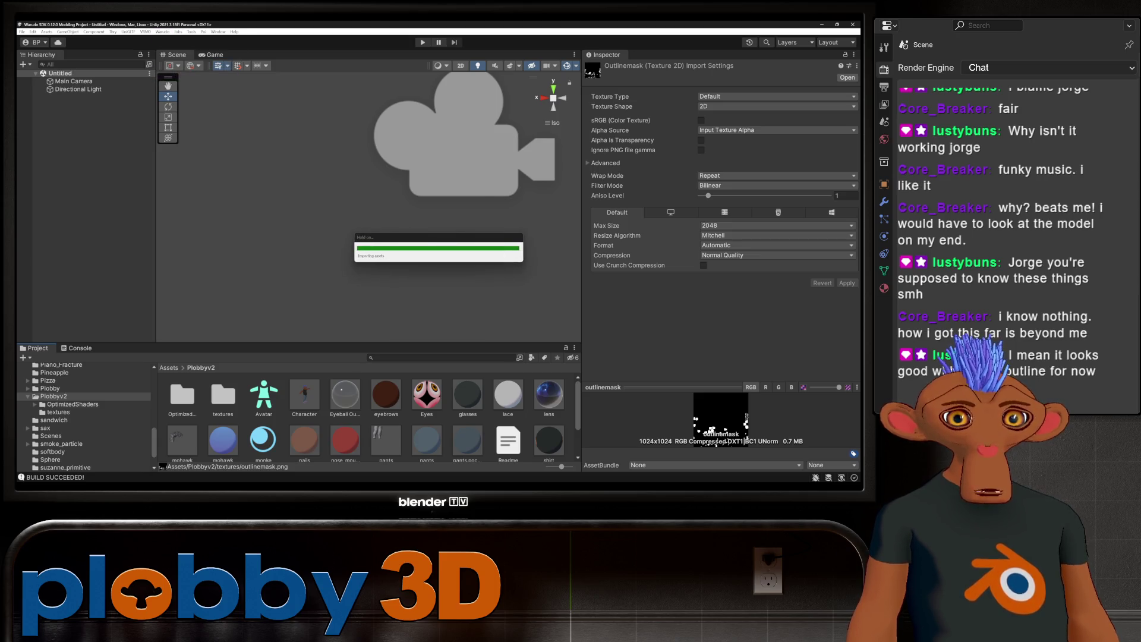
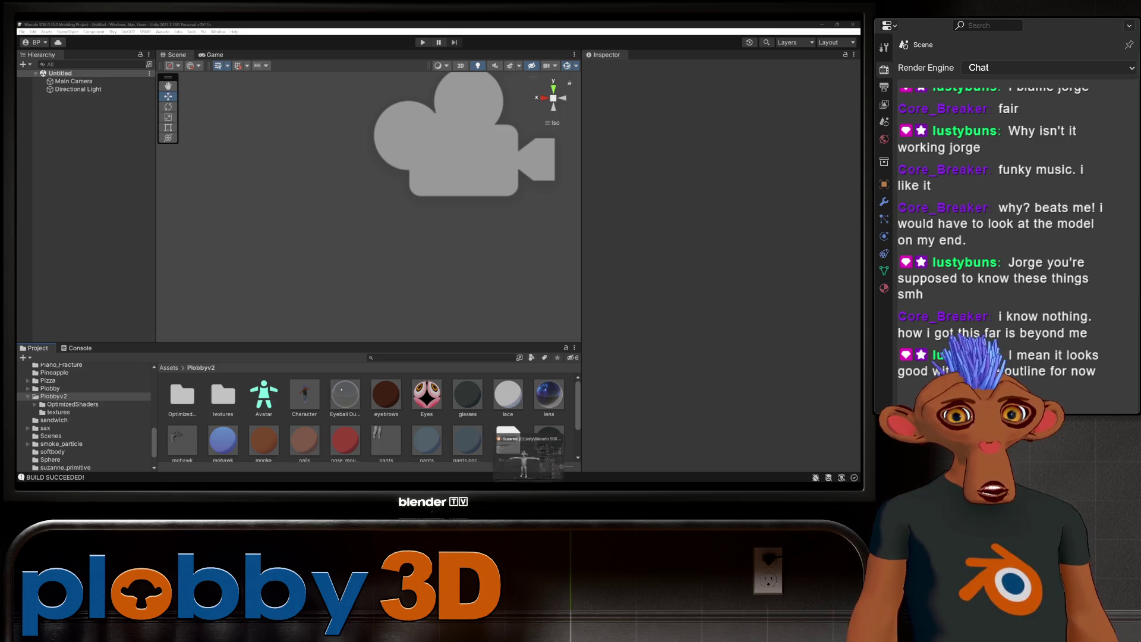
# Step: Delete the Character prefab from the Plobbyv2 assets folder
pyautogui.click(304, 395)
pyautogui.rightClick(304, 393)
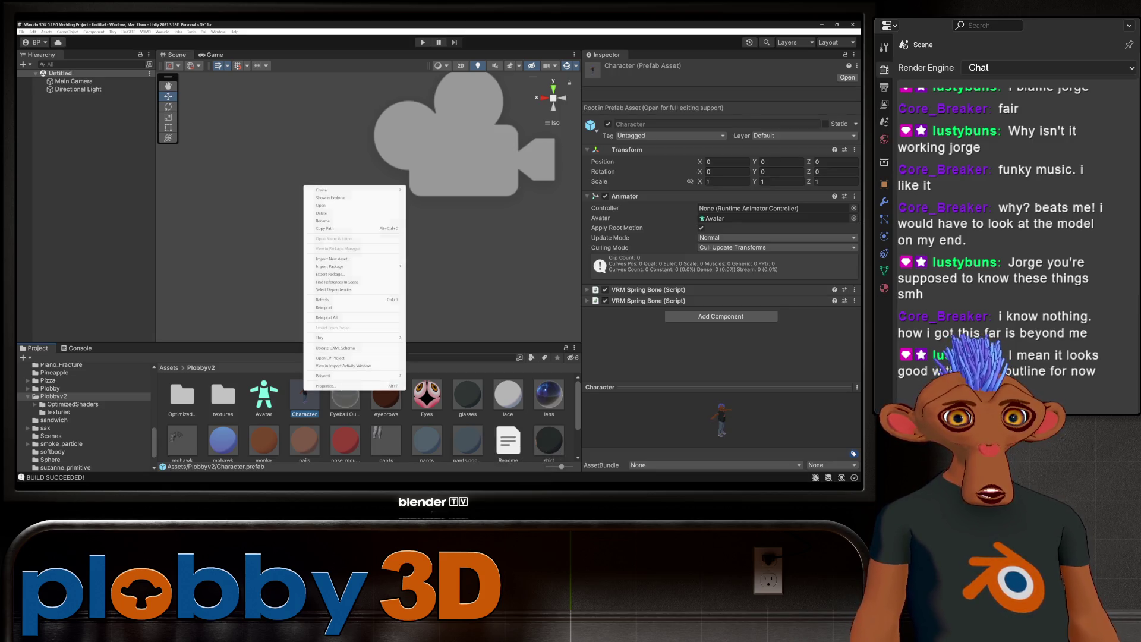
pyautogui.click(340, 212)
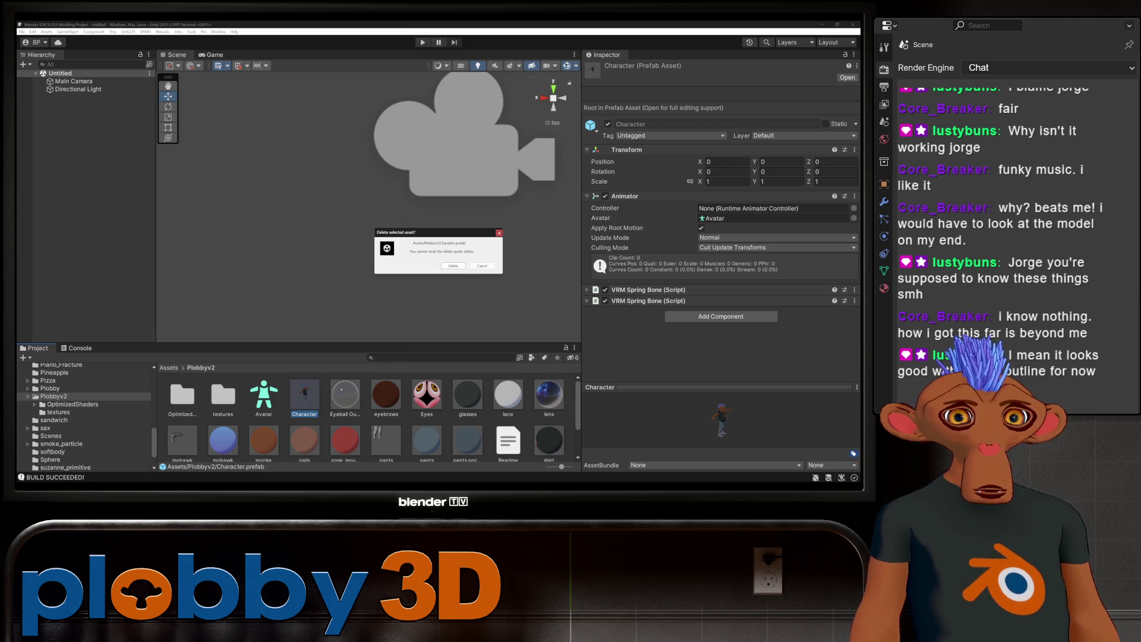
pyautogui.click(453, 266)
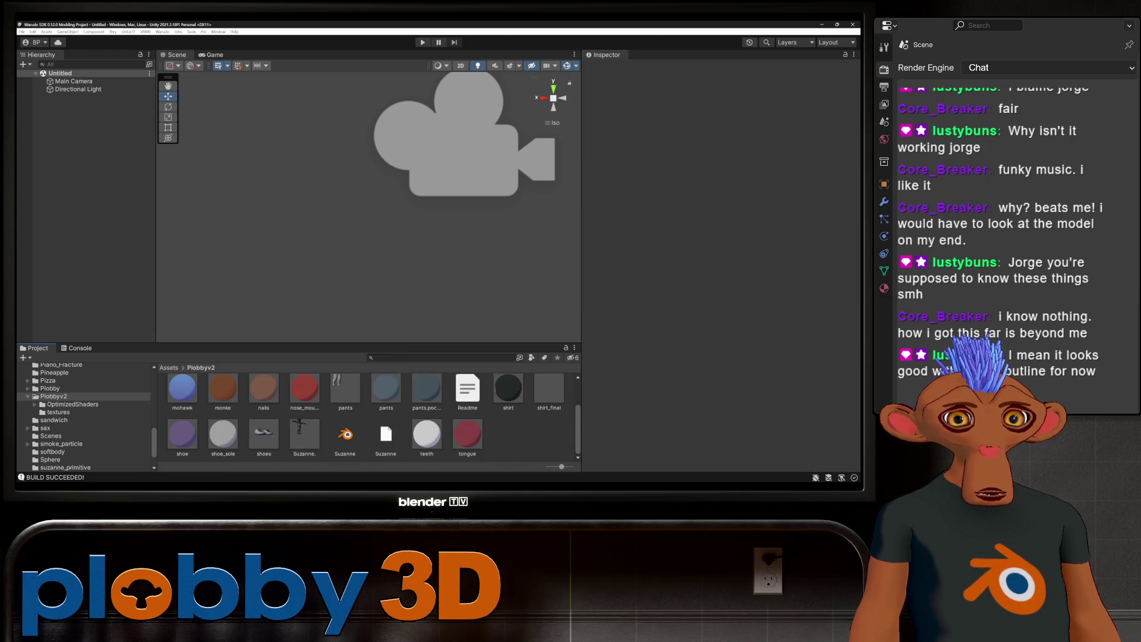
# Step: Select the Suzanne .blend asset to show its import settings in the Inspector
pyautogui.click(344, 435)
pyautogui.click(385, 435)
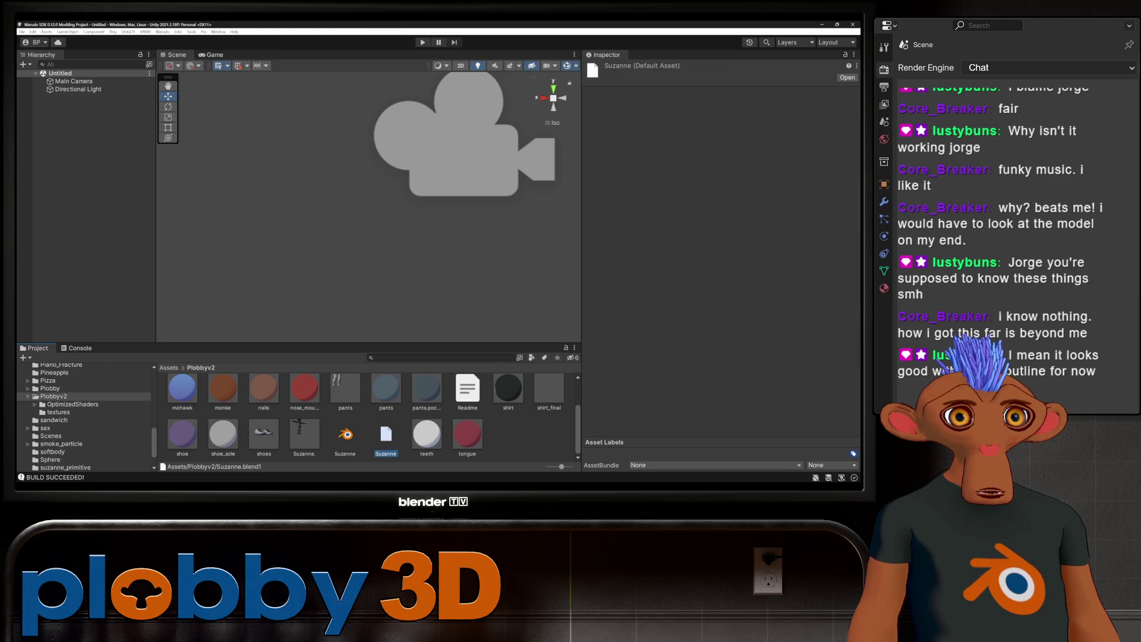
pyautogui.rightClick(391, 437)
pyautogui.click(438, 433)
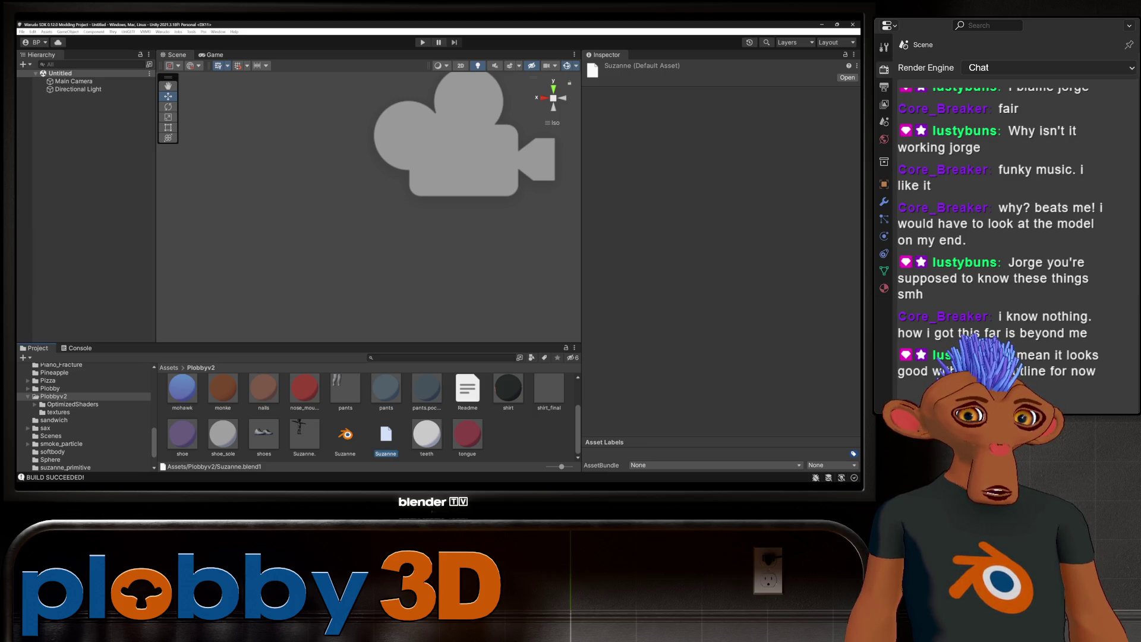
pyautogui.press('Left')
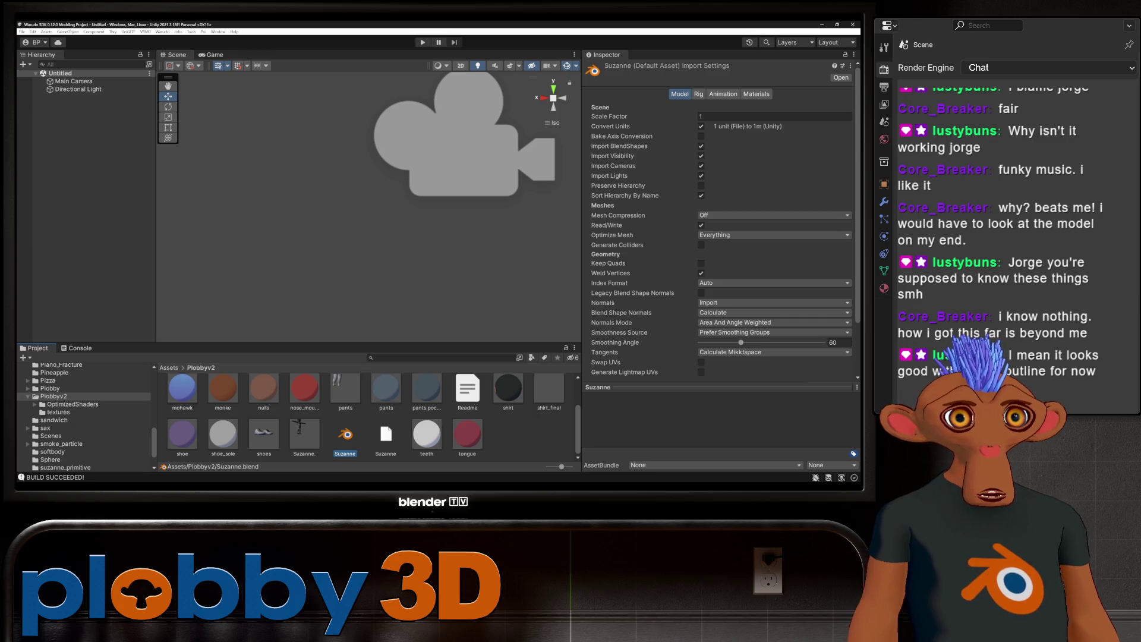
# Step: Reimport the Suzanne .blend model, then select the Suzanne.blend1 backup file
pyautogui.rightClick(354, 437)
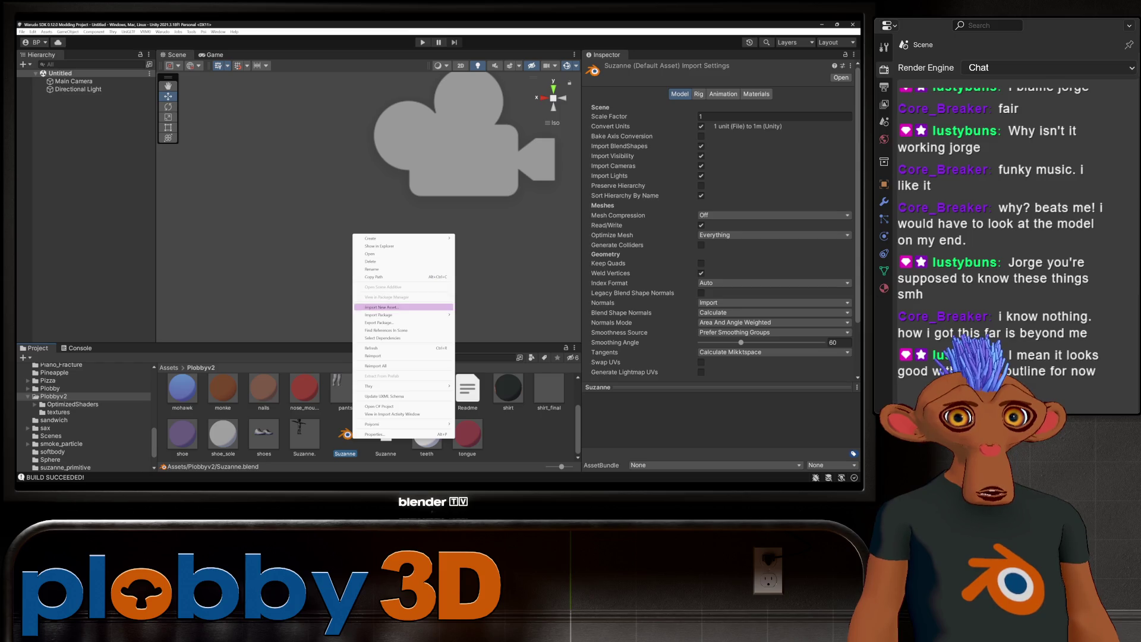
pyautogui.click(393, 355)
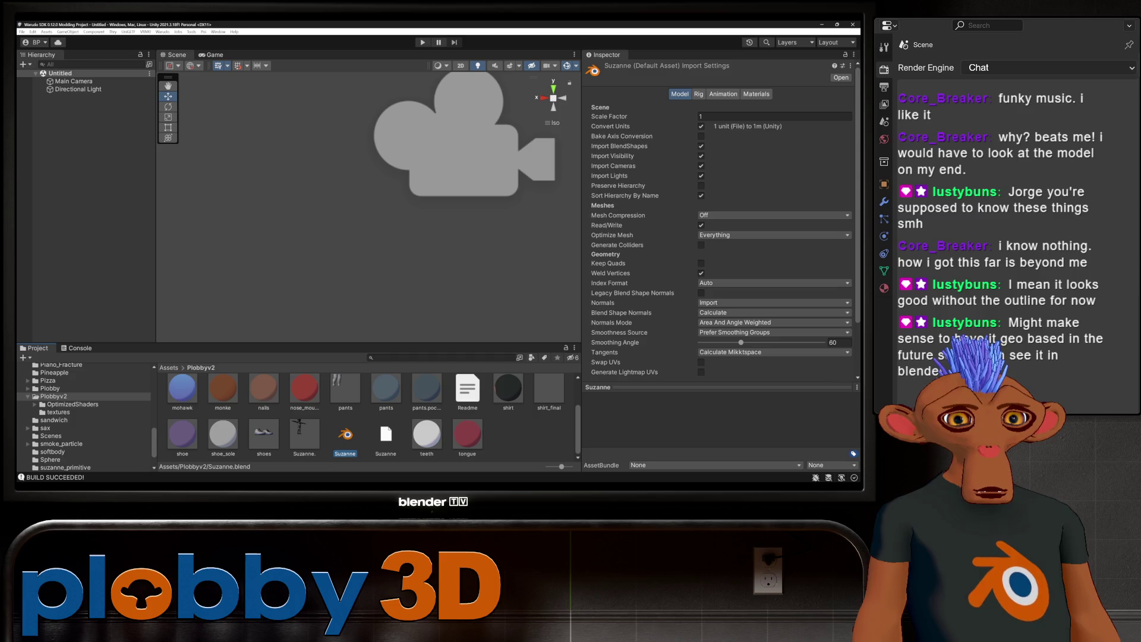
pyautogui.scroll(2, 366, 415)
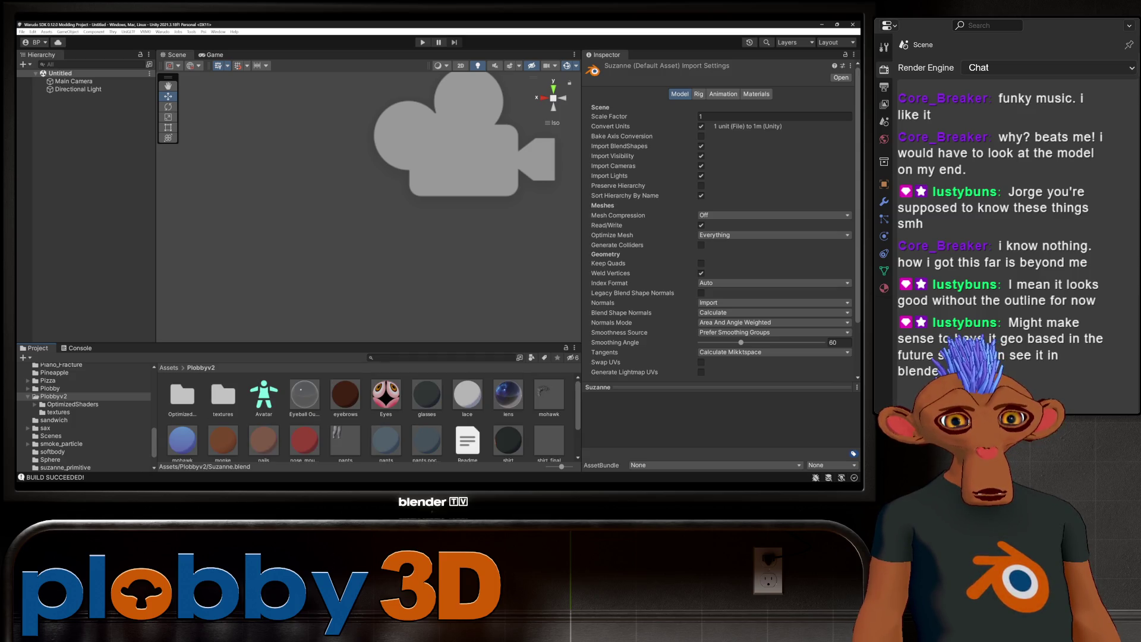
pyautogui.scroll(-2, 367, 414)
pyautogui.scroll(2, 365, 414)
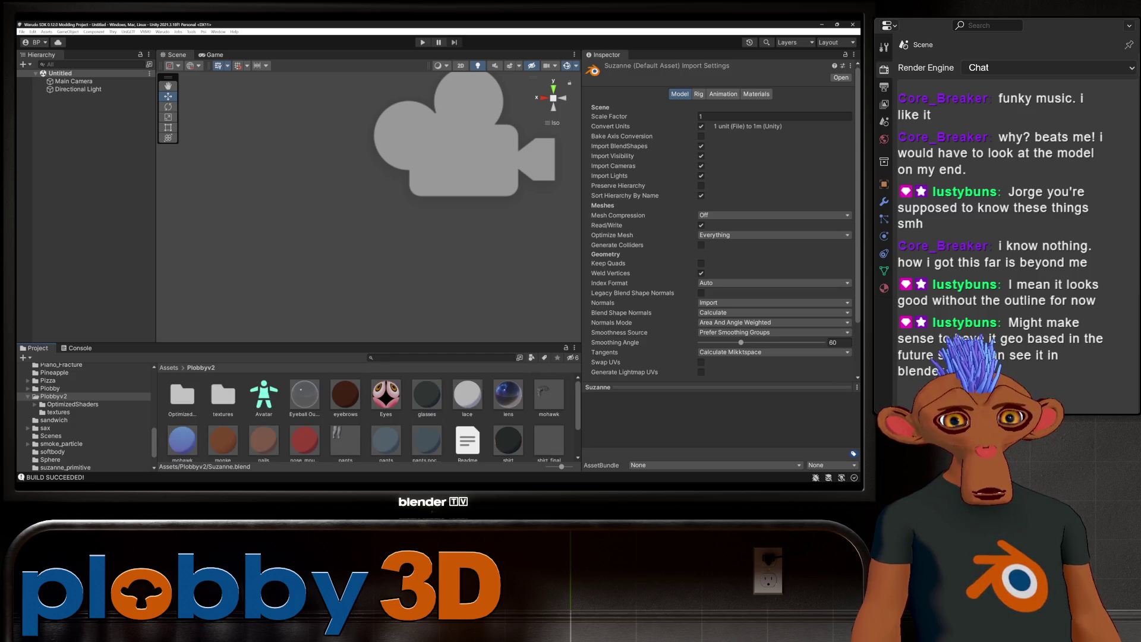
pyautogui.scroll(-2, 366, 415)
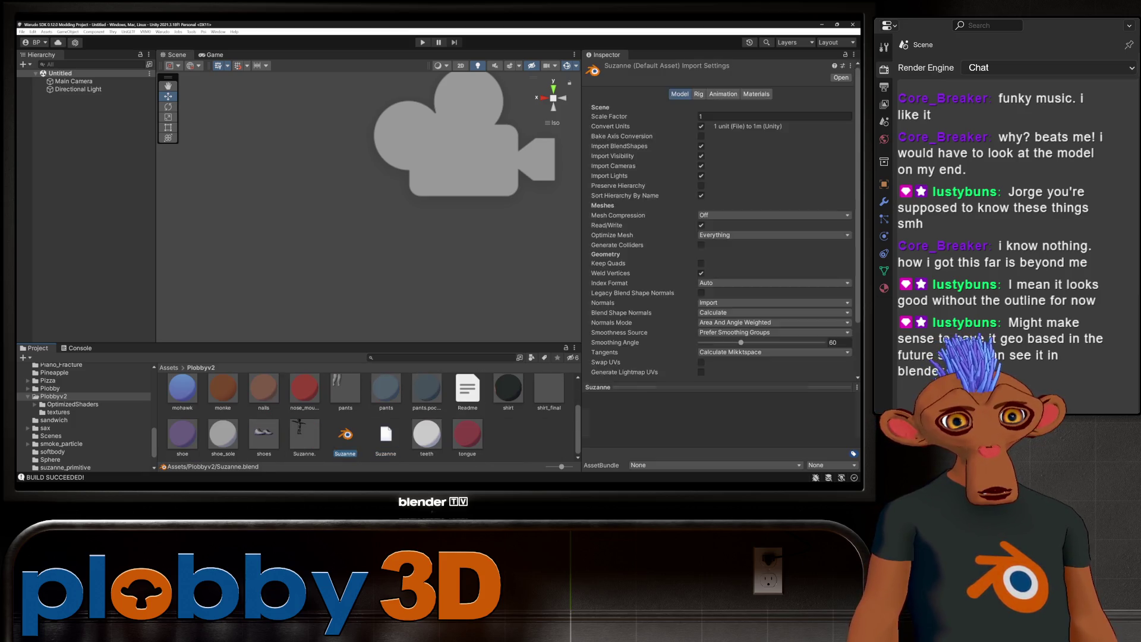
pyautogui.click(366, 415)
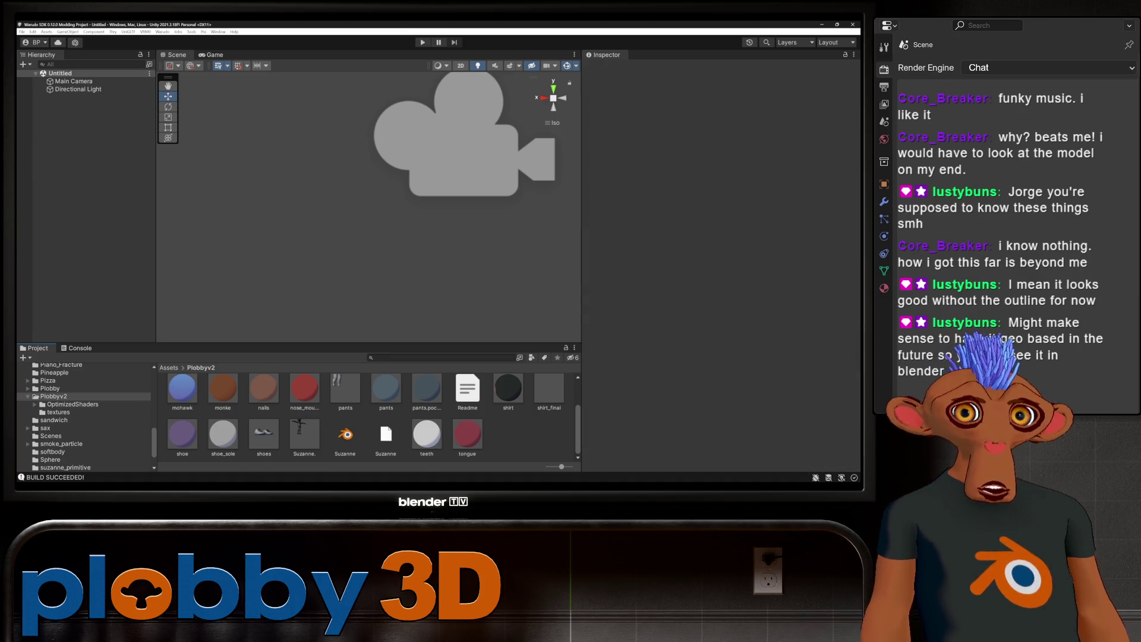
pyautogui.scroll(2, 366, 415)
pyautogui.scroll(-2, 365, 415)
pyautogui.scroll(2, 366, 415)
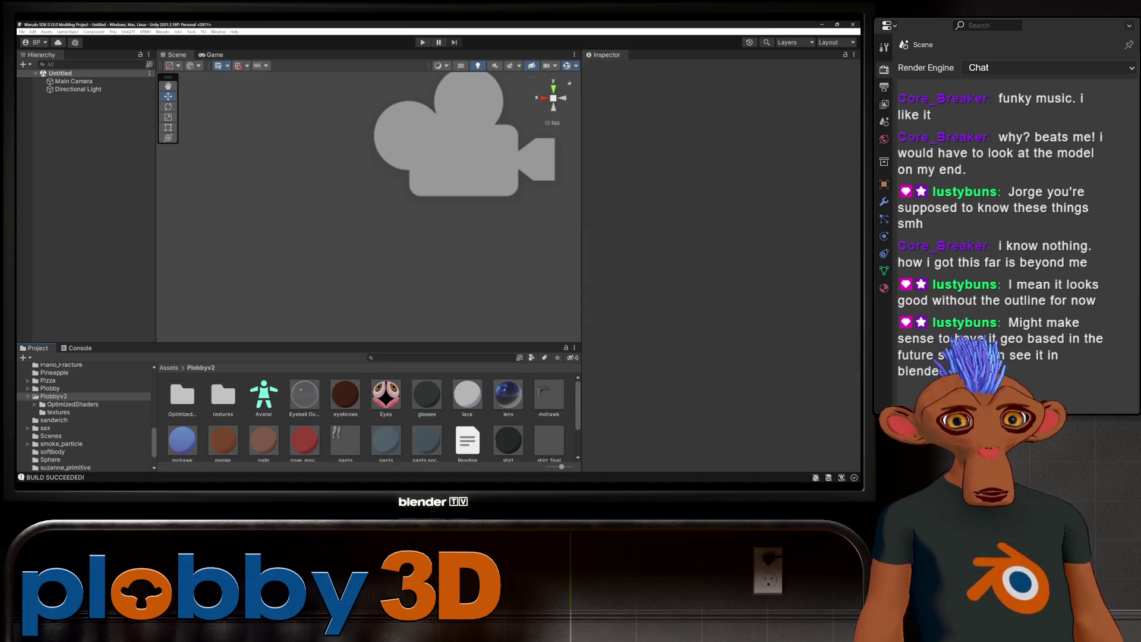
pyautogui.scroll(-2, 365, 415)
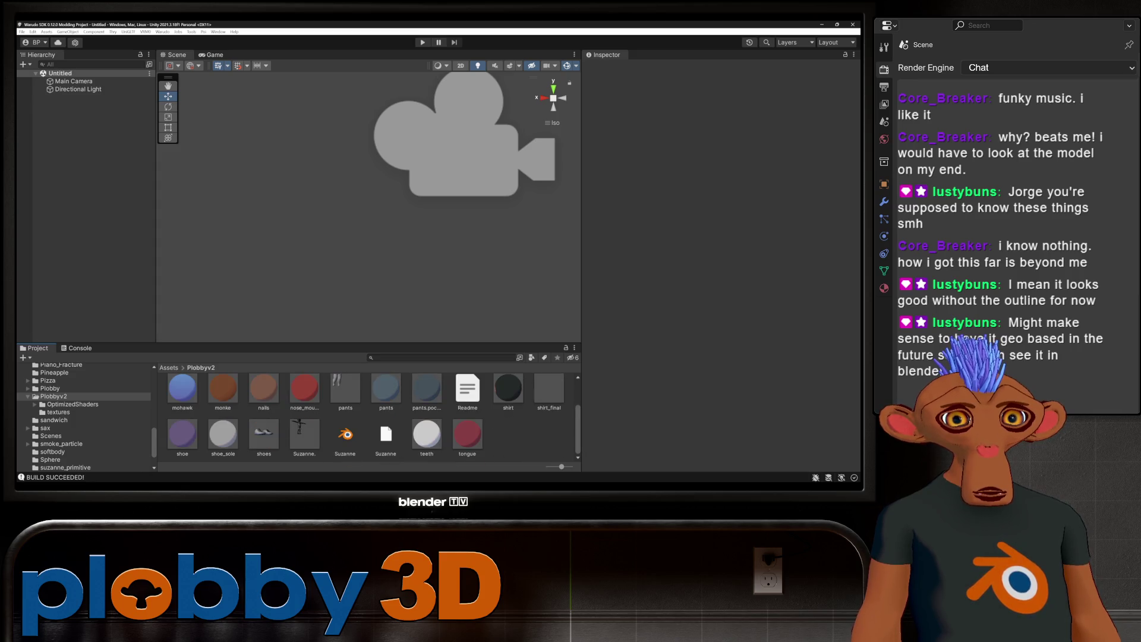
pyautogui.click(385, 435)
# Step: Delete the Suzanne.blend1 backup file from the Plobbyv2 folder
pyautogui.rightClick(387, 436)
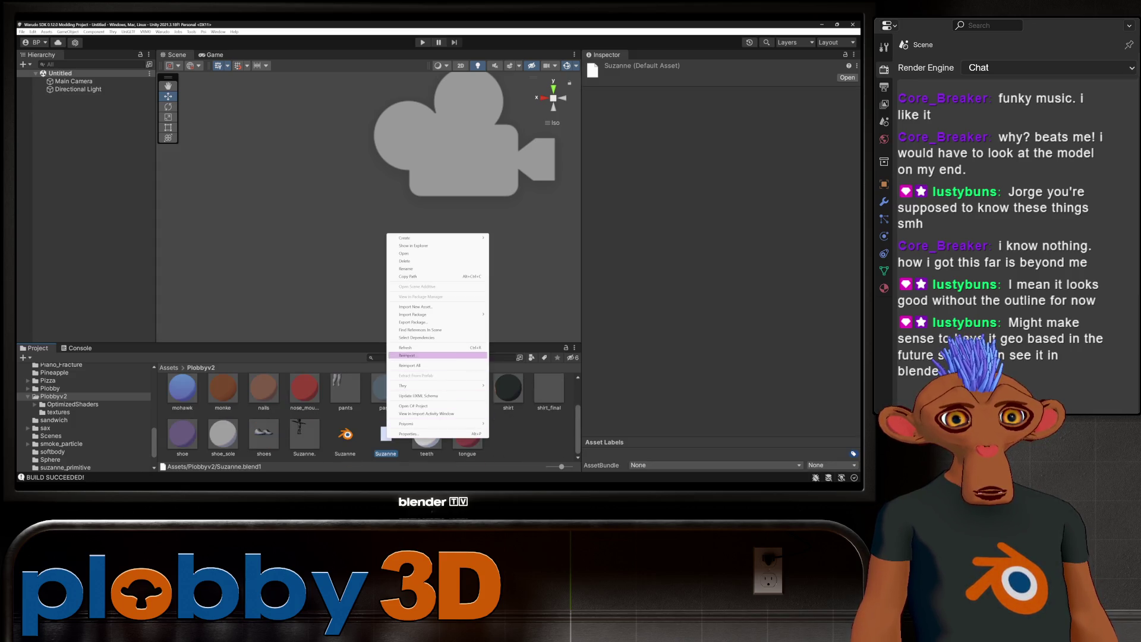
pyautogui.click(405, 261)
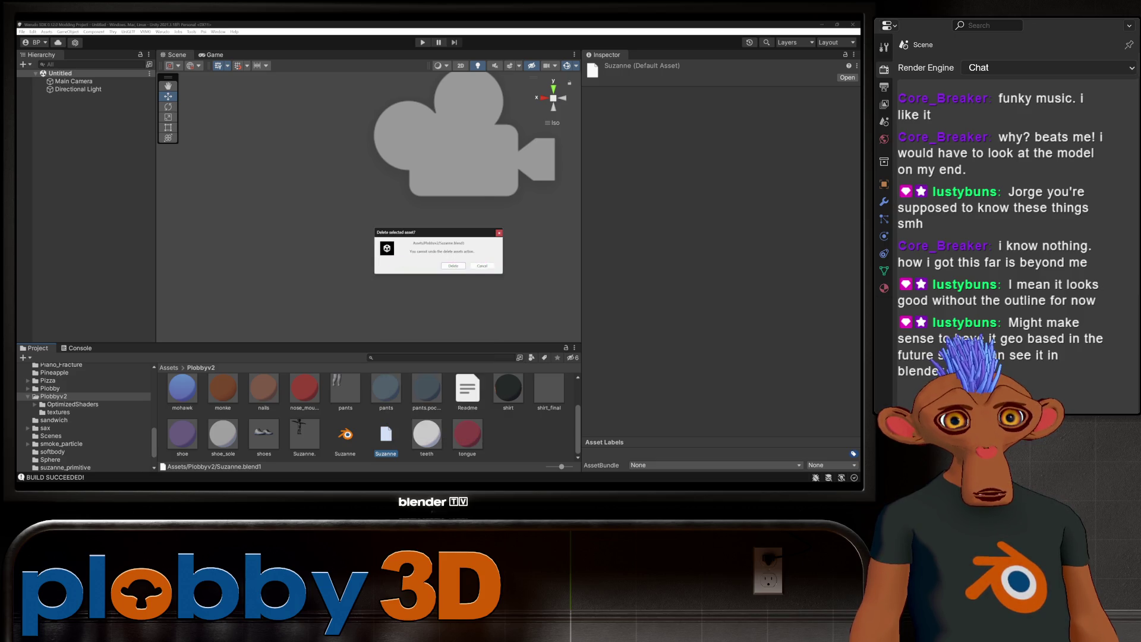
pyautogui.press('Return')
pyautogui.rightClick(386, 436)
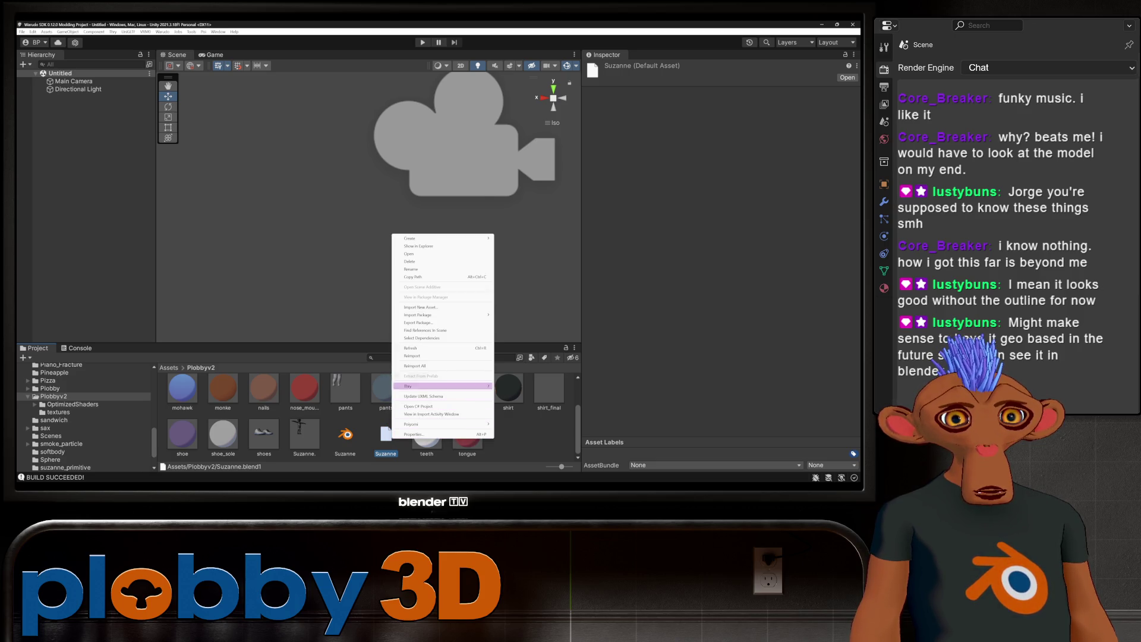
pyautogui.click(406, 261)
pyautogui.press('Return')
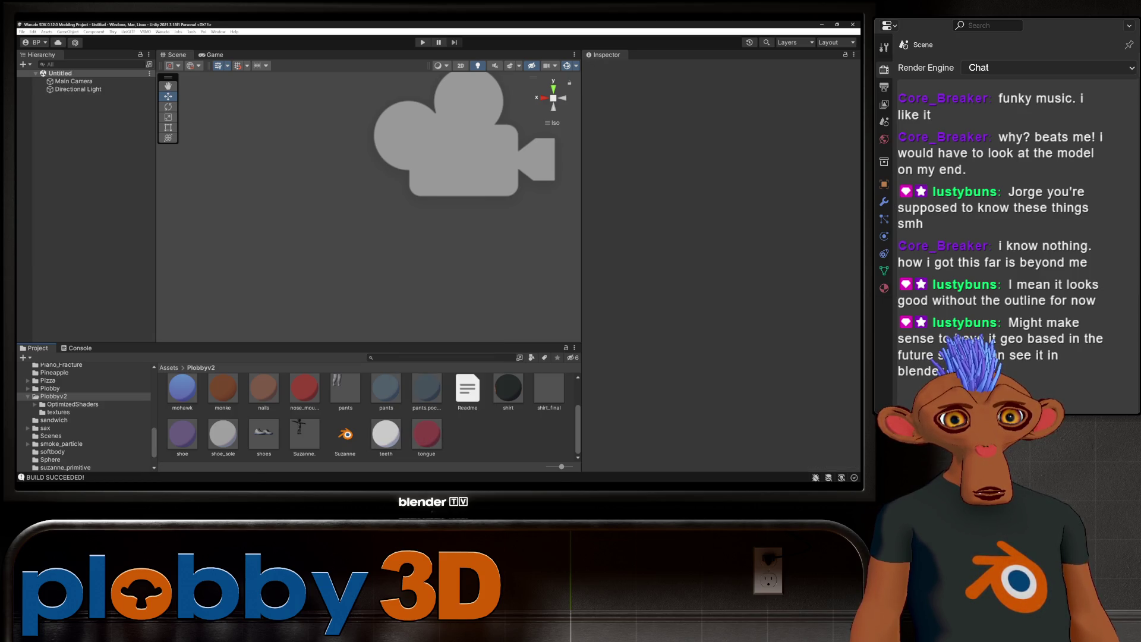
pyautogui.scroll(1, 365, 414)
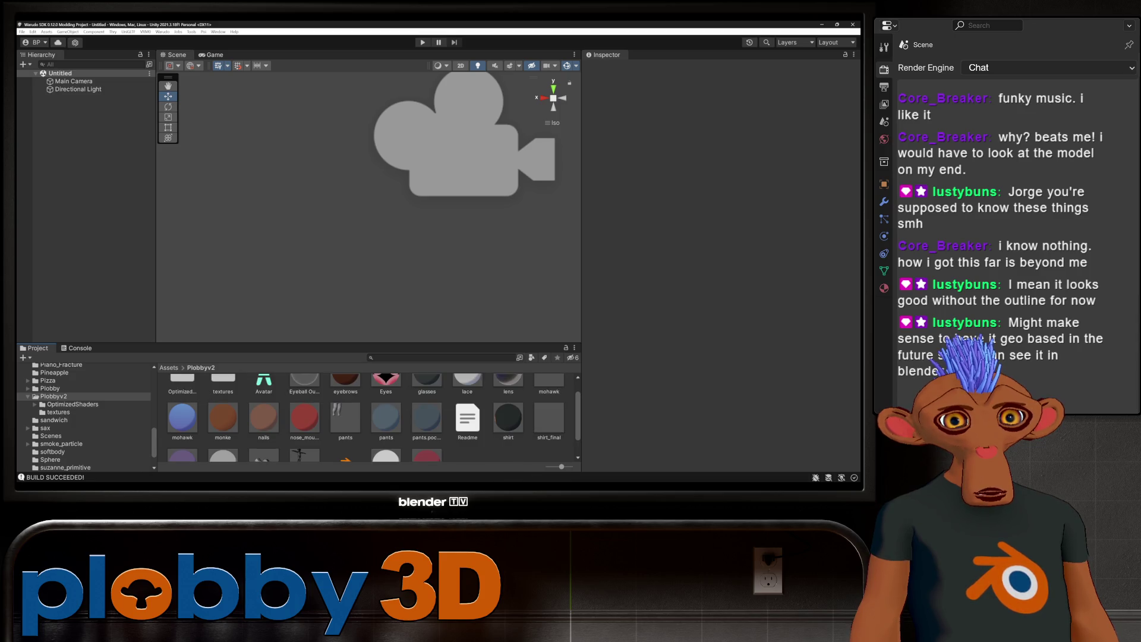
pyautogui.scroll(1, 365, 415)
# Step: Delete Avatar, mohawk, pants, shirt_final, shoes and the Suzanne model together
pyautogui.click(264, 397)
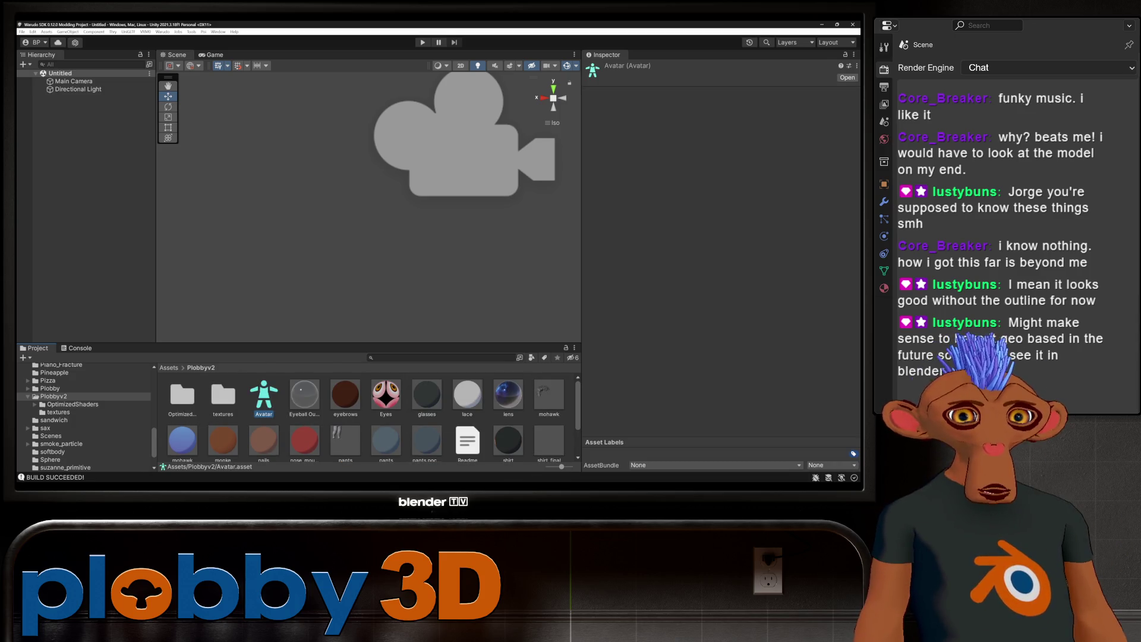
pyautogui.keyDown('ctrl'); pyautogui.click(549, 396); pyautogui.keyUp('ctrl')
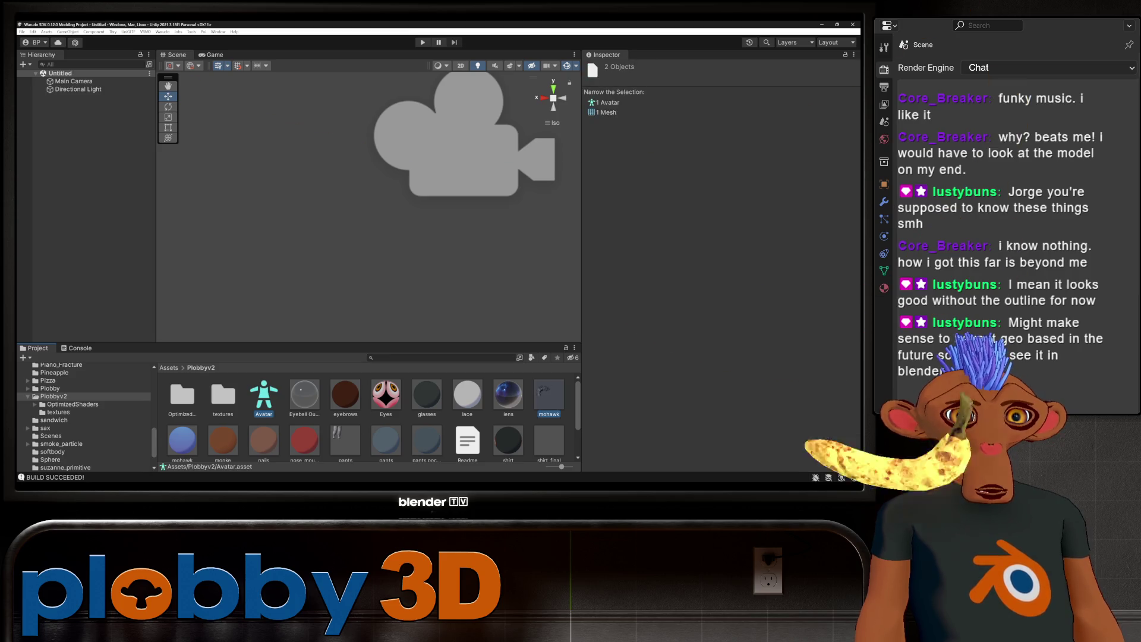
pyautogui.scroll(-1, 366, 414)
pyautogui.keyDown('ctrl'); pyautogui.click(346, 410); pyautogui.keyUp('ctrl')
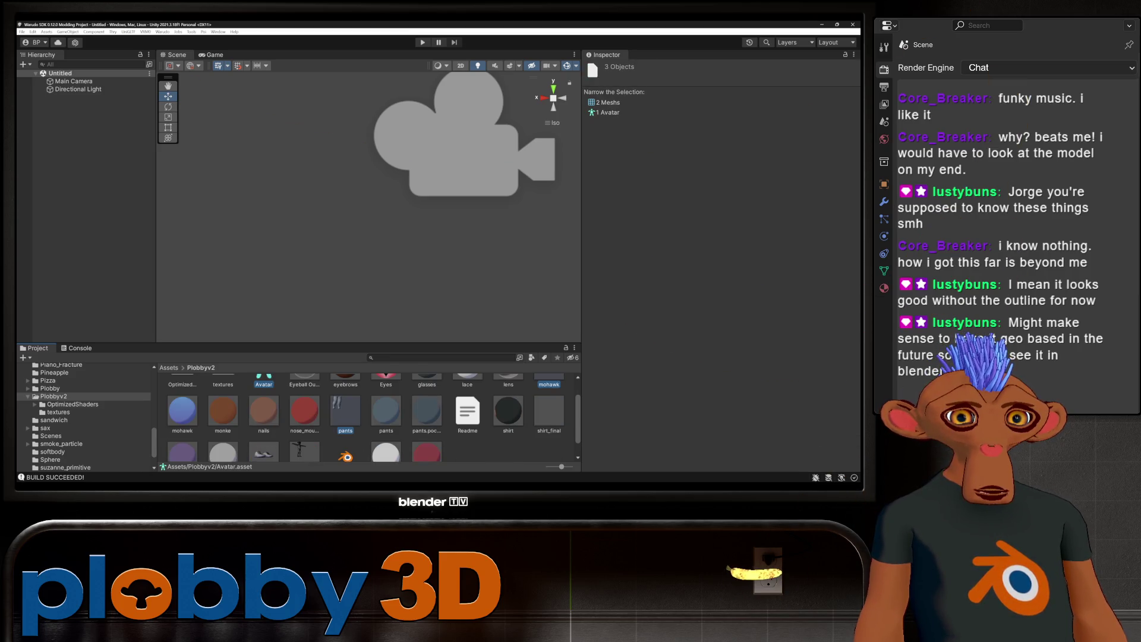
pyautogui.keyDown('ctrl'); pyautogui.click(549, 412); pyautogui.keyUp('ctrl')
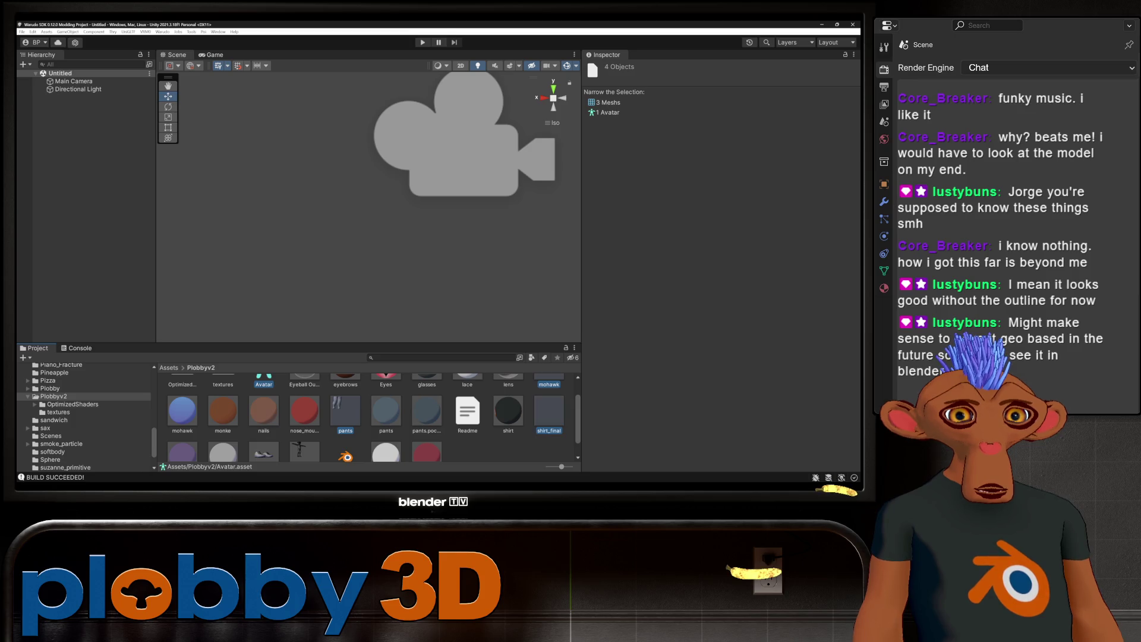
pyautogui.scroll(-1, 366, 414)
pyautogui.keyDown('ctrl'); pyautogui.click(264, 435); pyautogui.keyUp('ctrl')
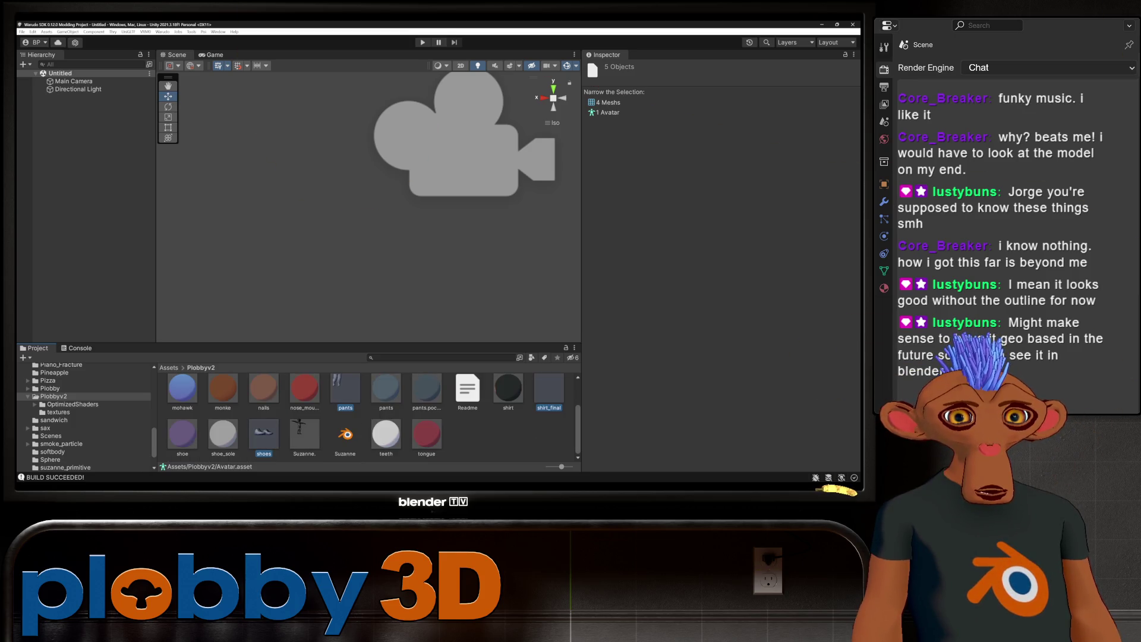
pyautogui.keyDown('ctrl'); pyautogui.click(304, 435); pyautogui.keyUp('ctrl')
pyautogui.rightClick(314, 437)
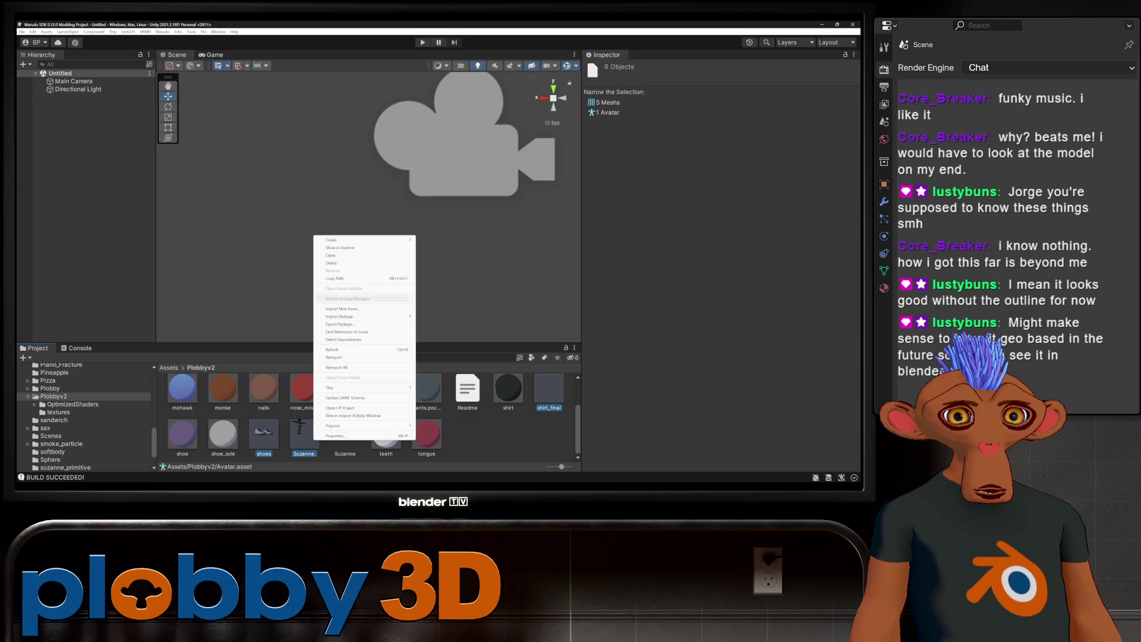
pyautogui.click(331, 263)
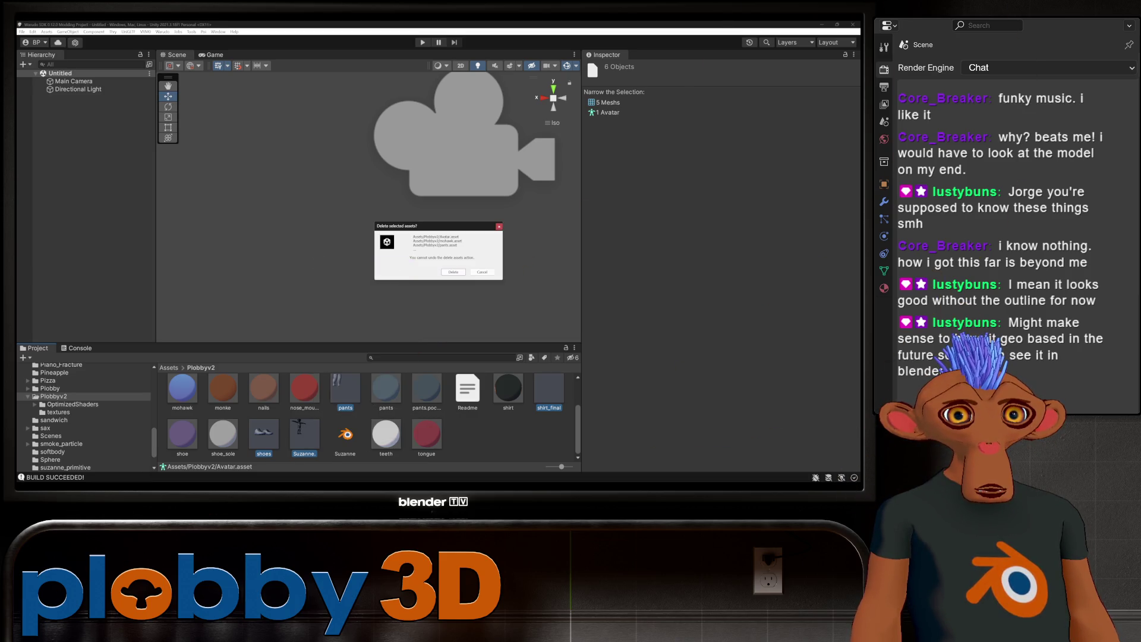
pyautogui.press('Return')
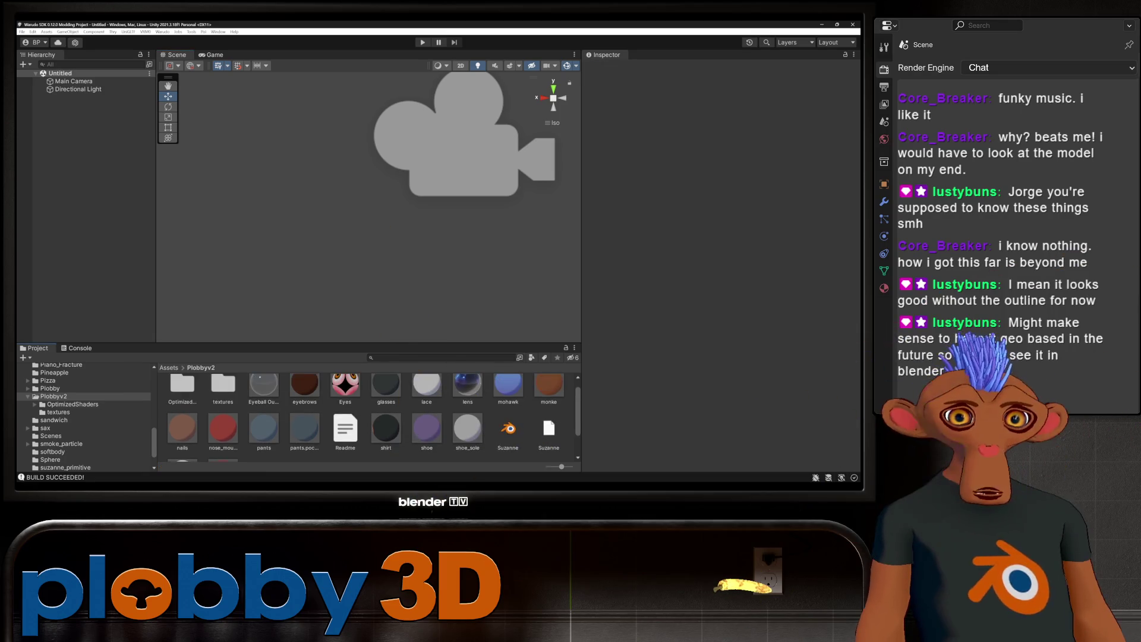
pyautogui.click(509, 430)
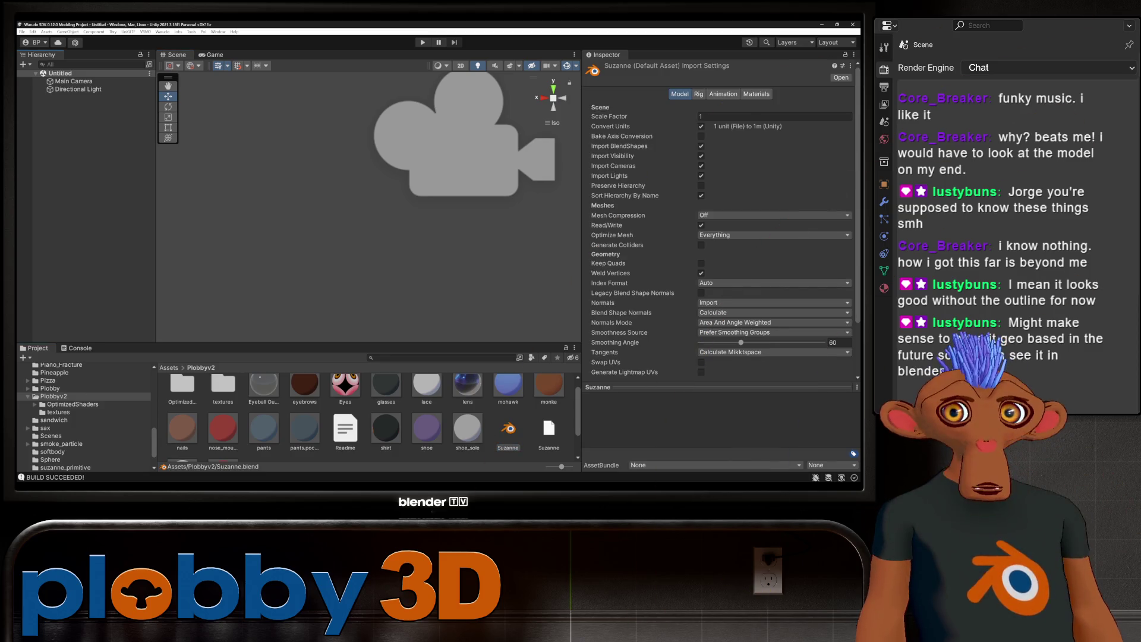
pyautogui.scroll(1, 366, 415)
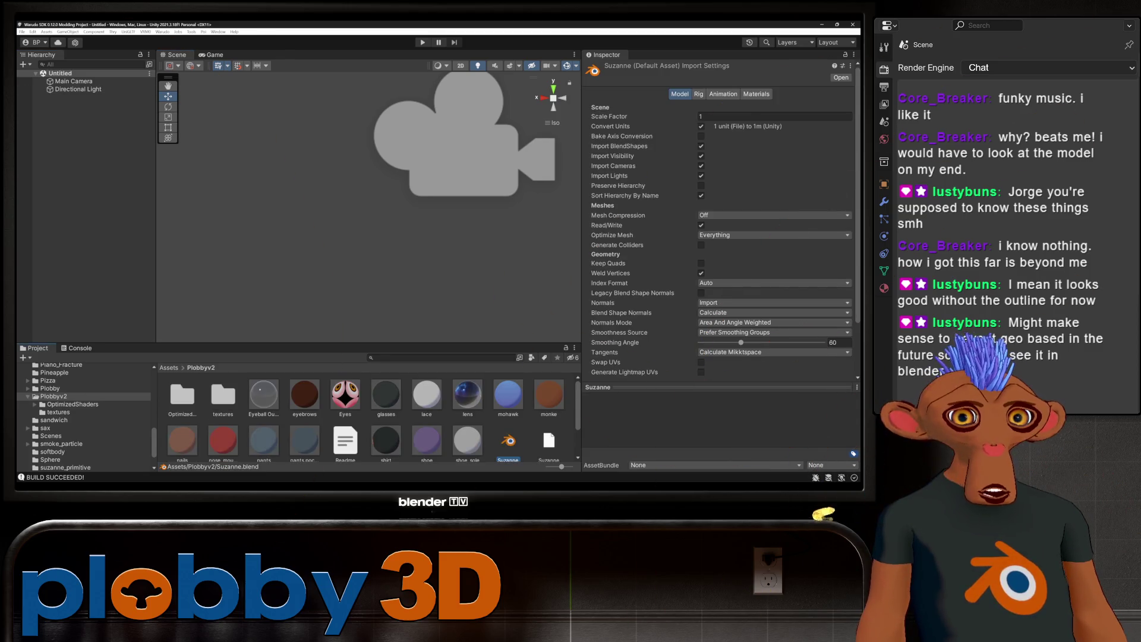
# Step: Delete the Suzanne.blend1 backup file from the assets
pyautogui.click(549, 442)
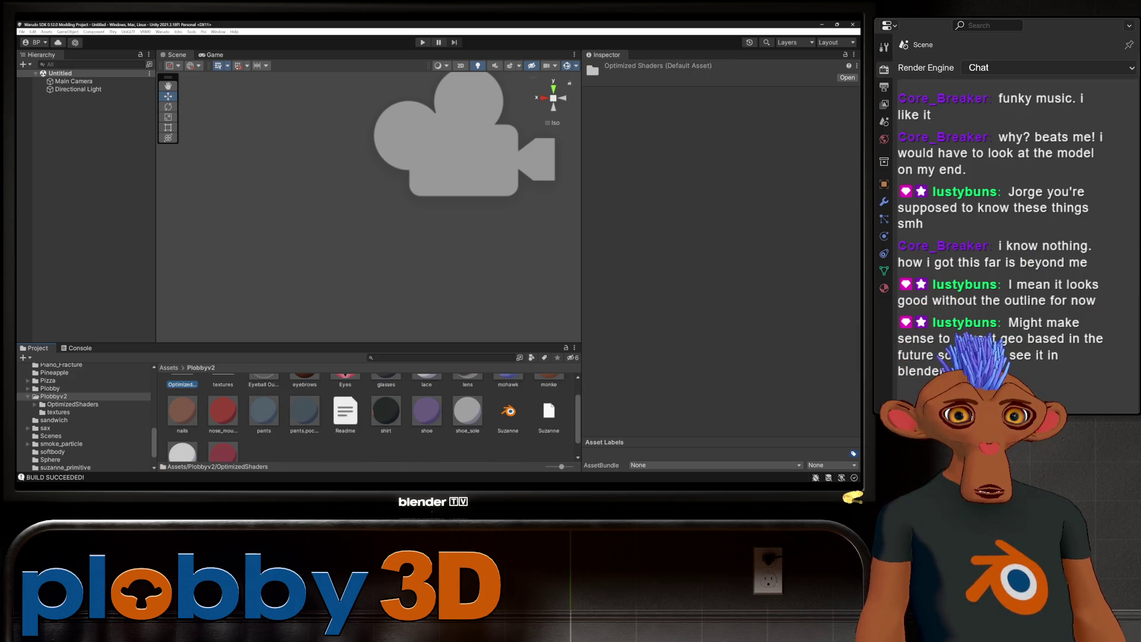
pyautogui.rightClick(550, 414)
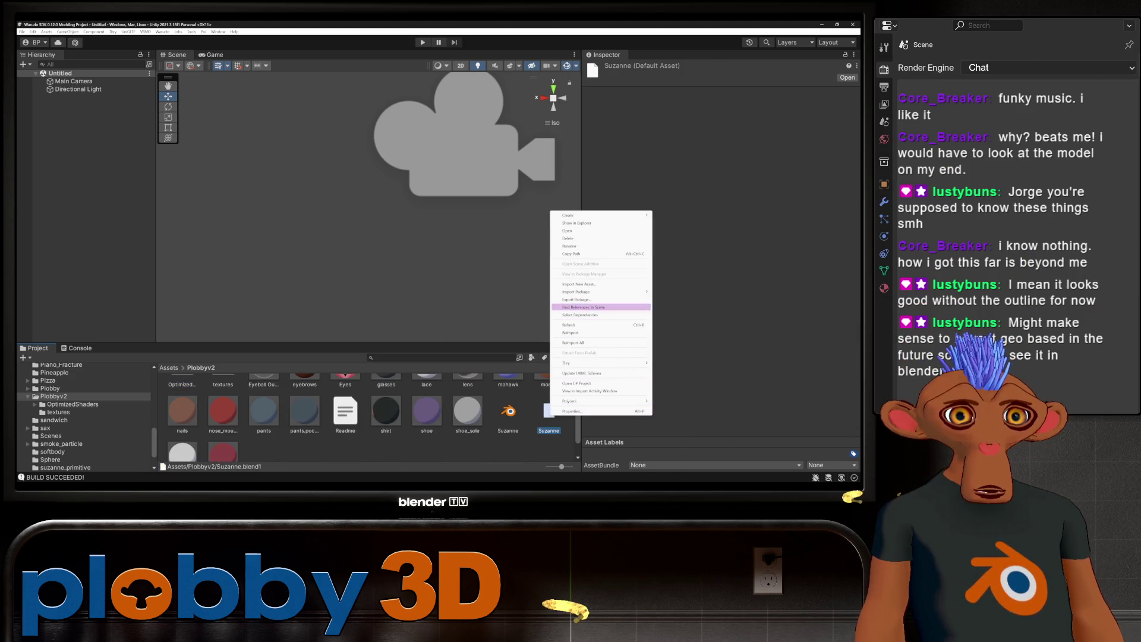
pyautogui.click(571, 238)
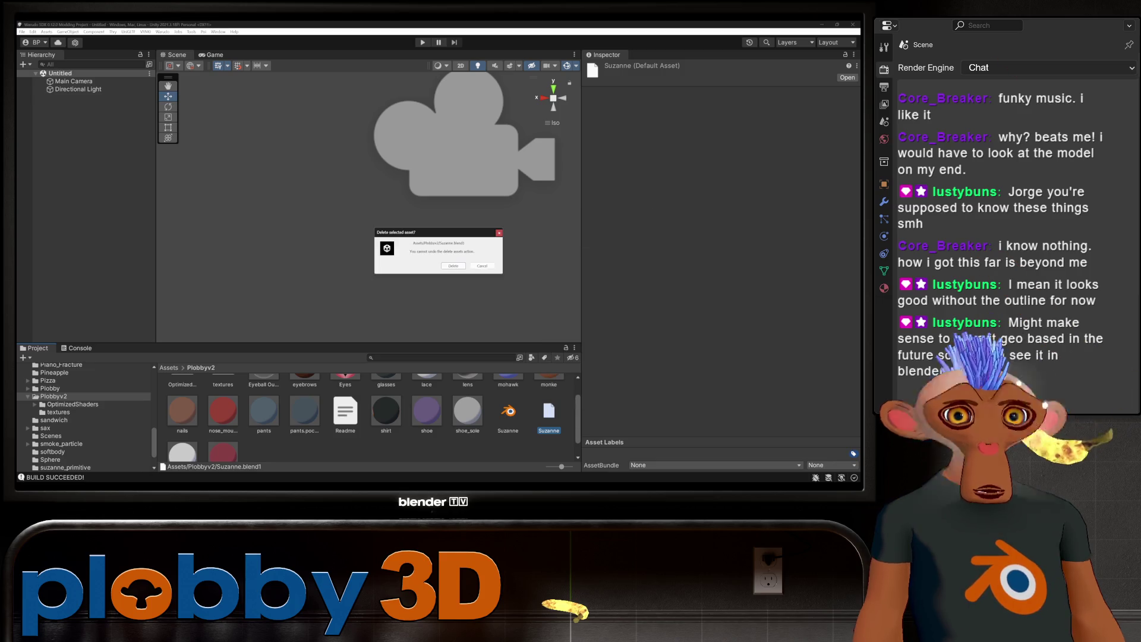
pyautogui.click(446, 267)
# Step: Review the Suzanne model's Rig and Model import settings
pyautogui.click(508, 412)
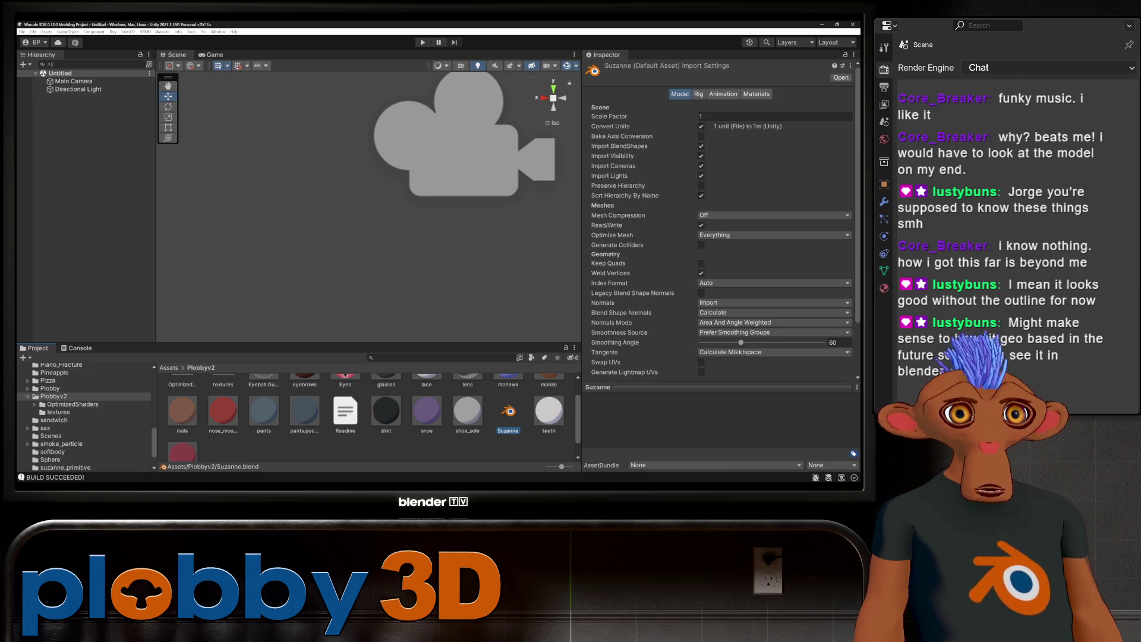
pyautogui.click(698, 94)
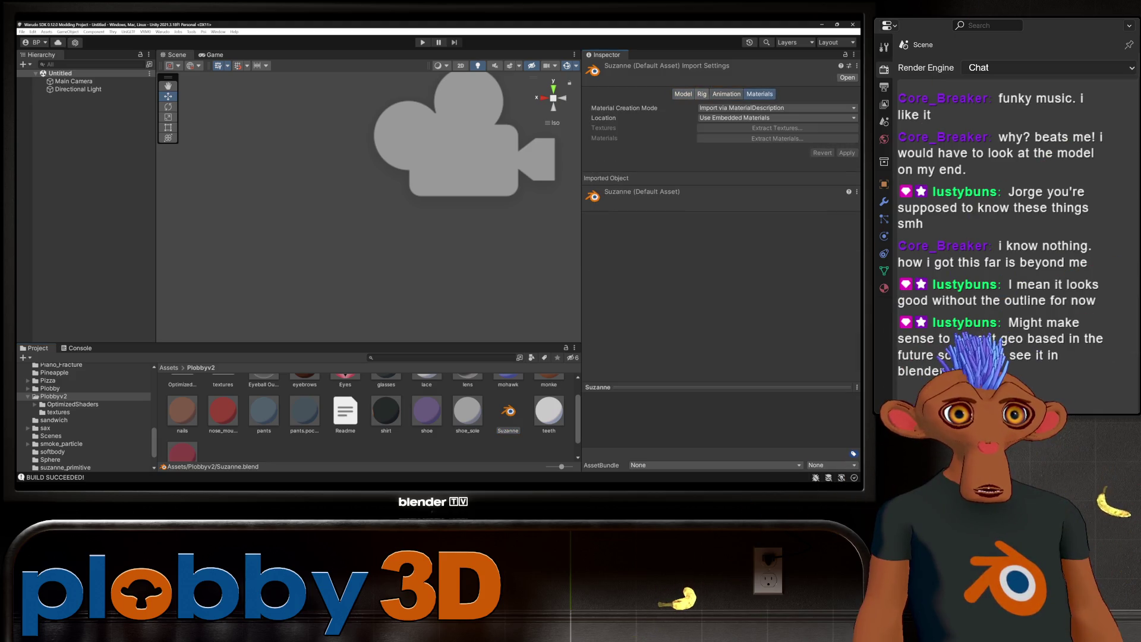
pyautogui.click(683, 94)
pyautogui.rightClick(508, 417)
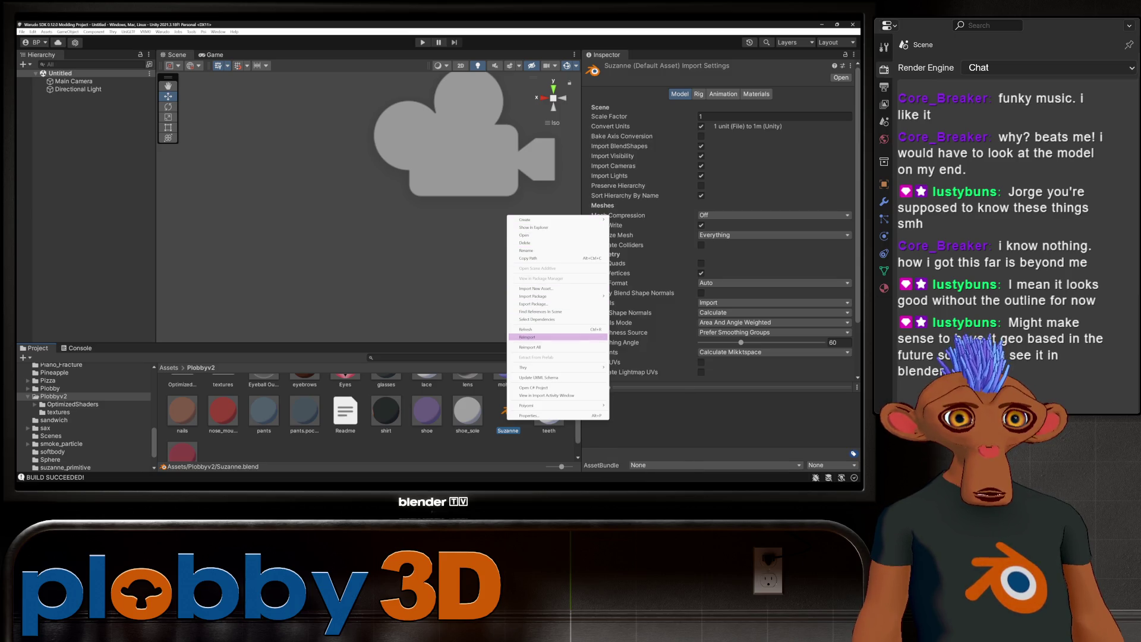
pyautogui.click(535, 337)
# Step: Reimport the Suzanne model alone, dismissing the Reimport All confirmation
pyautogui.rightClick(502, 391)
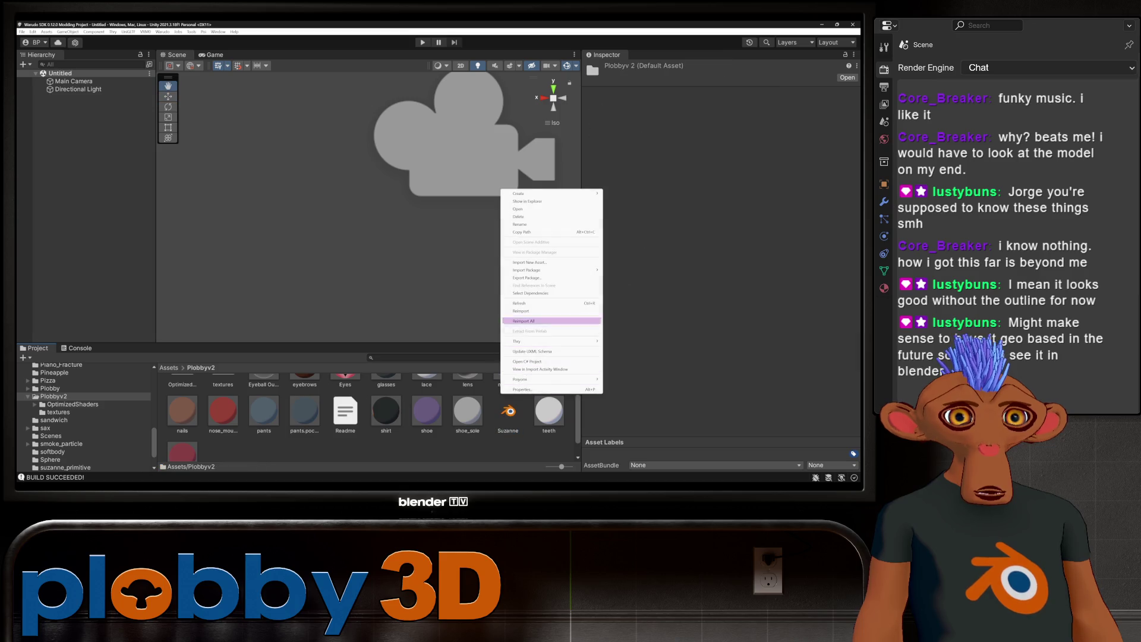
pyautogui.click(524, 320)
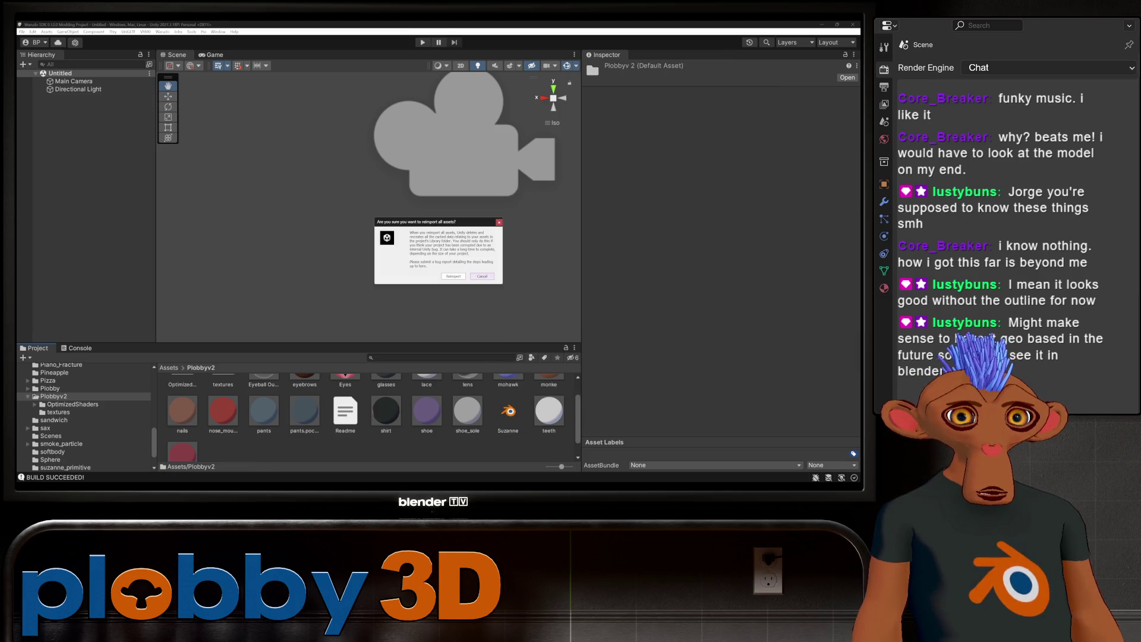
pyautogui.click(482, 275)
pyautogui.rightClick(506, 412)
pyautogui.click(506, 412)
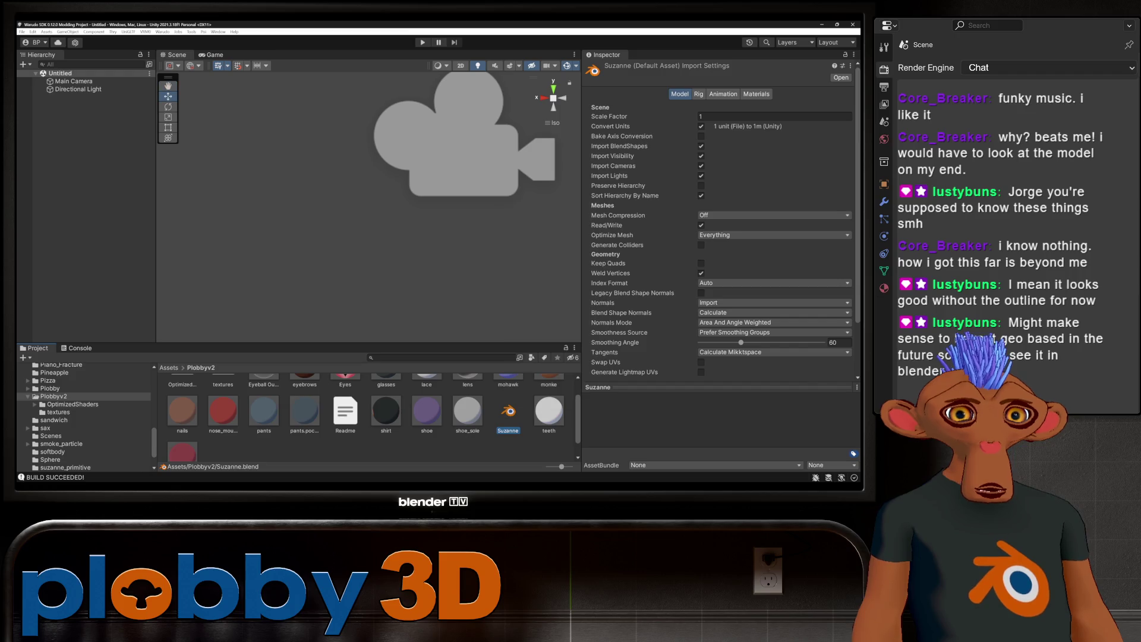
pyautogui.rightClick(507, 412)
pyautogui.click(535, 332)
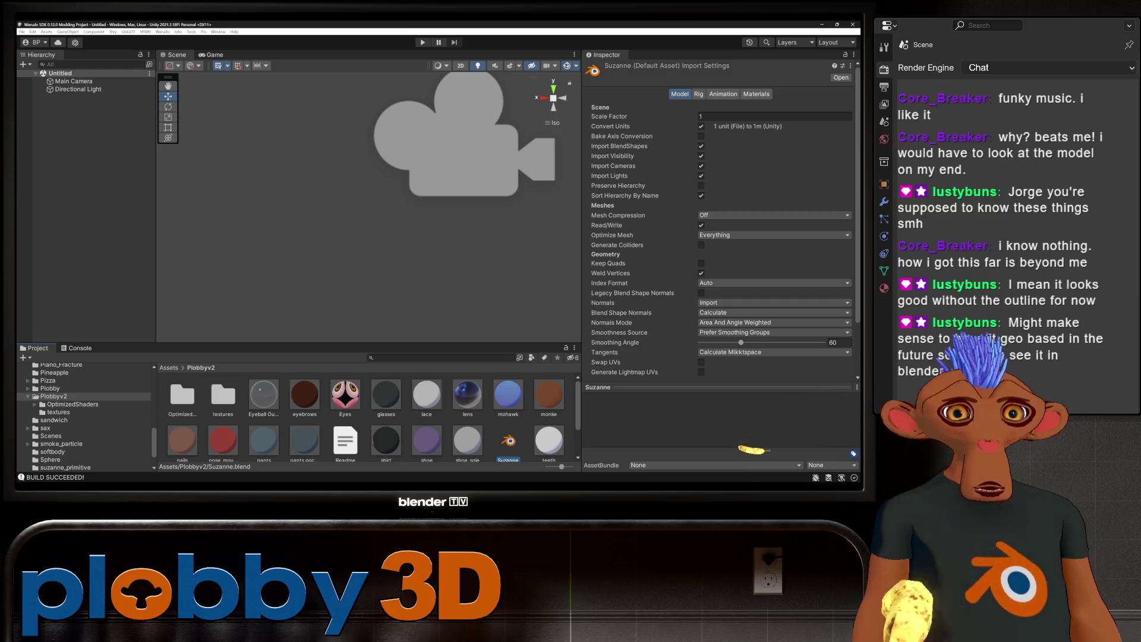
pyautogui.hotkey('alt', 'Tab')
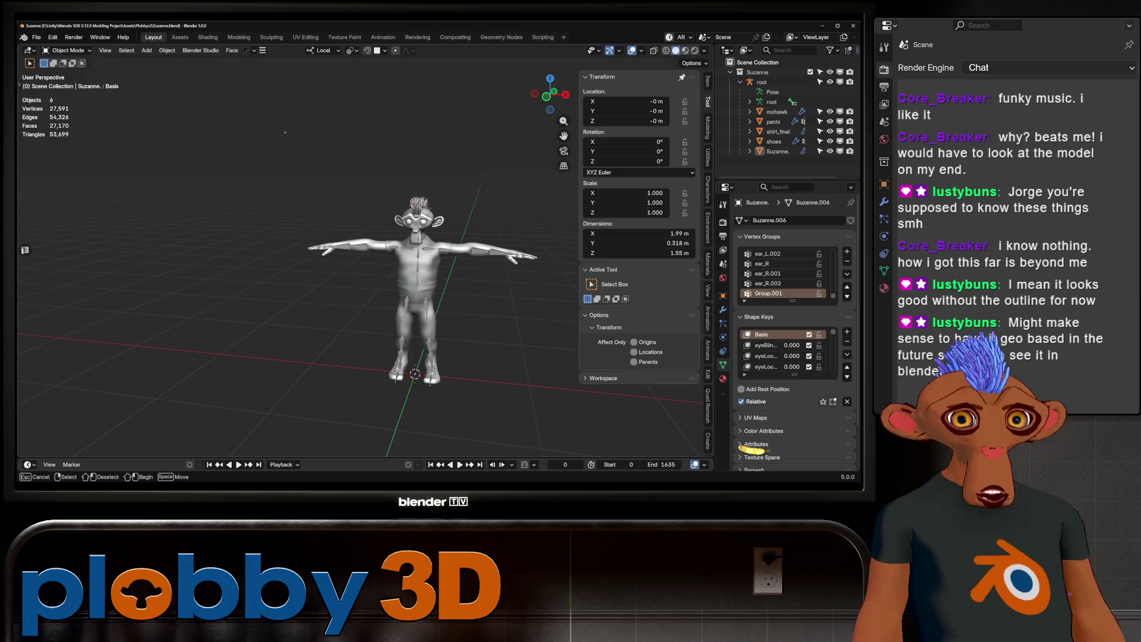
# Step: Box-select the whole character in Blender and save Suzanne.blend
pyautogui.moveTo(284, 130); pyautogui.dragTo(542, 433)
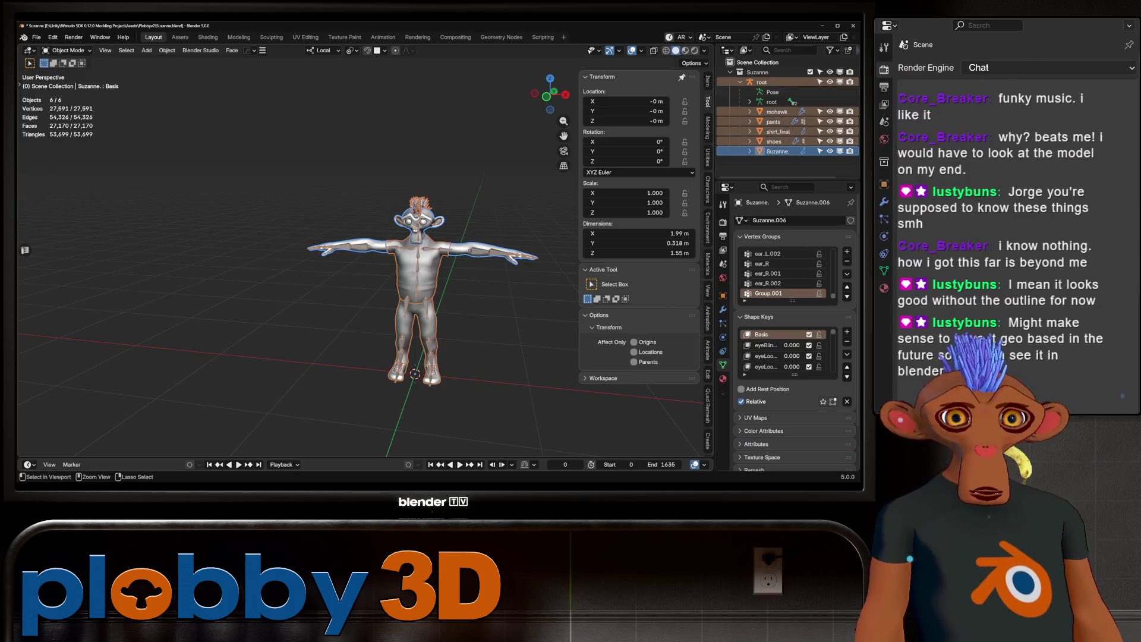
pyautogui.hotkey('ctrl', 's')
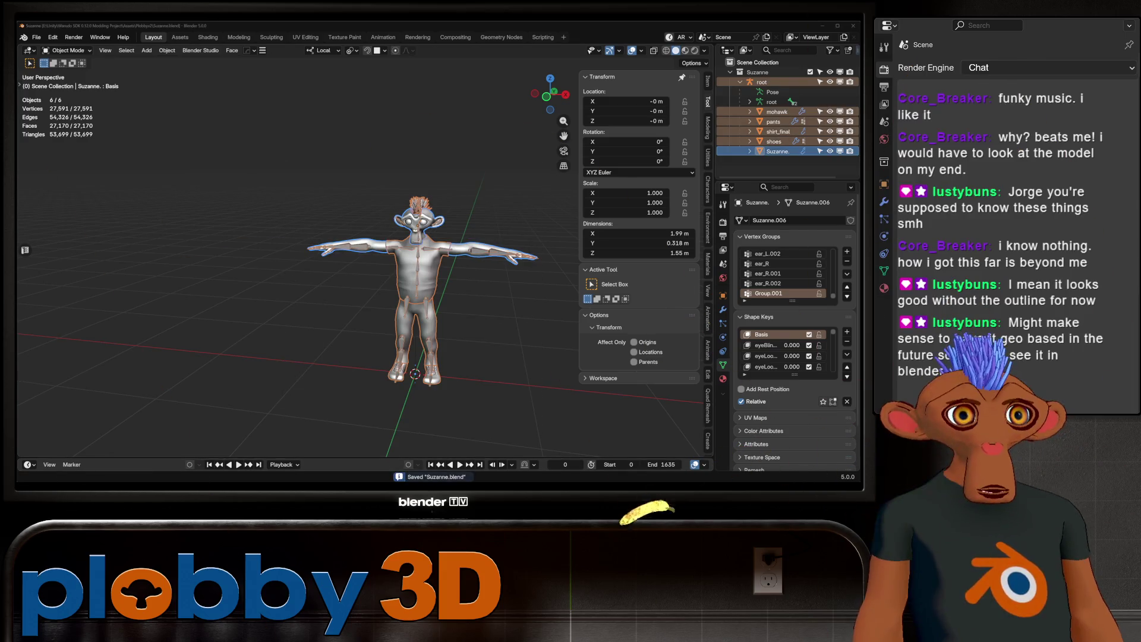
pyautogui.hotkey('alt', 'Tab')
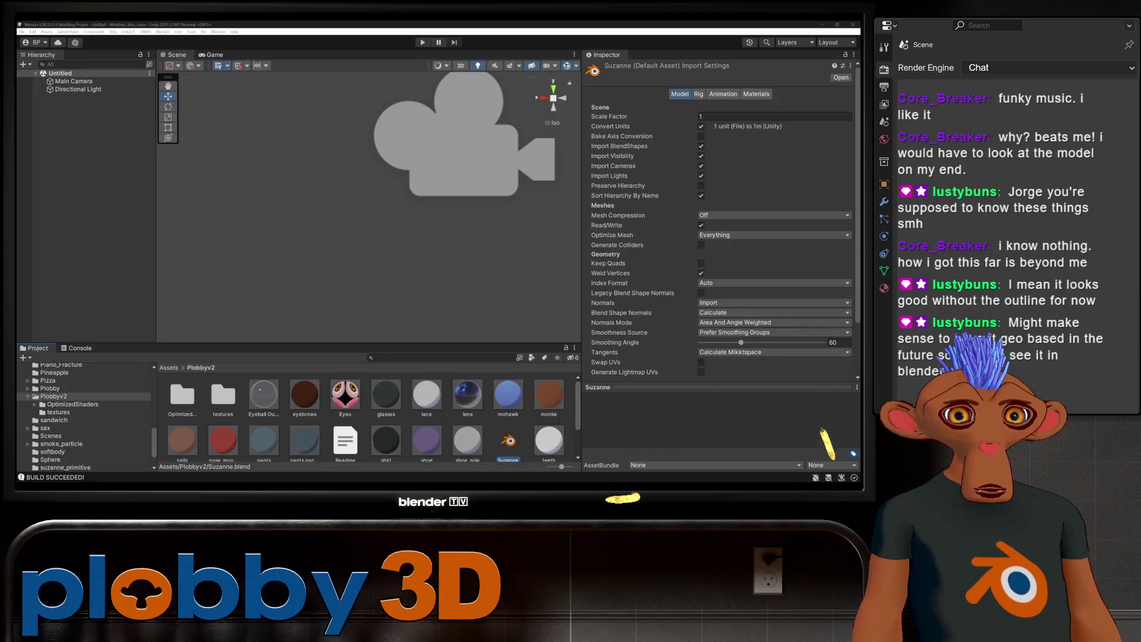
pyautogui.scroll(-2, 366, 415)
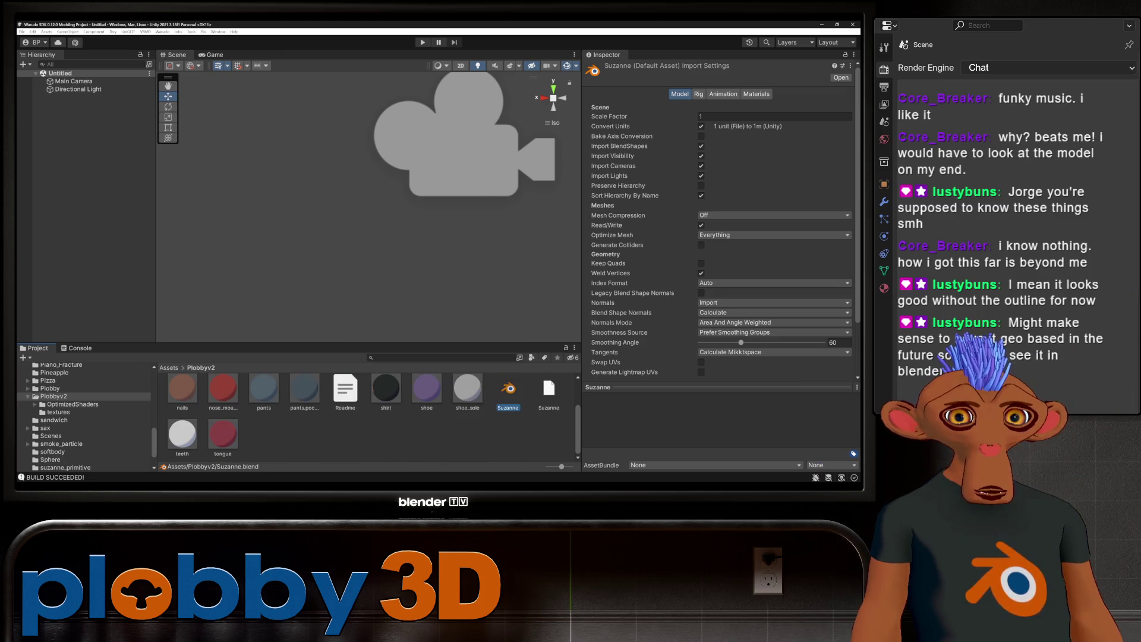
pyautogui.scroll(2, 366, 415)
# Step: Reimport the Suzanne model in Unity, then bring up Blender's export formats
pyautogui.rightClick(497, 437)
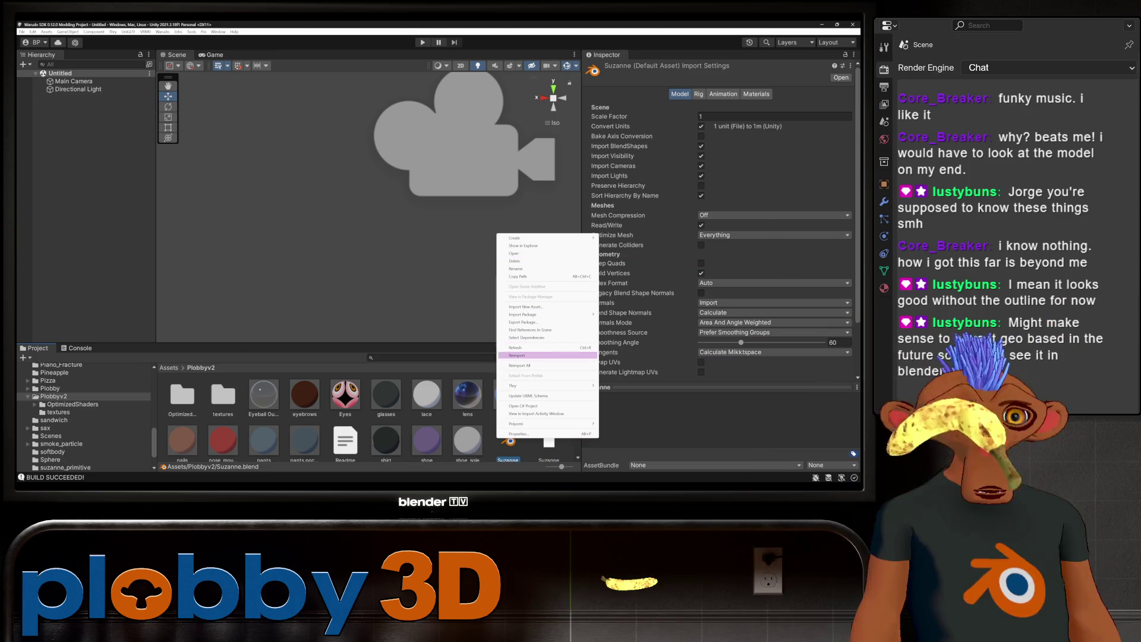
pyautogui.click(535, 355)
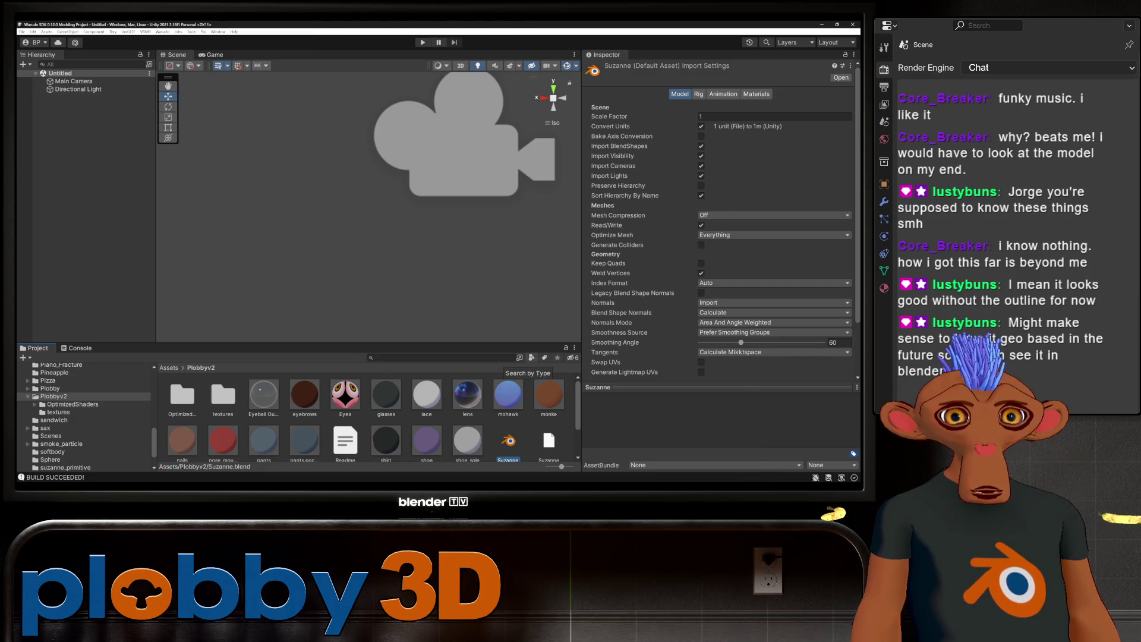
pyautogui.hotkey('alt', 'Tab')
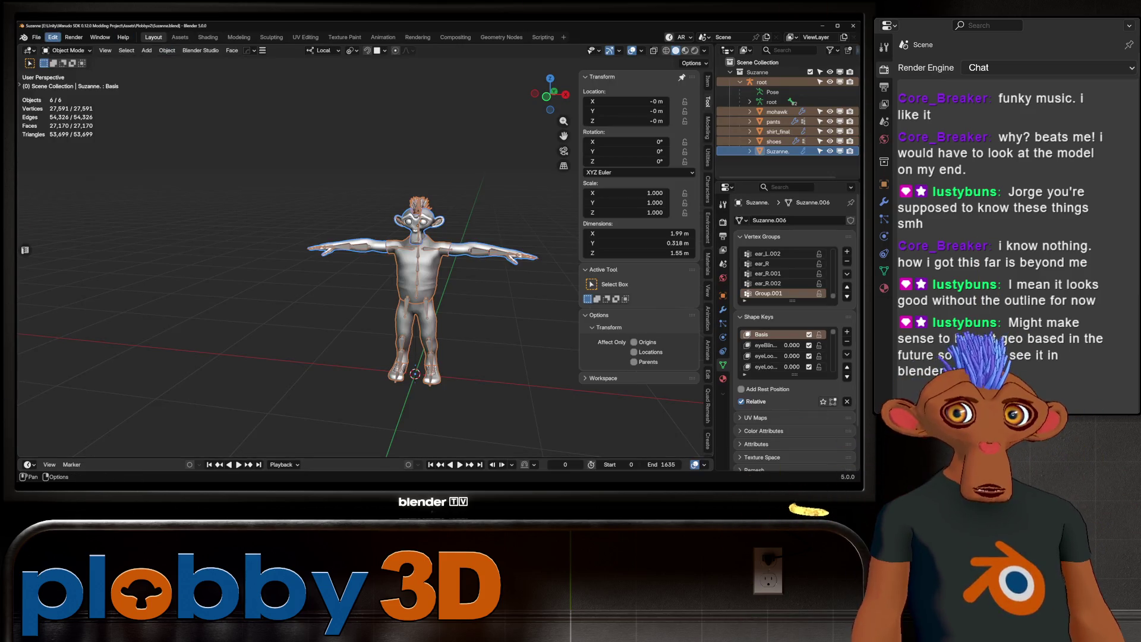
pyautogui.click(37, 37)
pyautogui.moveTo(54, 187)
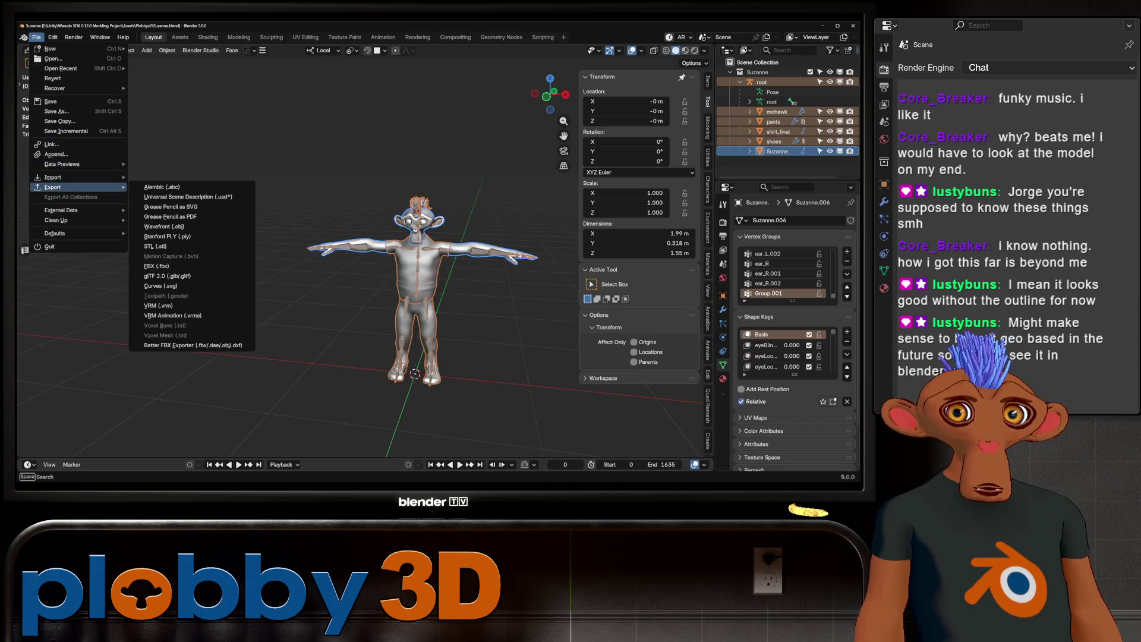
# Step: Export the character with Better FBX Exporter as Suzanne.fbx and return to Unity
pyautogui.click(193, 346)
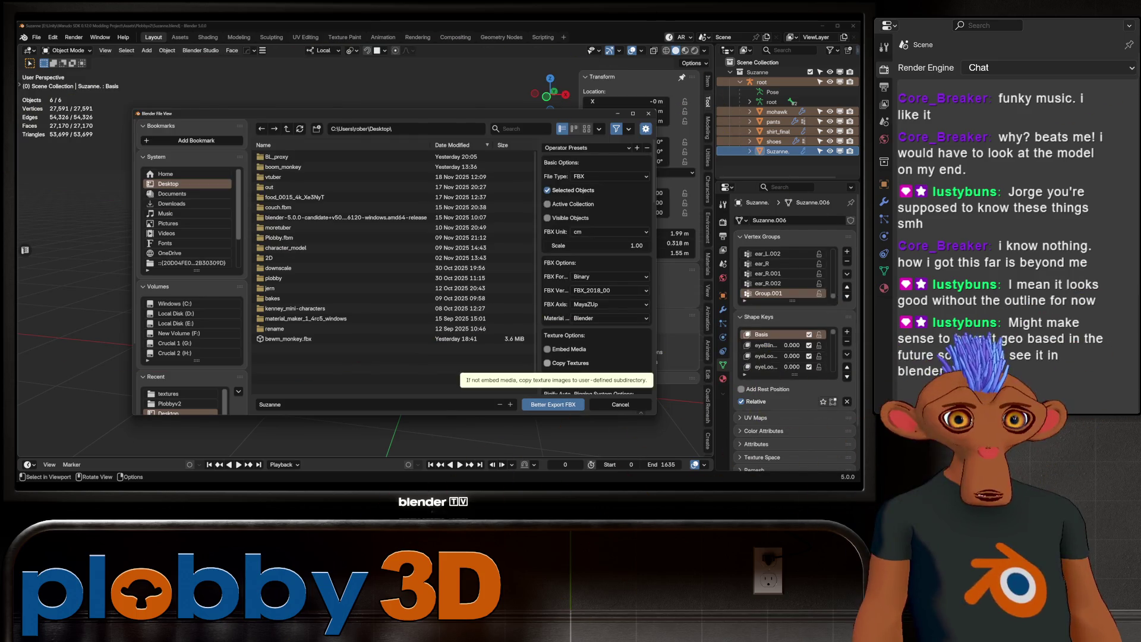
pyautogui.click(553, 404)
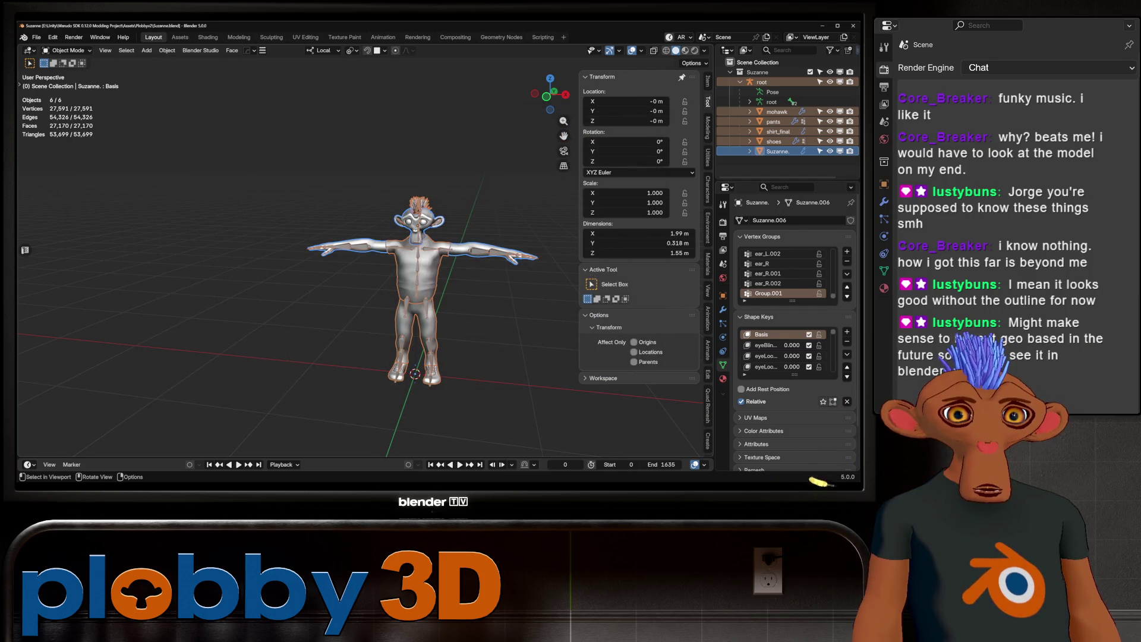
pyautogui.hotkey('alt', 'Tab')
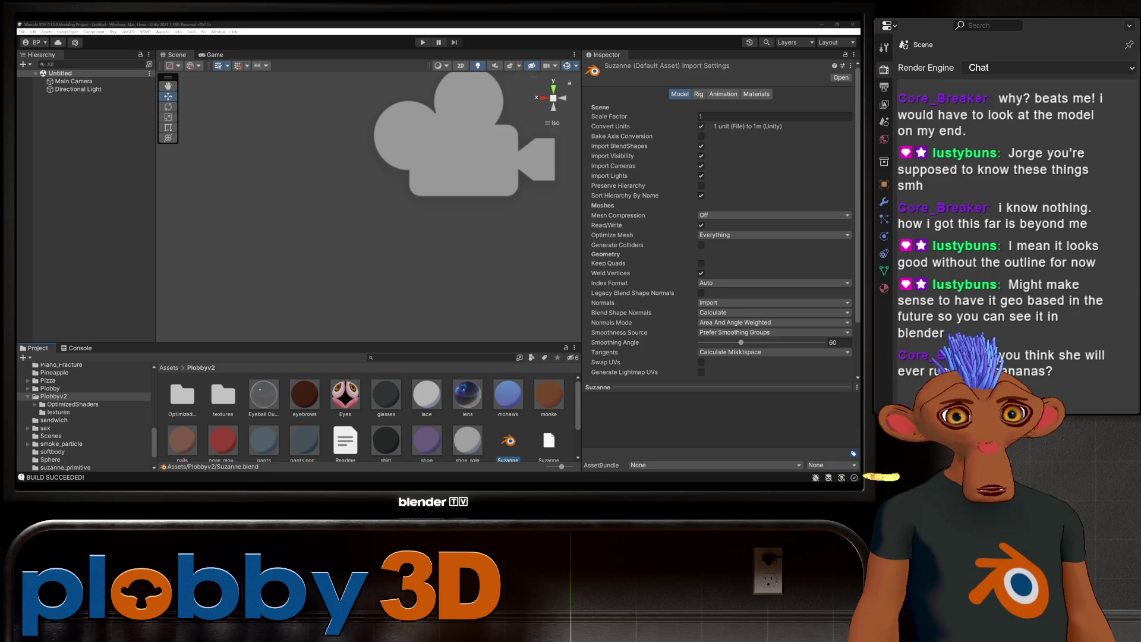
pyautogui.scroll(-1, 366, 414)
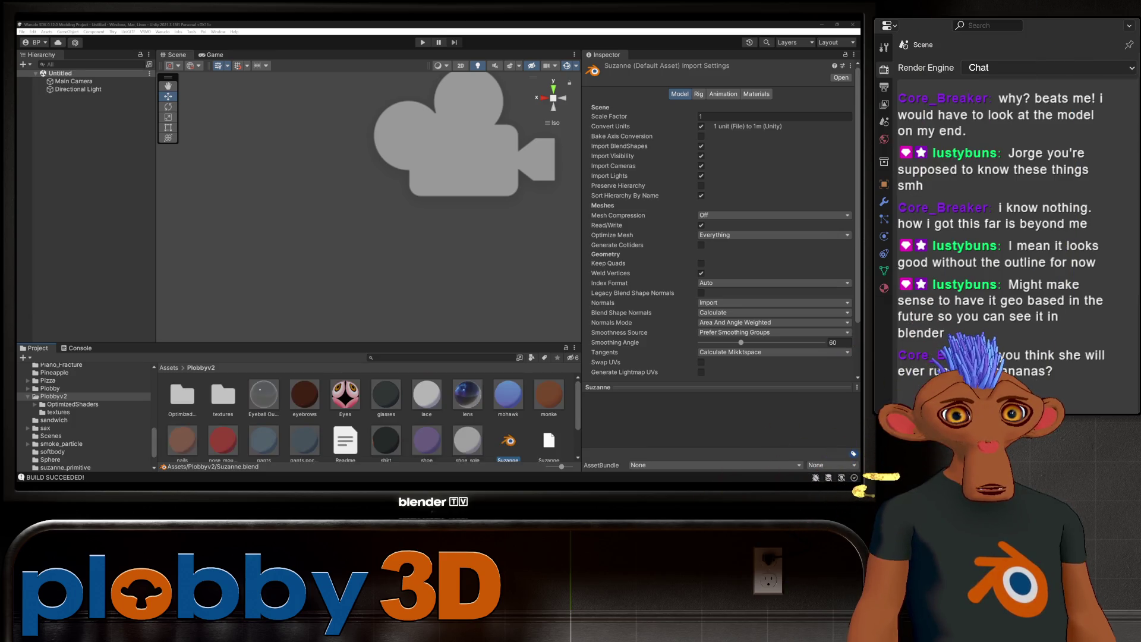
# Step: Set Suzanne.fbx's rig Animation Type to Humanoid and show its Materials remapping
pyautogui.click(182, 453)
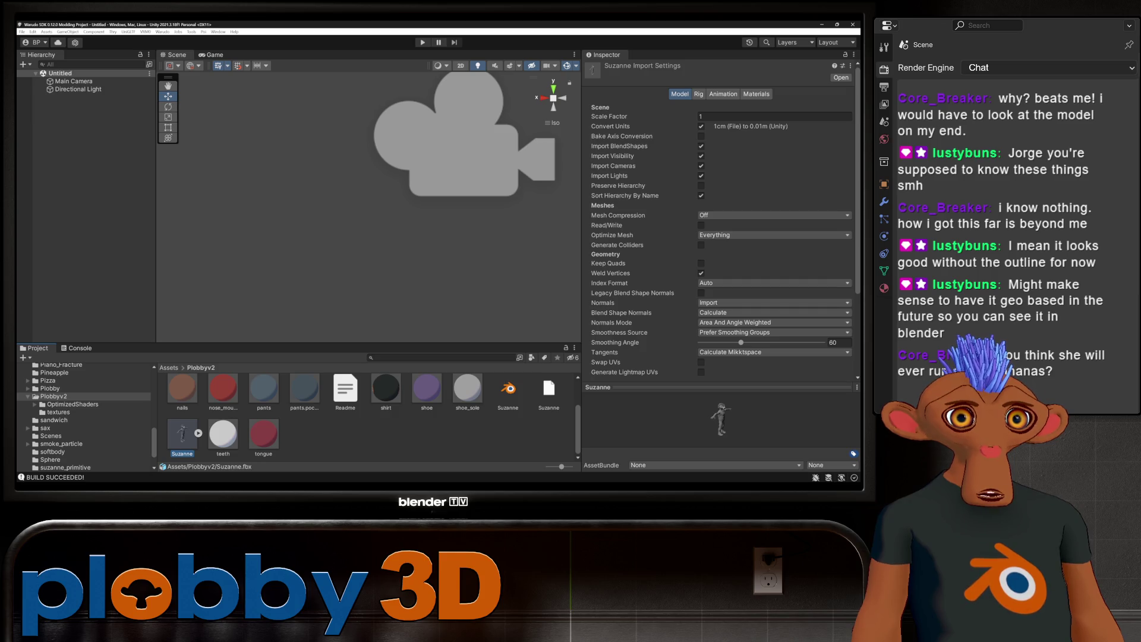
pyautogui.click(699, 94)
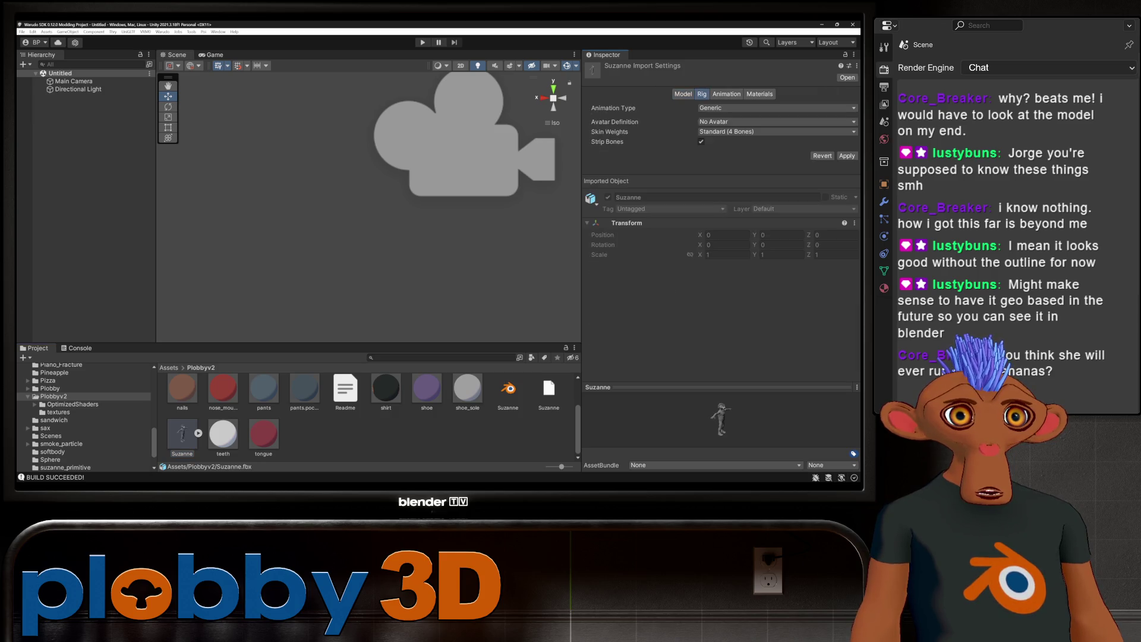
pyautogui.click(713, 108)
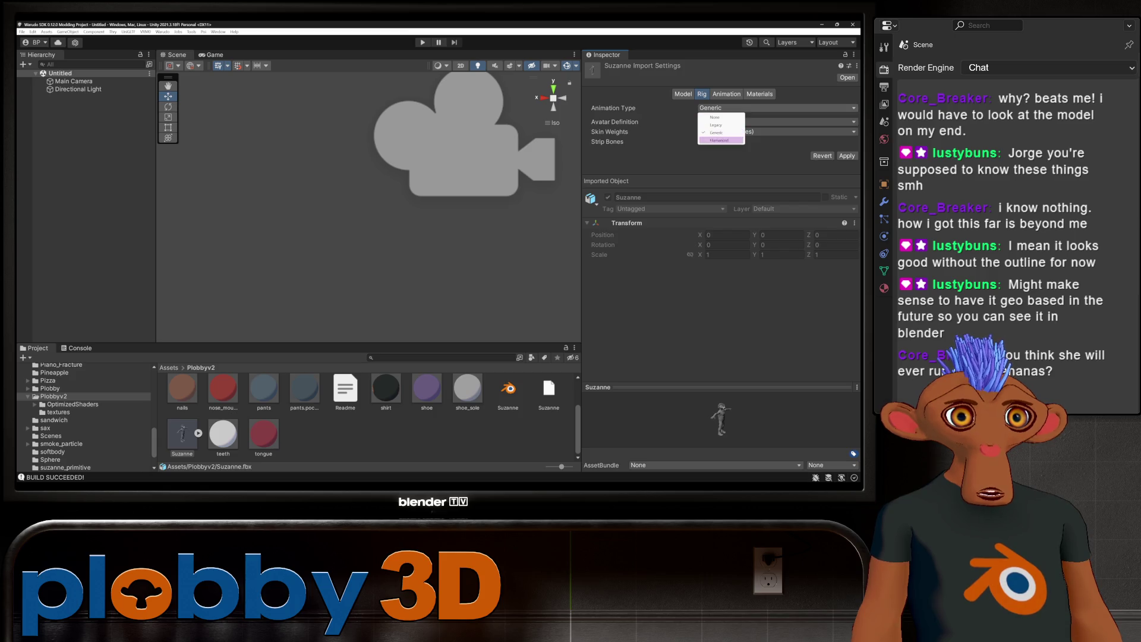
pyautogui.click(718, 140)
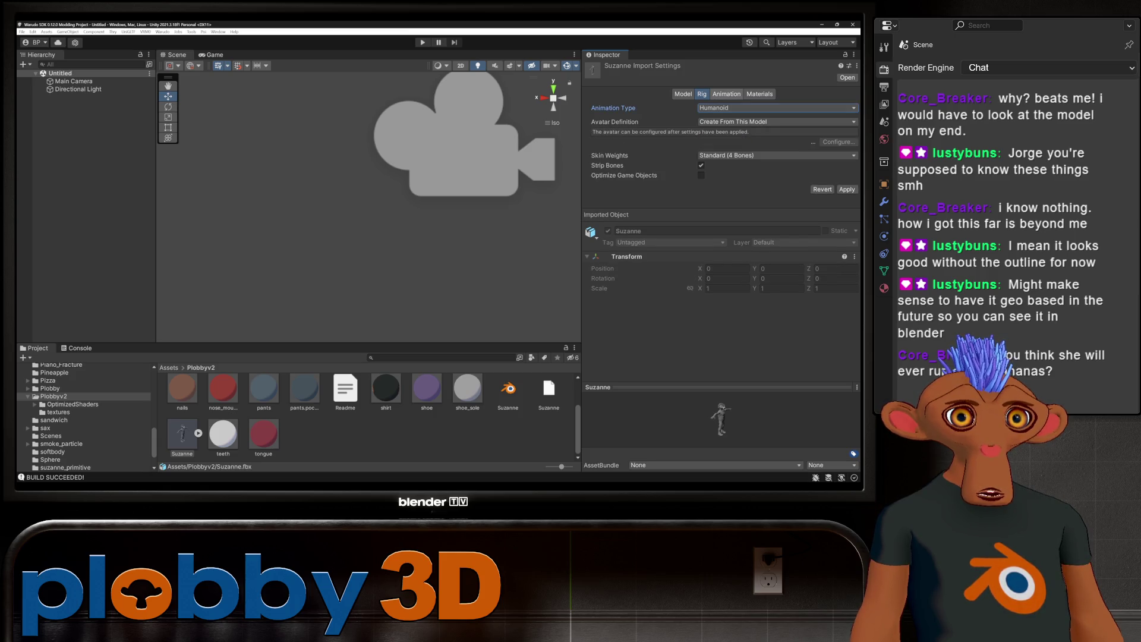
pyautogui.click(759, 94)
pyautogui.scroll(1, 366, 414)
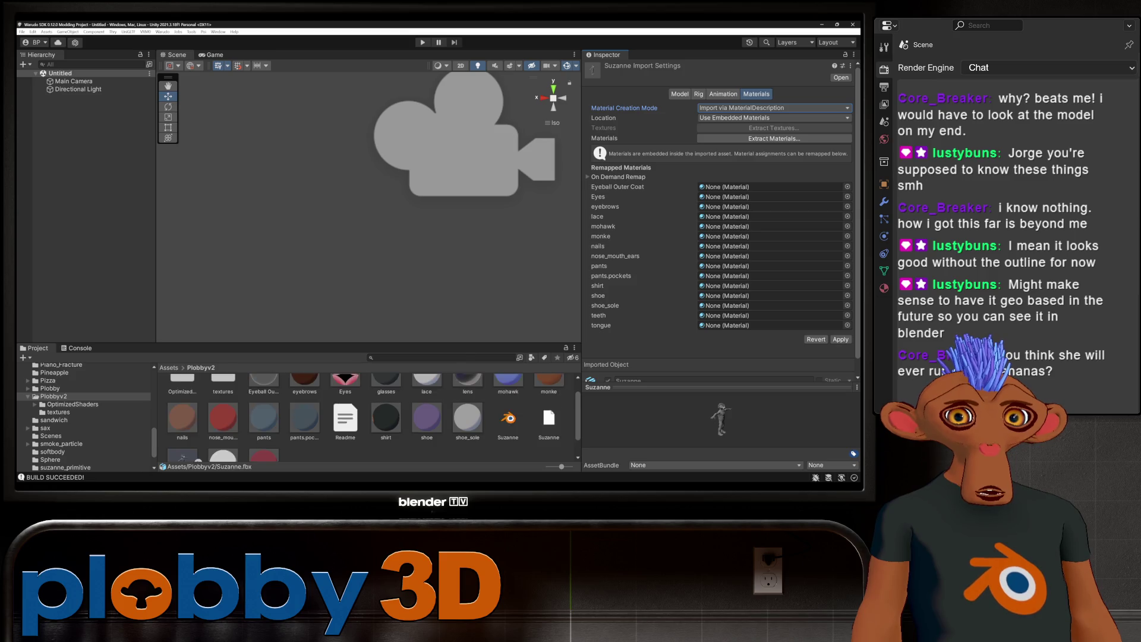
pyautogui.scroll(1, 367, 415)
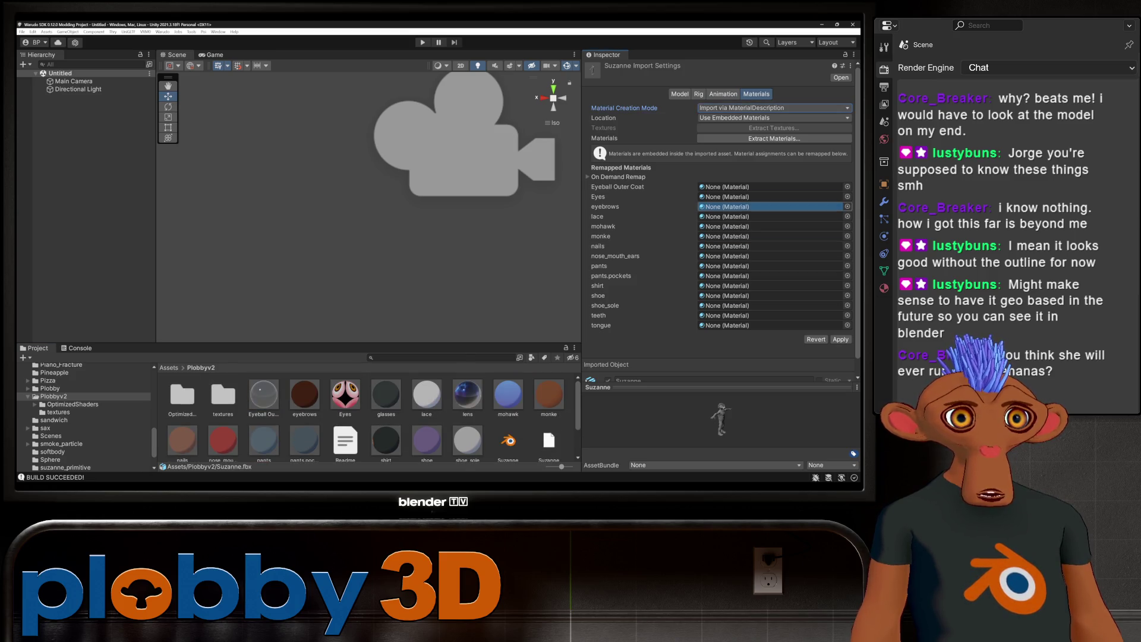
# Step: Remap the Eyeball Outer Coat, Eyes, eyebrows, lace and mohawk material slots
pyautogui.moveTo(263, 397); pyautogui.dragTo(771, 187)
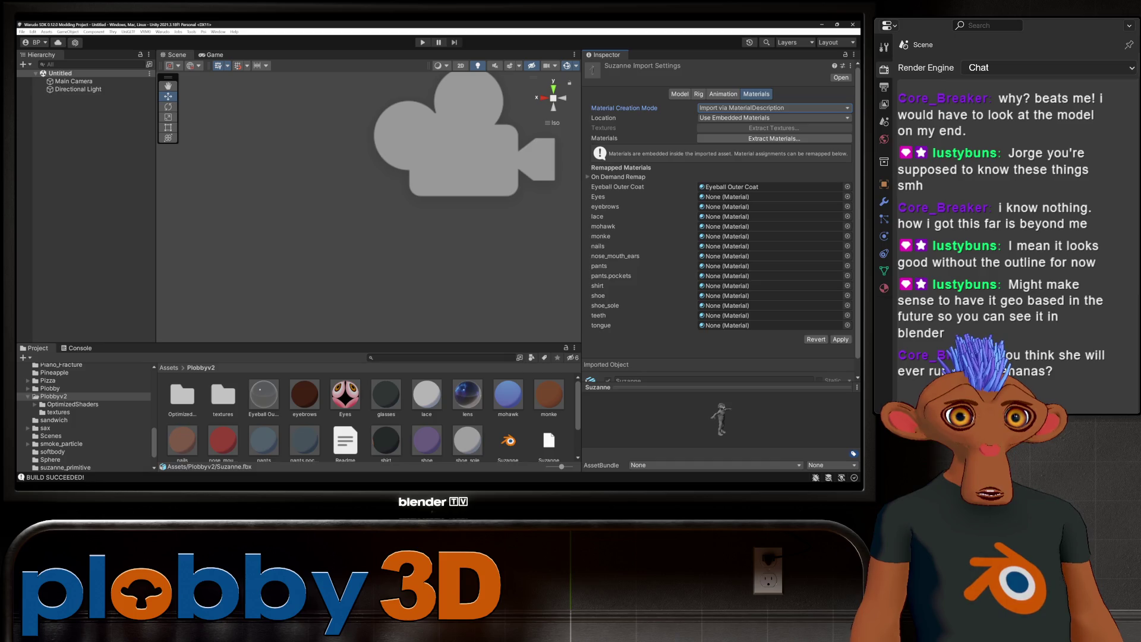
pyautogui.moveTo(345, 397); pyautogui.dragTo(772, 196)
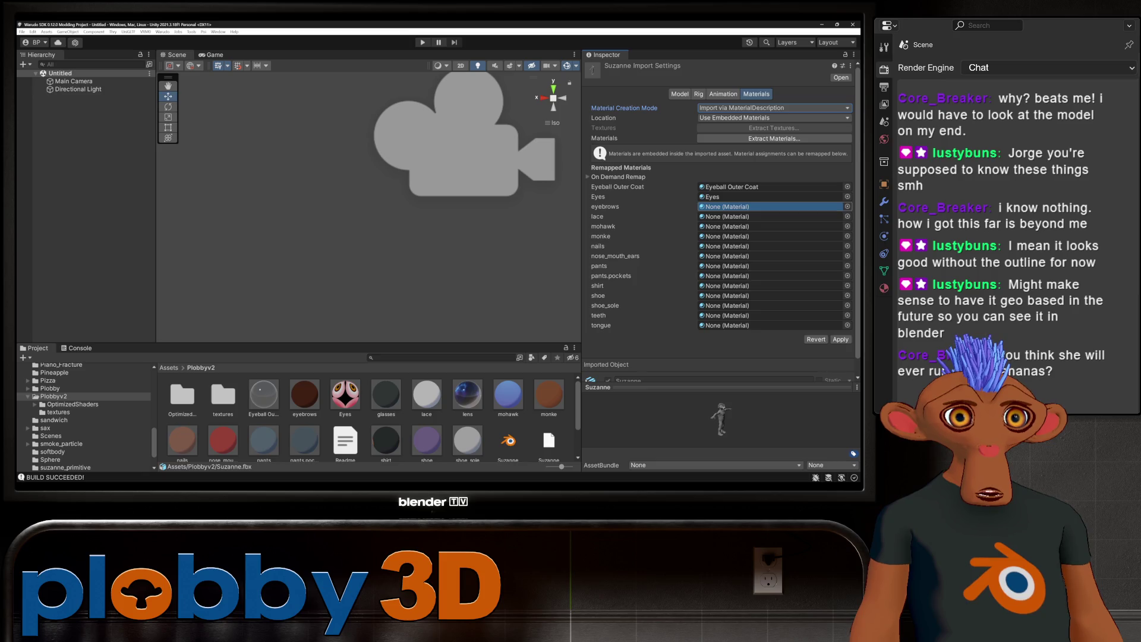
pyautogui.moveTo(304, 397); pyautogui.dragTo(772, 207)
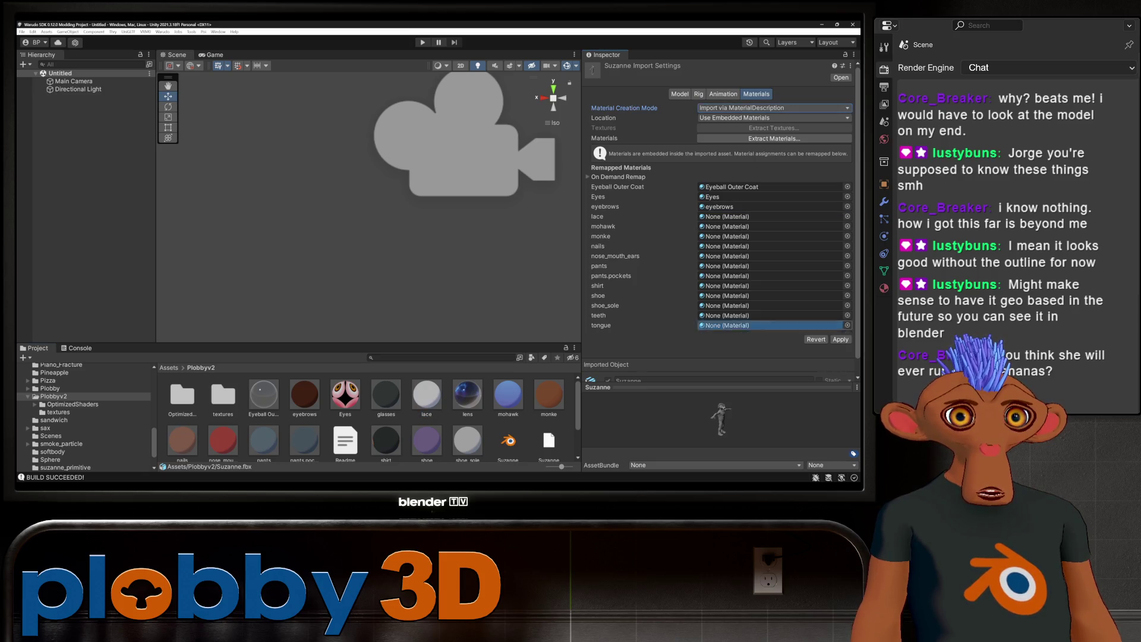
pyautogui.moveTo(426, 397); pyautogui.dragTo(771, 215)
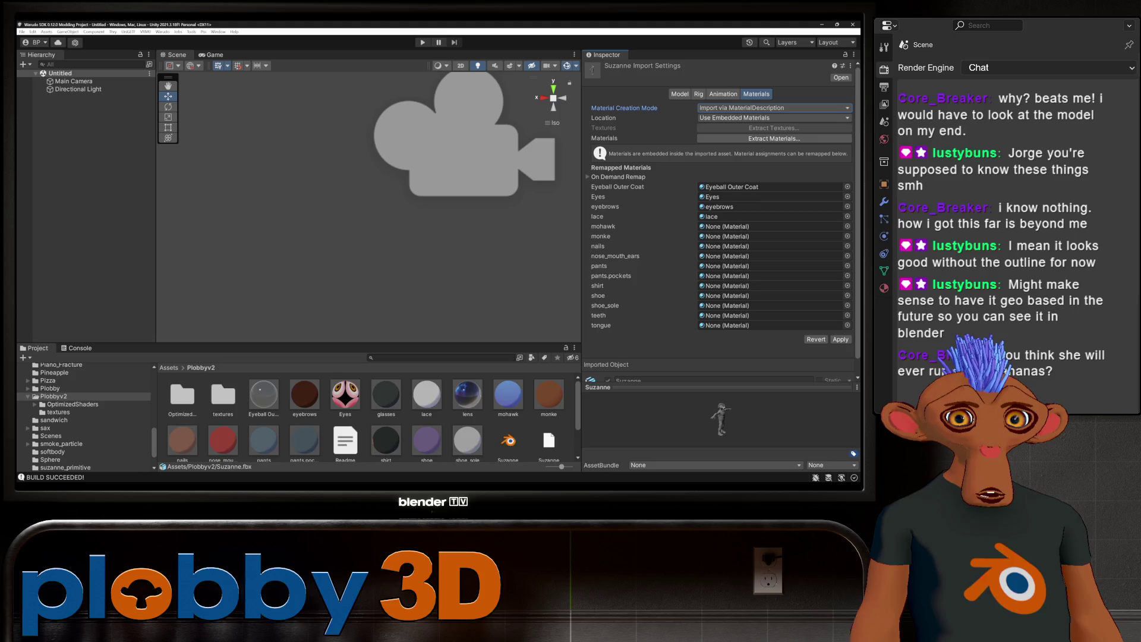
pyautogui.scroll(-1, 366, 414)
pyautogui.scroll(1, 375, 414)
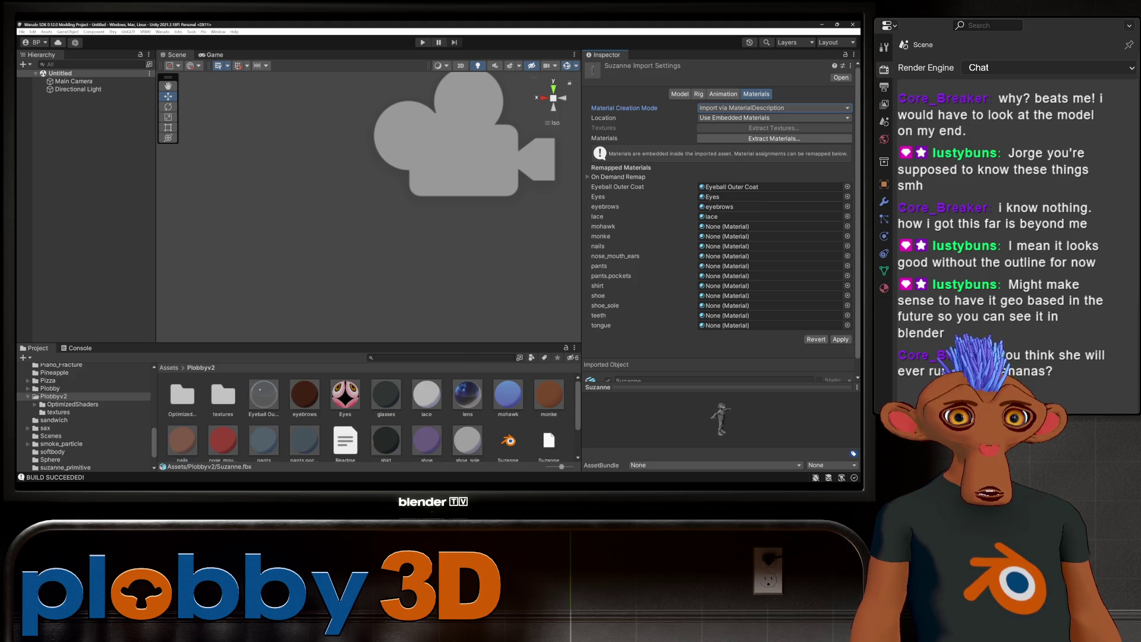
pyautogui.scroll(-1, 375, 415)
pyautogui.scroll(1, 375, 415)
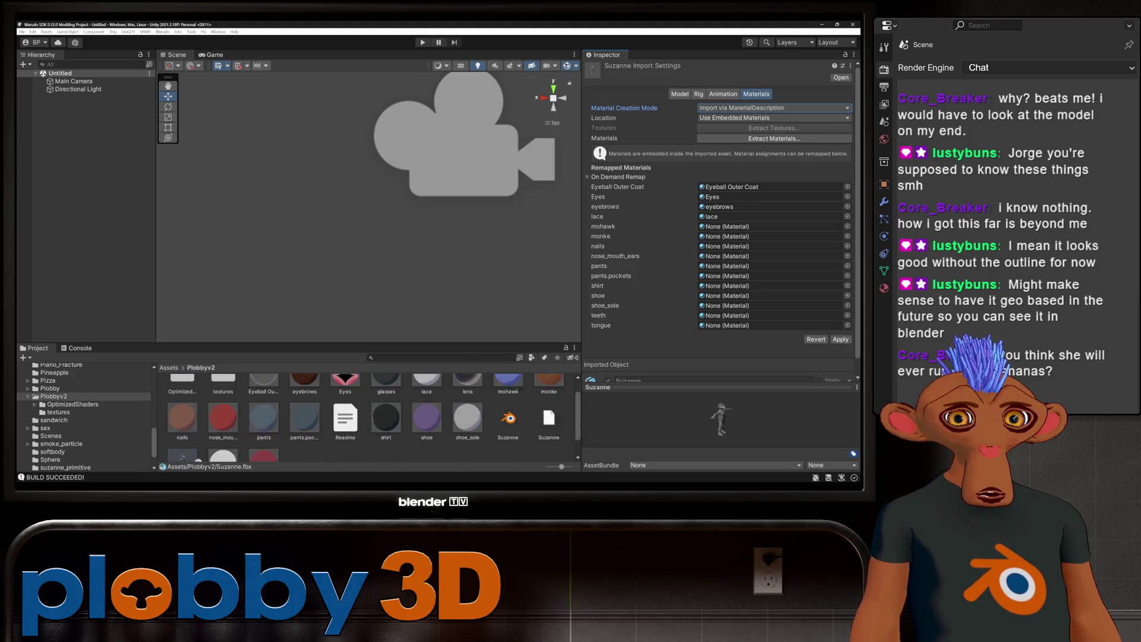
pyautogui.moveTo(740, 247); pyautogui.dragTo(740, 226)
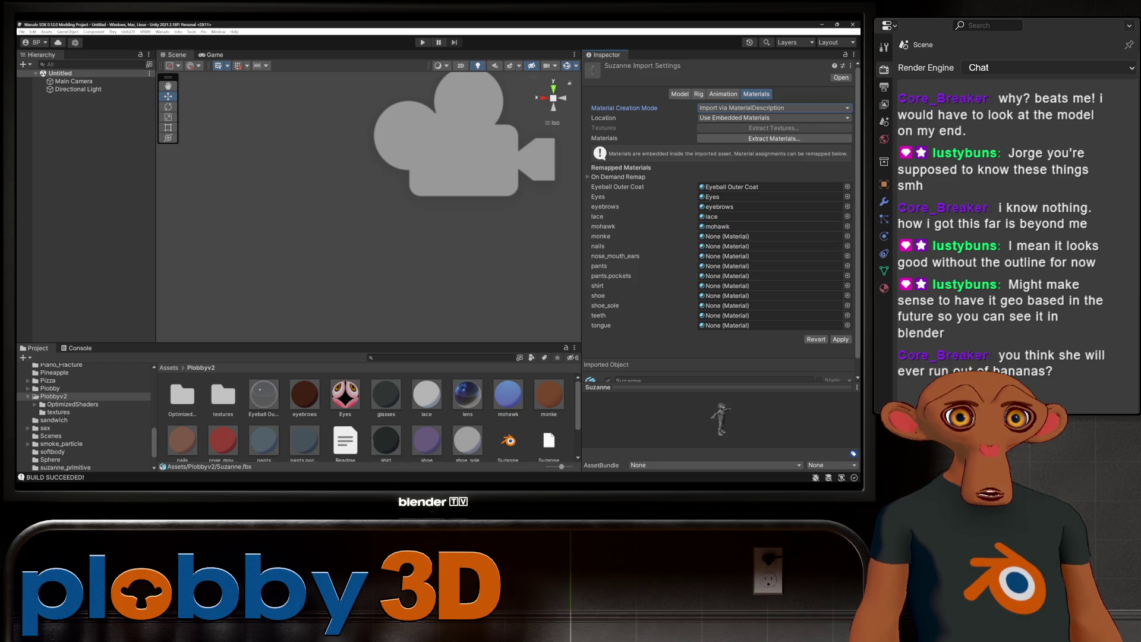
pyautogui.scroll(-2, 714, 268)
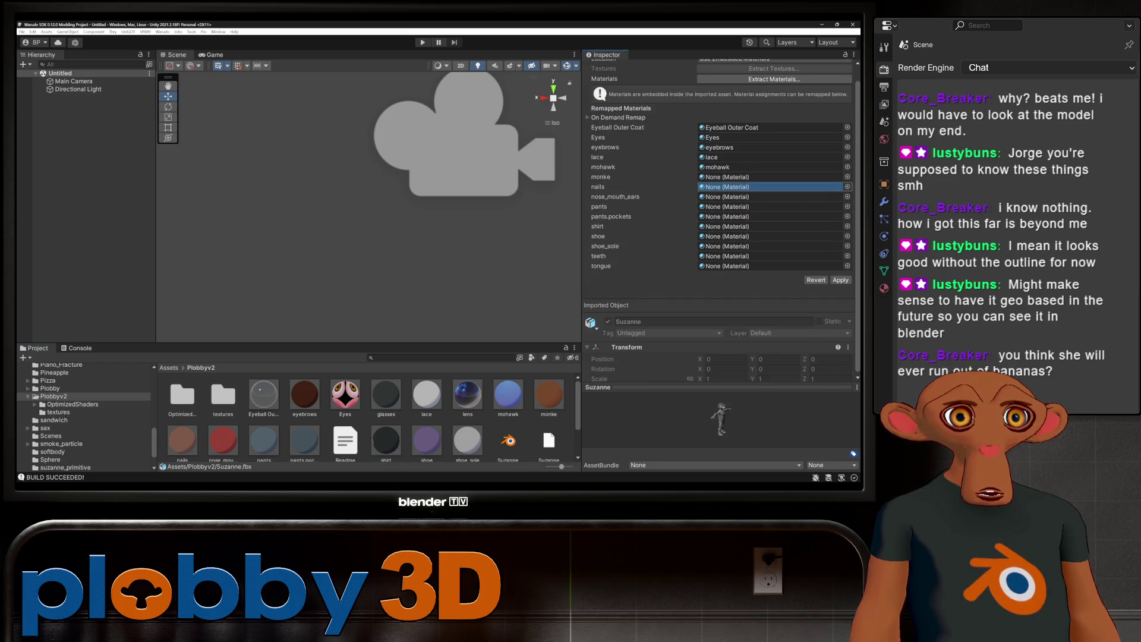
pyautogui.moveTo(548, 396); pyautogui.dragTo(740, 176)
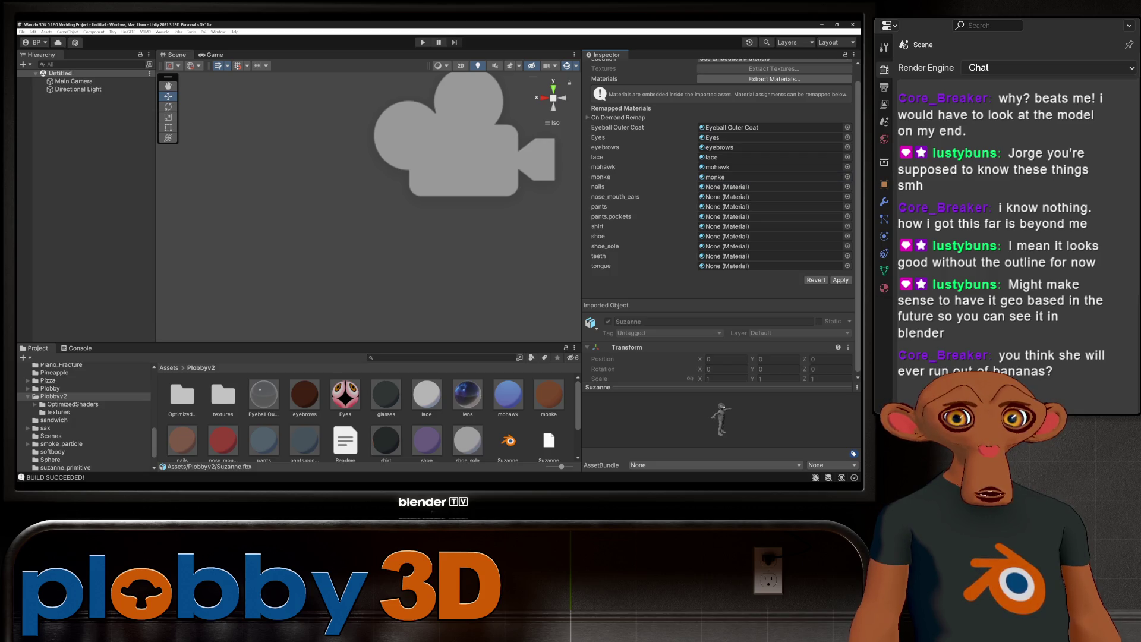
# Step: Remap nails, pants, pants.pockets, shoe and tongue slots, then apply the remapping
pyautogui.moveTo(182, 441); pyautogui.dragTo(740, 187)
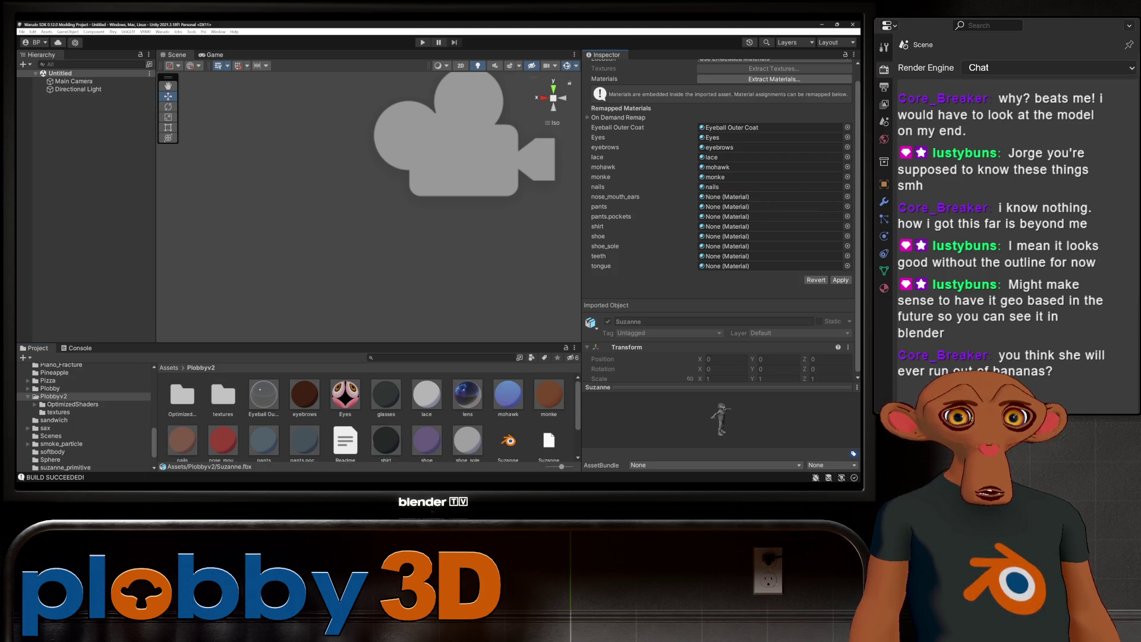
pyautogui.moveTo(223, 441); pyautogui.dragTo(740, 197)
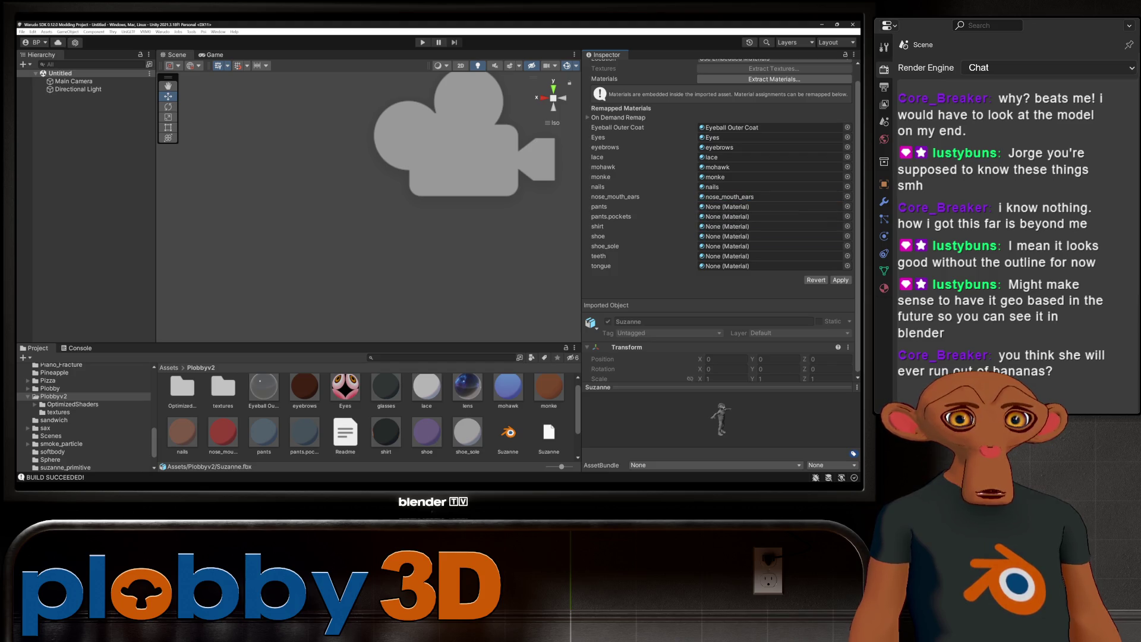
pyautogui.moveTo(263, 435); pyautogui.dragTo(741, 205)
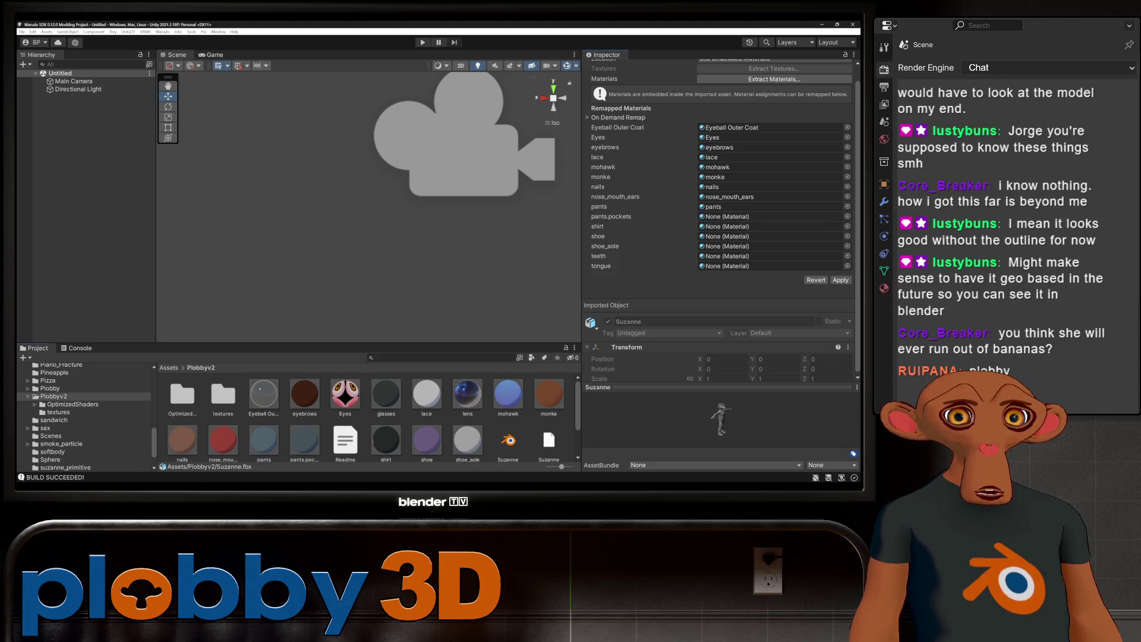
pyautogui.moveTo(304, 441); pyautogui.dragTo(741, 216)
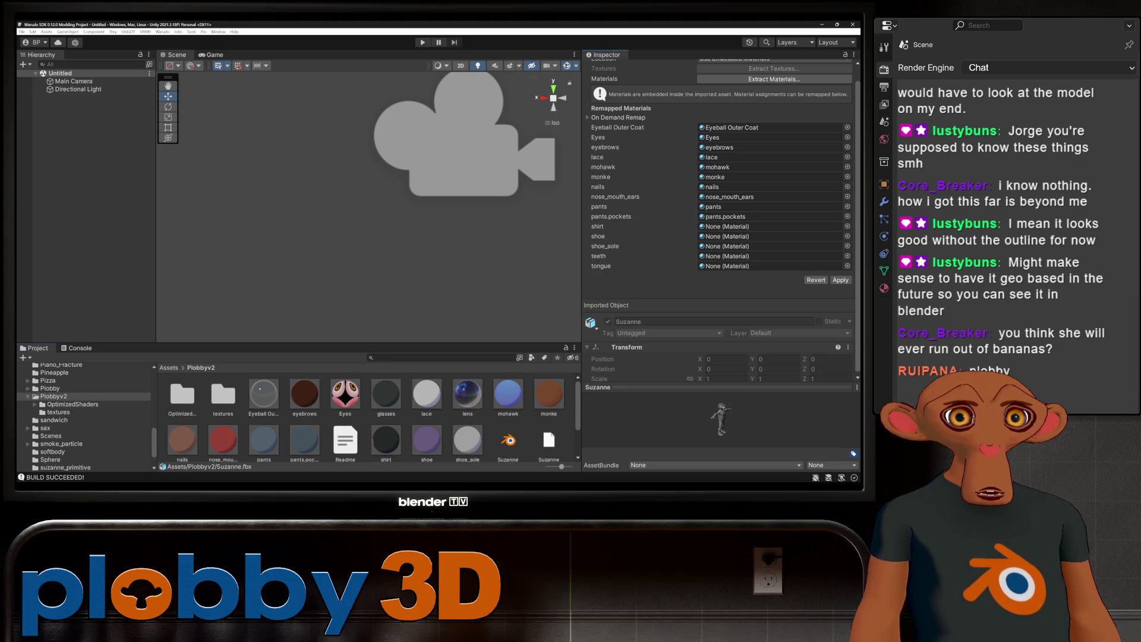
pyautogui.moveTo(385, 442); pyautogui.dragTo(740, 226)
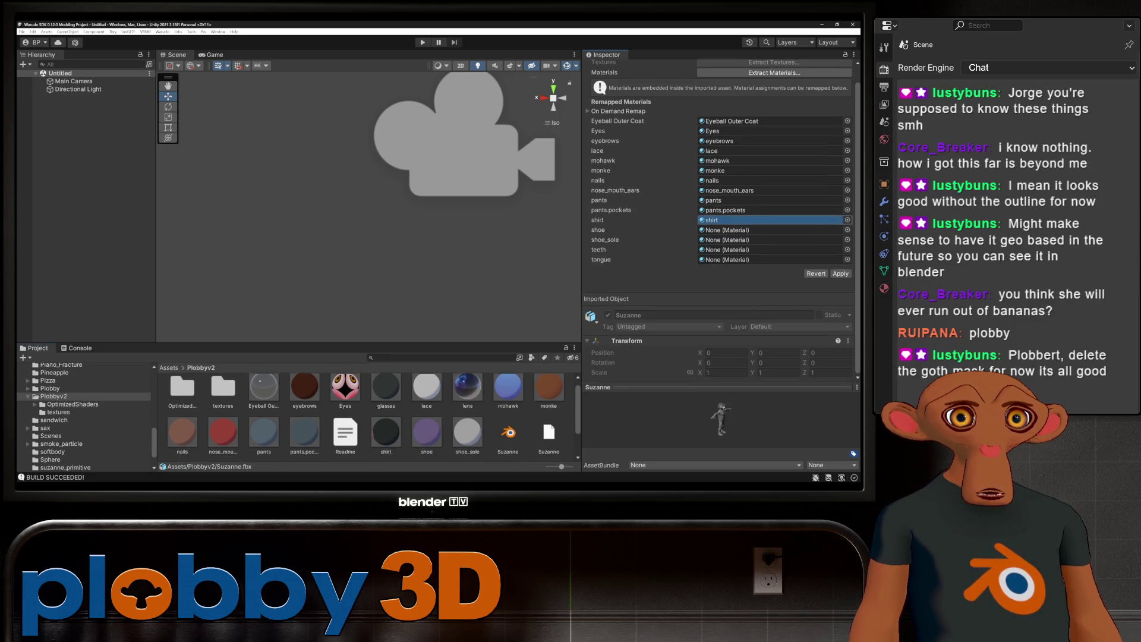
pyautogui.moveTo(427, 437)
pyautogui.mouseDown()
pyautogui.moveTo(740, 231)
pyautogui.moveTo(740, 240)
pyautogui.mouseUp()
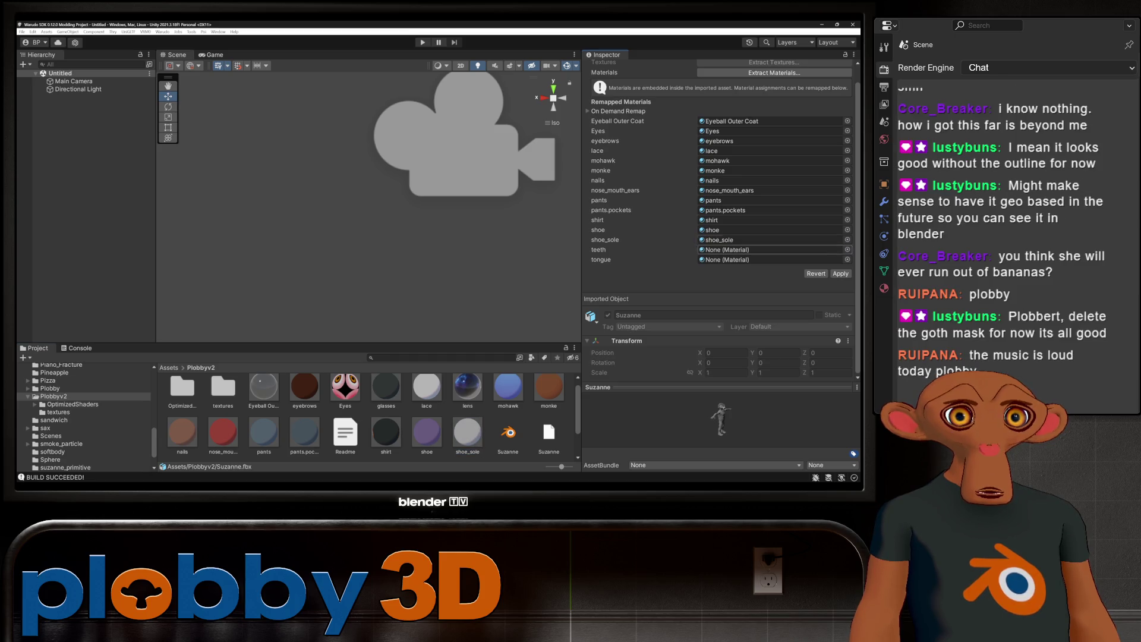
pyautogui.scroll(-2, 357, 419)
pyautogui.click(224, 435)
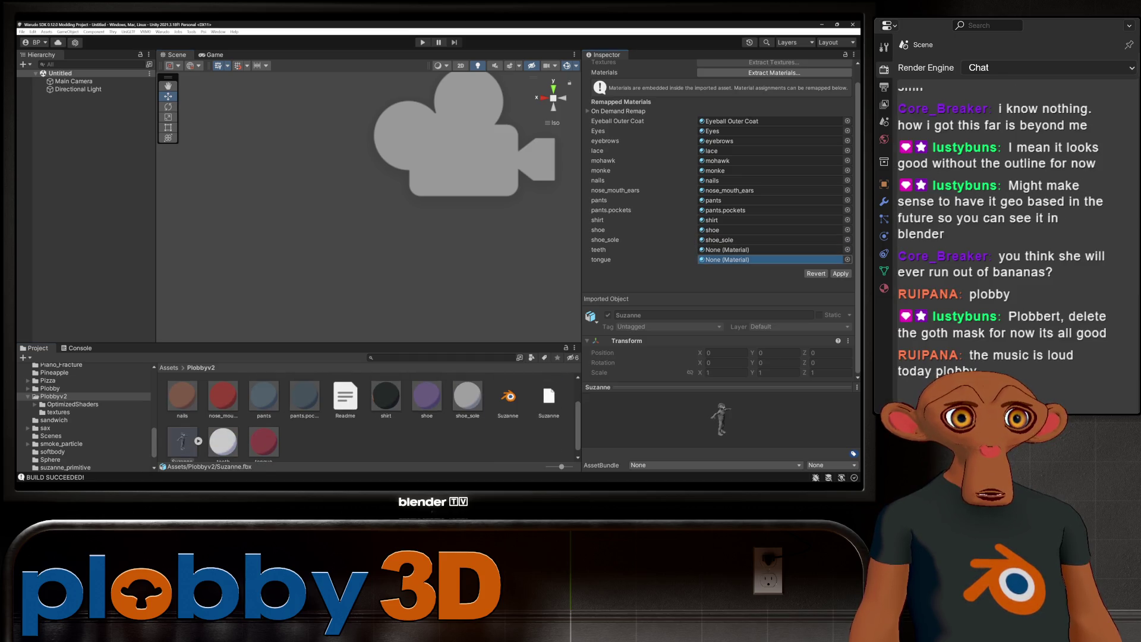
pyautogui.moveTo(223, 436); pyautogui.dragTo(741, 249)
pyautogui.scroll(1, 357, 420)
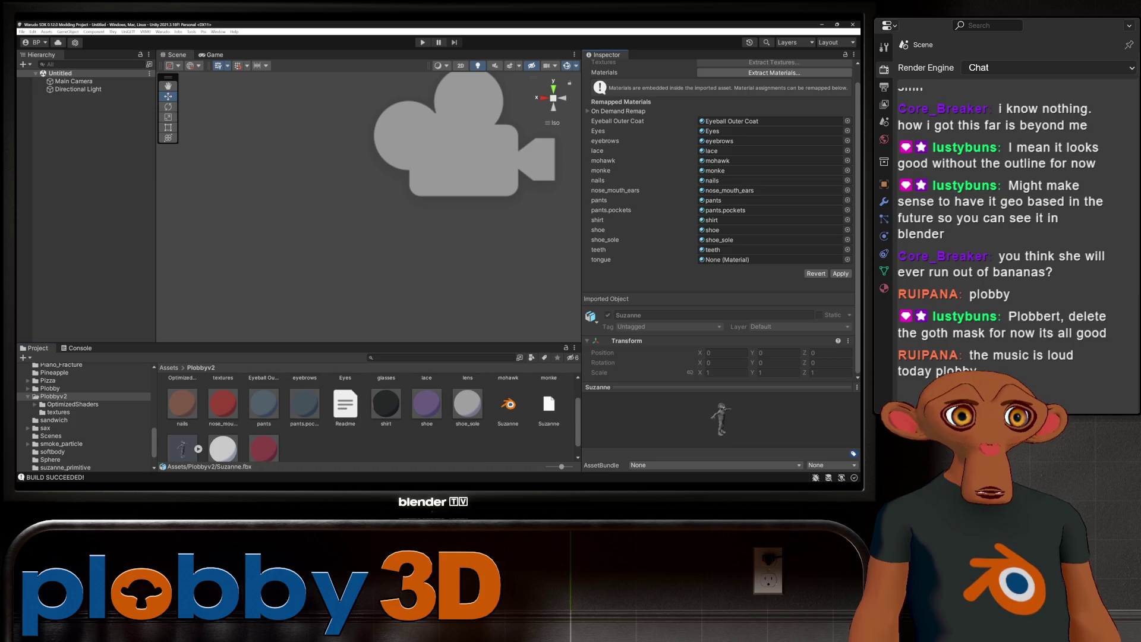
pyautogui.moveTo(264, 448); pyautogui.dragTo(740, 259)
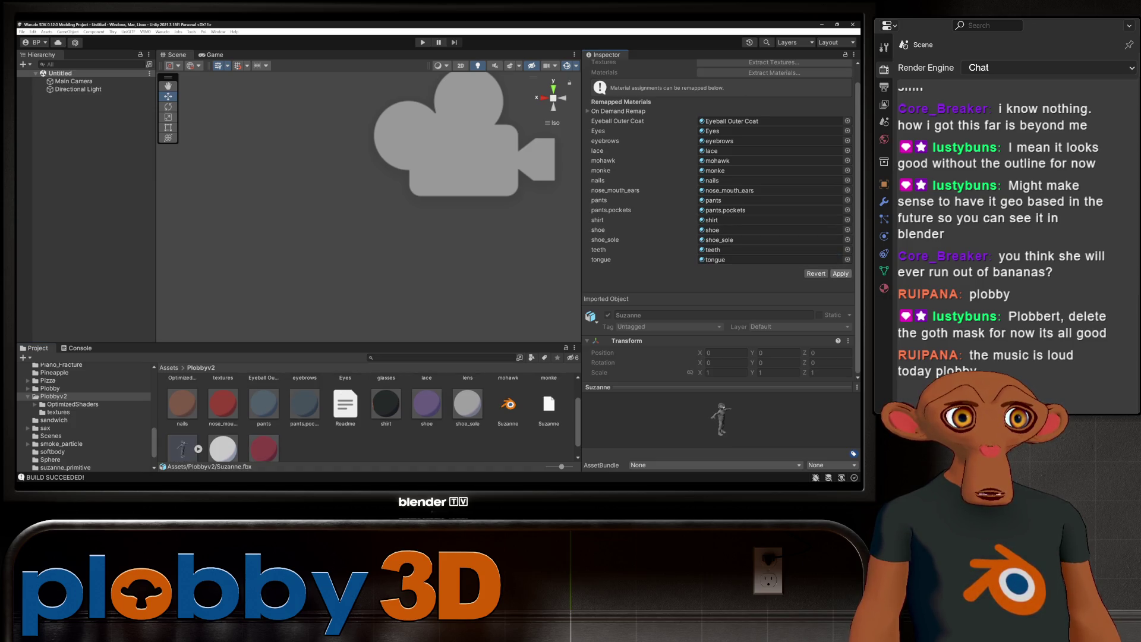
pyautogui.click(841, 273)
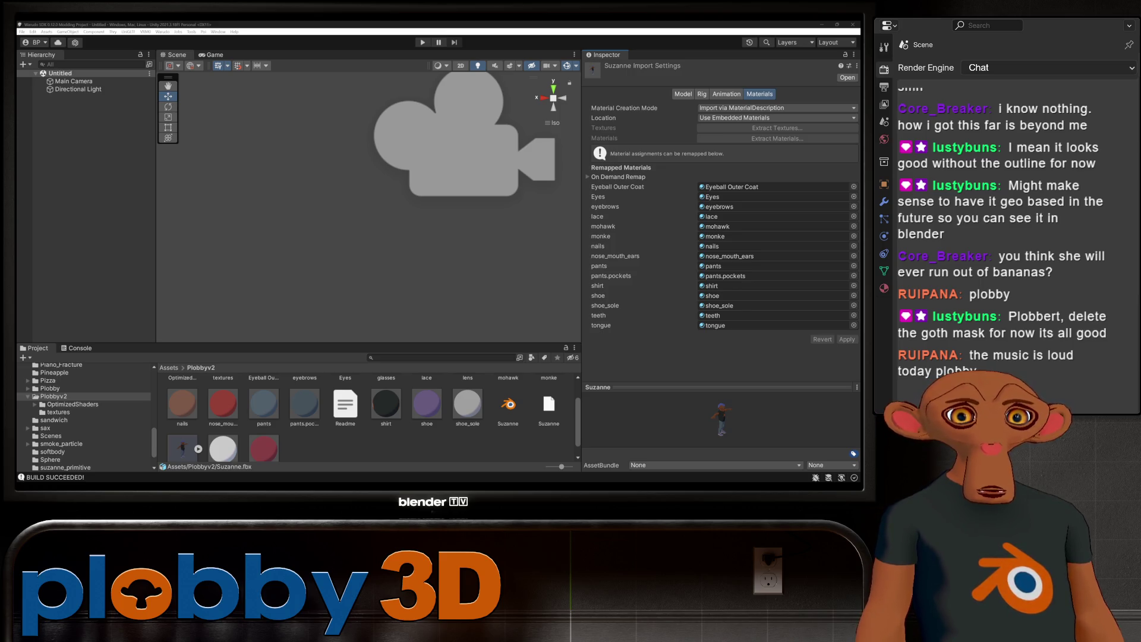
# Step: Place the textured Suzanne model into the scene from the Project window
pyautogui.moveTo(183, 435); pyautogui.dragTo(361, 268)
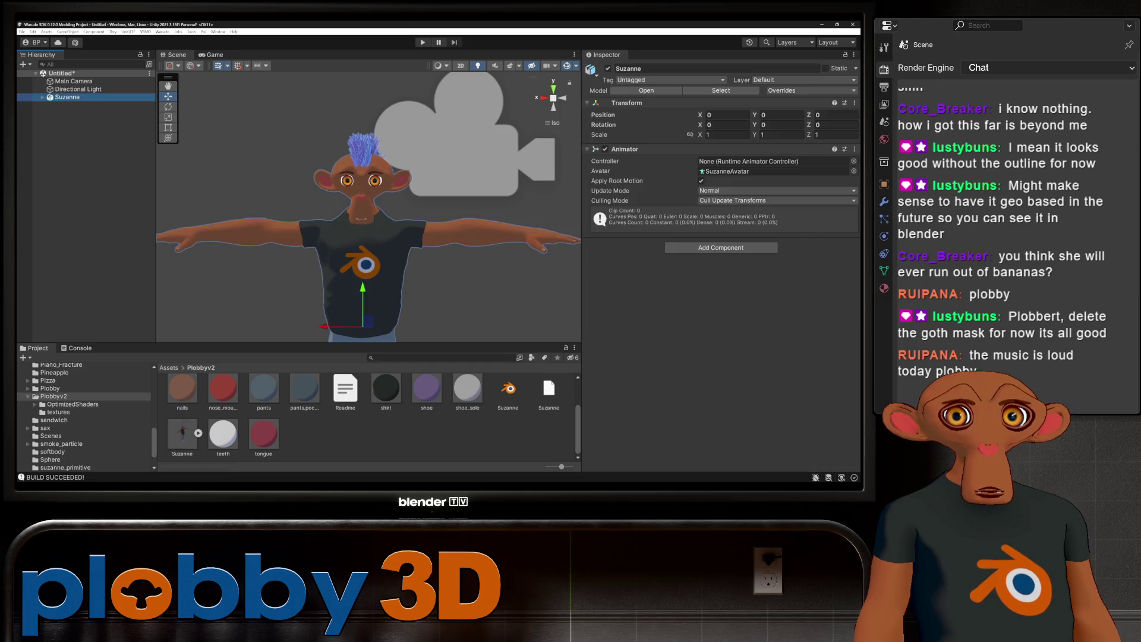
pyautogui.scroll(2, 365, 415)
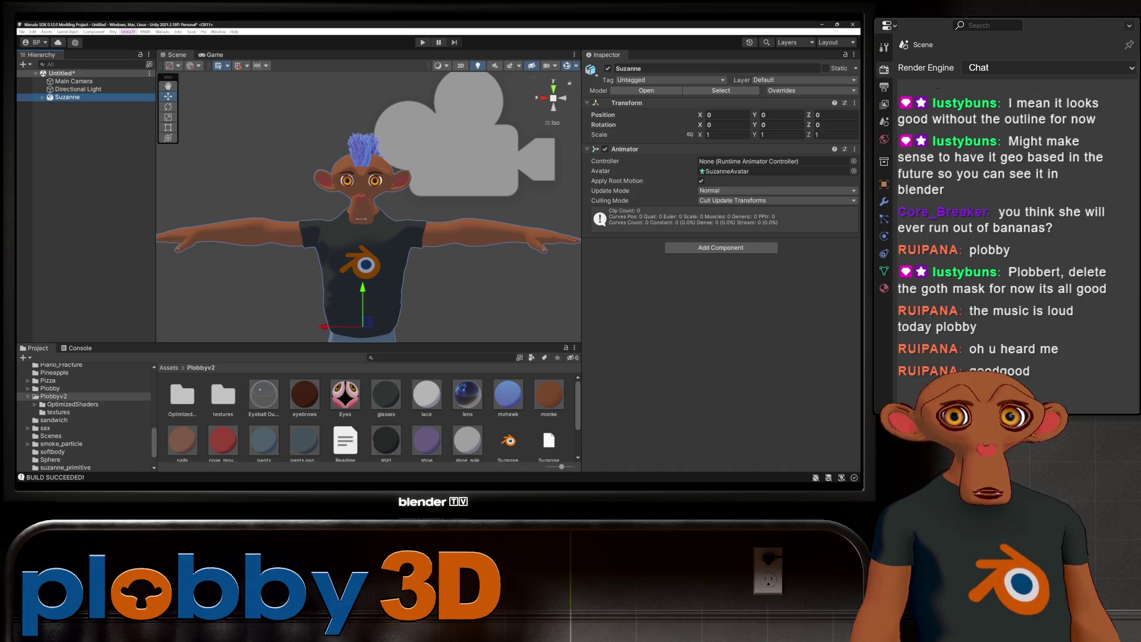
pyautogui.click(163, 31)
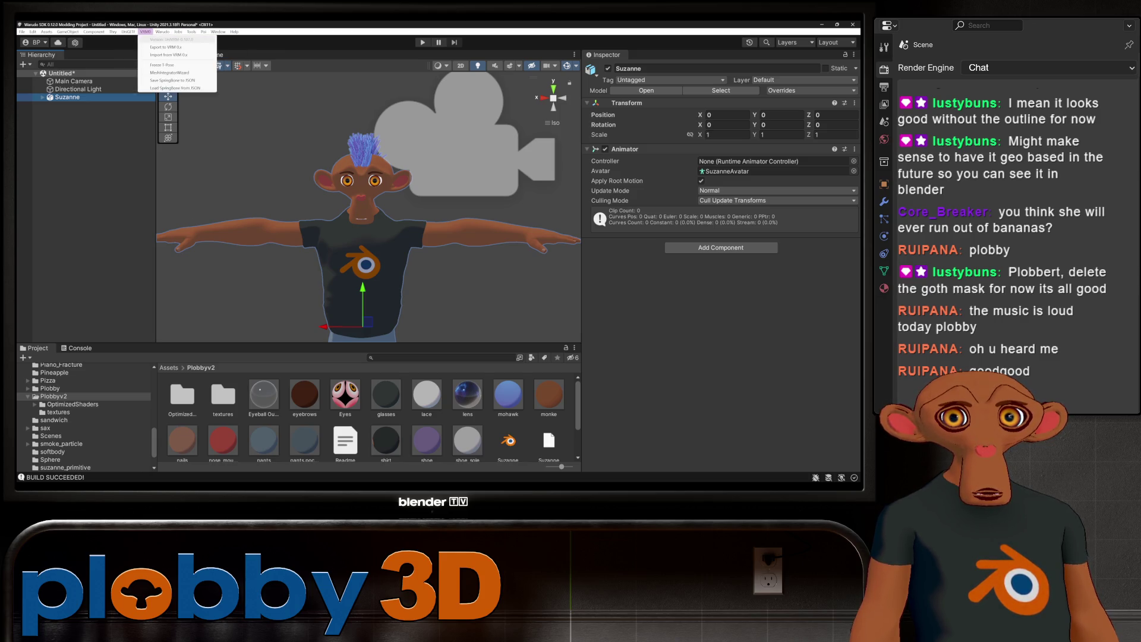
# Step: Run Warudo Setup Character on Suzanne as the Plobbyv2 mod and expand the new Character object
pyautogui.click(179, 59)
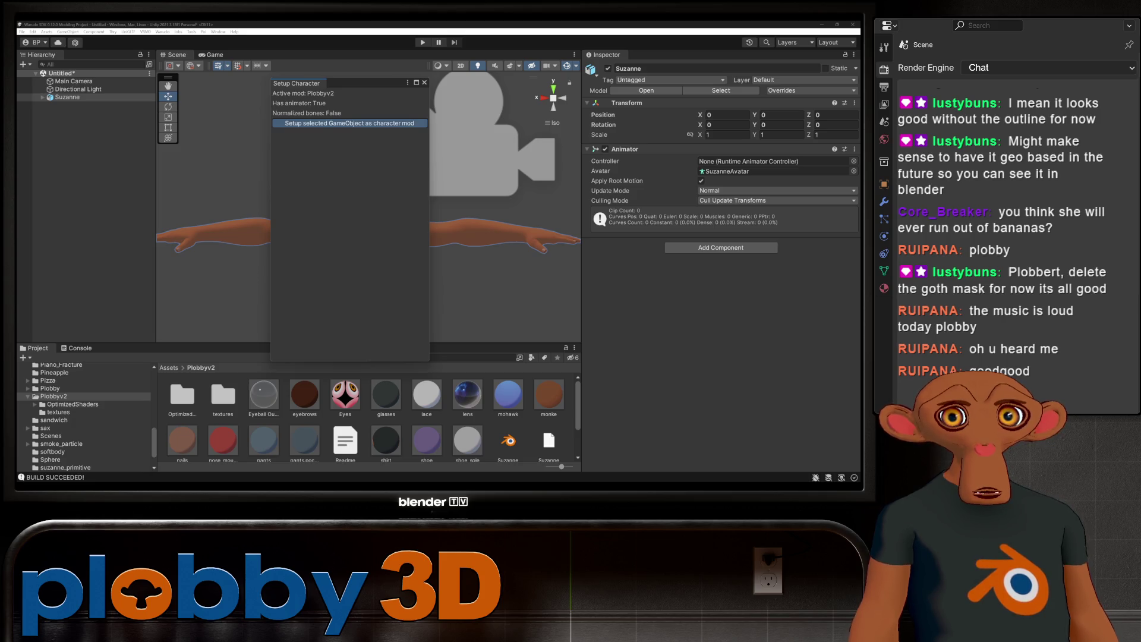
pyautogui.click(350, 123)
pyautogui.press('Return')
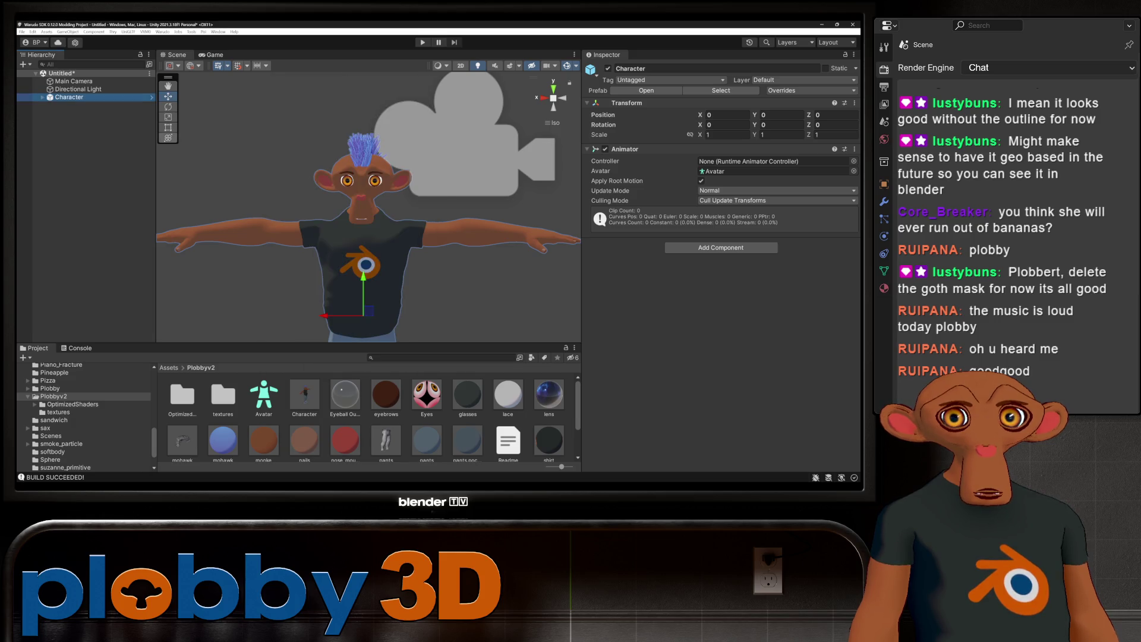
pyautogui.press('Right')
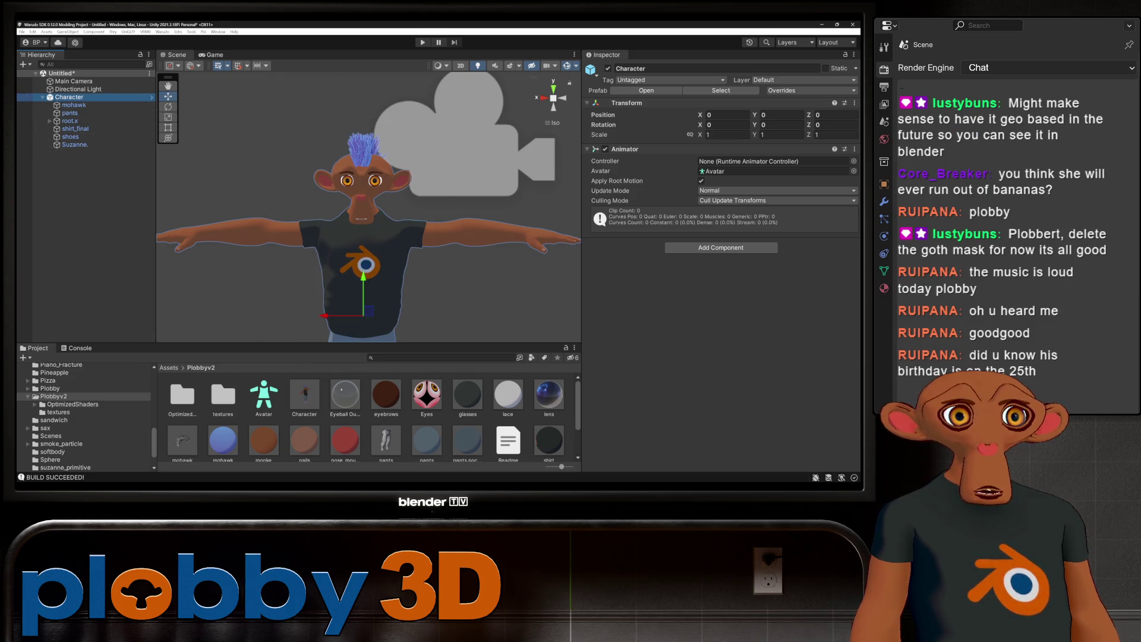
pyautogui.click(721, 247)
# Step: Add a VRM Spring Bone to Character with ear_L and ear_R as its two root bones
pyautogui.click(720, 381)
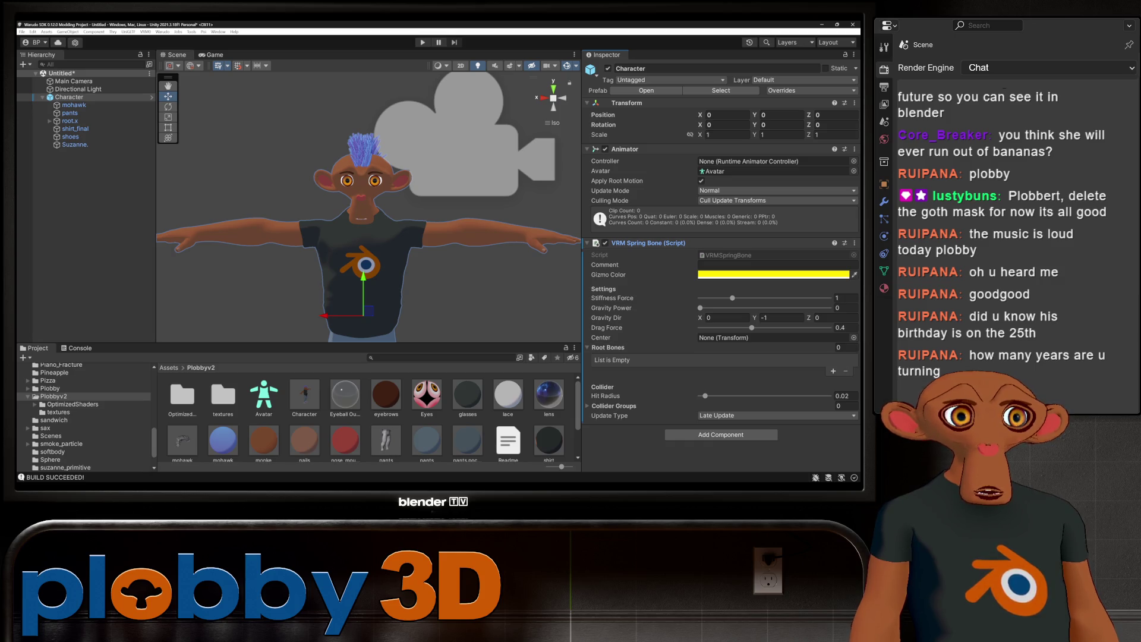
pyautogui.click(833, 369)
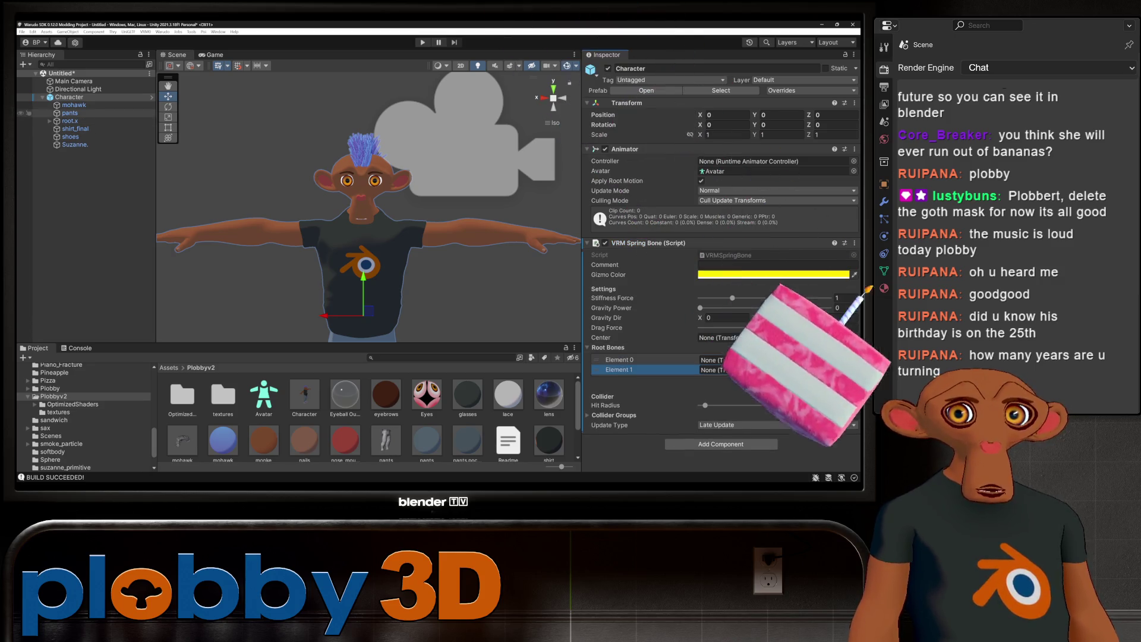
pyautogui.click(51, 120)
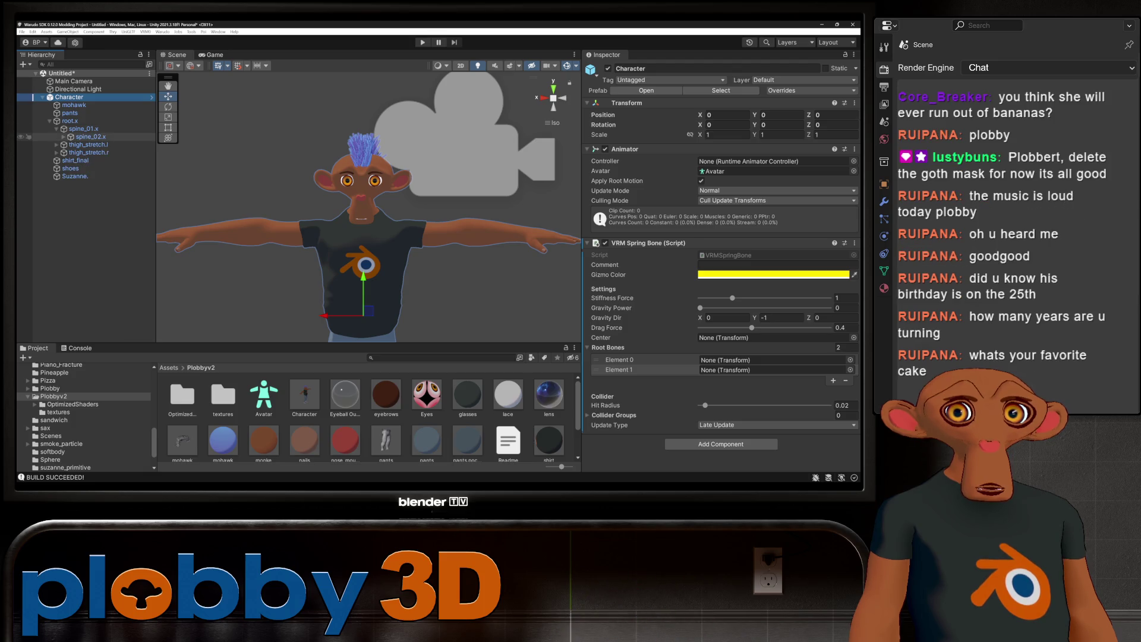
pyautogui.click(62, 136)
pyautogui.click(71, 145)
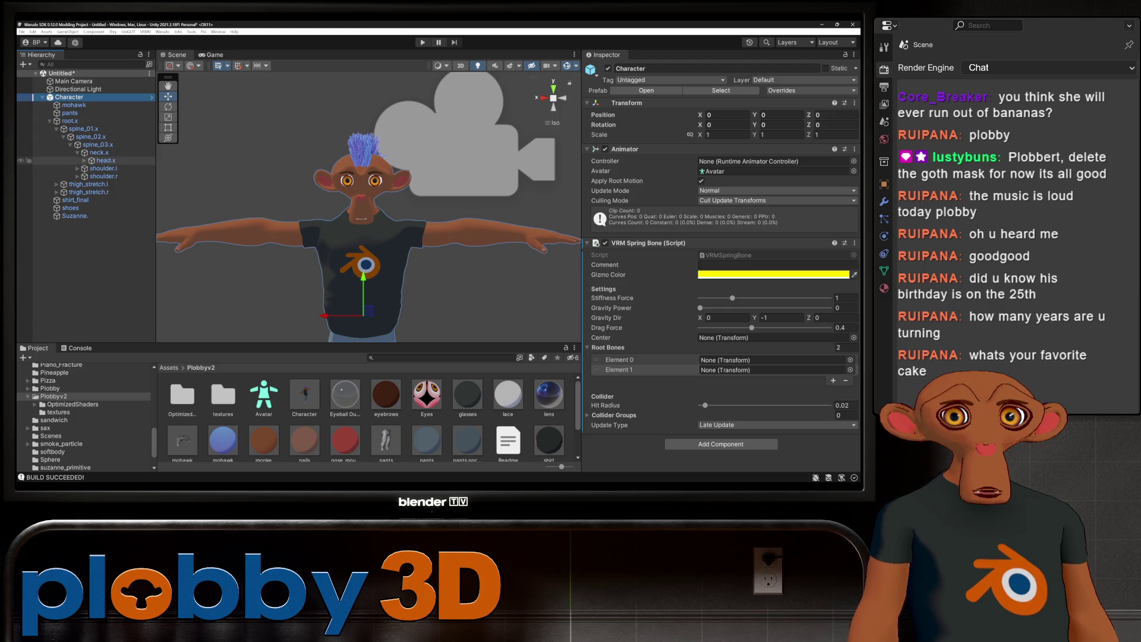
pyautogui.click(85, 161)
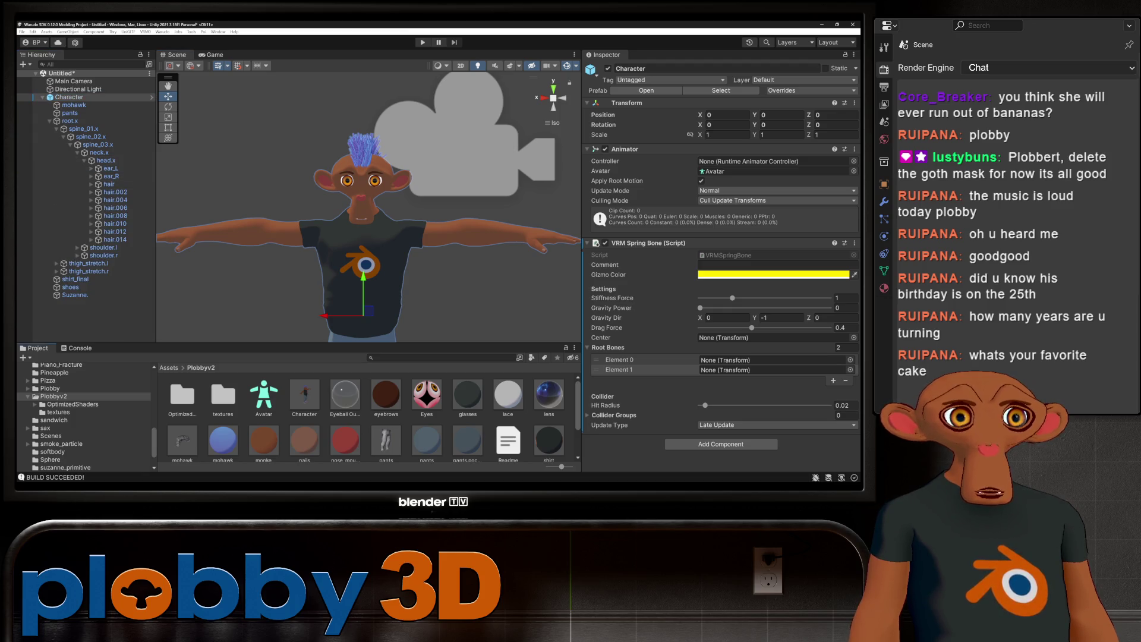
pyautogui.moveTo(108, 167); pyautogui.dragTo(767, 359)
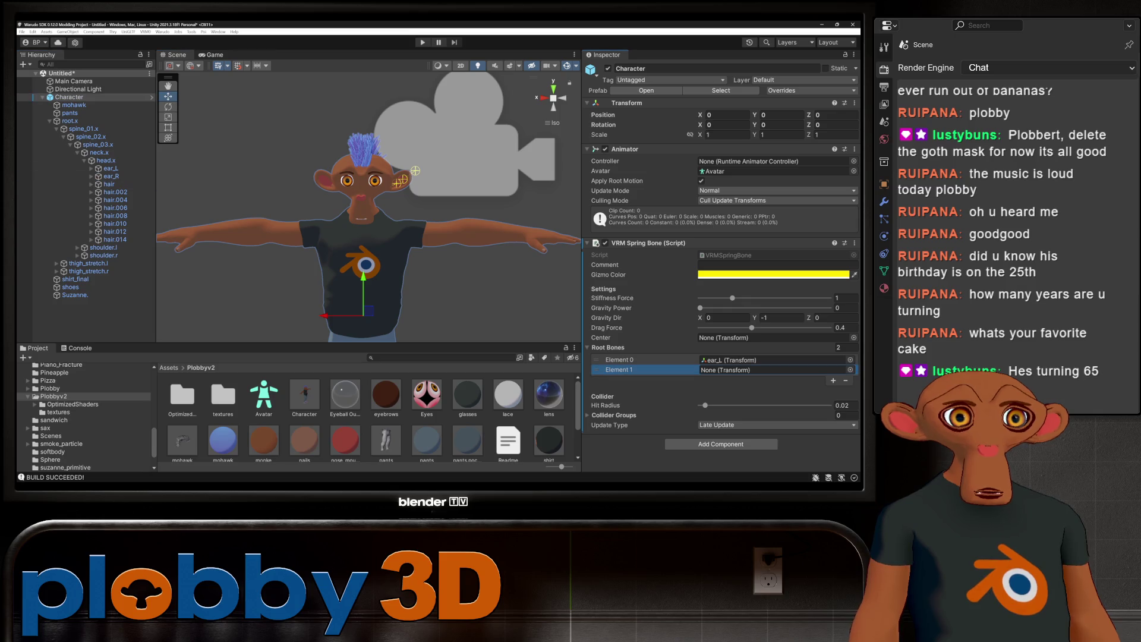
pyautogui.moveTo(111, 176); pyautogui.dragTo(767, 369)
# Step: Add a second VRM Spring Bone component with eight empty root bone slots
pyautogui.click(720, 444)
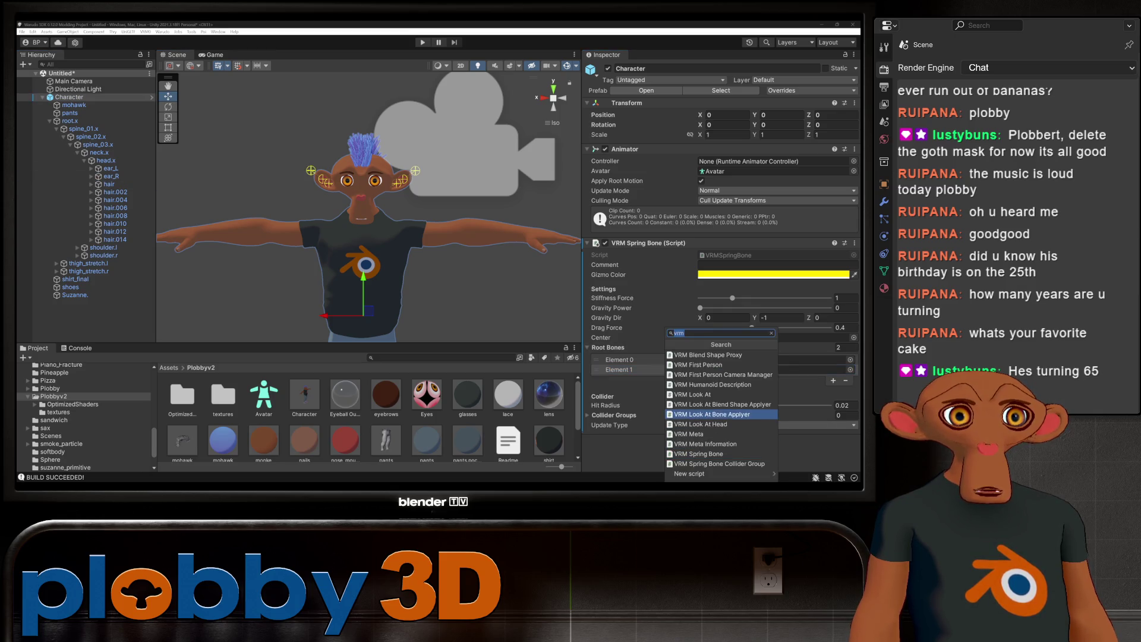
pyautogui.click(749, 357)
pyautogui.scroll(-3, 721, 268)
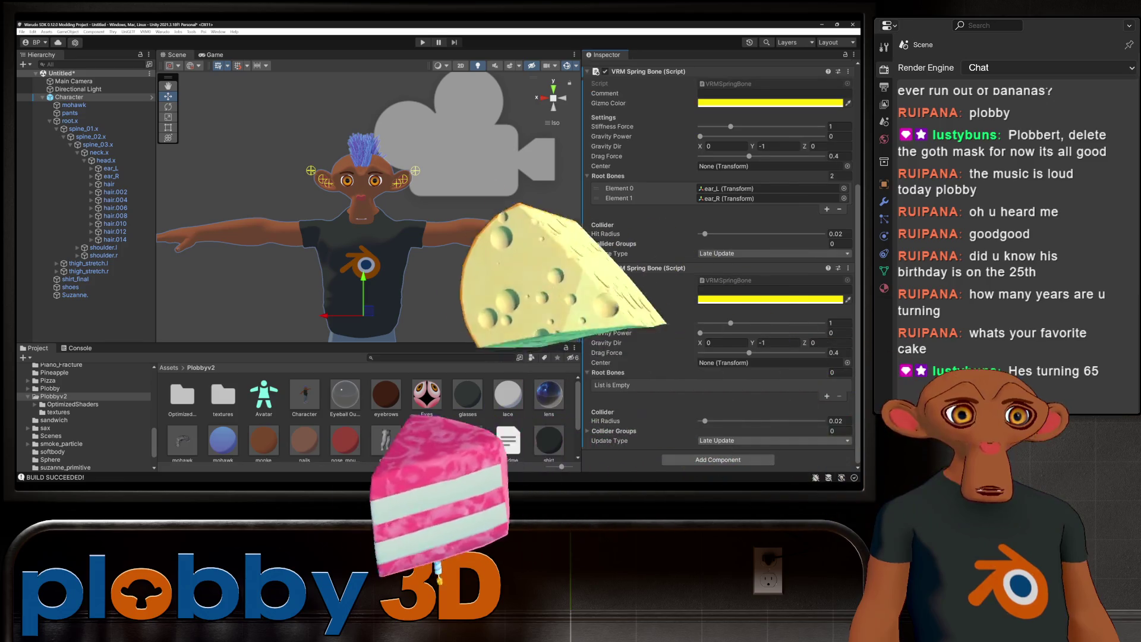
pyautogui.click(827, 397)
pyautogui.click(827, 406)
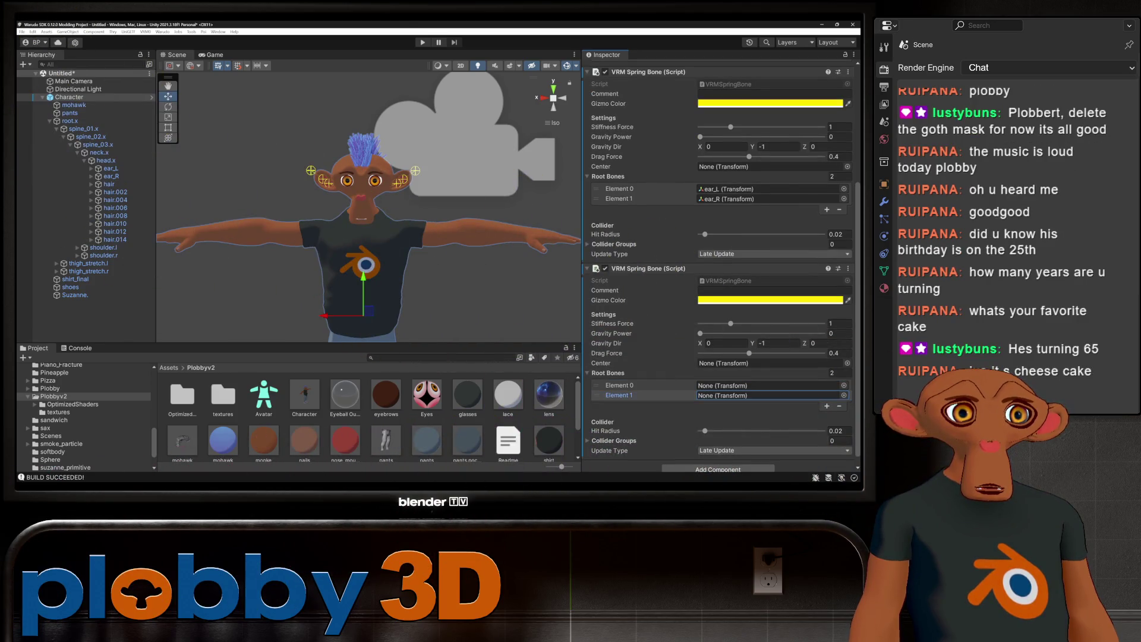
pyautogui.click(827, 406)
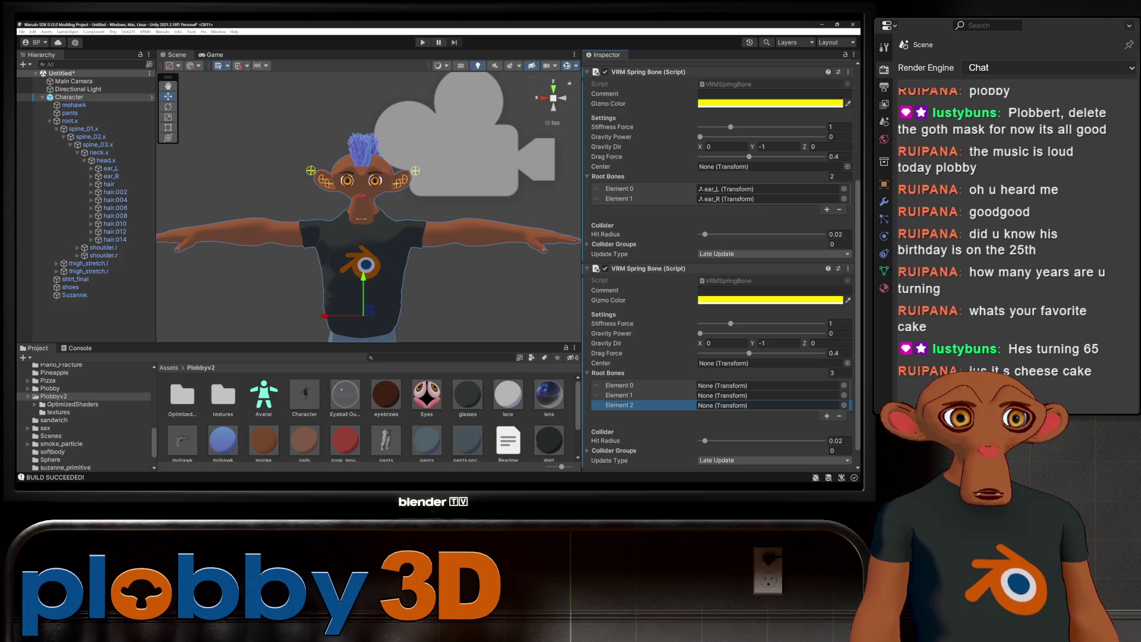
pyautogui.click(827, 416)
pyautogui.click(826, 426)
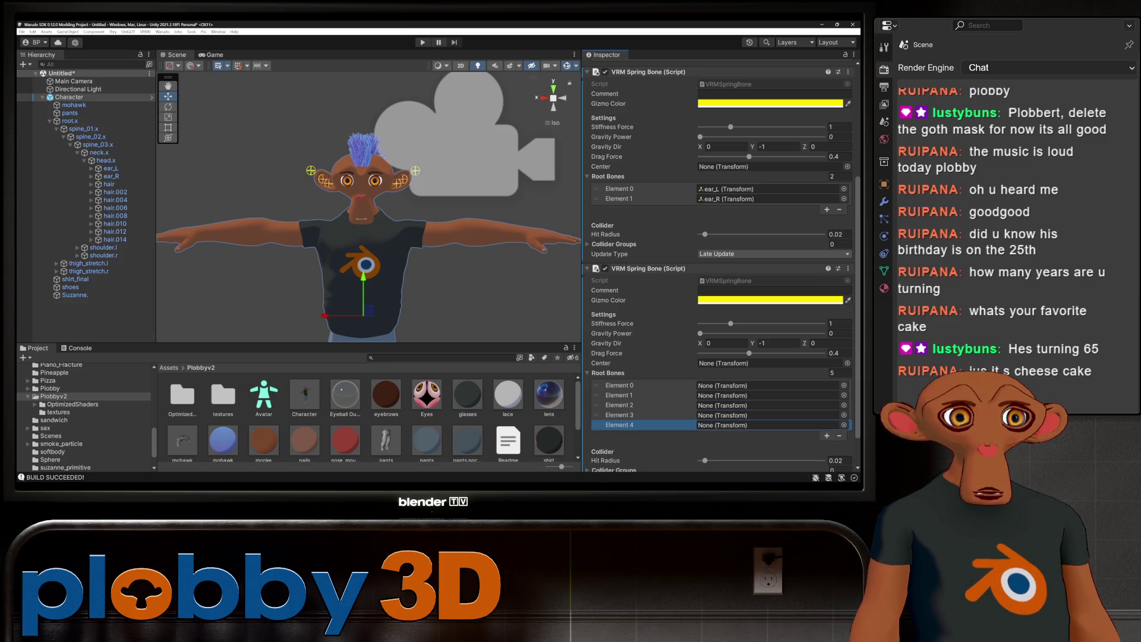
pyautogui.click(827, 446)
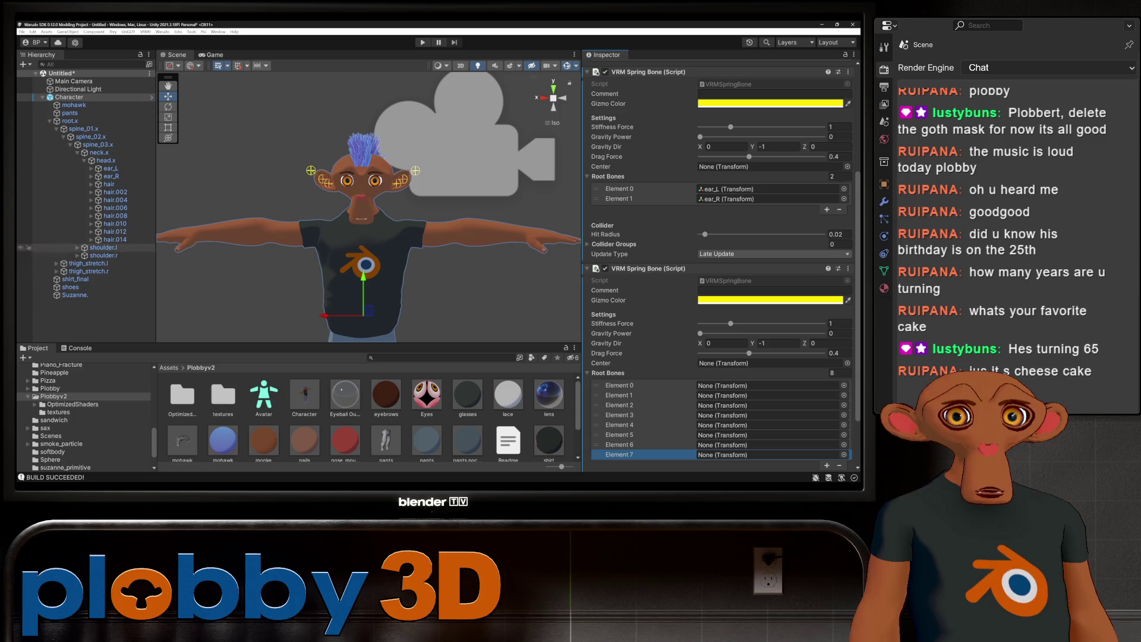
# Step: Assign hair, hair.002 through hair.012 as the second spring bone's roots and select Character.prefab
pyautogui.moveTo(109, 184); pyautogui.dragTo(766, 386)
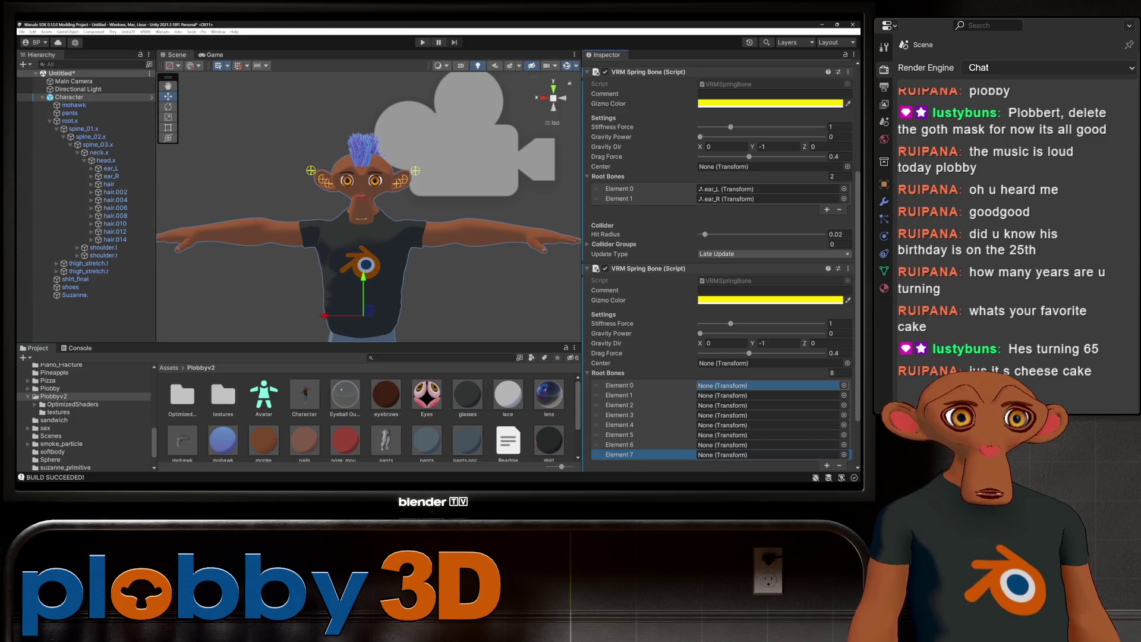
pyautogui.moveTo(115, 192); pyautogui.dragTo(767, 394)
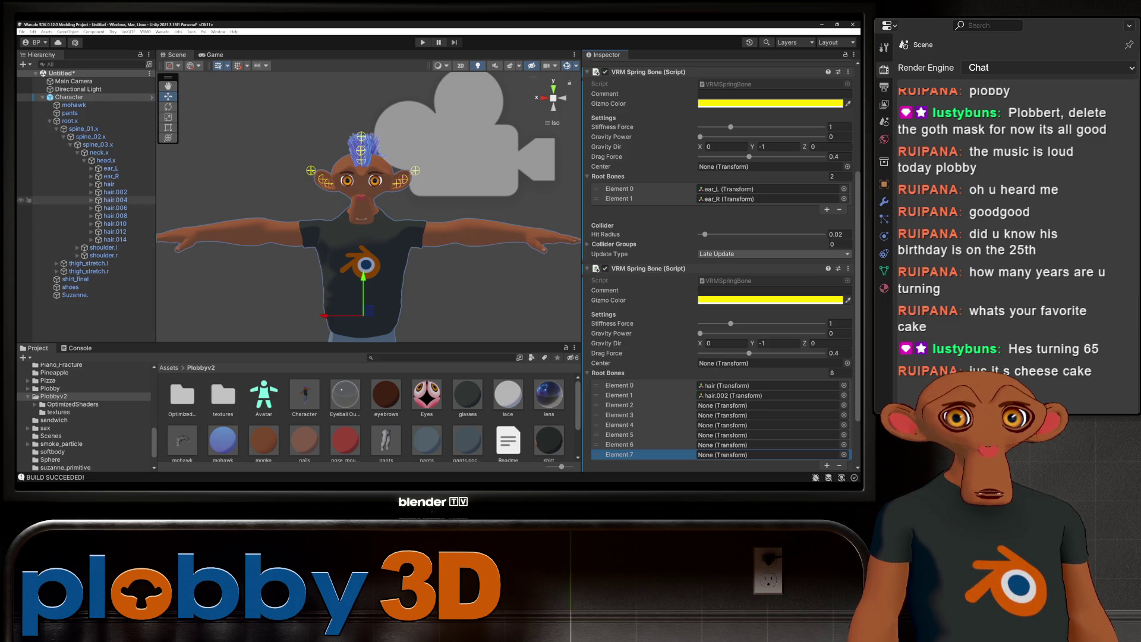
pyautogui.moveTo(116, 200); pyautogui.dragTo(768, 405)
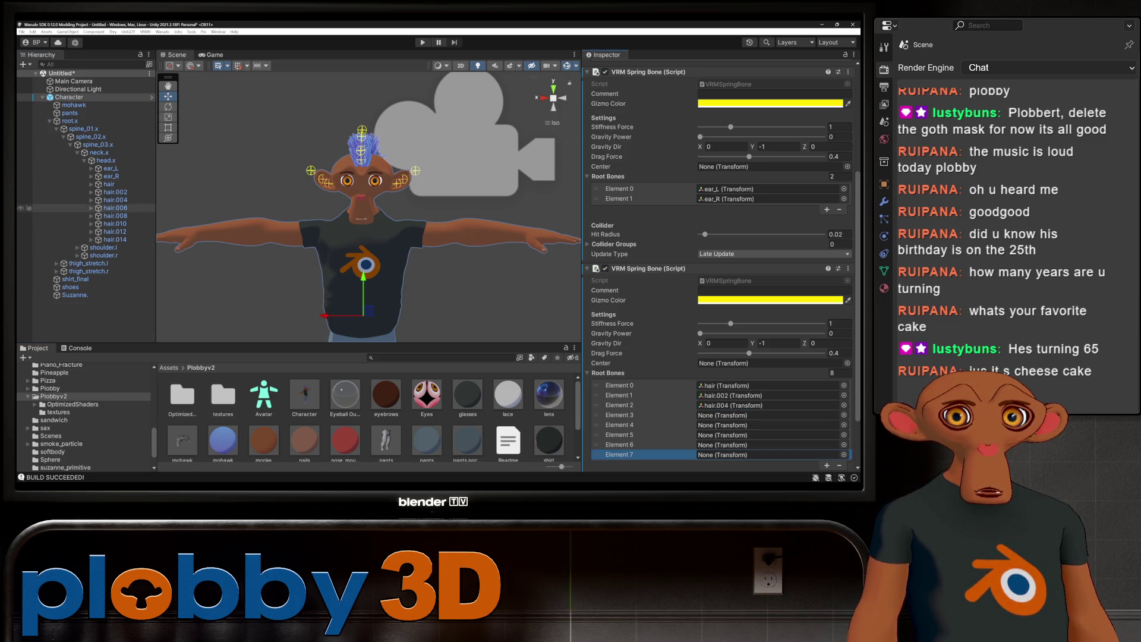
pyautogui.moveTo(115, 207); pyautogui.dragTo(767, 415)
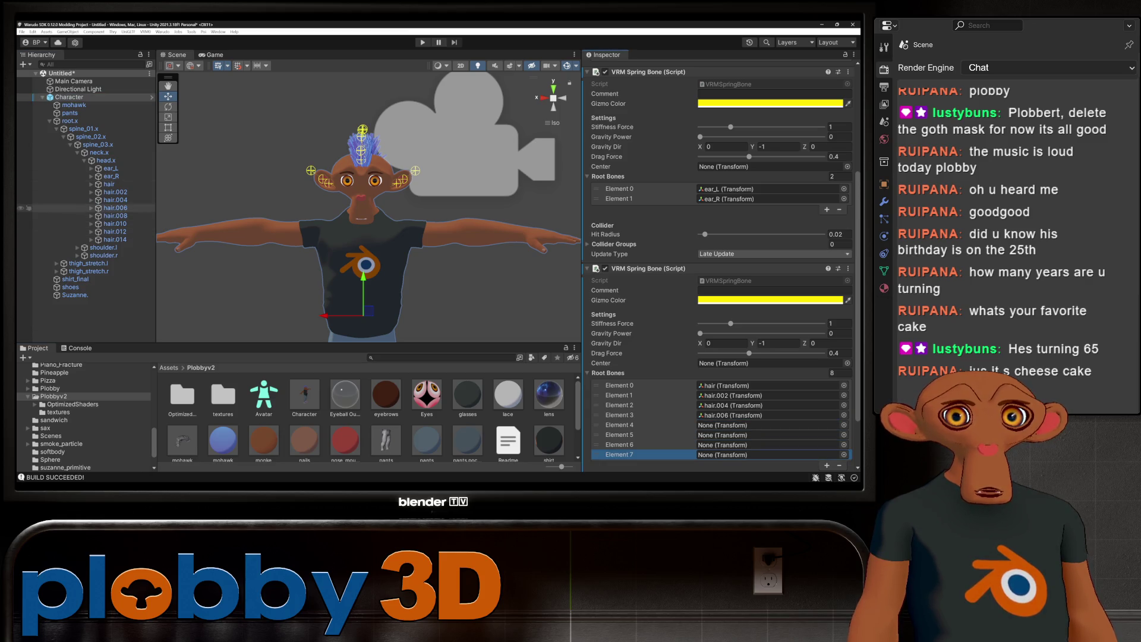
pyautogui.moveTo(114, 215); pyautogui.dragTo(767, 425)
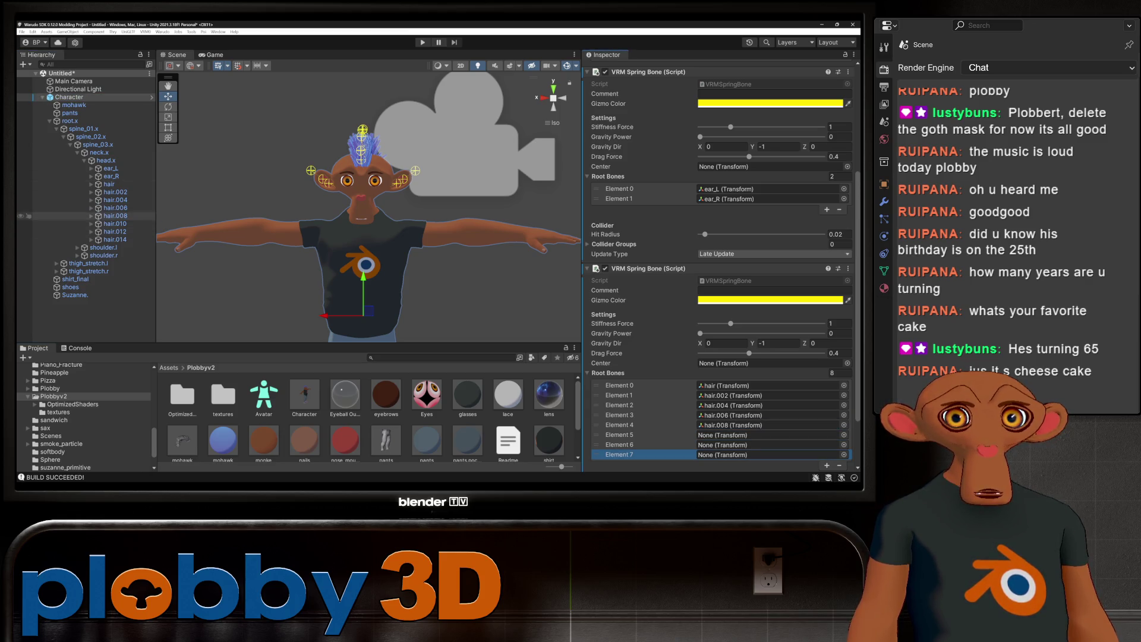
pyautogui.click(114, 223)
pyautogui.moveTo(114, 223); pyautogui.dragTo(767, 435)
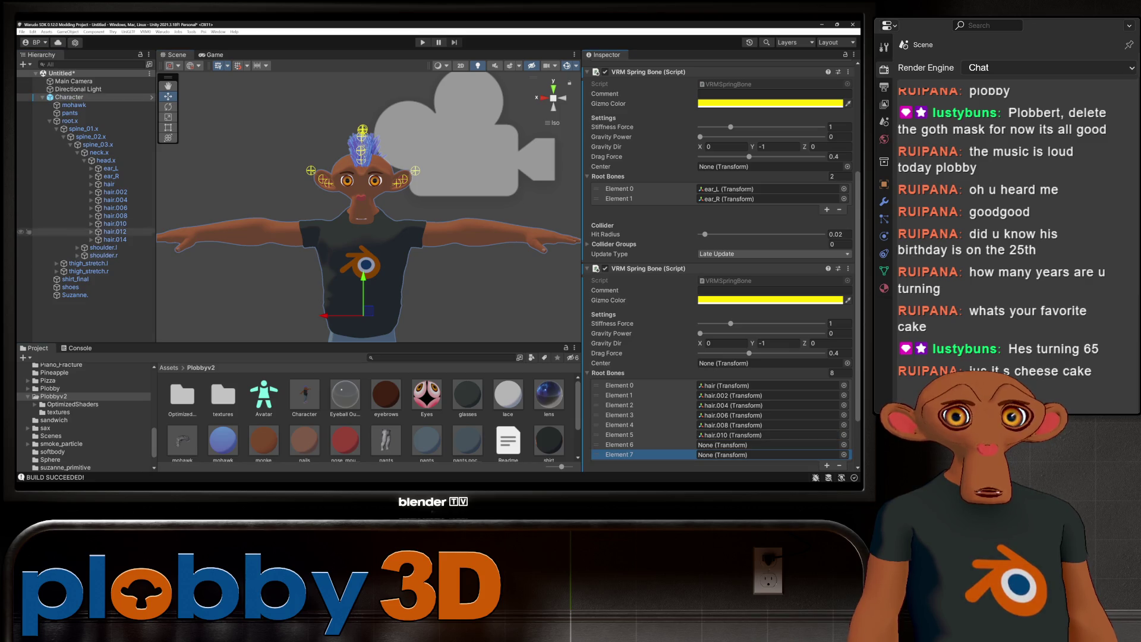
pyautogui.click(114, 232)
pyautogui.scroll(-2, 721, 267)
pyautogui.scroll(-2, 721, 268)
pyautogui.moveTo(115, 231); pyautogui.dragTo(767, 385)
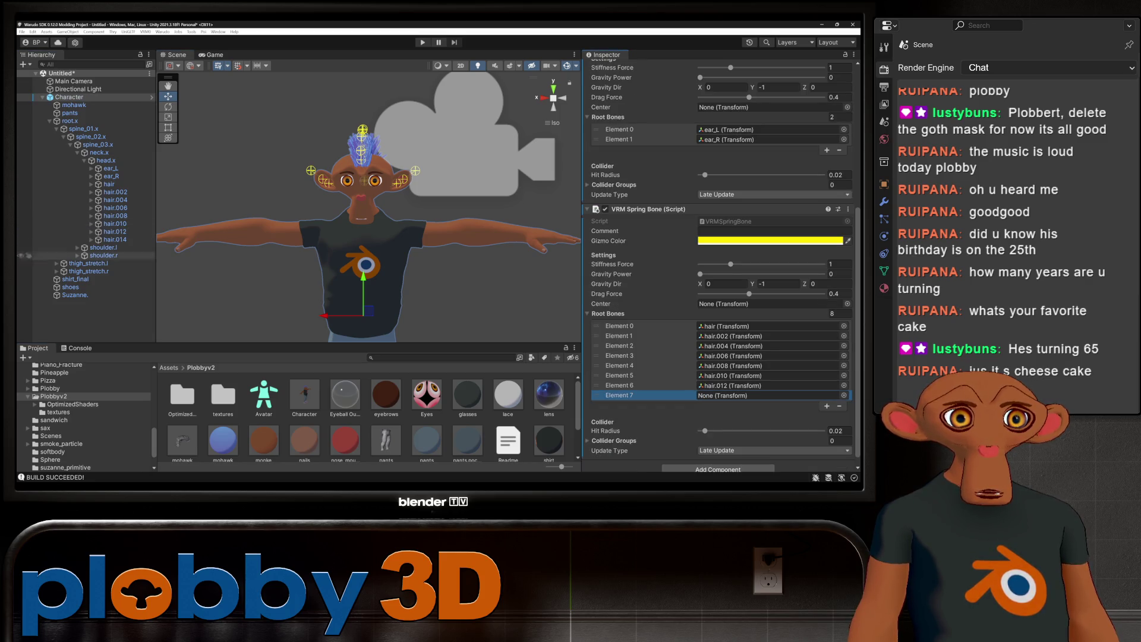
pyautogui.moveTo(115, 240); pyautogui.dragTo(767, 395)
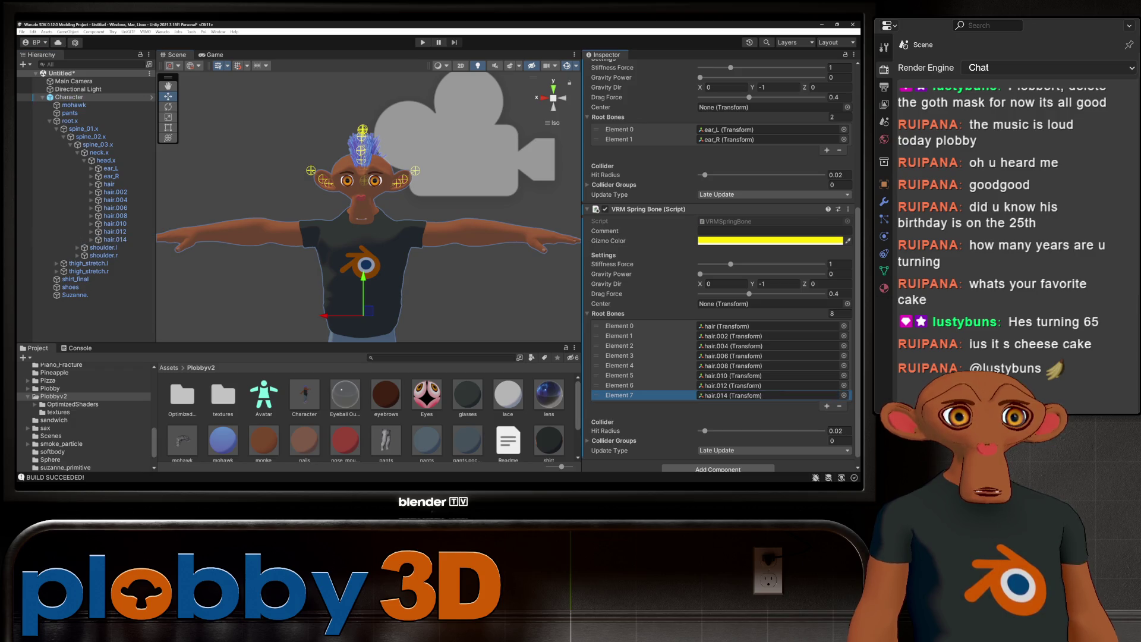
pyautogui.scroll(-1, 721, 267)
pyautogui.scroll(2, 720, 268)
pyautogui.scroll(3, 721, 267)
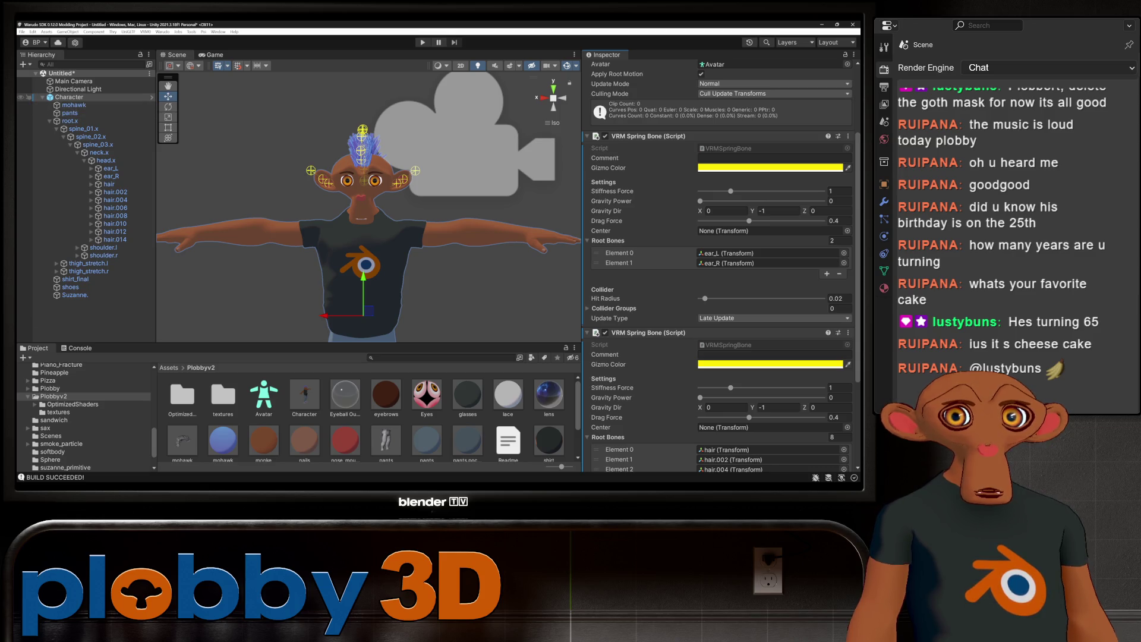
pyautogui.click(304, 398)
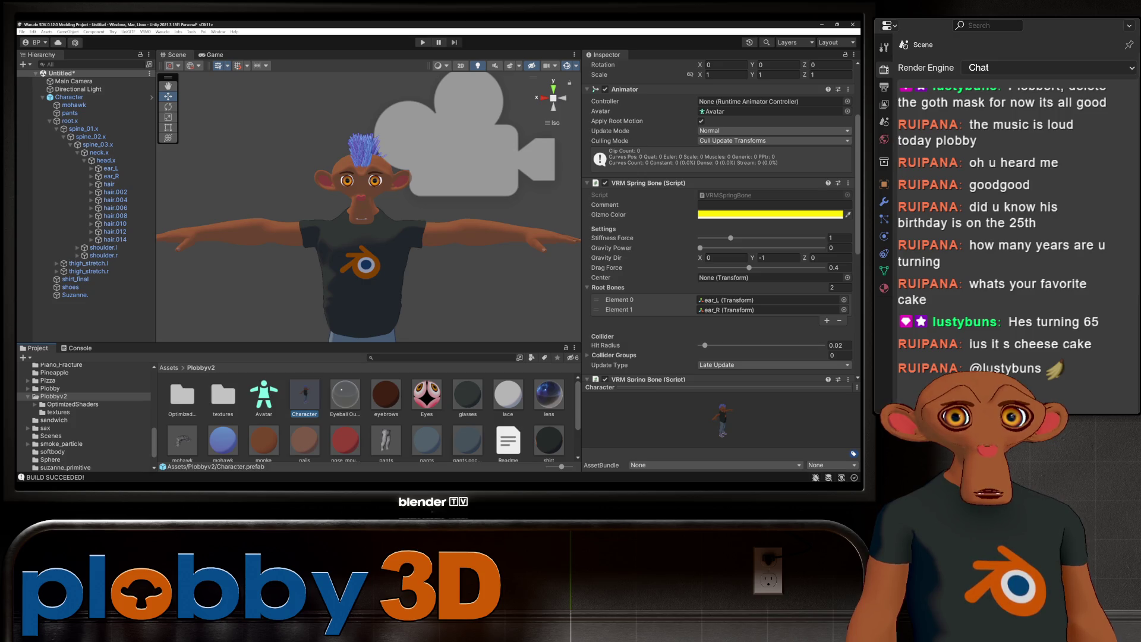
# Step: Run the asset import, then unlock the monke material's Poiyomi shader and show its Outline Size Mask
pyautogui.click(163, 30)
pyautogui.click(196, 76)
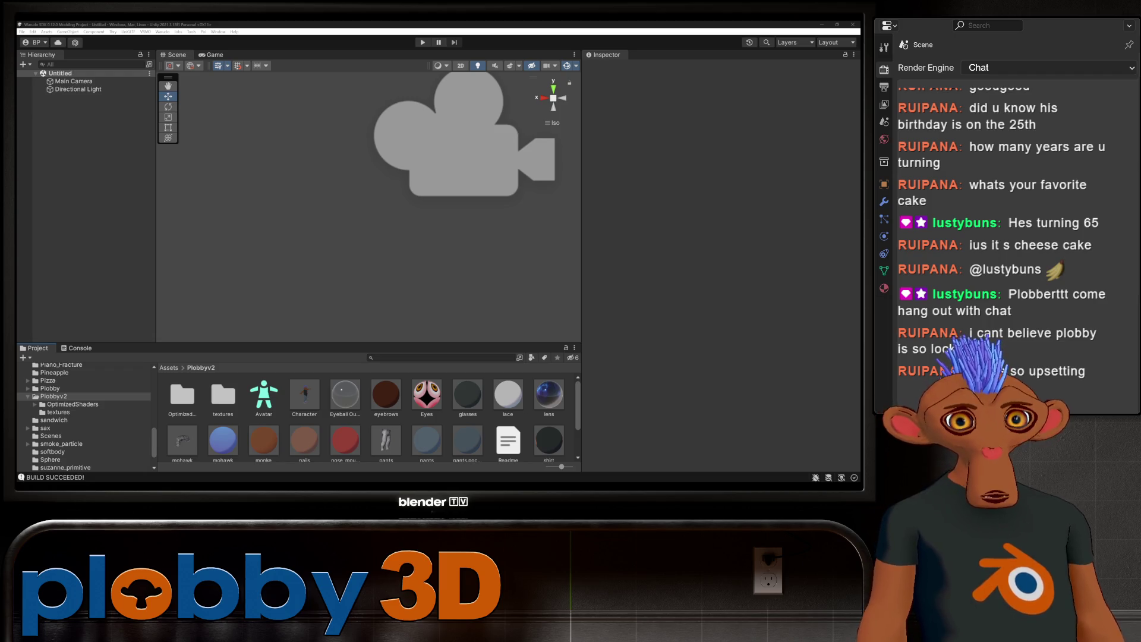
pyautogui.click(265, 438)
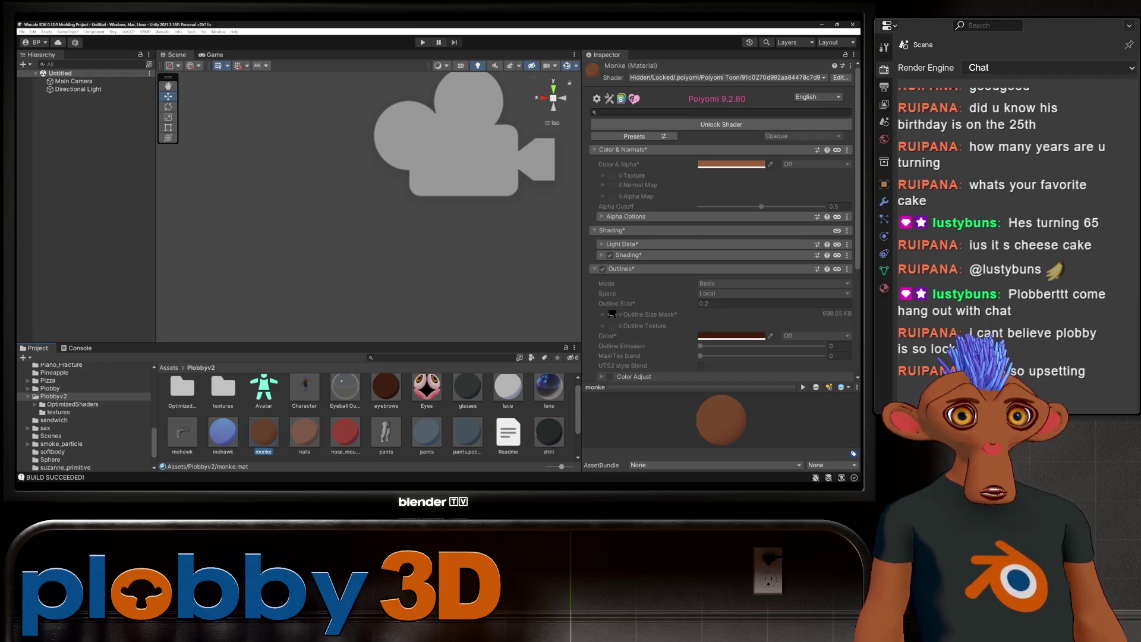
pyautogui.click(721, 124)
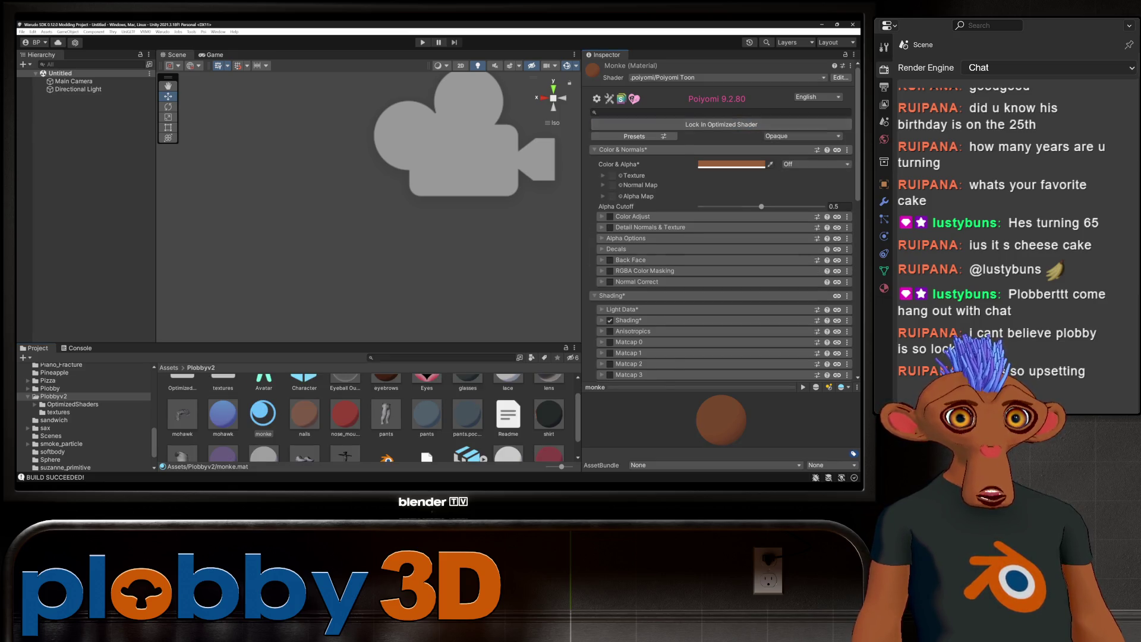
pyautogui.scroll(-1, 612, 365)
pyautogui.scroll(-1, 612, 366)
pyautogui.scroll(-2, 612, 365)
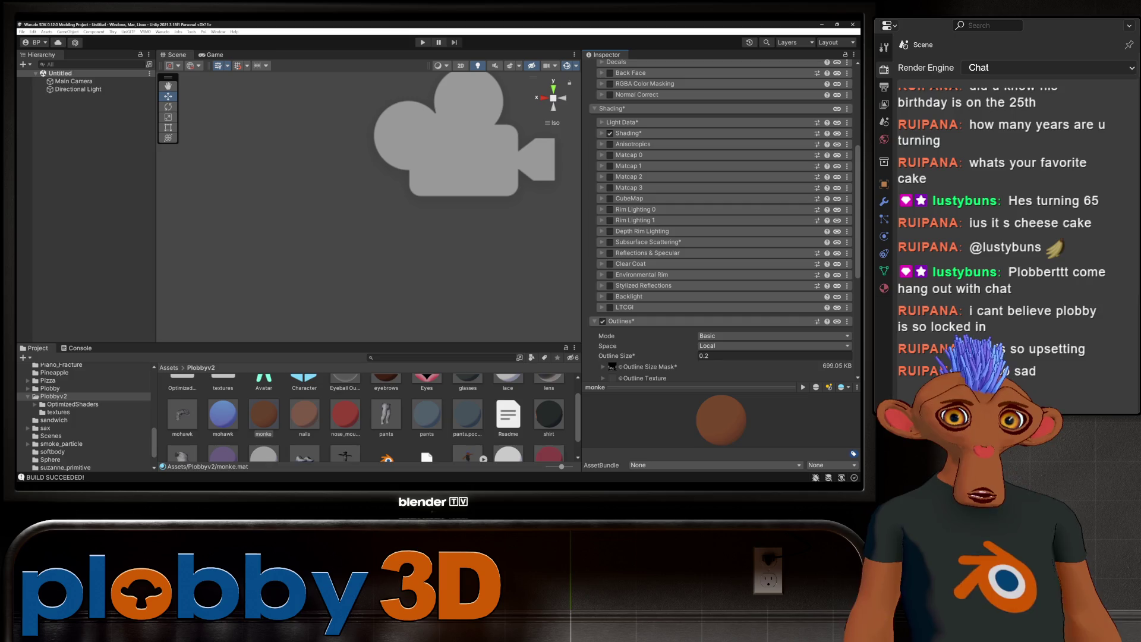
pyautogui.scroll(-1, 612, 366)
pyautogui.click(610, 313)
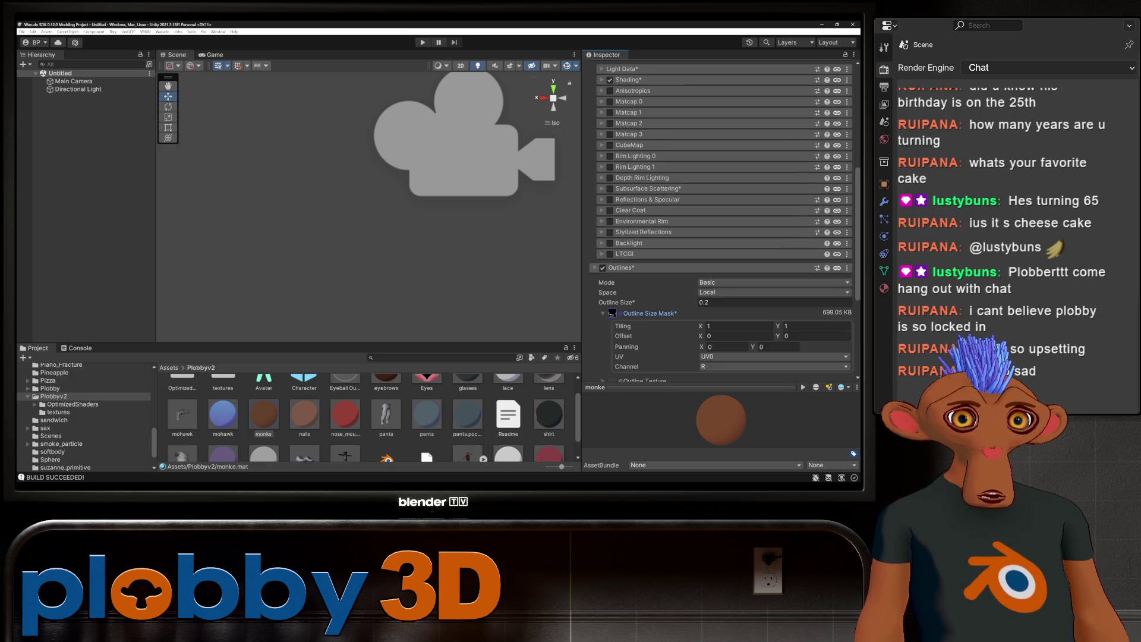
pyautogui.scroll(-1, 611, 313)
pyautogui.scroll(-1, 612, 313)
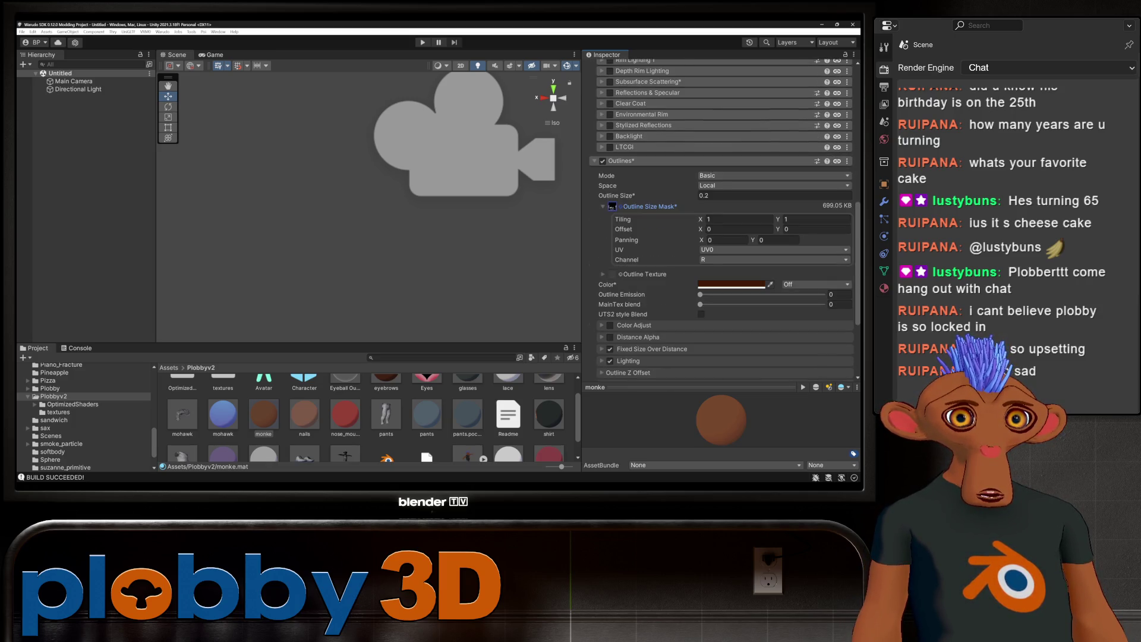
pyautogui.scroll(1, 723, 214)
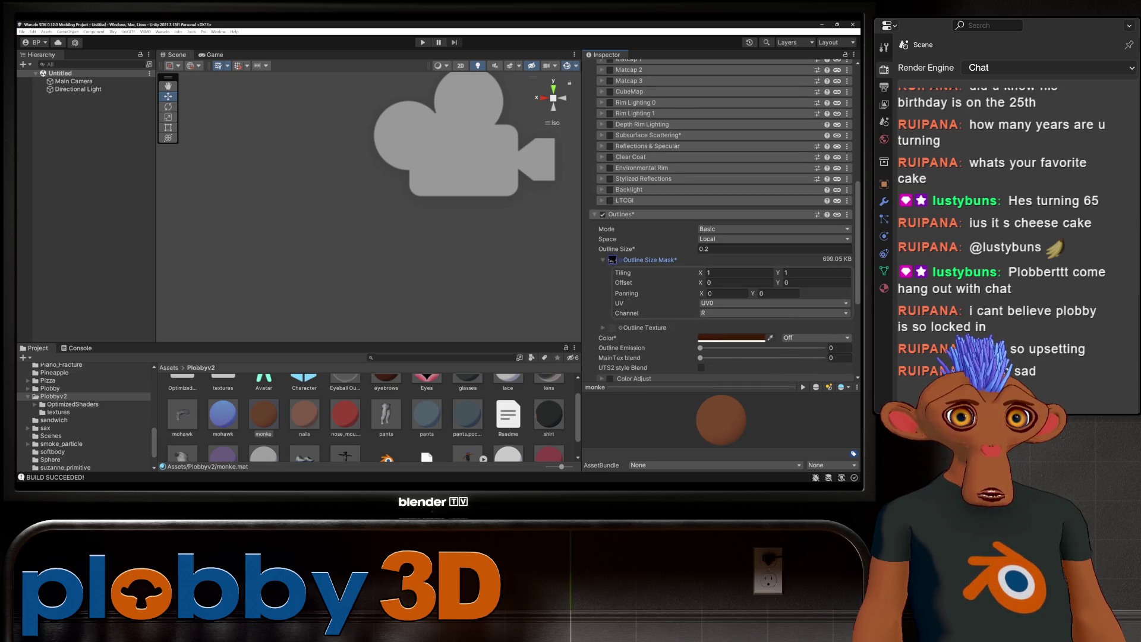
pyautogui.scroll(2, 722, 214)
pyautogui.scroll(3, 723, 215)
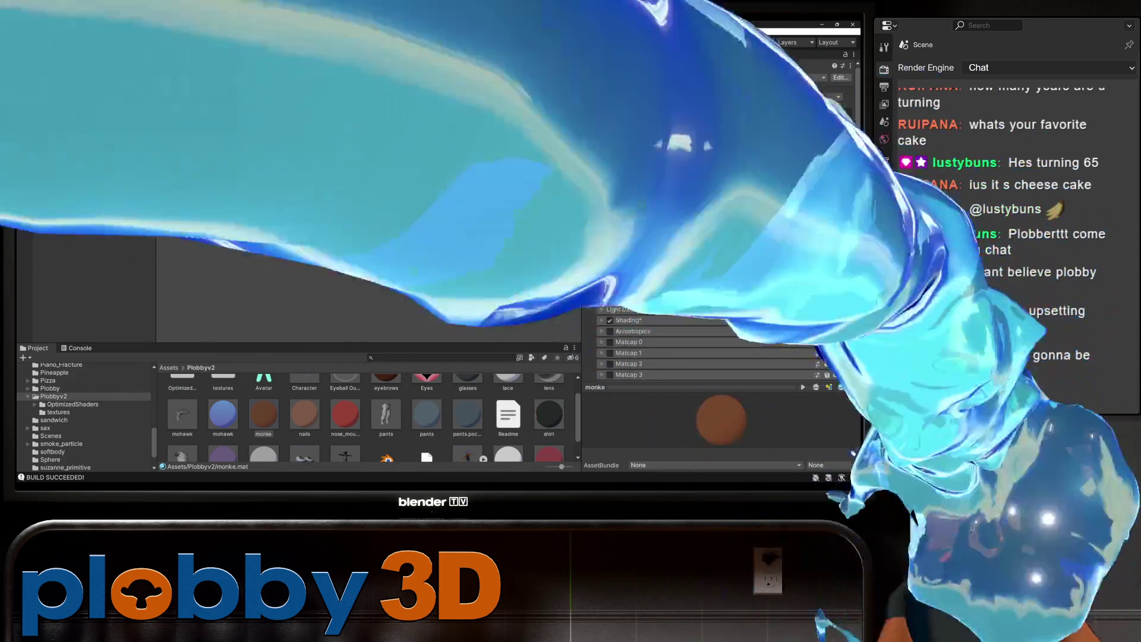
pyautogui.scroll(5, 723, 214)
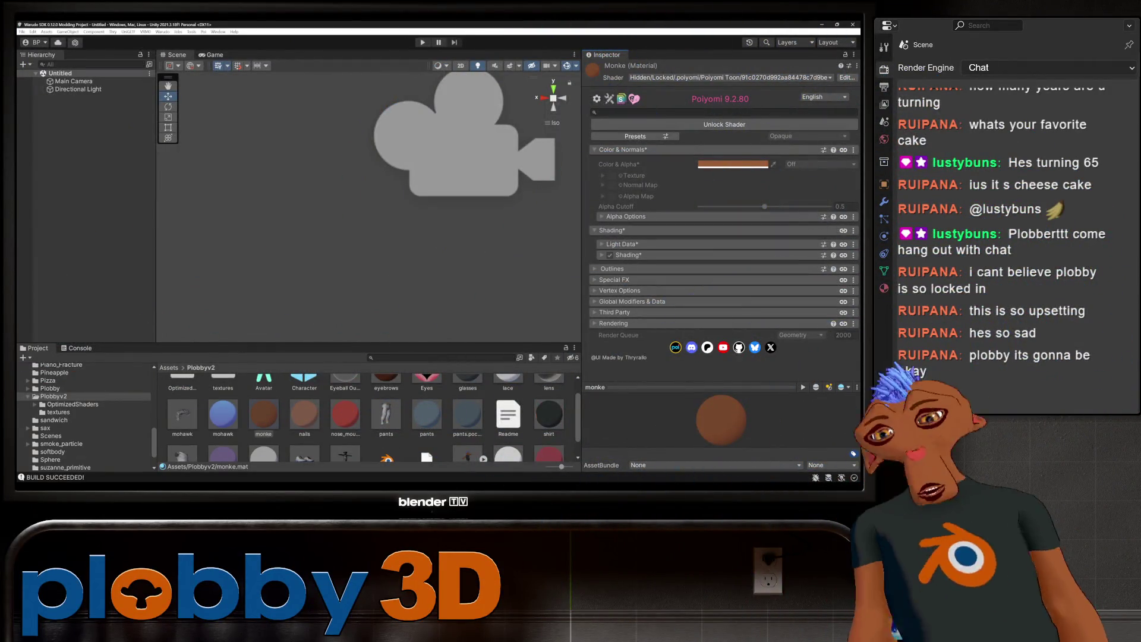
# Step: Run Warudo Setup Character again and expand the monke material's Outlines settings
pyautogui.click(164, 31)
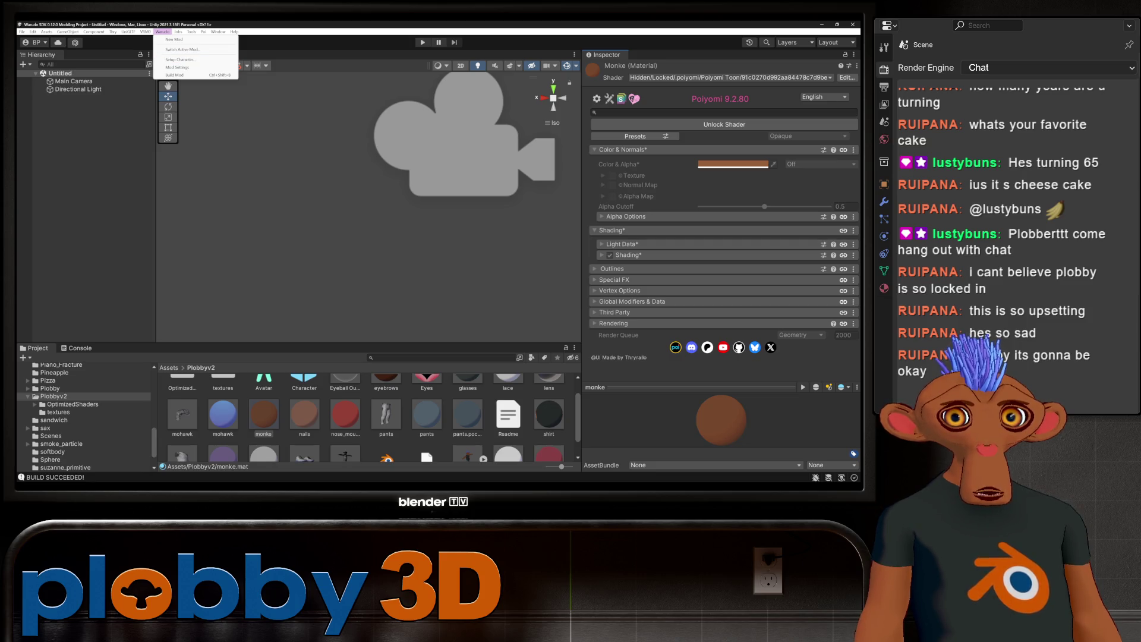
pyautogui.click(179, 59)
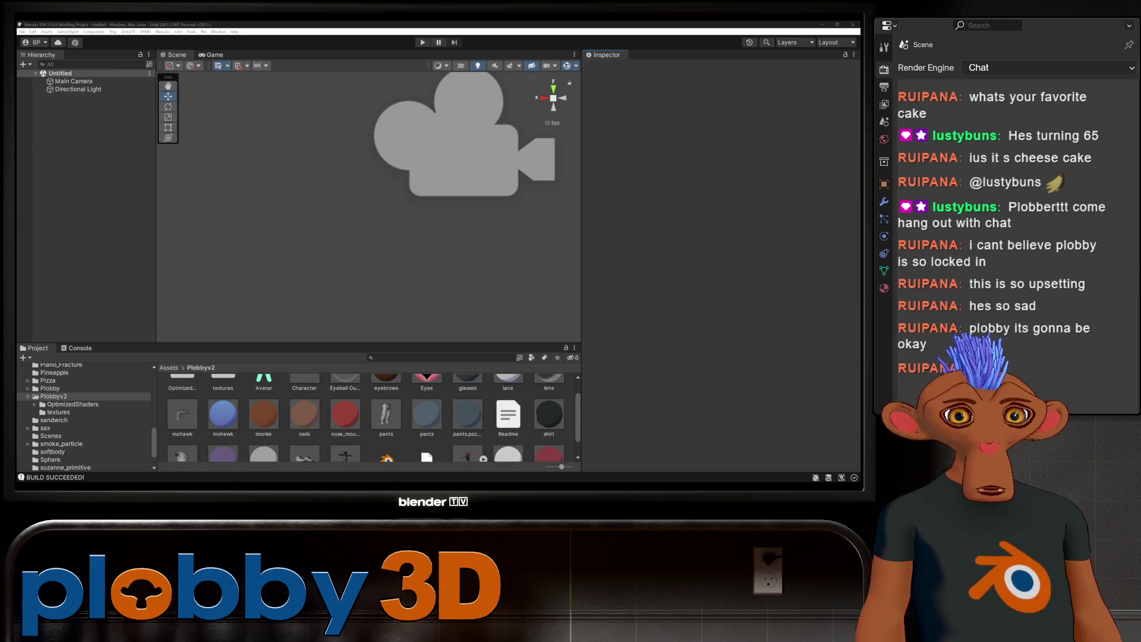
pyautogui.click(263, 414)
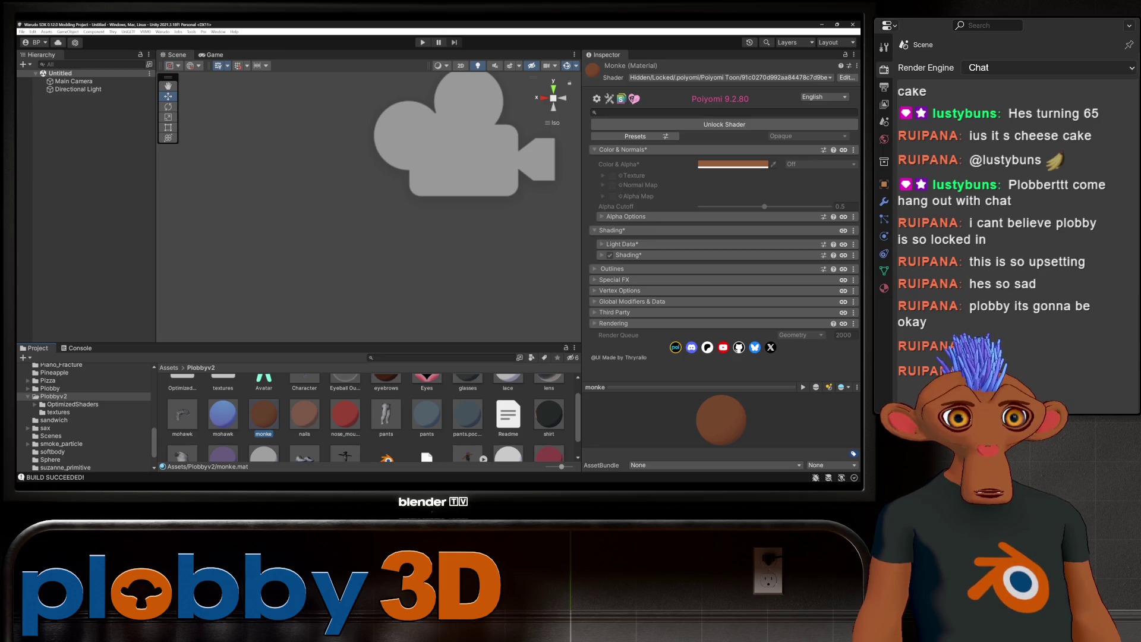
pyautogui.click(613, 269)
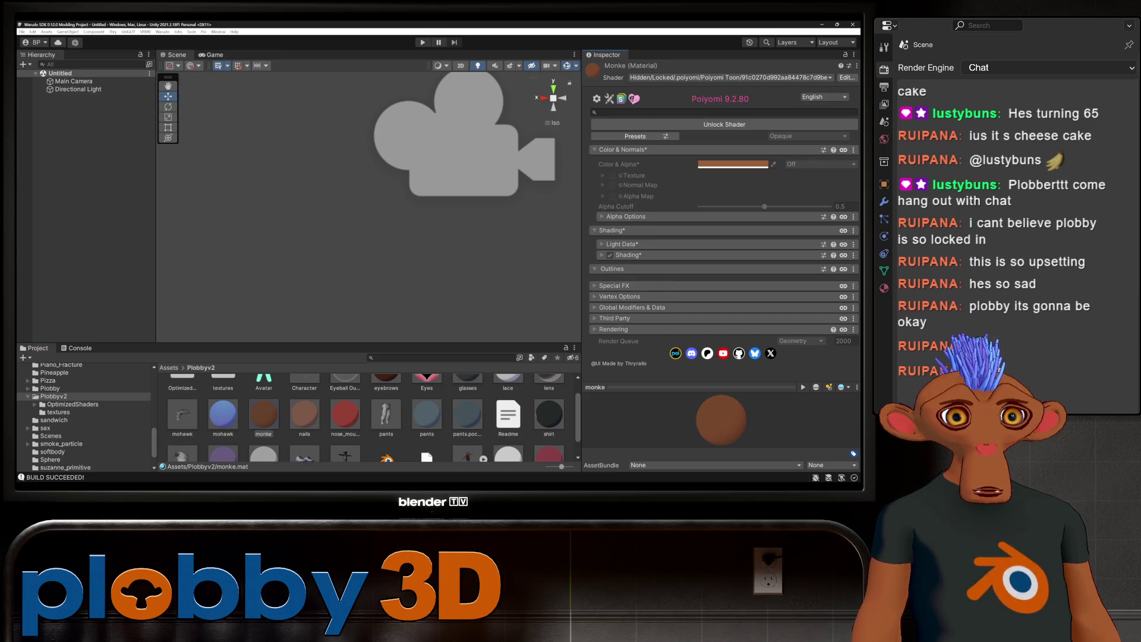
# Step: Unlock the monke Poiyomi shader, review Outlines and Outline Size Mask, then switch to Warudo
pyautogui.click(725, 124)
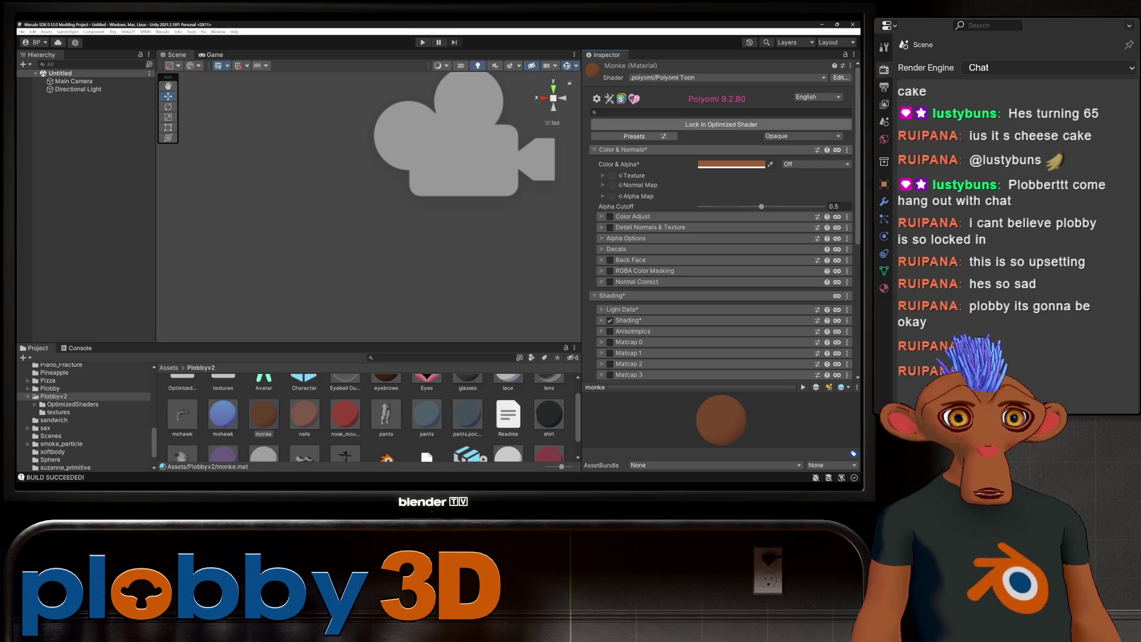
pyautogui.scroll(-2, 722, 220)
pyautogui.scroll(-1, 723, 221)
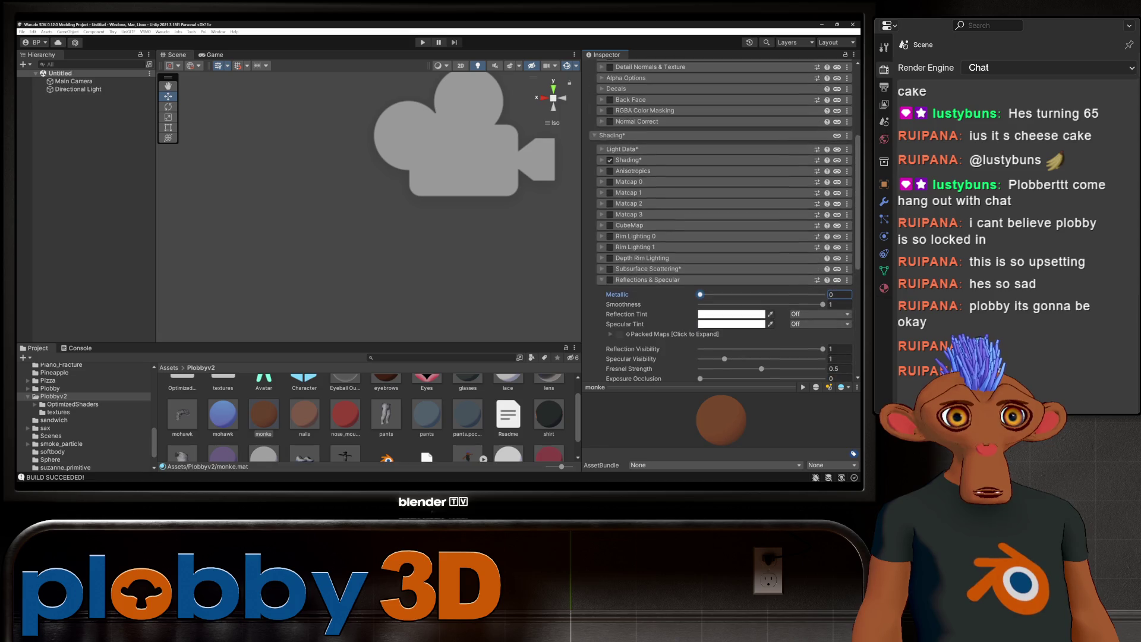
pyautogui.scroll(-2, 722, 220)
pyautogui.scroll(-2, 722, 220)
pyautogui.scroll(-1, 722, 220)
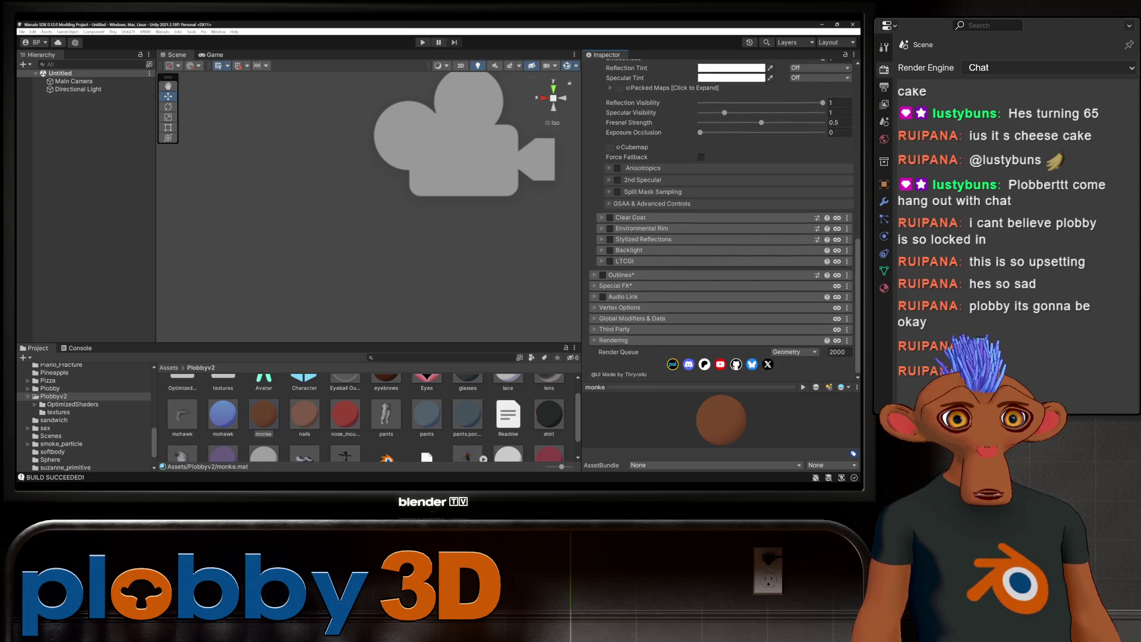
pyautogui.click(621, 275)
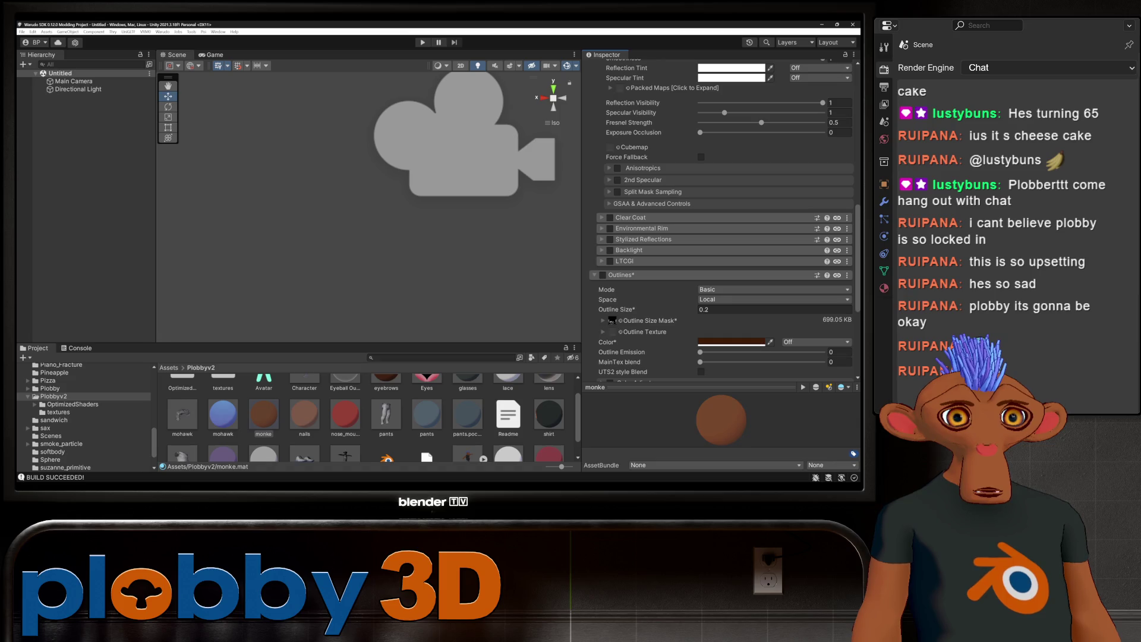
pyautogui.click(610, 320)
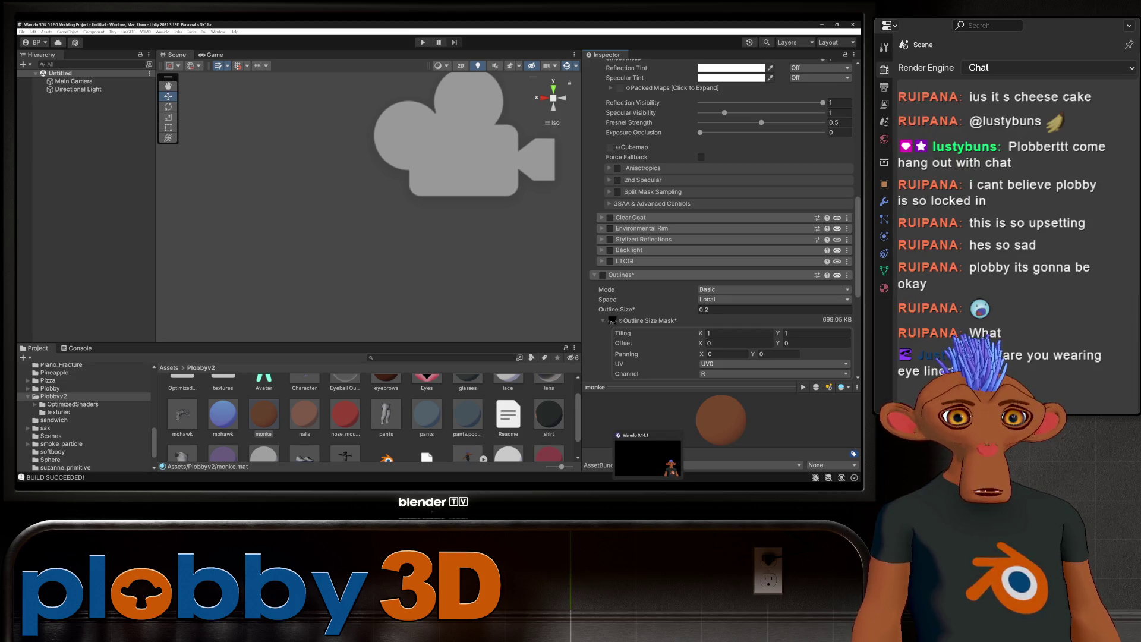
pyautogui.click(648, 457)
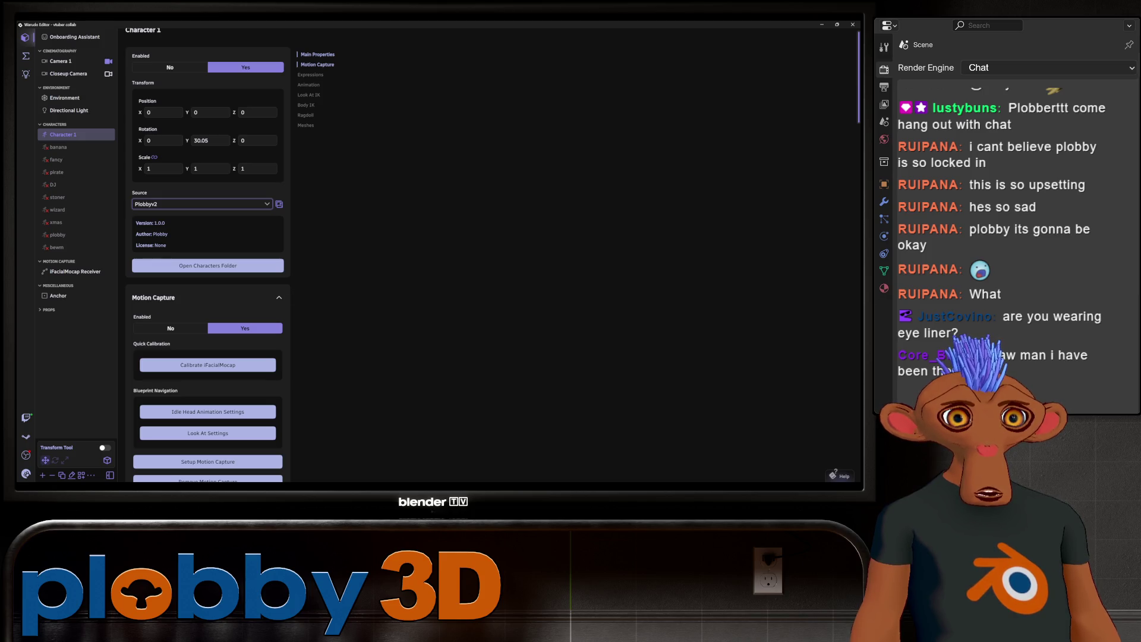
# Step: Try bigheadtextured.vrm as Character 1's source, set it back to Plobbyv2, then switch to Blender
pyautogui.click(201, 203)
pyautogui.click(160, 297)
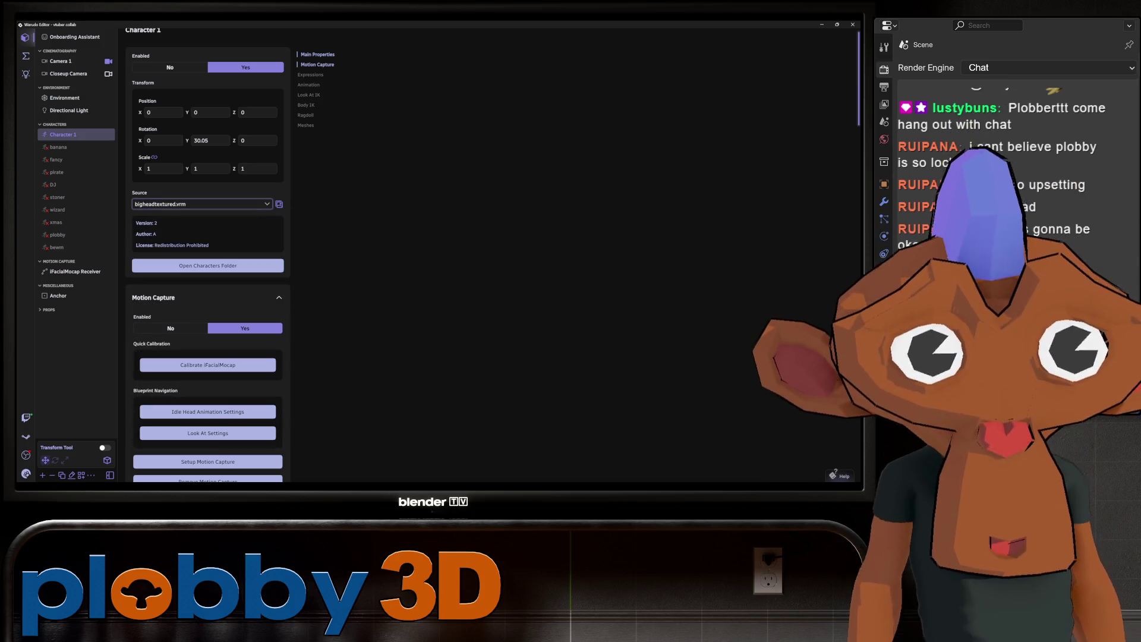
pyautogui.click(201, 203)
pyautogui.click(145, 352)
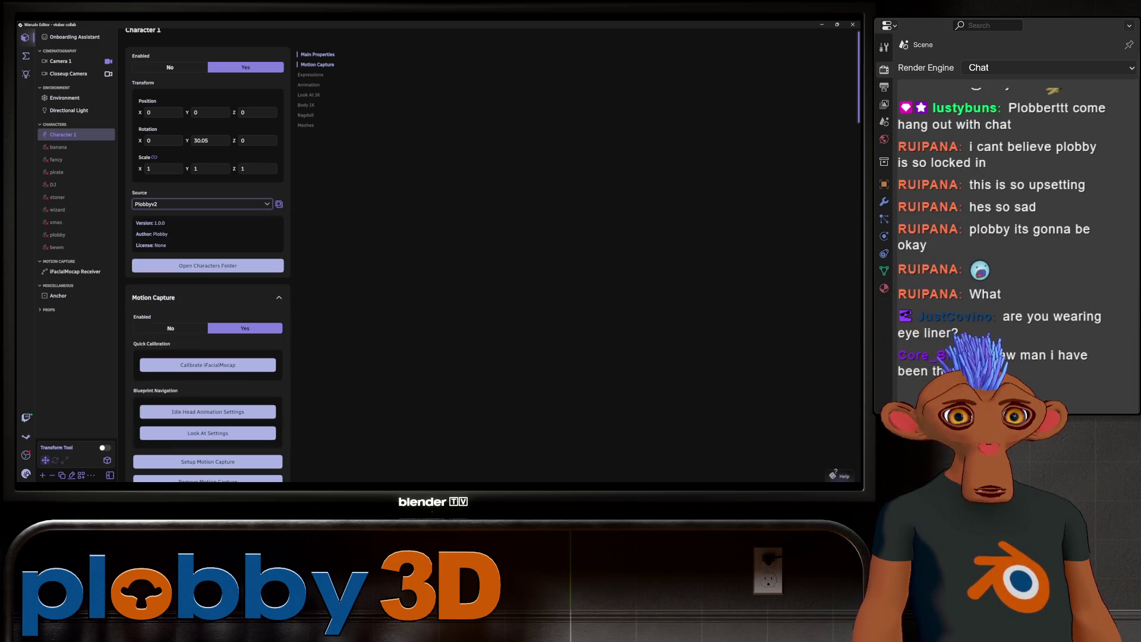
pyautogui.hotkey('alt', 'Tab')
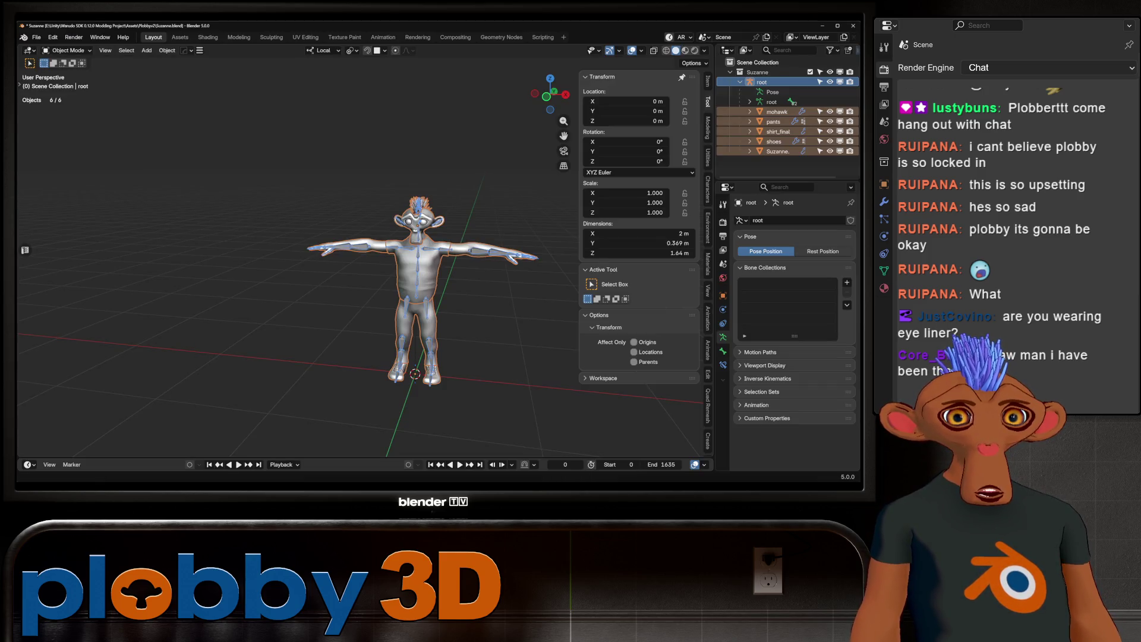
# Step: Alt+Tab from Blender past Unity to GIMP with outlinemask.png open
pyautogui.hotkey('alt', 'Tab')
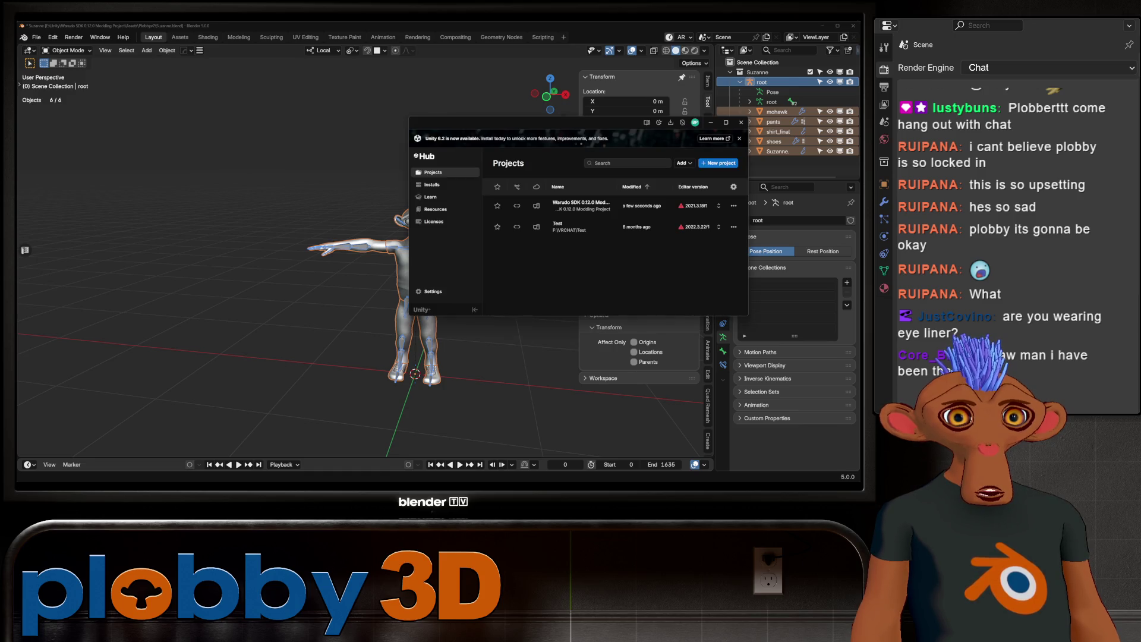
pyautogui.hotkey('alt', 'Tab')
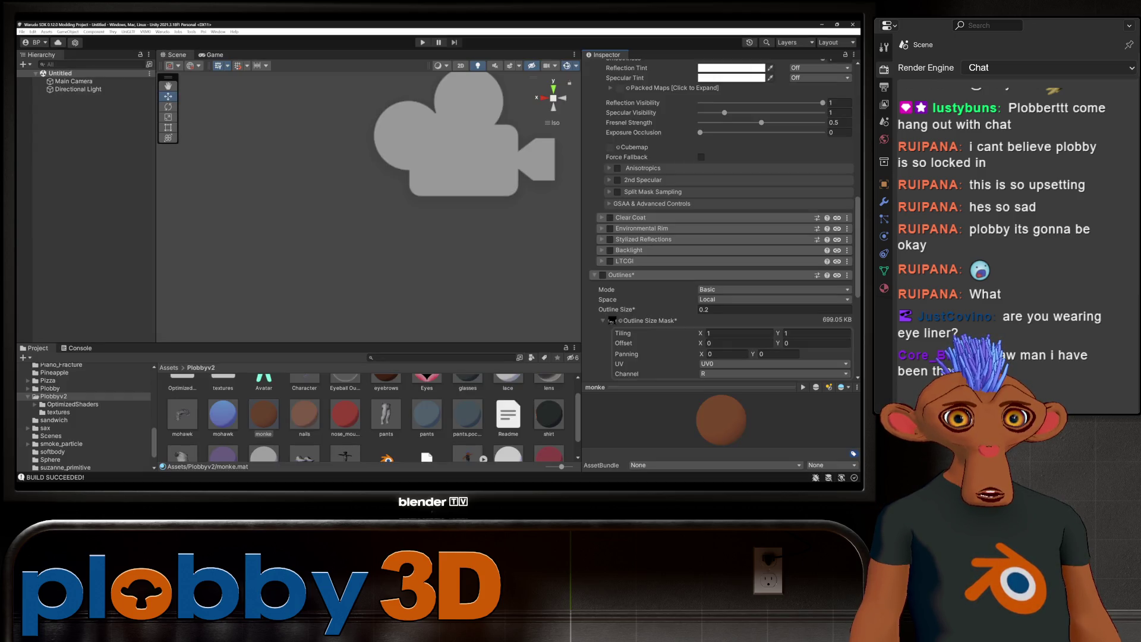
pyautogui.scroll(-2, 375, 417)
pyautogui.scroll(2, 366, 414)
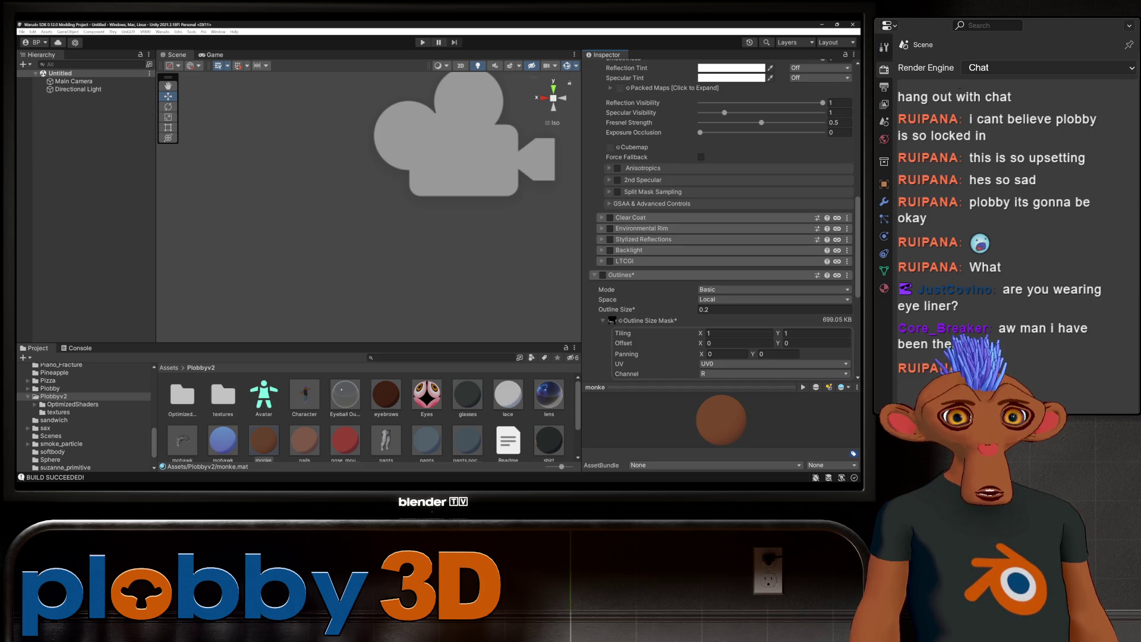
pyautogui.hotkey('alt', 'Tab')
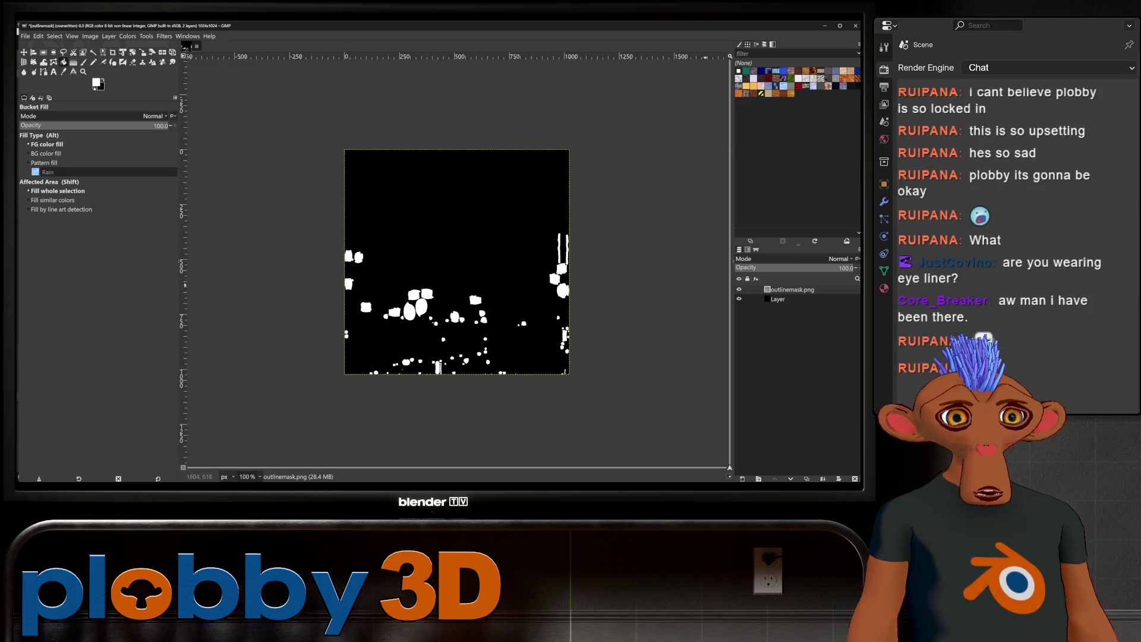
# Step: Invert the outline mask's Layer in GIMP to white with black spots
pyautogui.click(127, 35)
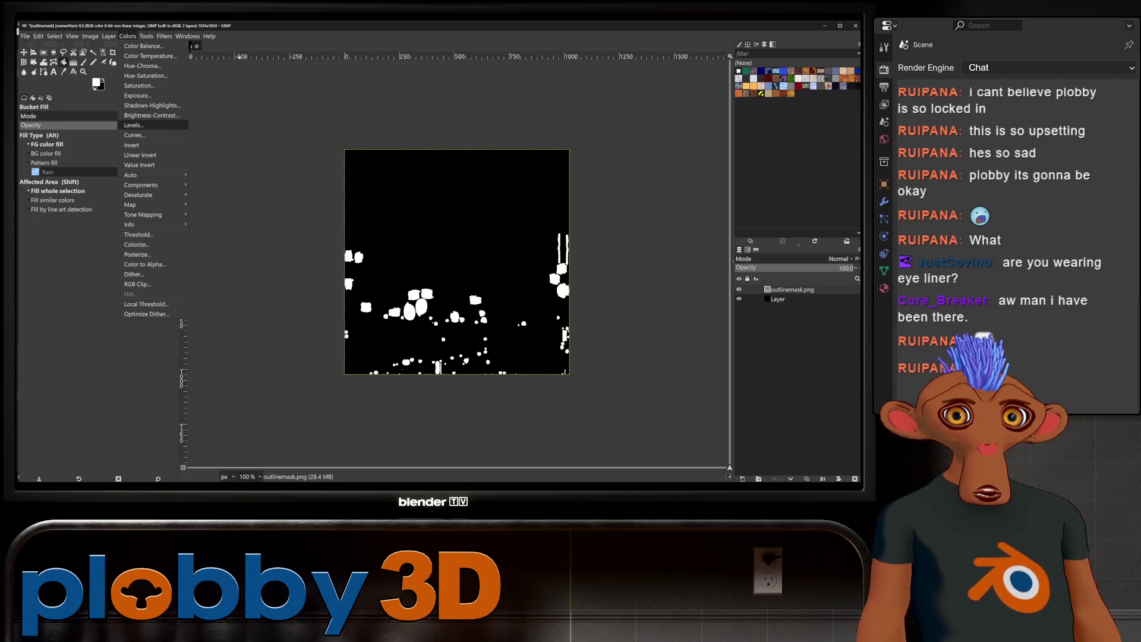
pyautogui.click(131, 145)
pyautogui.click(778, 298)
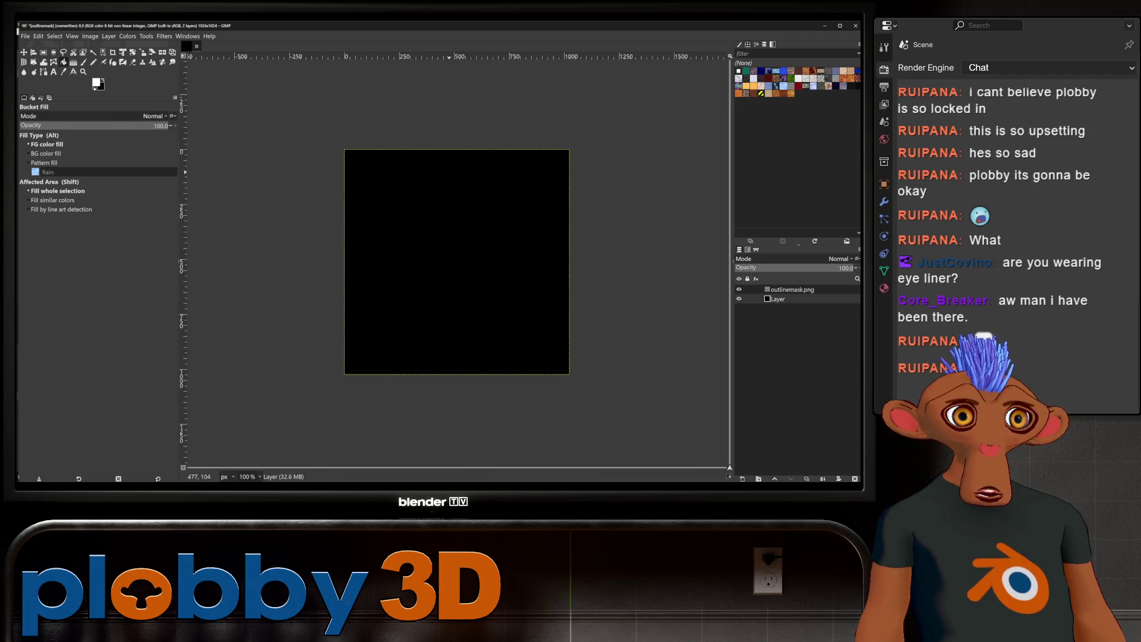
pyautogui.click(128, 37)
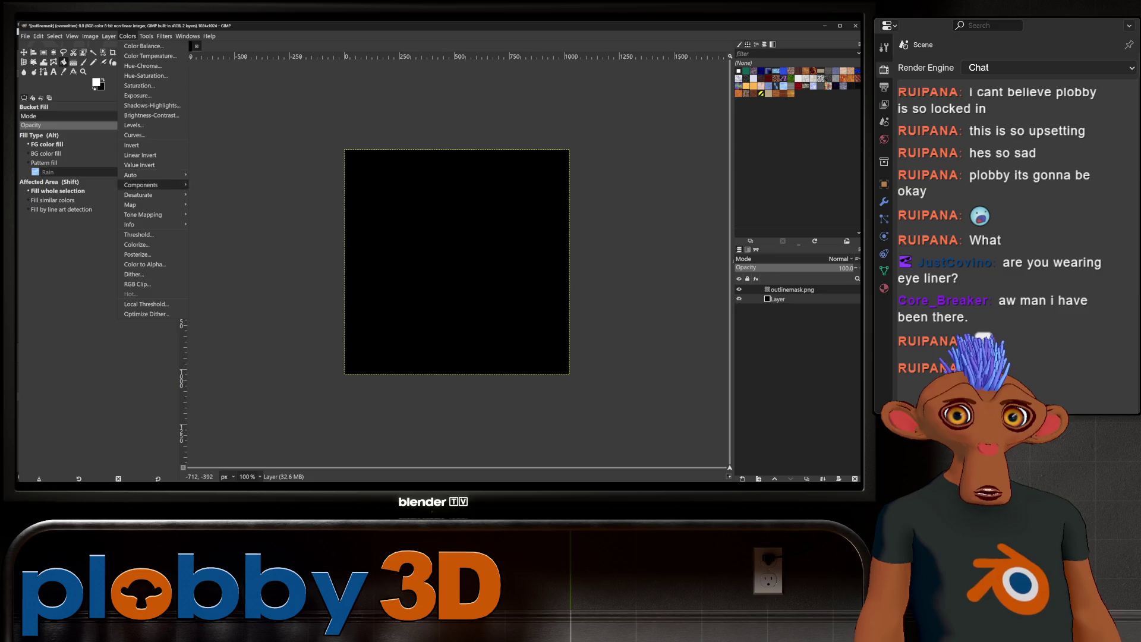
pyautogui.click(131, 144)
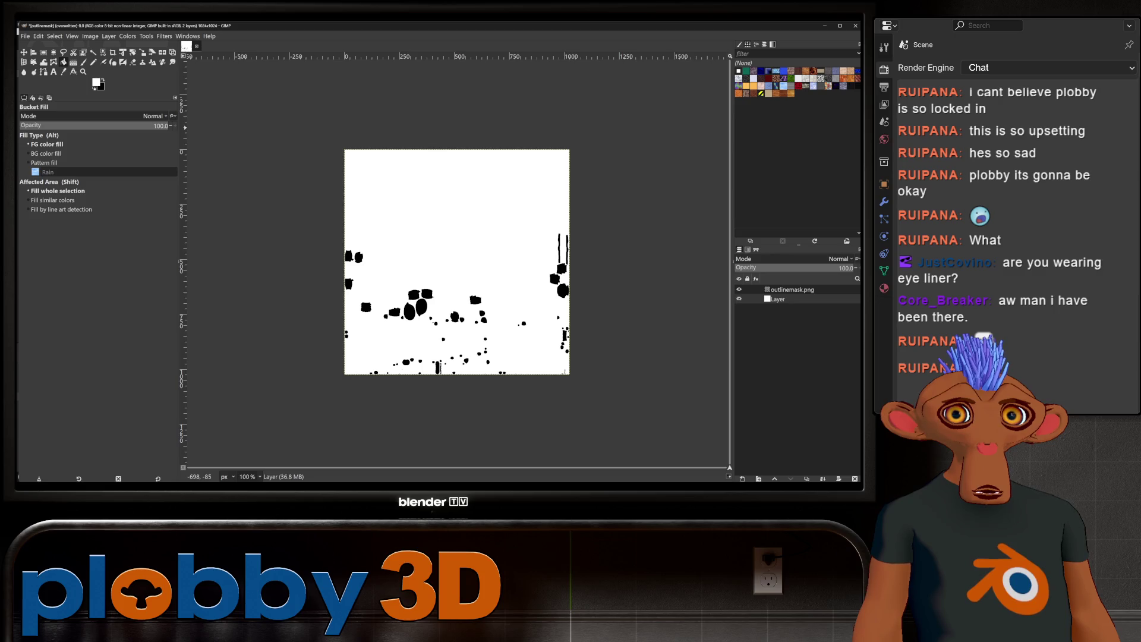
# Step: Overwrite outlinemask.png with the inverted mask and return to Unity
pyautogui.click(26, 36)
pyautogui.click(60, 145)
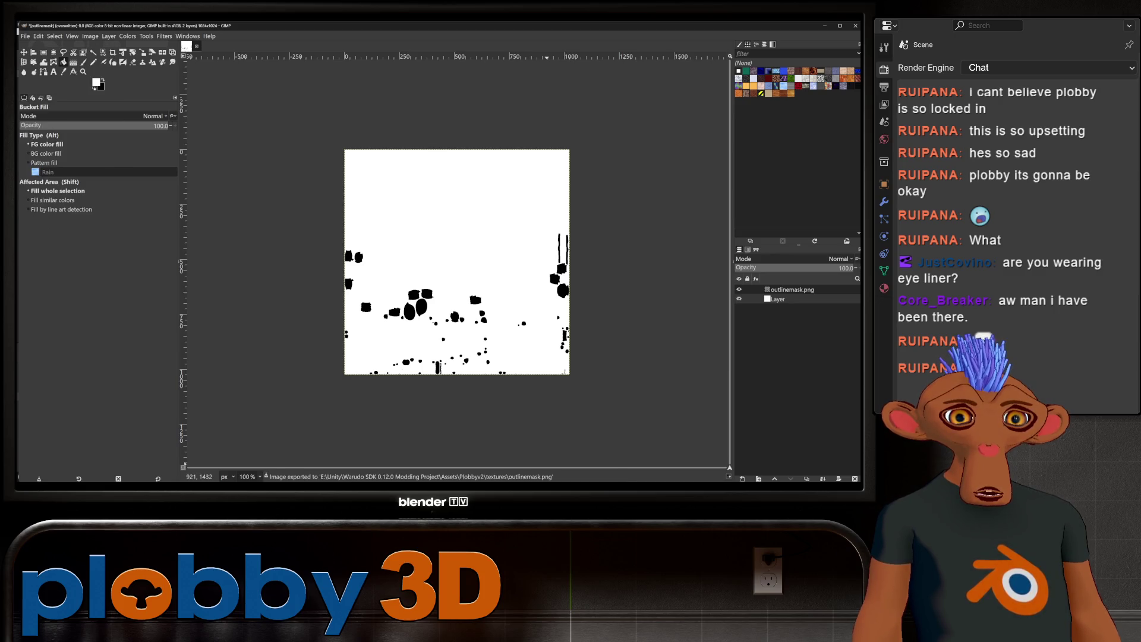
pyautogui.hotkey('alt', 'Tab')
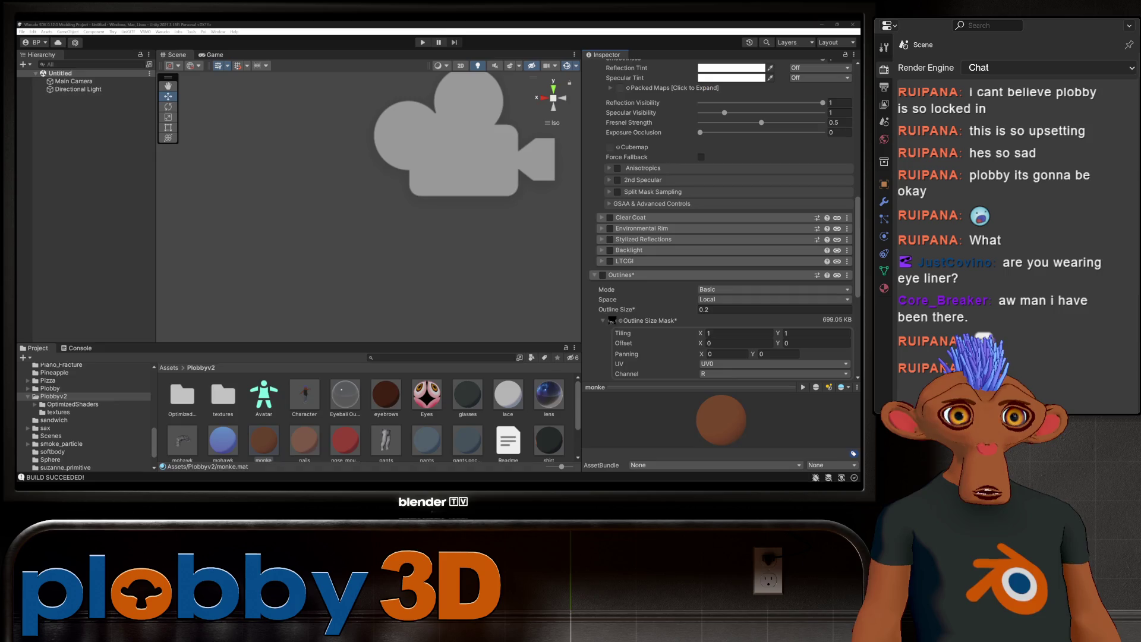
# Step: Start the mod build, dismiss the shader optimizer error and lock the monke material's shader
pyautogui.click(164, 32)
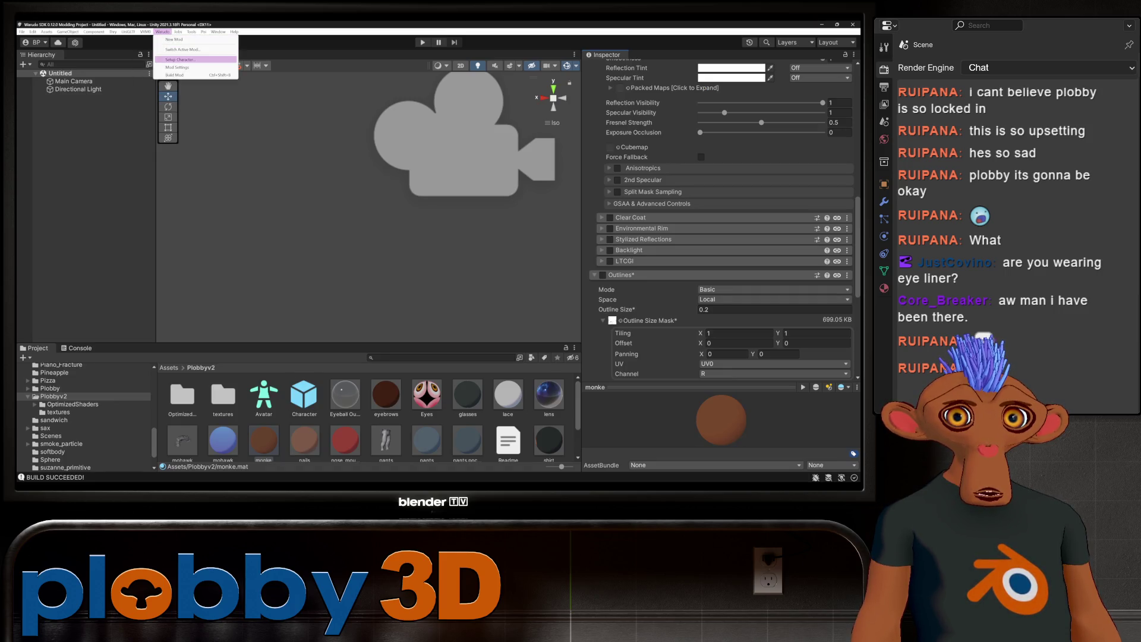
pyautogui.click(173, 74)
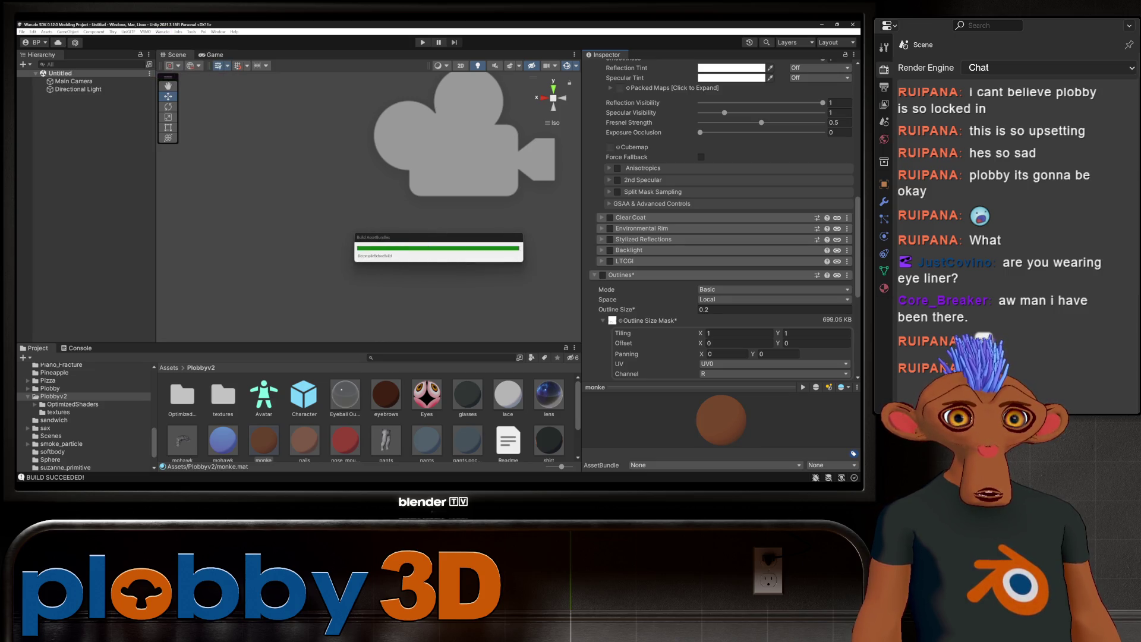
pyautogui.press('Return')
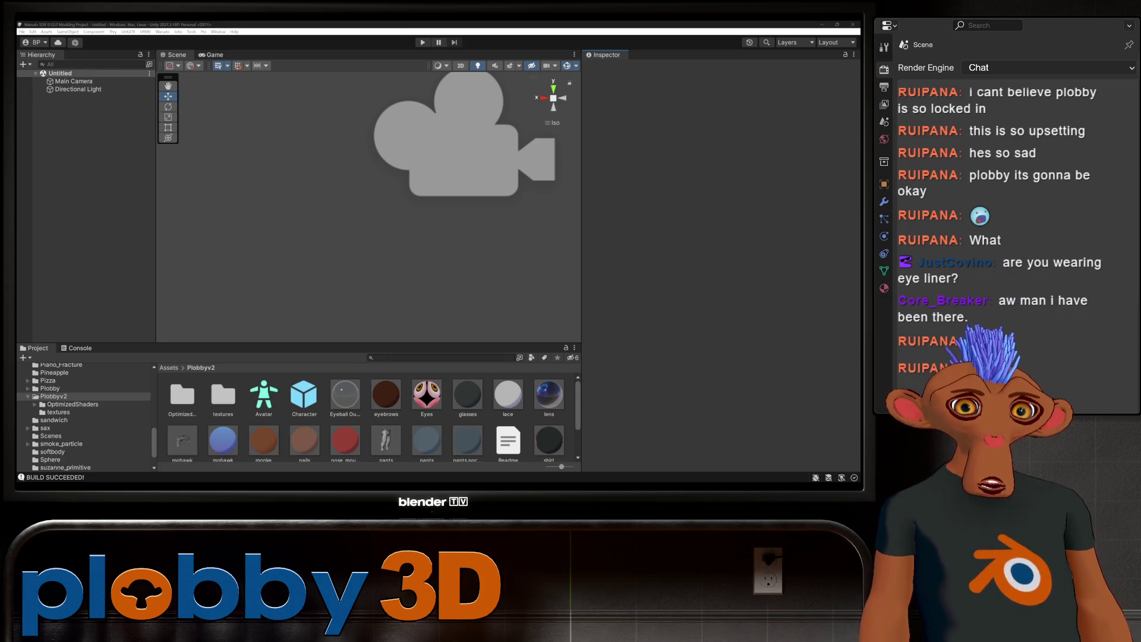
pyautogui.click(263, 434)
pyautogui.click(721, 124)
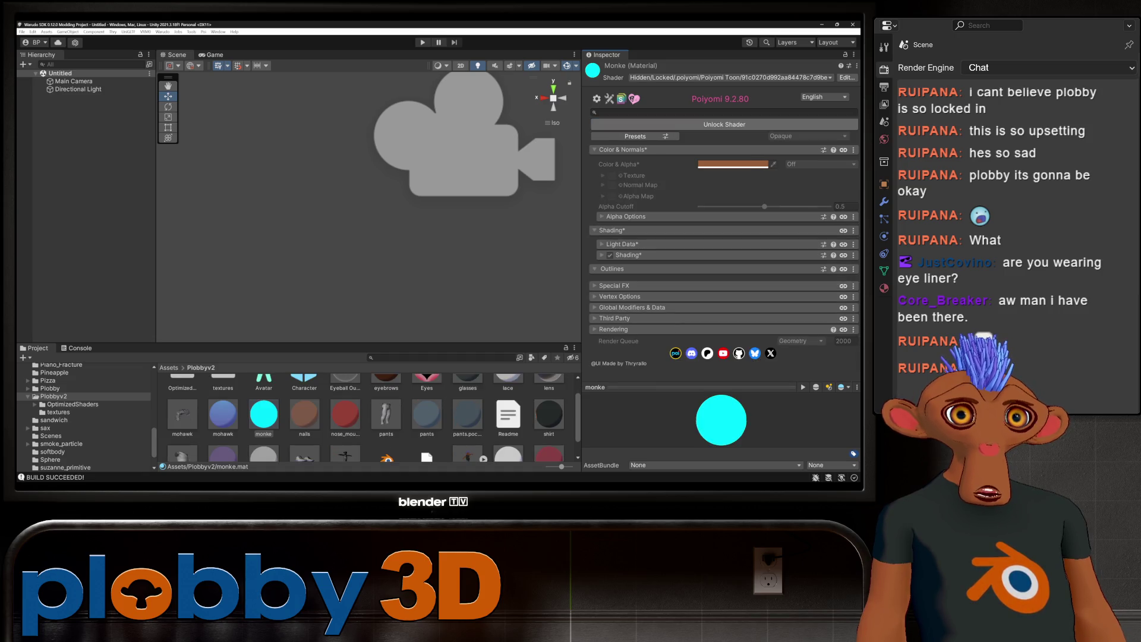
# Step: Build the Plobbyv2 mod, inspect the Suzanne assets and drag the Character prefab into the scene
pyautogui.click(170, 31)
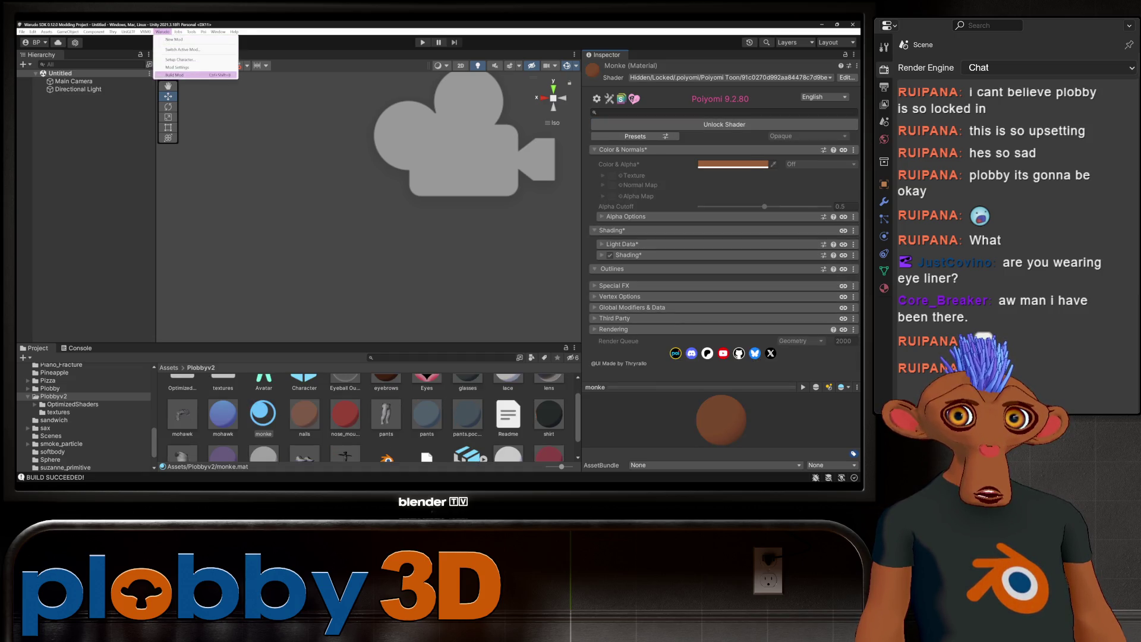
pyautogui.click(192, 59)
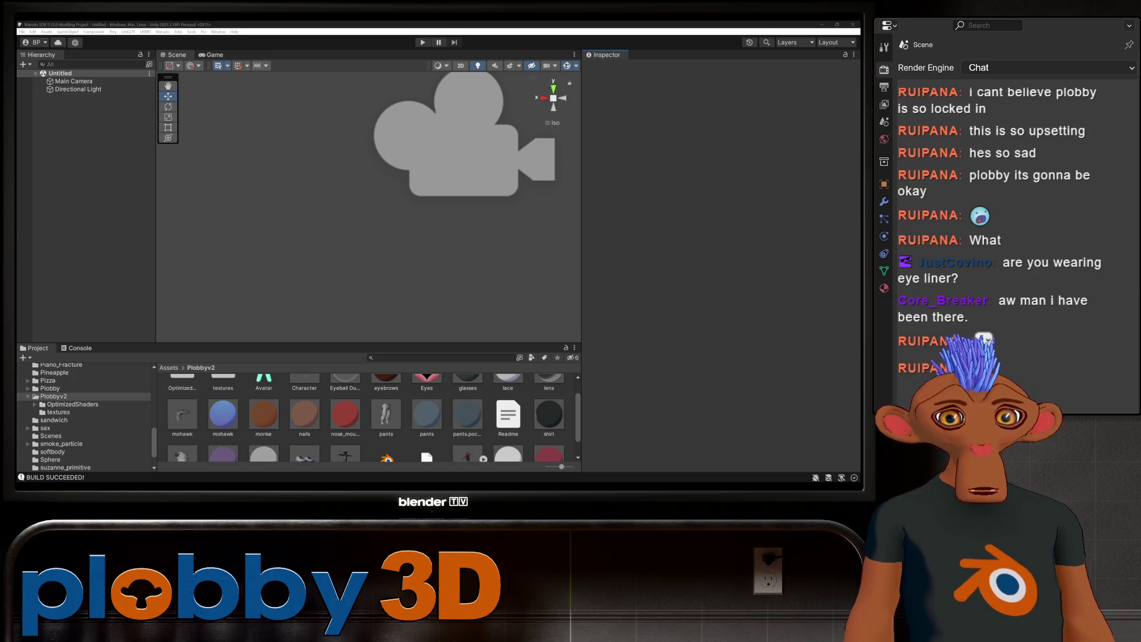
pyautogui.scroll(1, 366, 415)
pyautogui.scroll(-2, 367, 415)
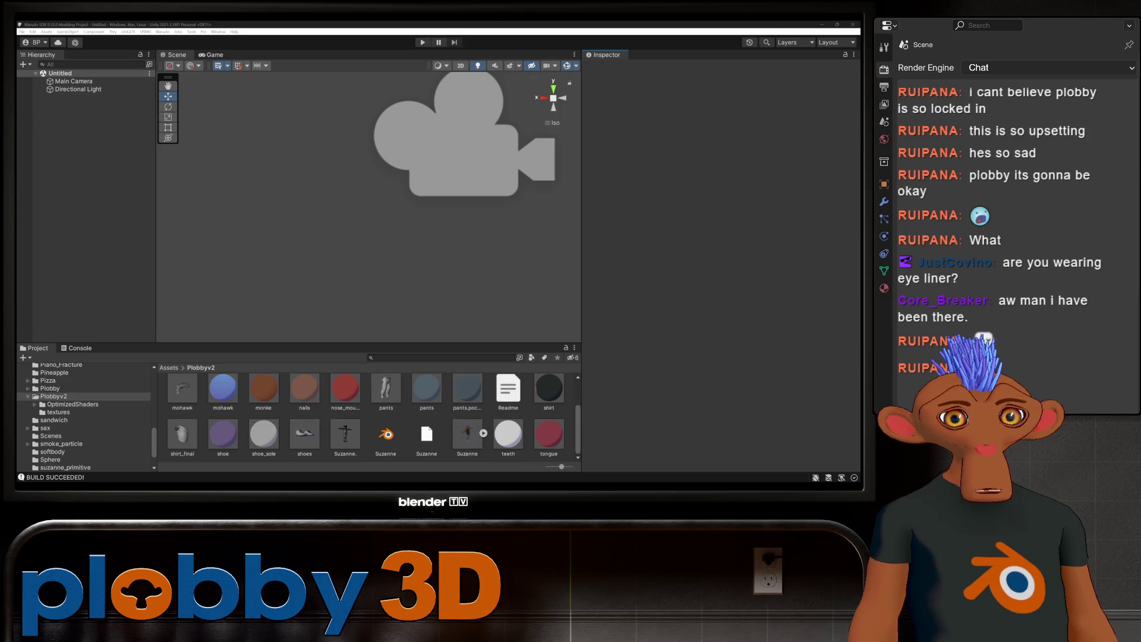
pyautogui.scroll(2, 366, 415)
pyautogui.scroll(-2, 365, 415)
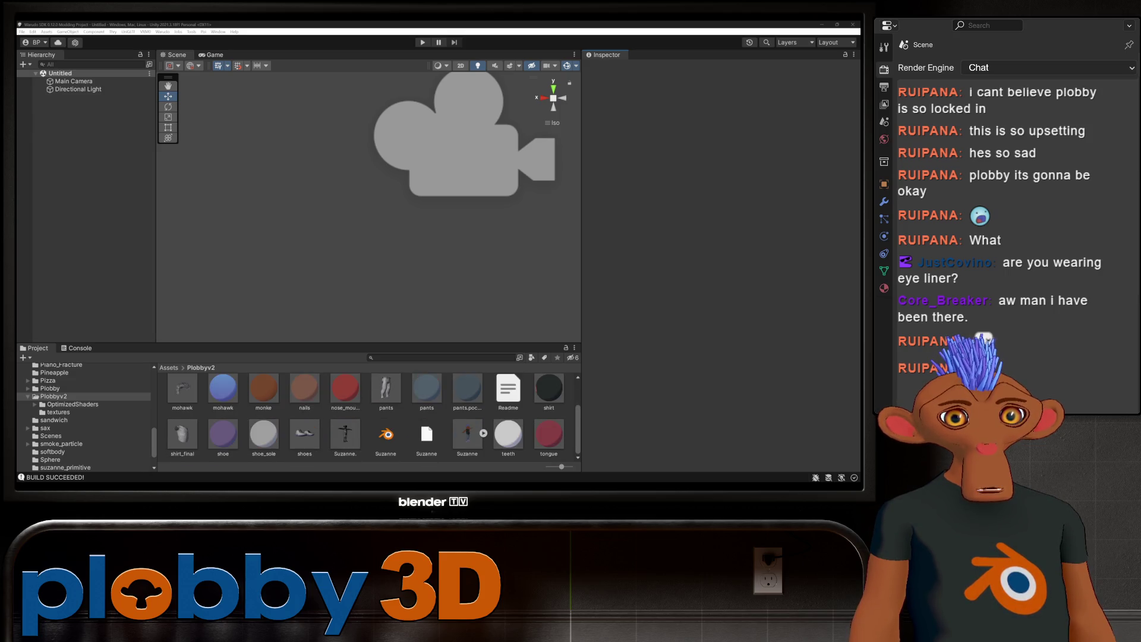
pyautogui.click(467, 435)
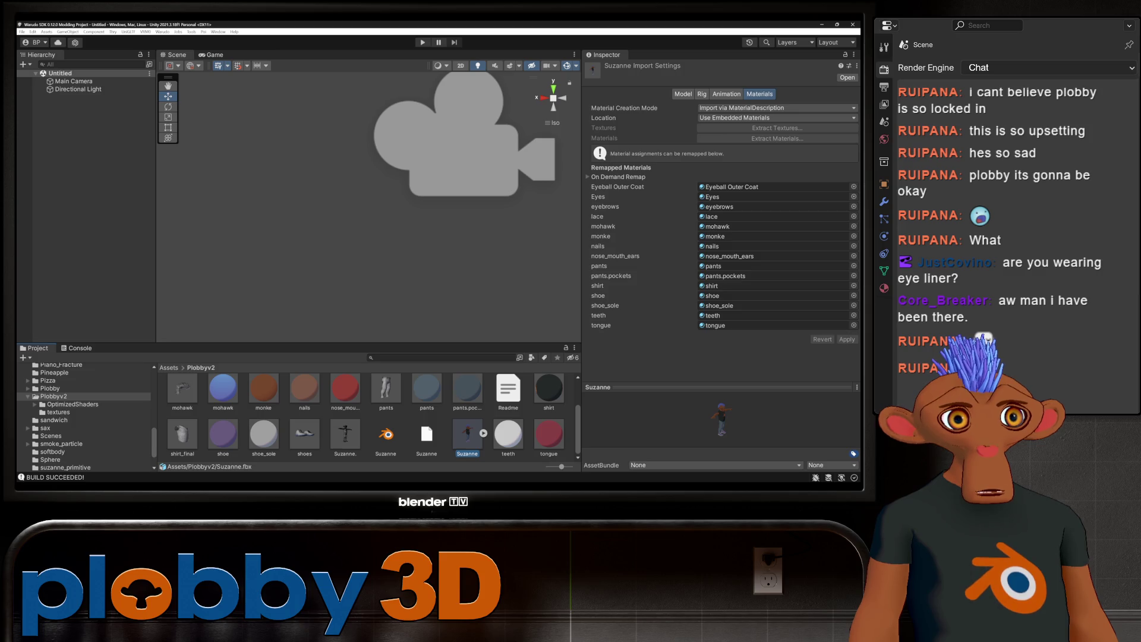
pyautogui.click(385, 435)
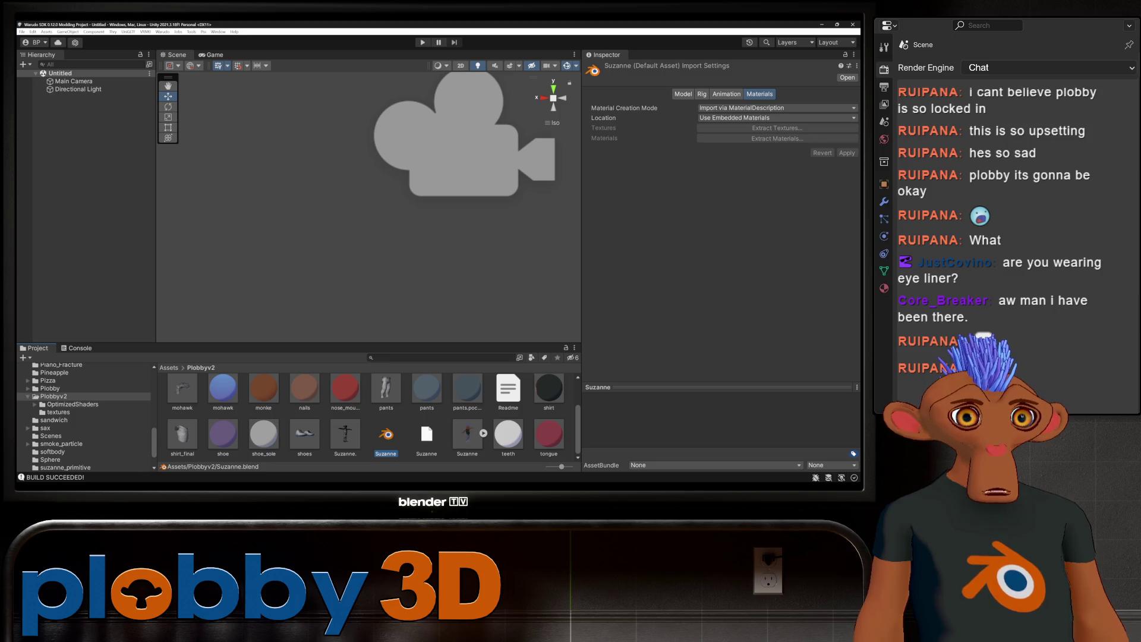
pyautogui.scroll(2, 366, 415)
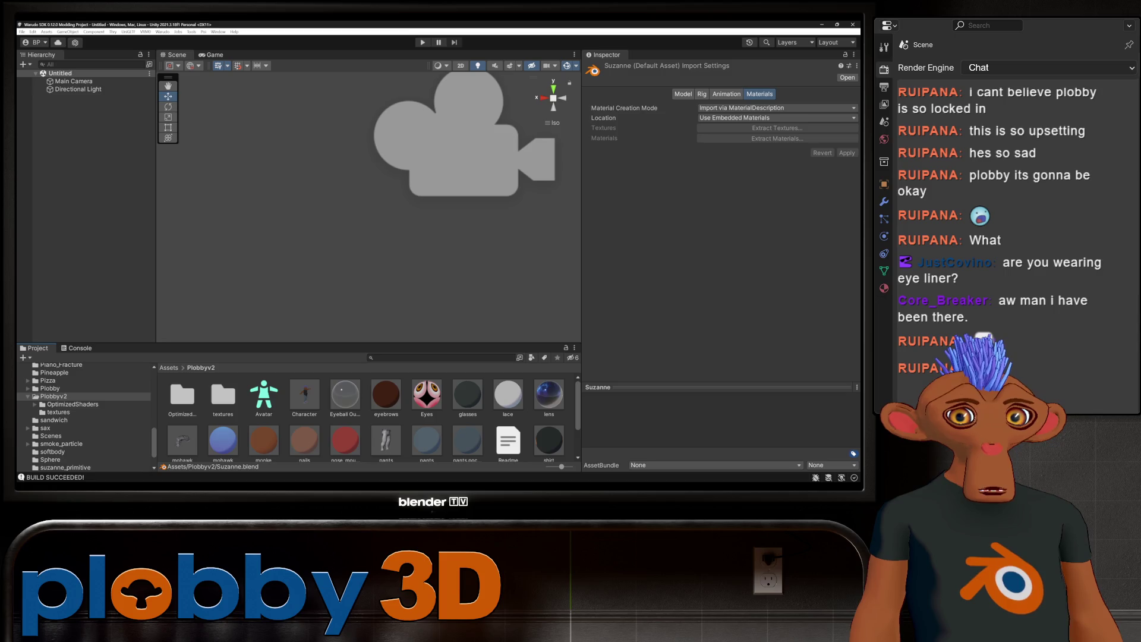
pyautogui.scroll(-1, 367, 415)
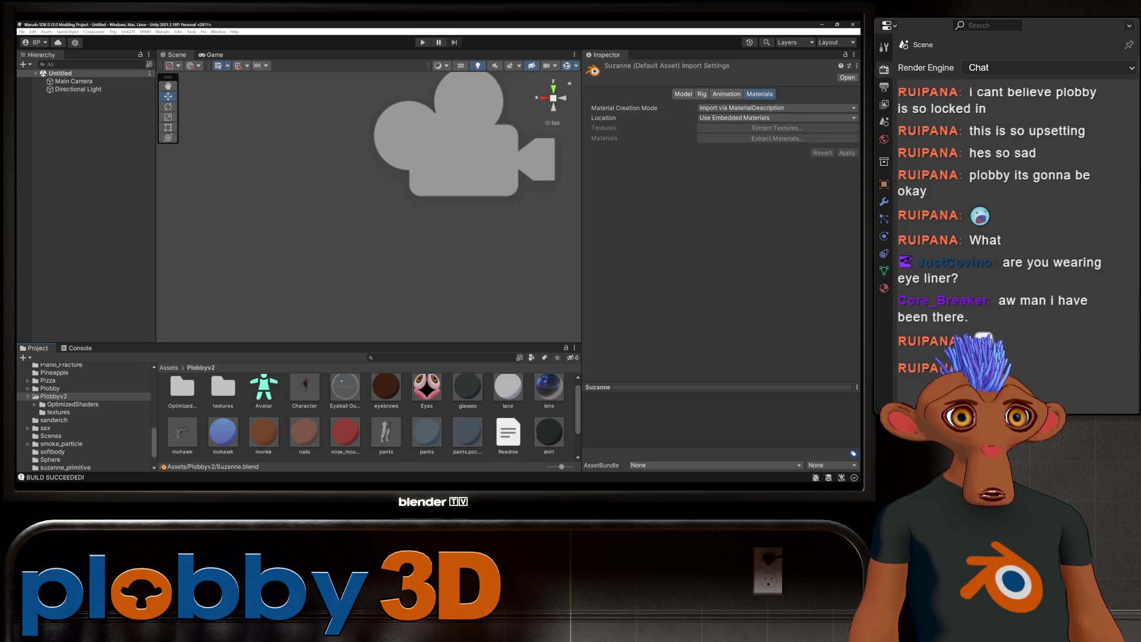
pyautogui.moveTo(304, 388); pyautogui.dragTo(363, 267)
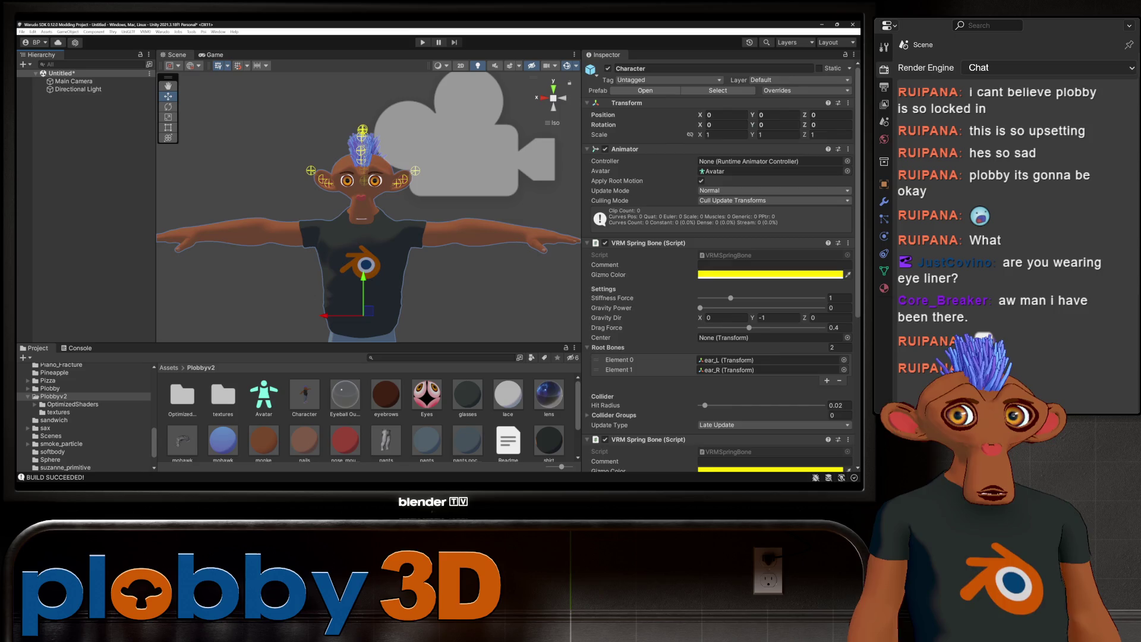
# Step: Unlock the monke material's shader and review its Outlines and Outline Size Mask sections
pyautogui.click(263, 439)
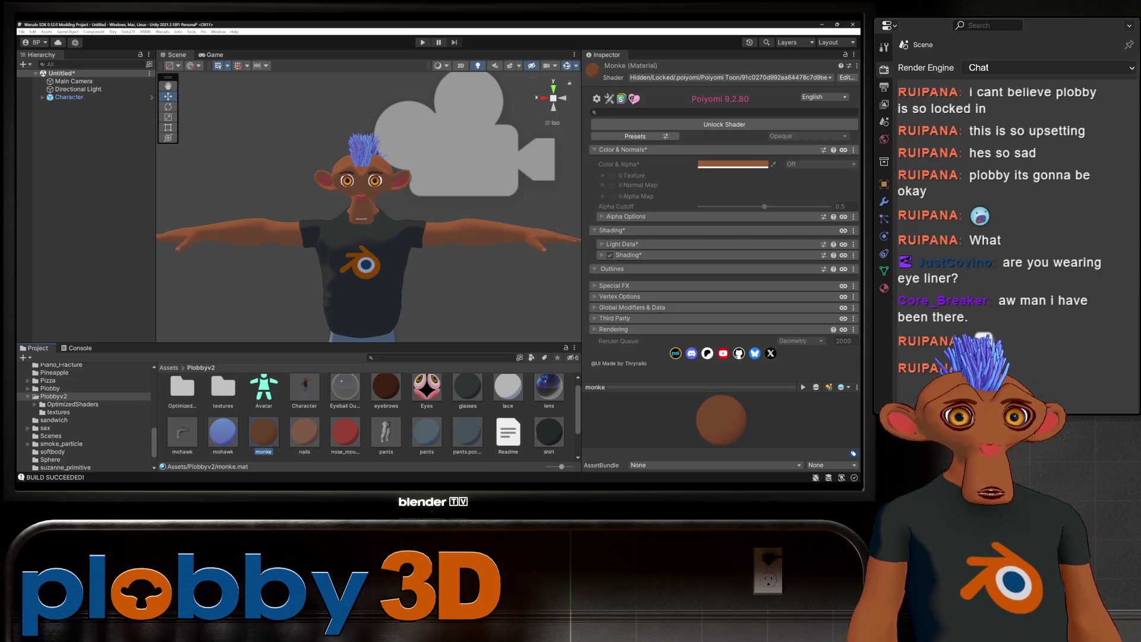
pyautogui.click(724, 124)
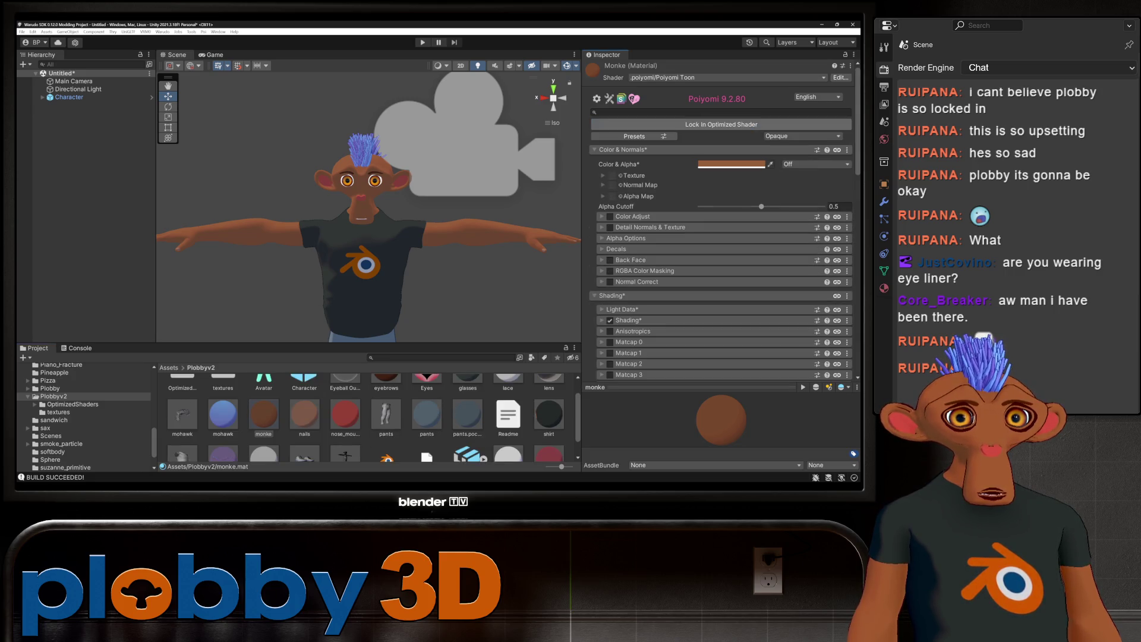
pyautogui.scroll(-5, 721, 224)
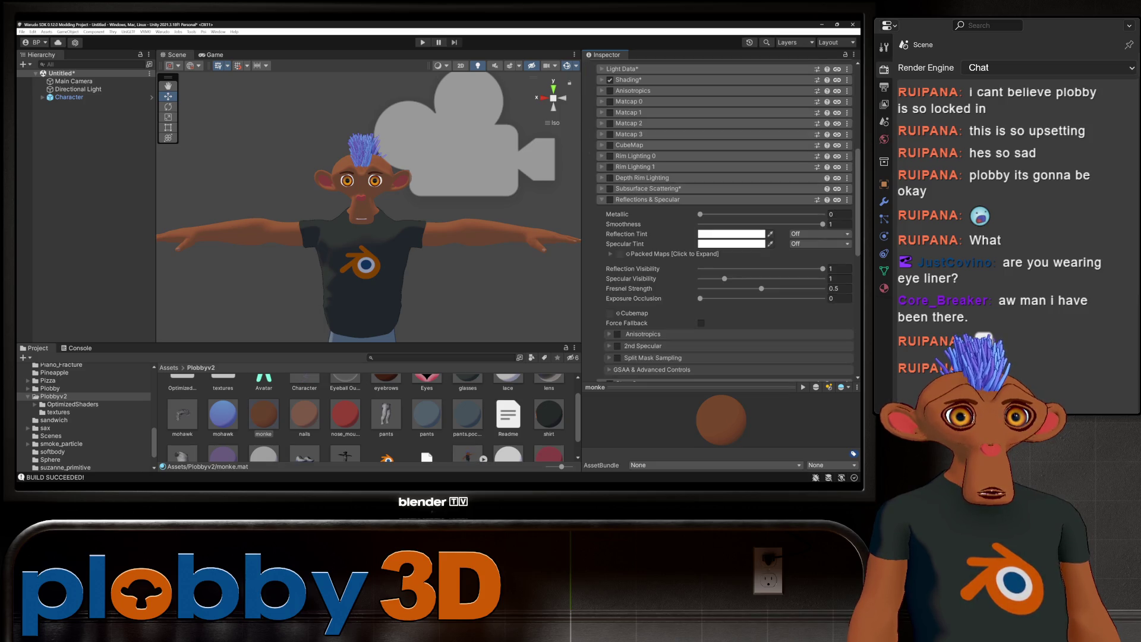
pyautogui.scroll(-3, 720, 223)
pyautogui.scroll(-3, 721, 223)
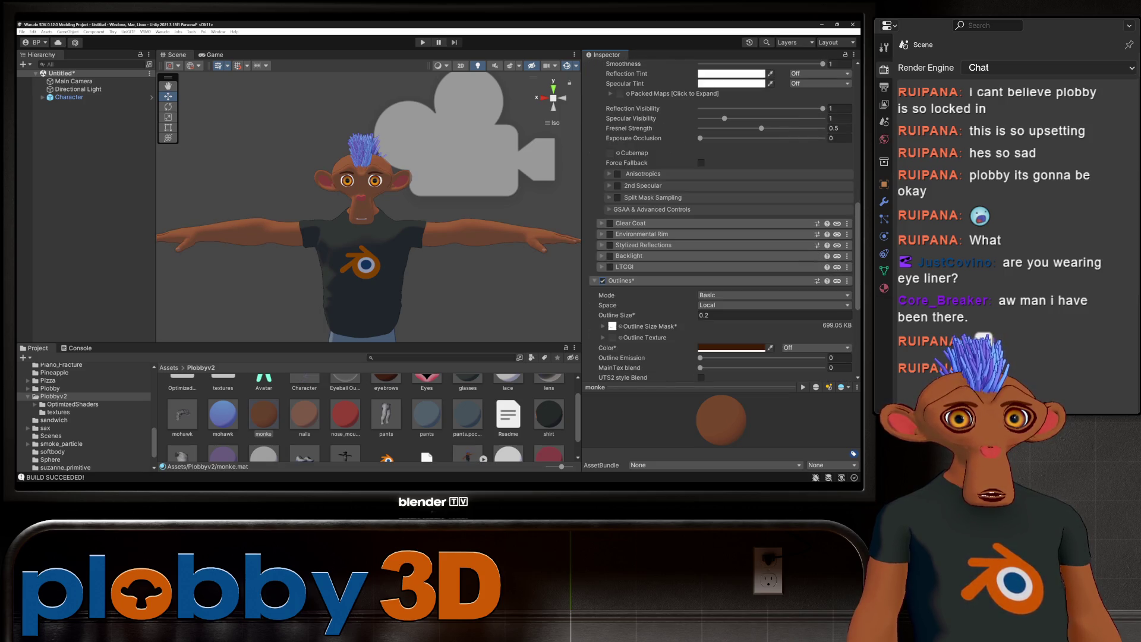
pyautogui.click(622, 281)
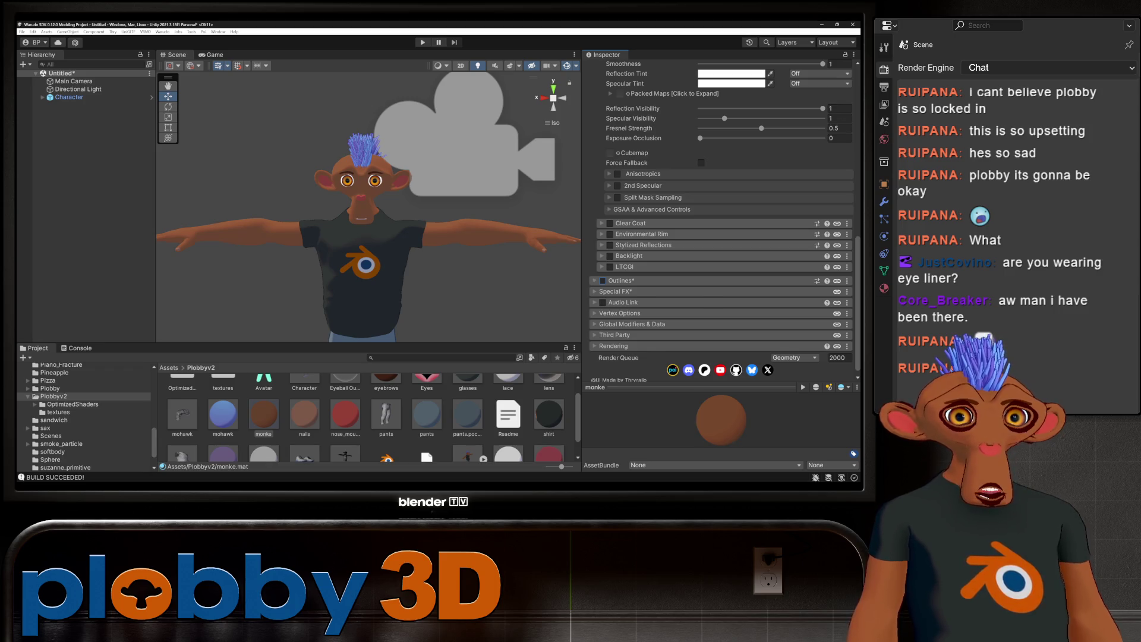
pyautogui.click(621, 281)
pyautogui.click(612, 327)
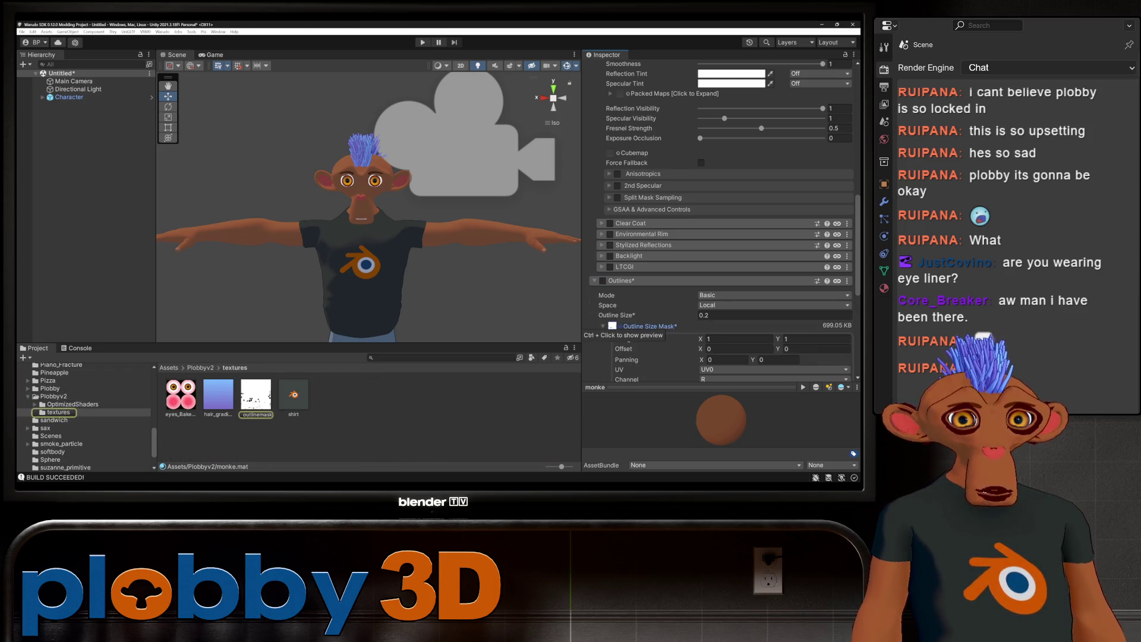
pyautogui.click(604, 326)
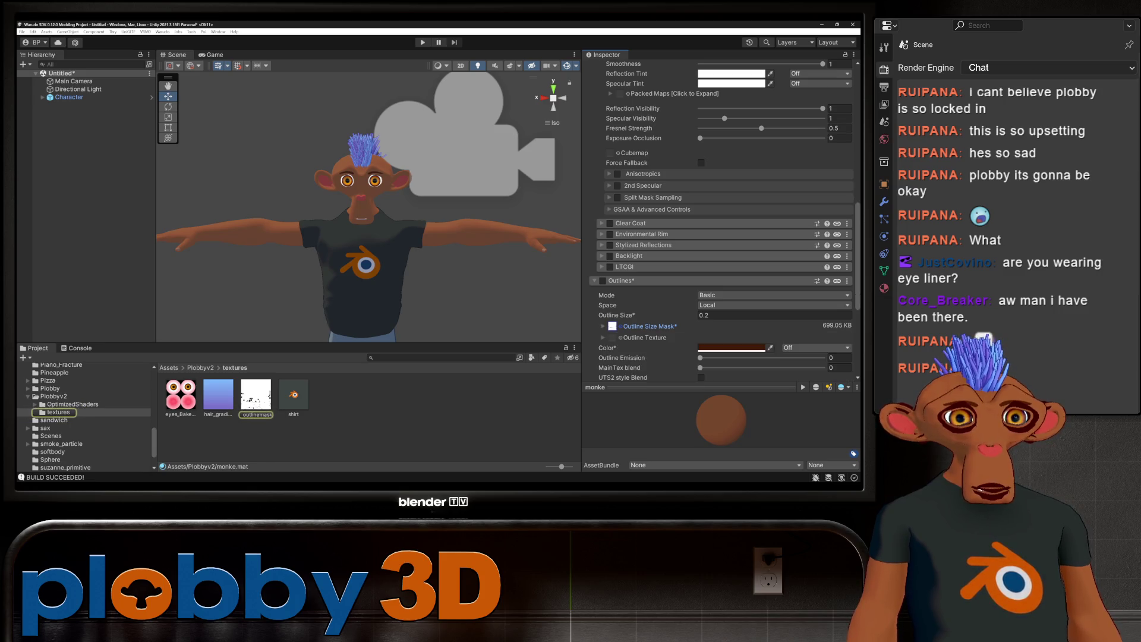
# Step: Set outlinemask as the Outline Size Mask texture and the outline size to 0
pyautogui.rightClick(612, 324)
pyautogui.click(604, 327)
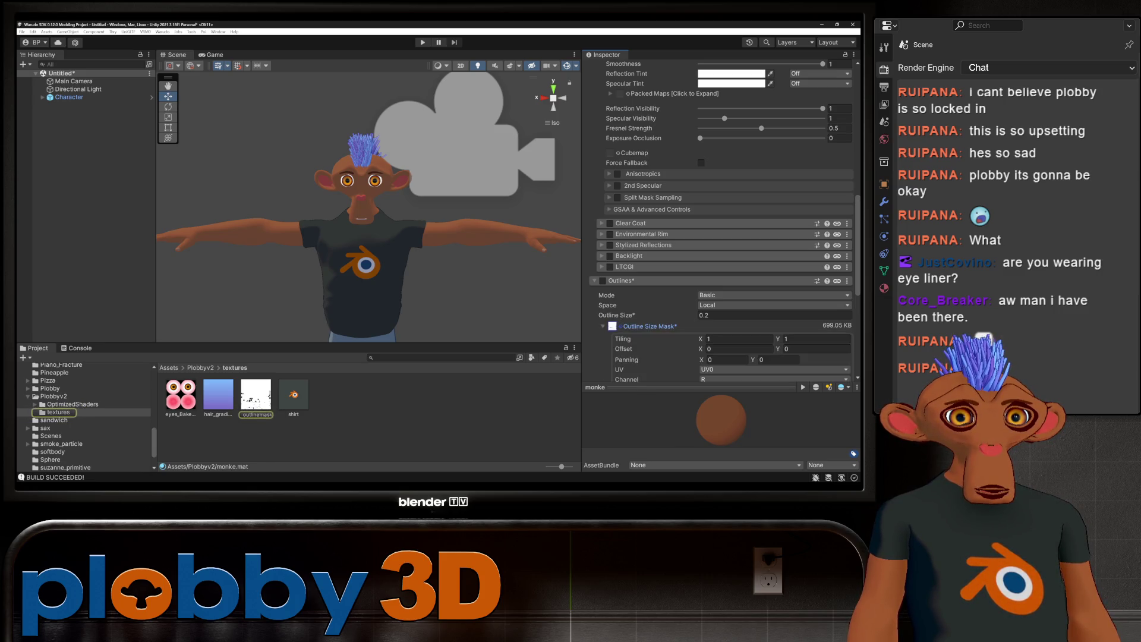
pyautogui.click(613, 326)
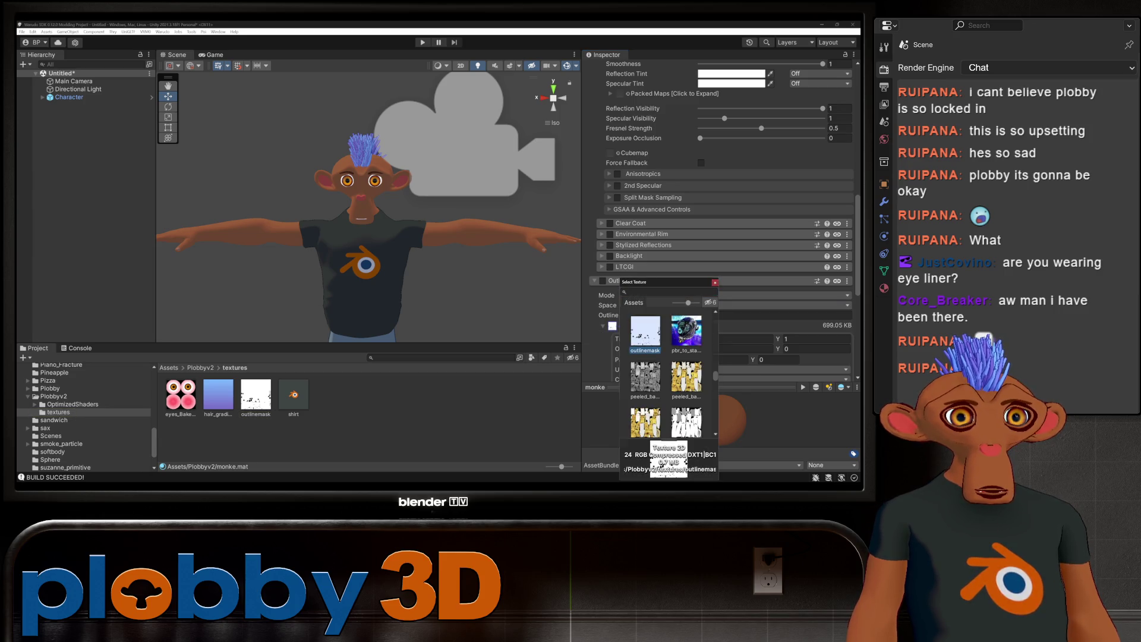
pyautogui.click(716, 282)
pyautogui.scroll(-3, 722, 268)
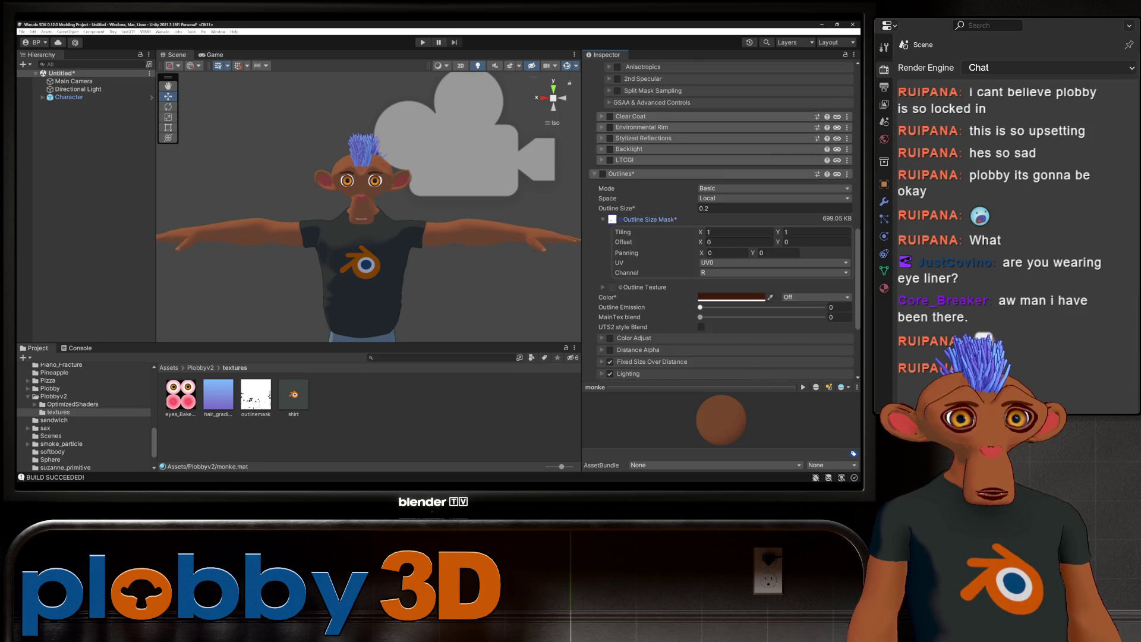
pyautogui.click(714, 208)
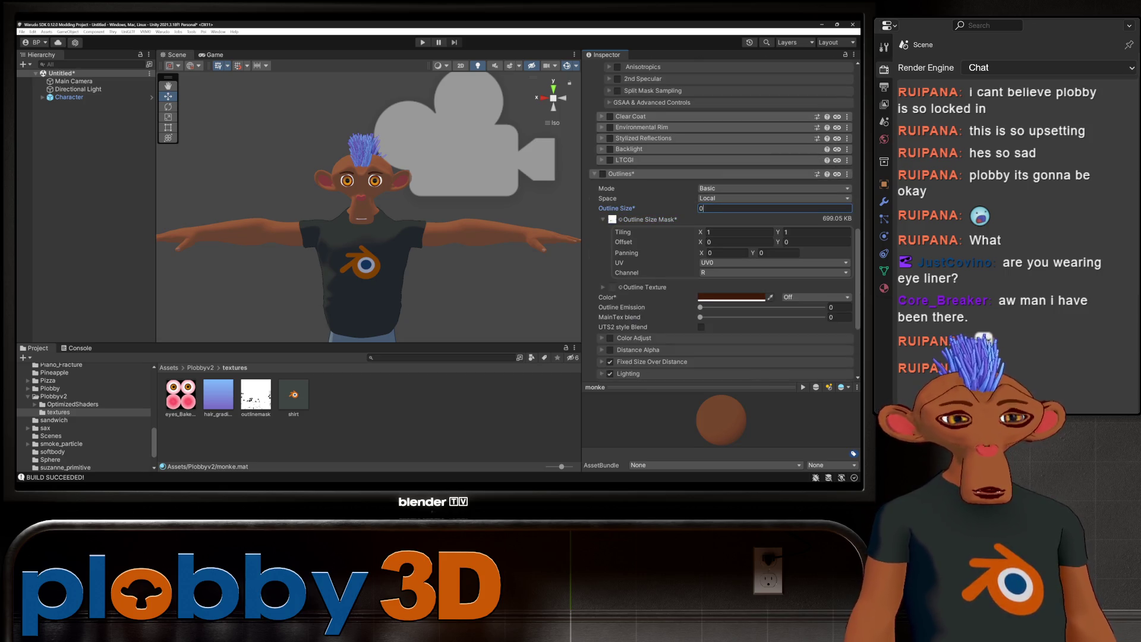
pyautogui.write('0')
pyautogui.scroll(4, 723, 223)
pyautogui.scroll(5, 723, 223)
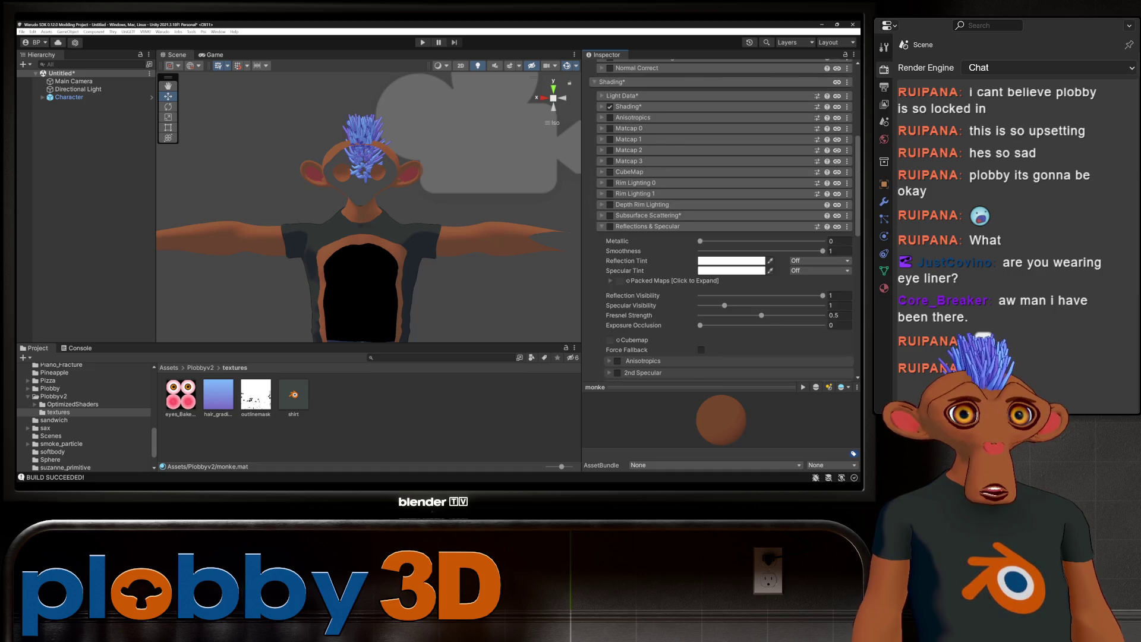
pyautogui.scroll(5, 722, 224)
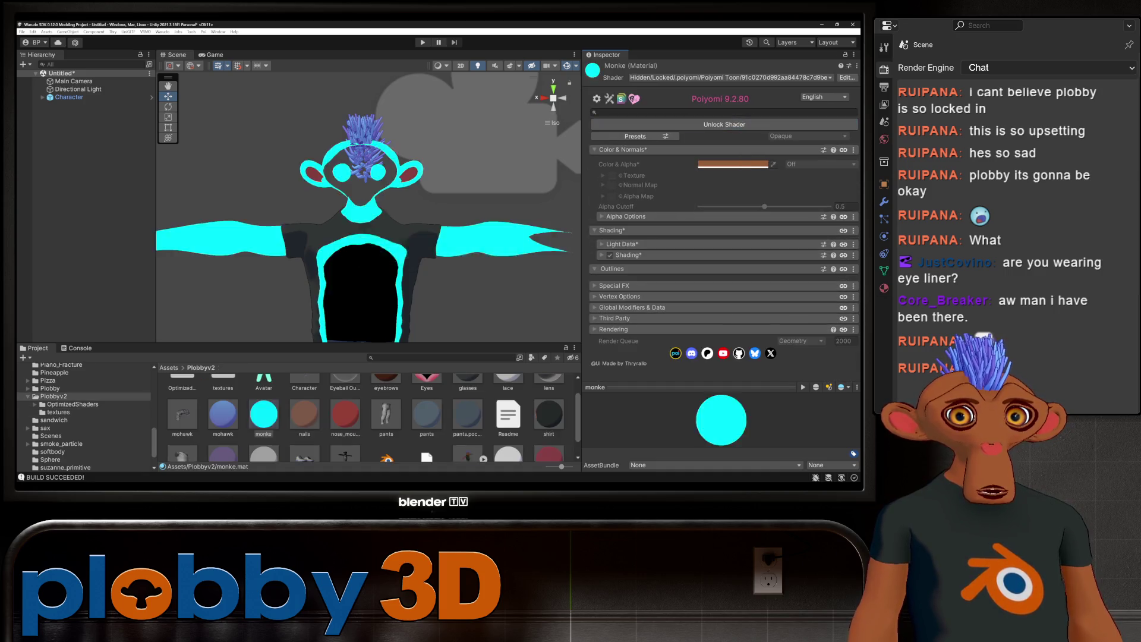
pyautogui.click(163, 32)
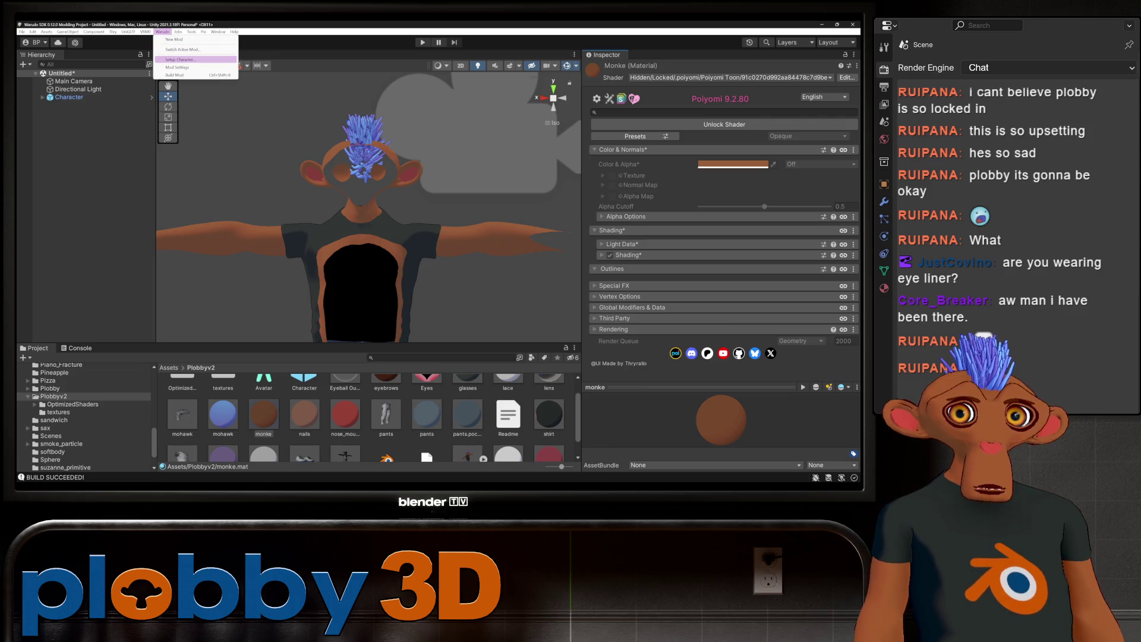
# Step: Build the character mod from the Warudo menu and switch to the Warudo editor
pyautogui.click(178, 75)
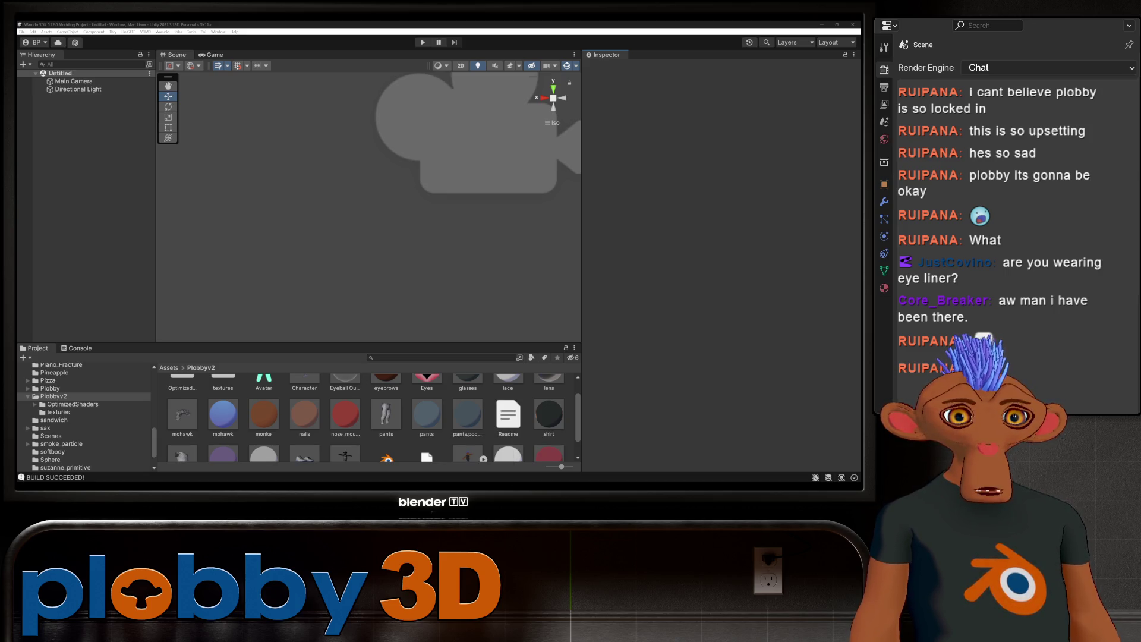
pyautogui.hotkey('alt', 'Tab')
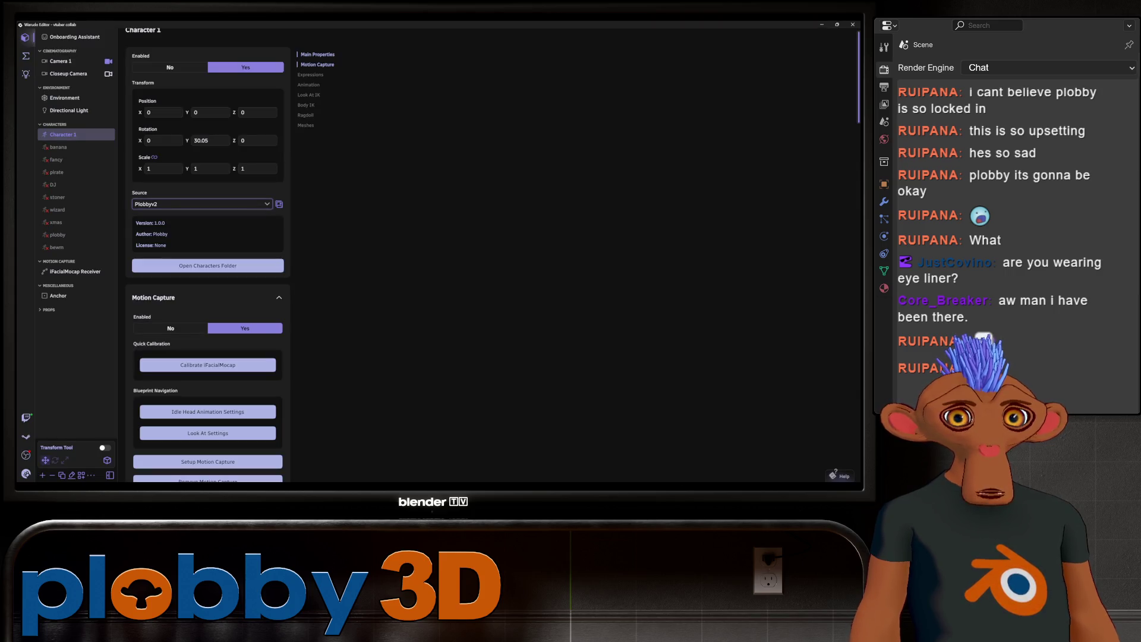
# Step: Try pirate.vrm and Plobby as Character 1's source, then settle on wizard1.vrm
pyautogui.click(202, 204)
pyautogui.click(267, 374)
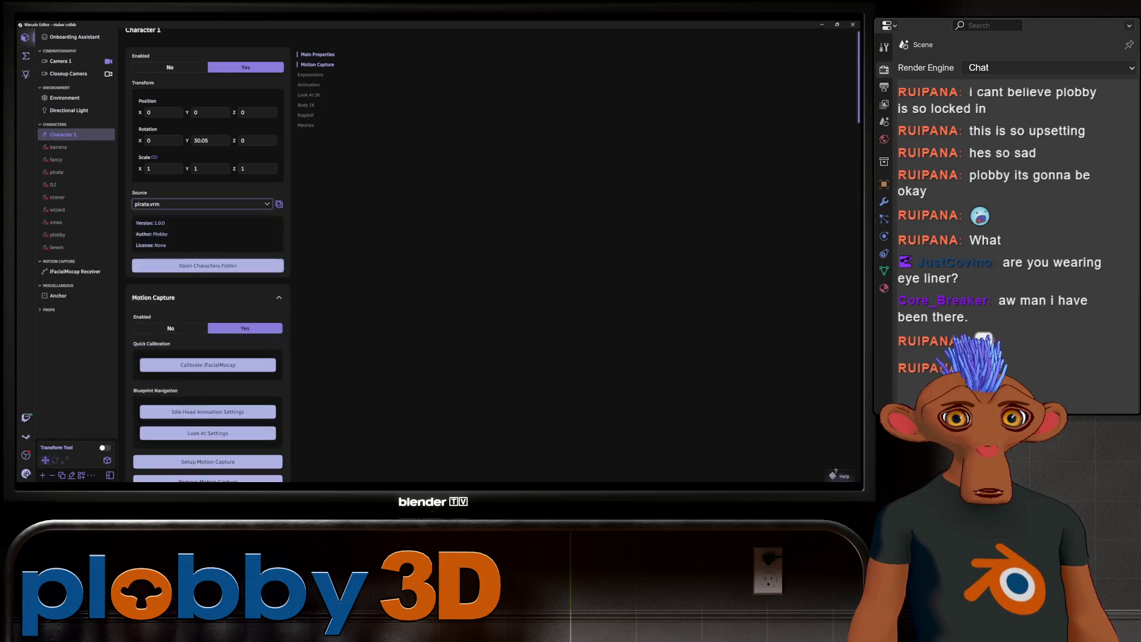
pyautogui.click(202, 203)
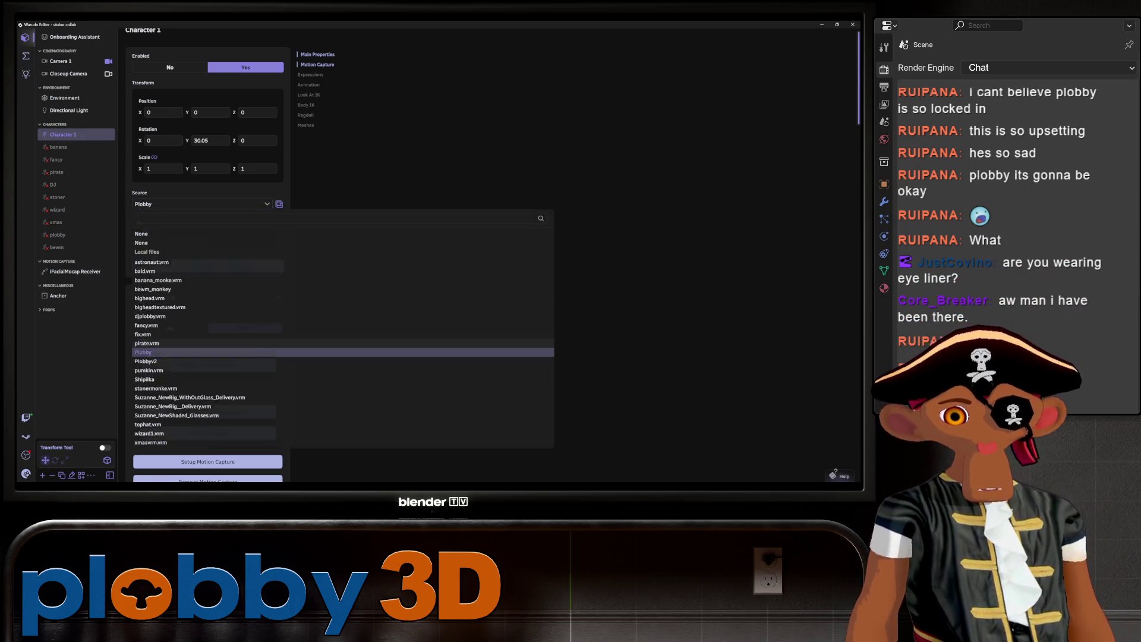
pyautogui.click(268, 352)
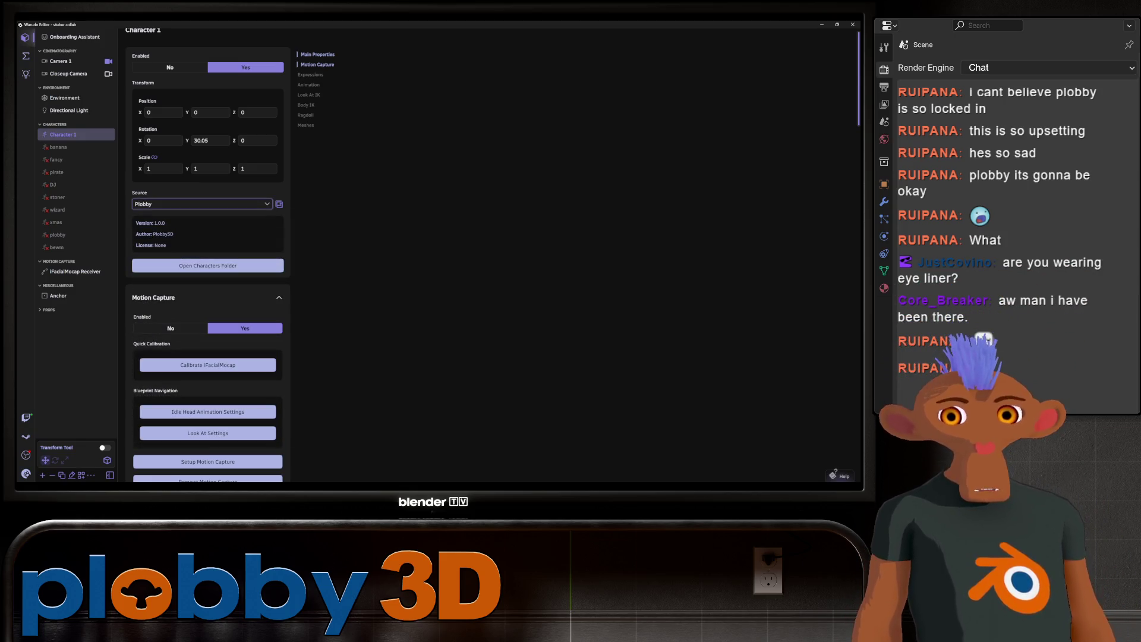
pyautogui.press('Down')
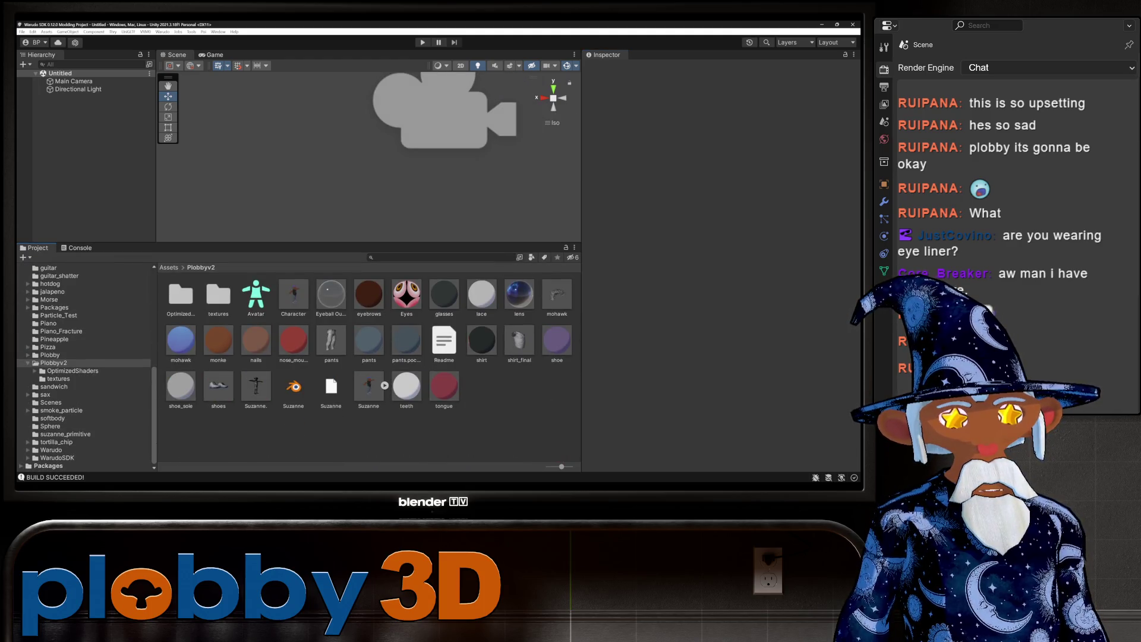
# Step: Inspect the Character prefab and the Suzanne mesh's material import settings
pyautogui.click(294, 294)
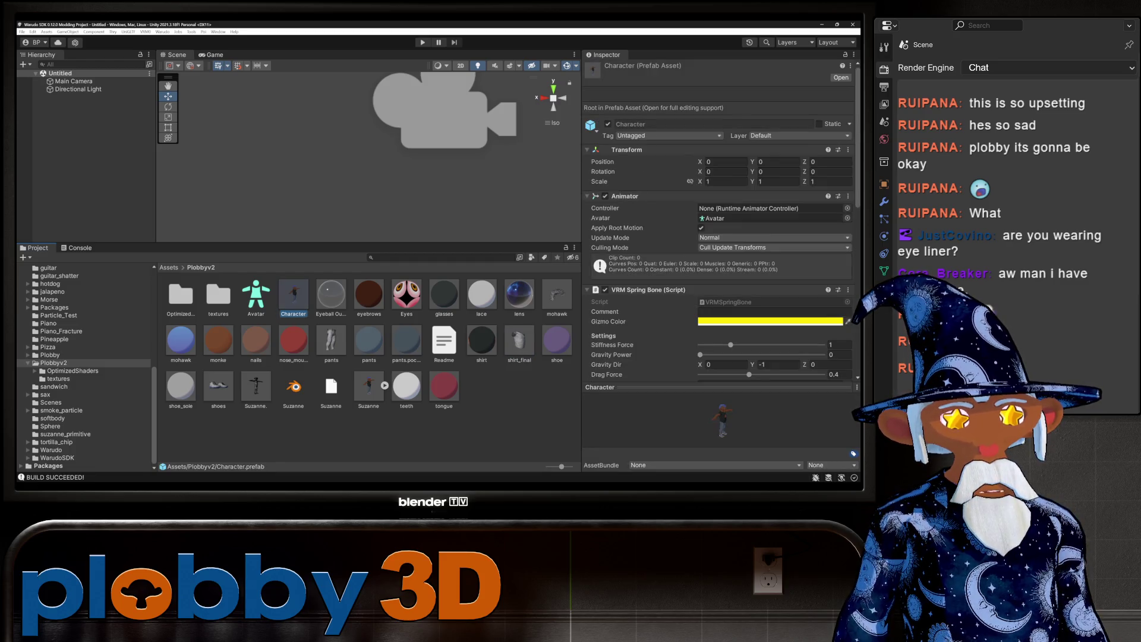
pyautogui.click(256, 385)
pyautogui.click(368, 386)
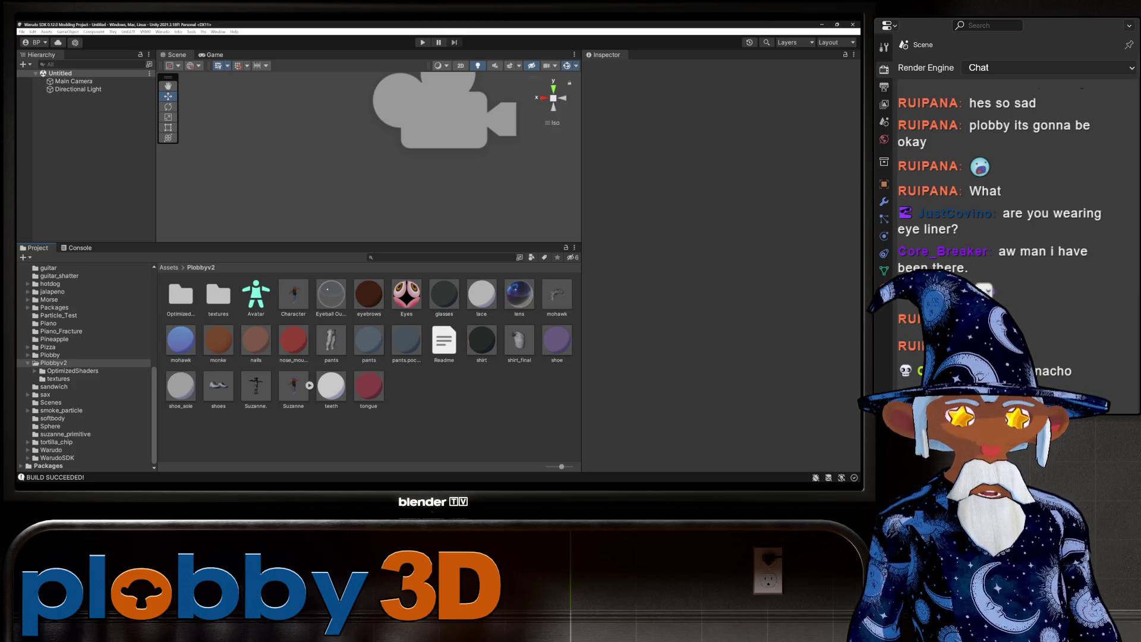
pyautogui.click(294, 295)
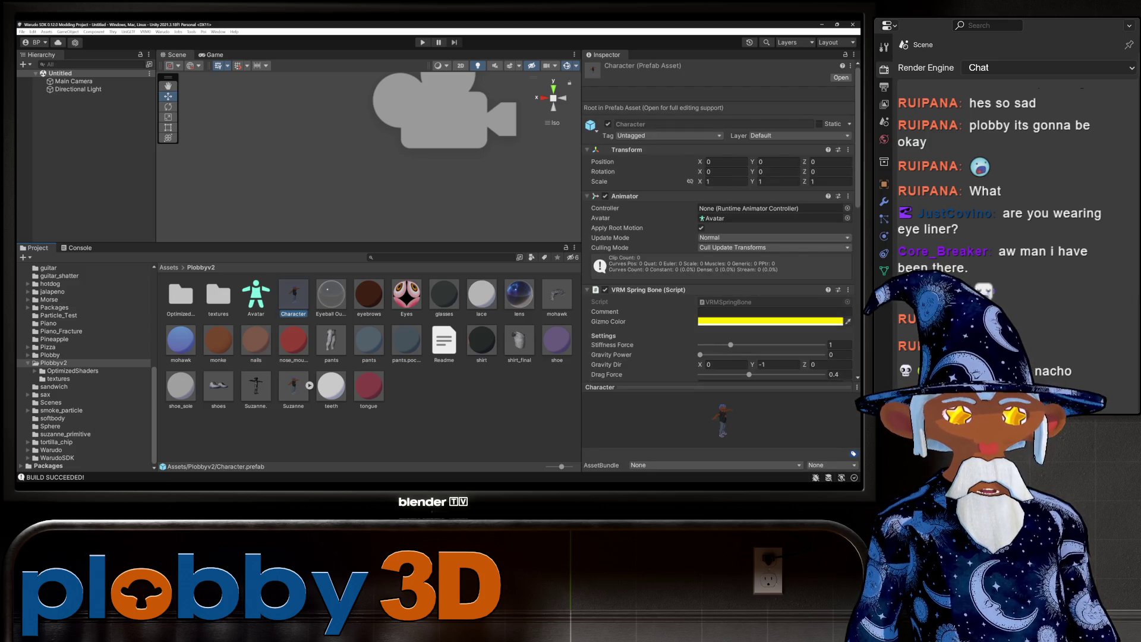
# Step: Check the Suzanne assets and nose_mouth_ears material, then place Character.prefab in the scene
pyautogui.click(257, 386)
pyautogui.press('Right')
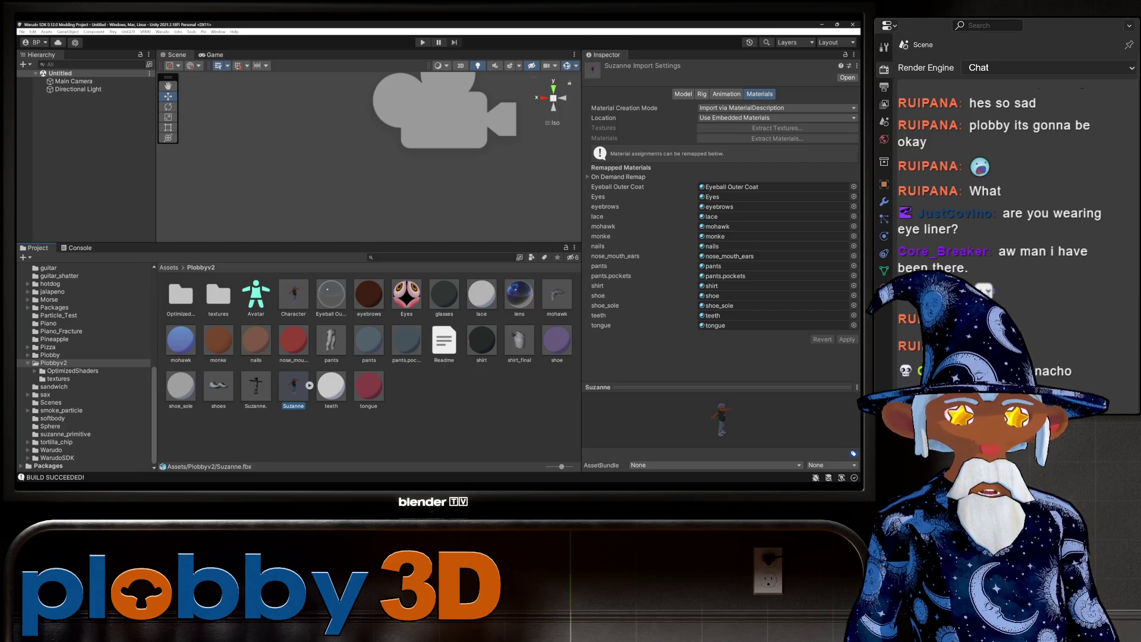
pyautogui.press('Up')
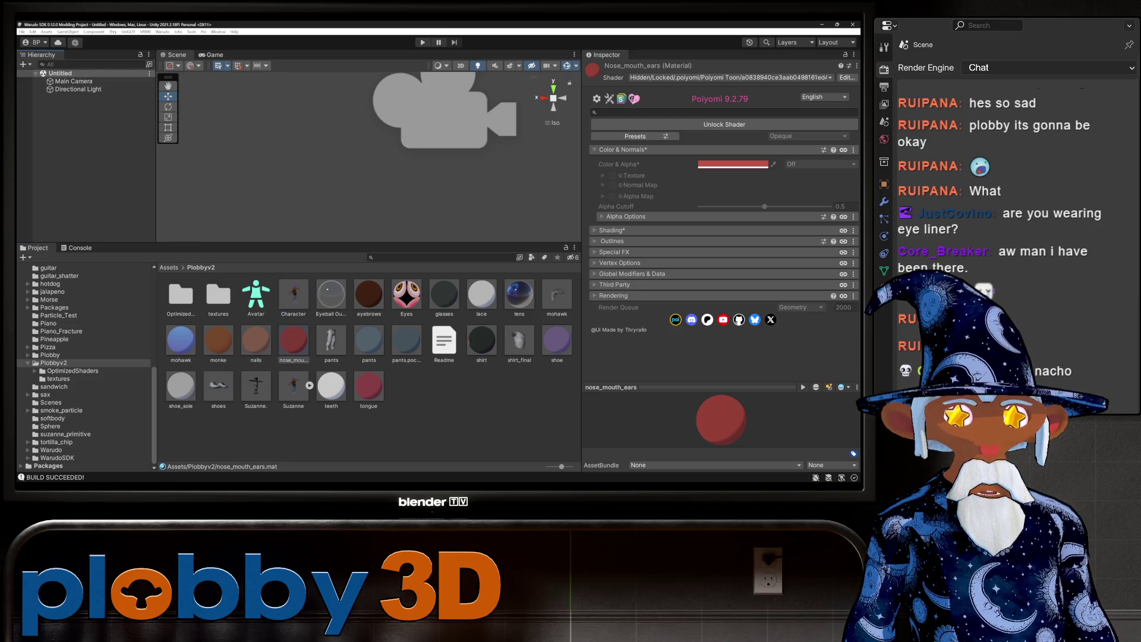
pyautogui.moveTo(293, 295); pyautogui.dragTo(80, 73)
pyautogui.scroll(-3, 365, 152)
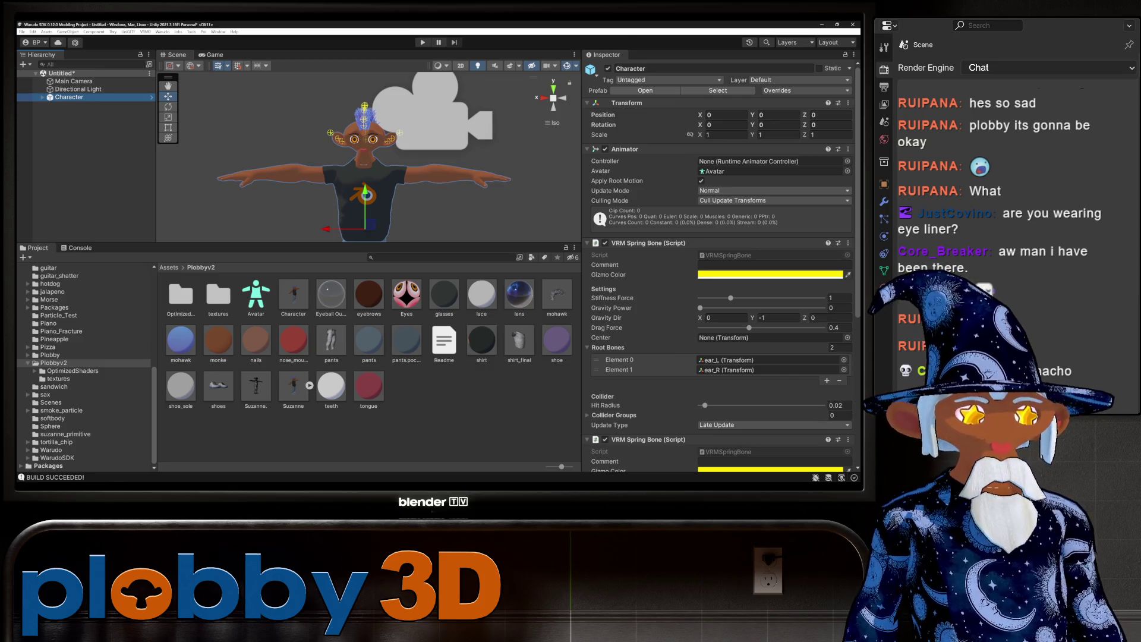
pyautogui.hotkey('alt', 'Tab')
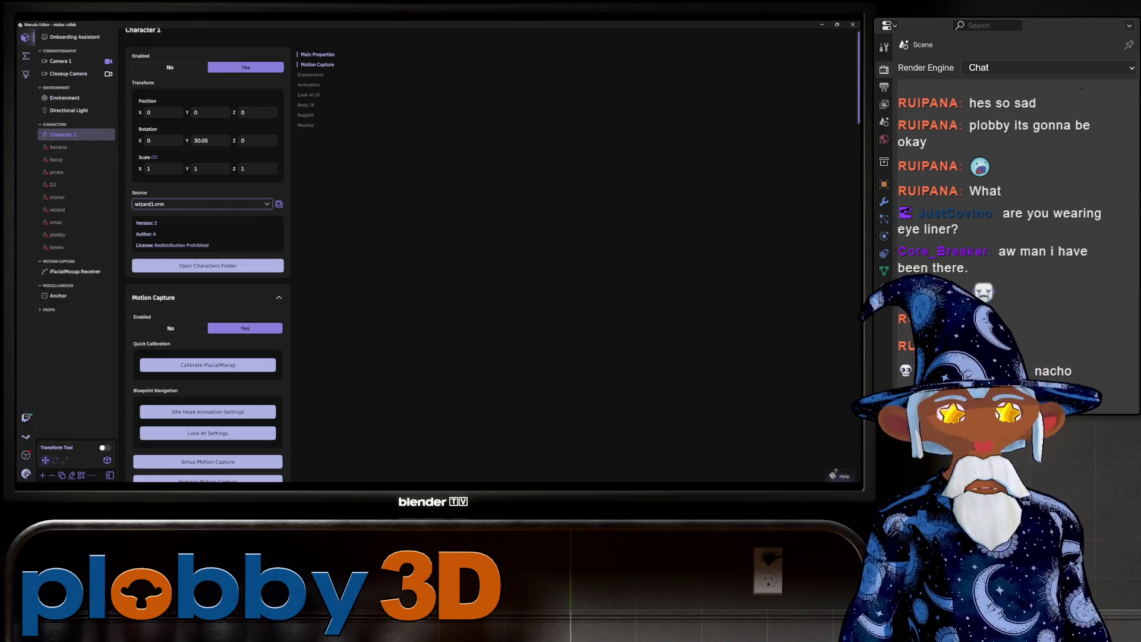
# Step: Switch Character 1's source to Plobbyv2
pyautogui.click(201, 203)
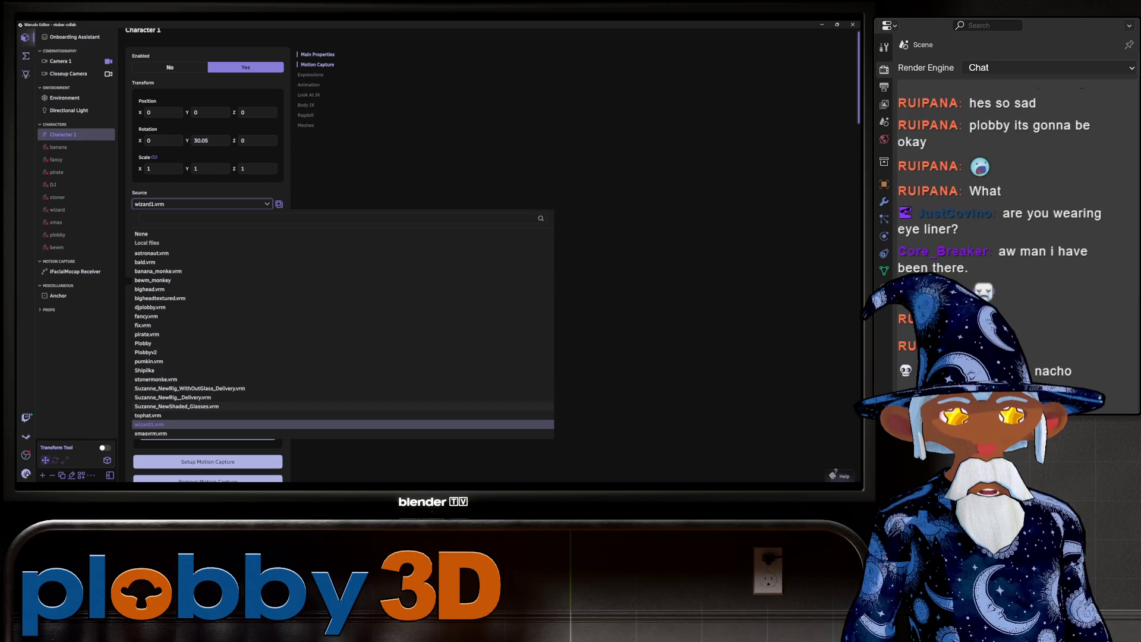
pyautogui.click(148, 353)
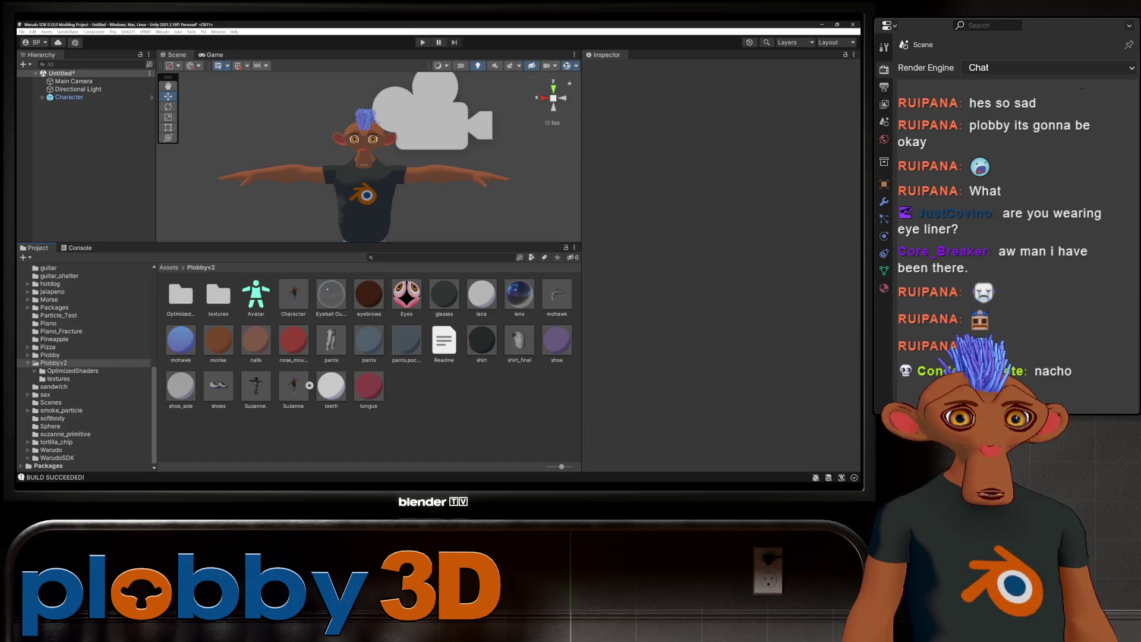
# Step: Unlock the shirt, mohawk and pants.pockets shaders, turning off outlines on the shirt
pyautogui.click(293, 294)
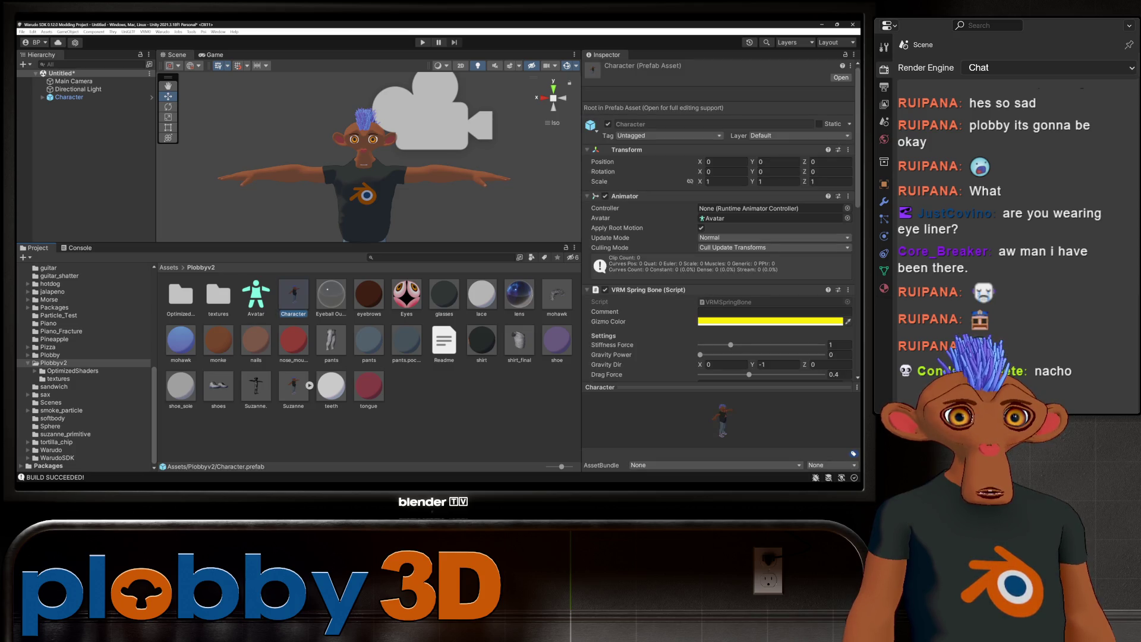
pyautogui.click(482, 342)
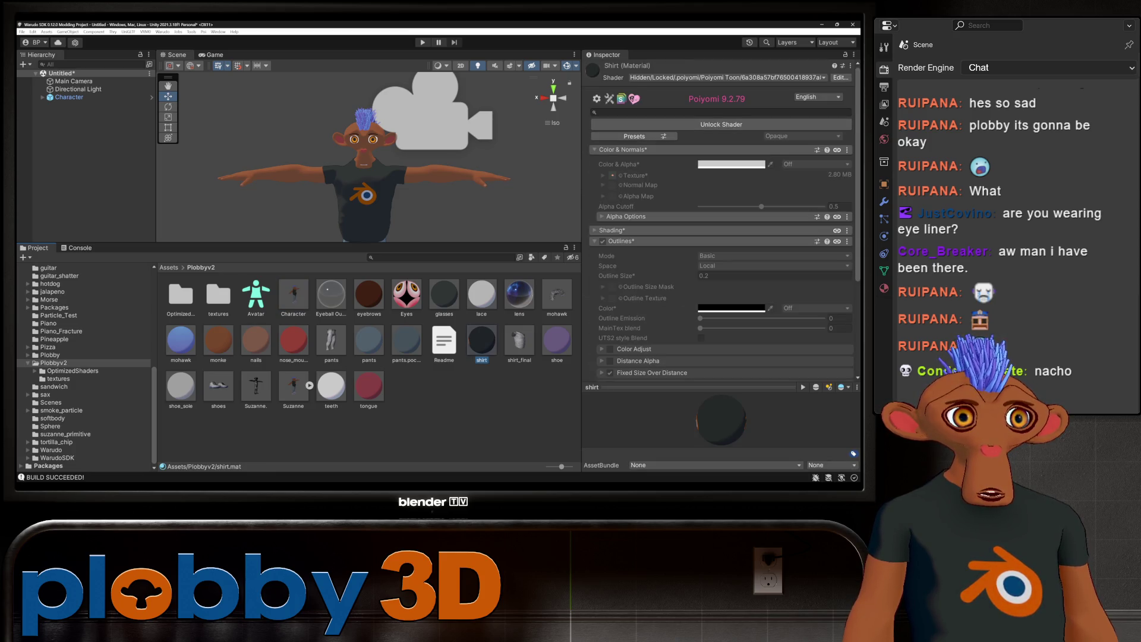
pyautogui.click(721, 125)
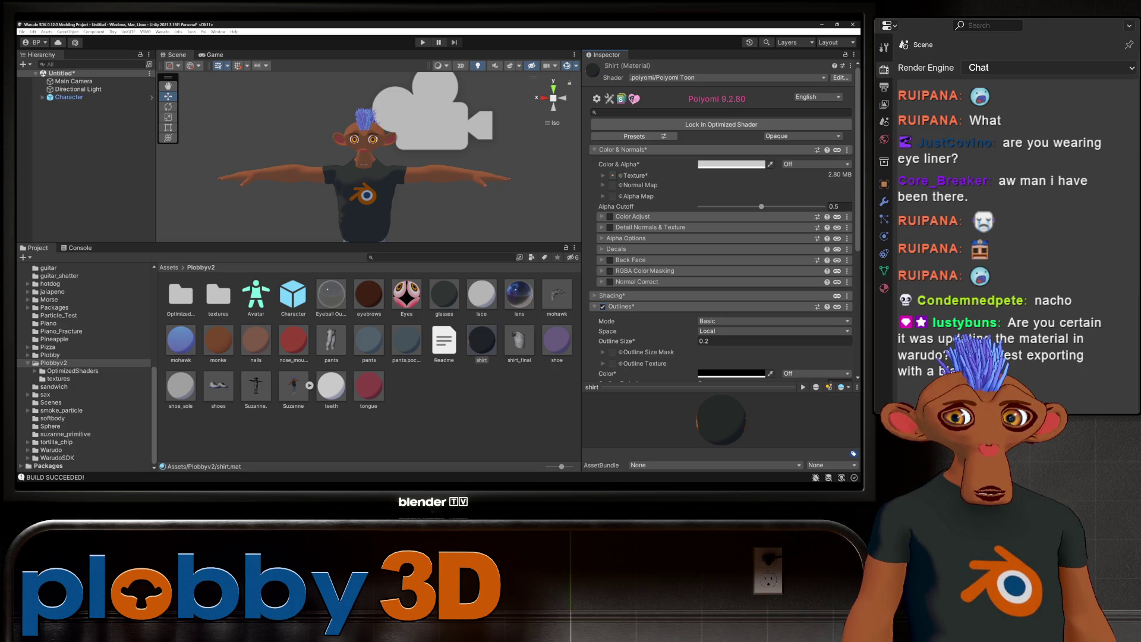
pyautogui.click(603, 306)
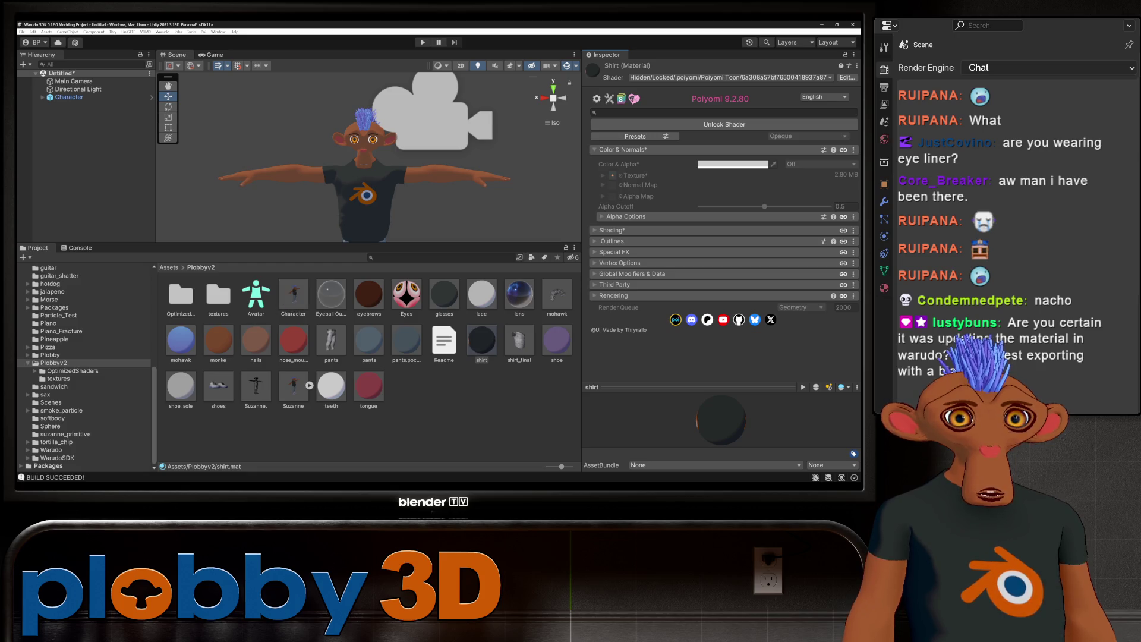
pyautogui.click(181, 340)
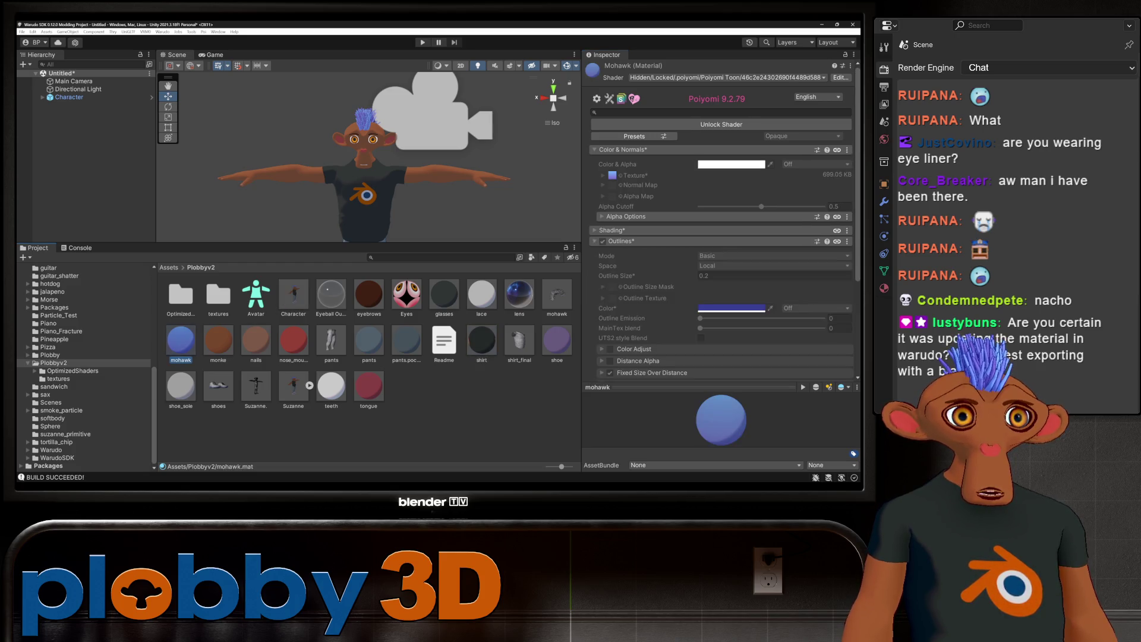
pyautogui.click(722, 124)
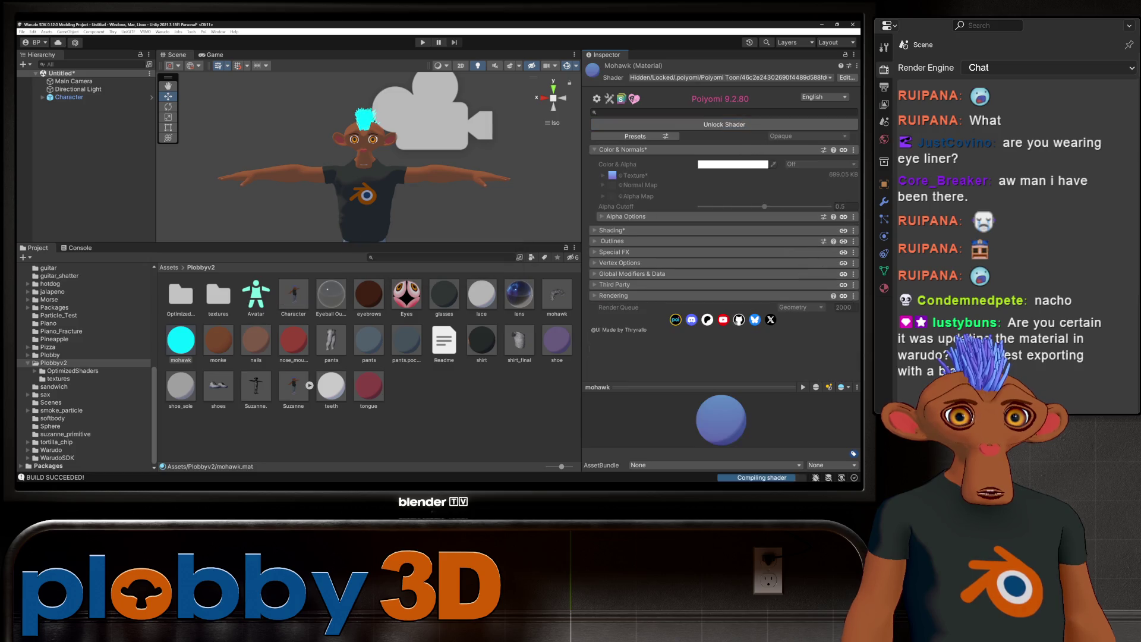
pyautogui.click(368, 340)
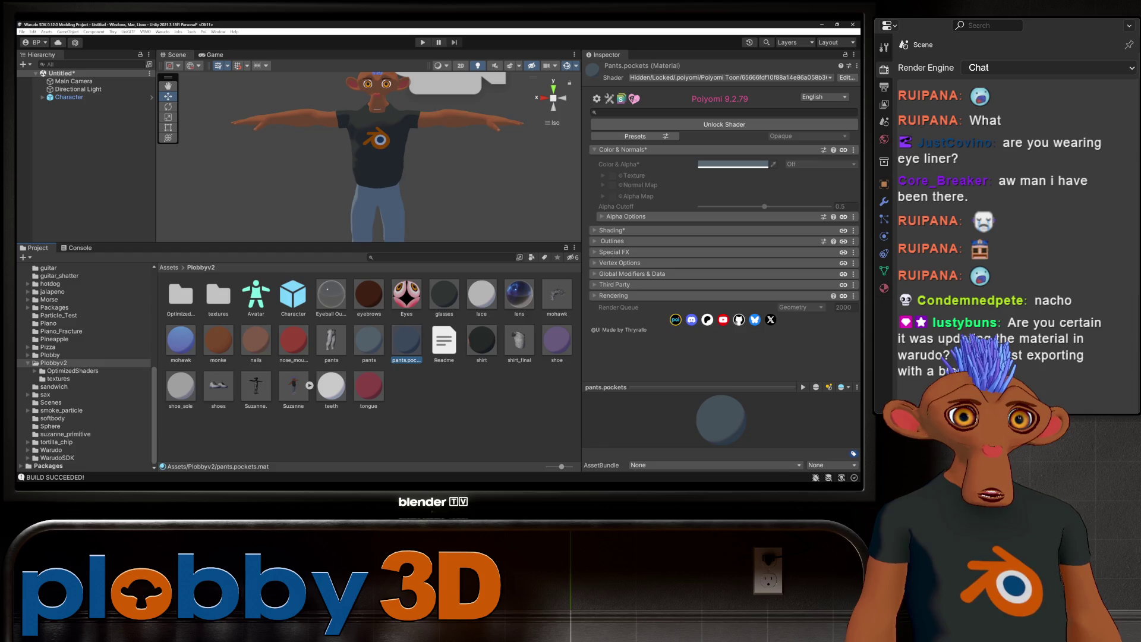
pyautogui.click(724, 124)
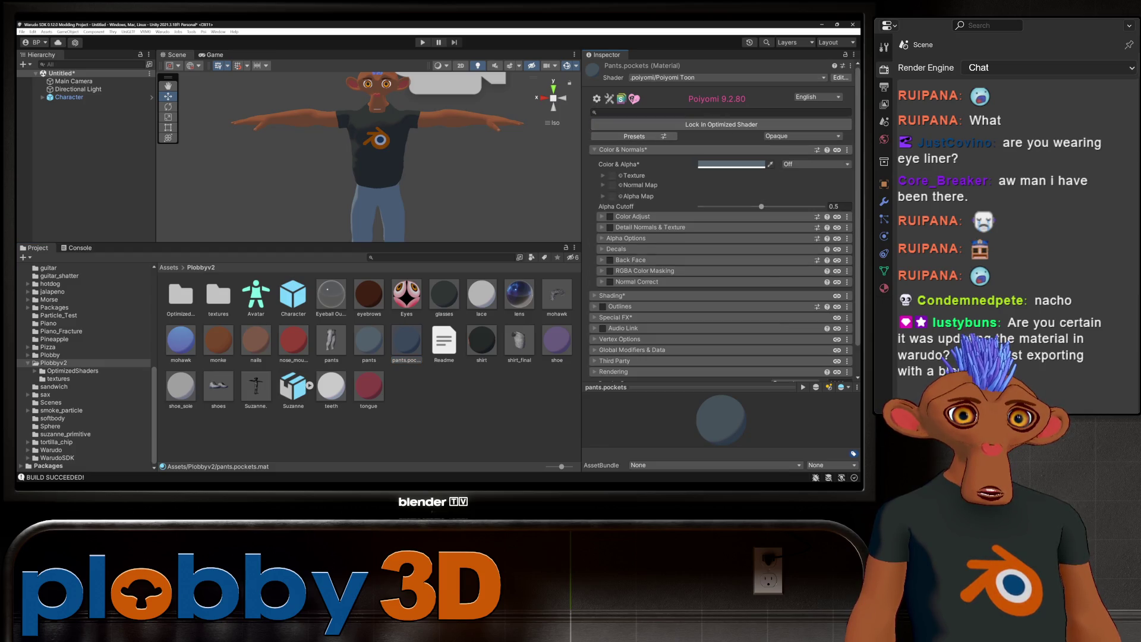
pyautogui.scroll(-1, 721, 223)
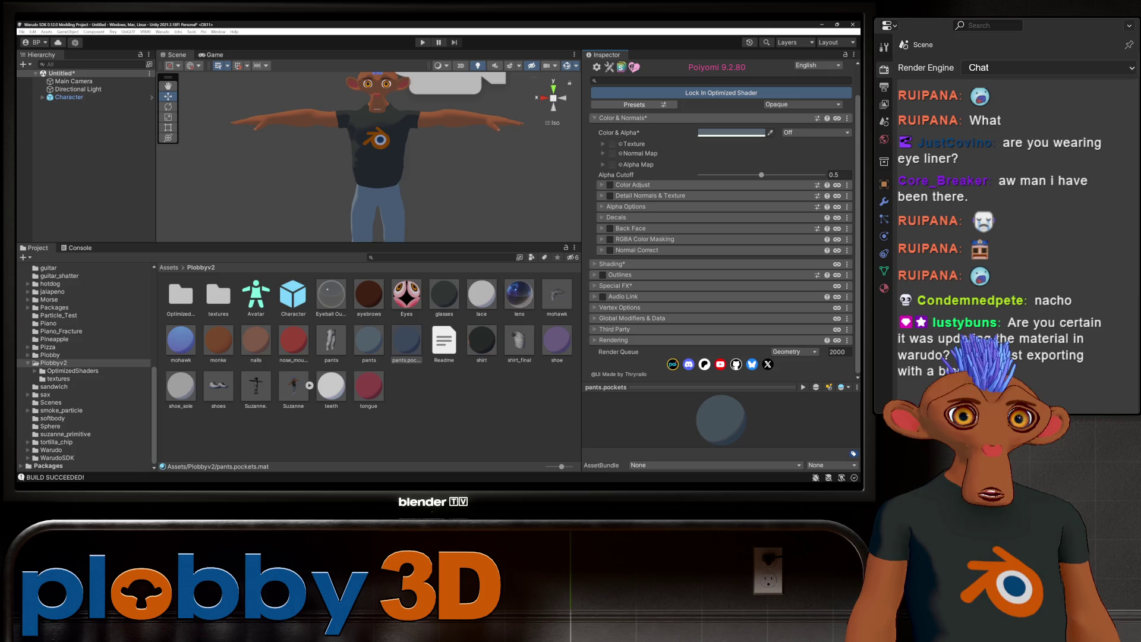
# Step: Step through the remaining Plobbyv2 materials: monke, nails, glasses, lens and lace
pyautogui.click(481, 342)
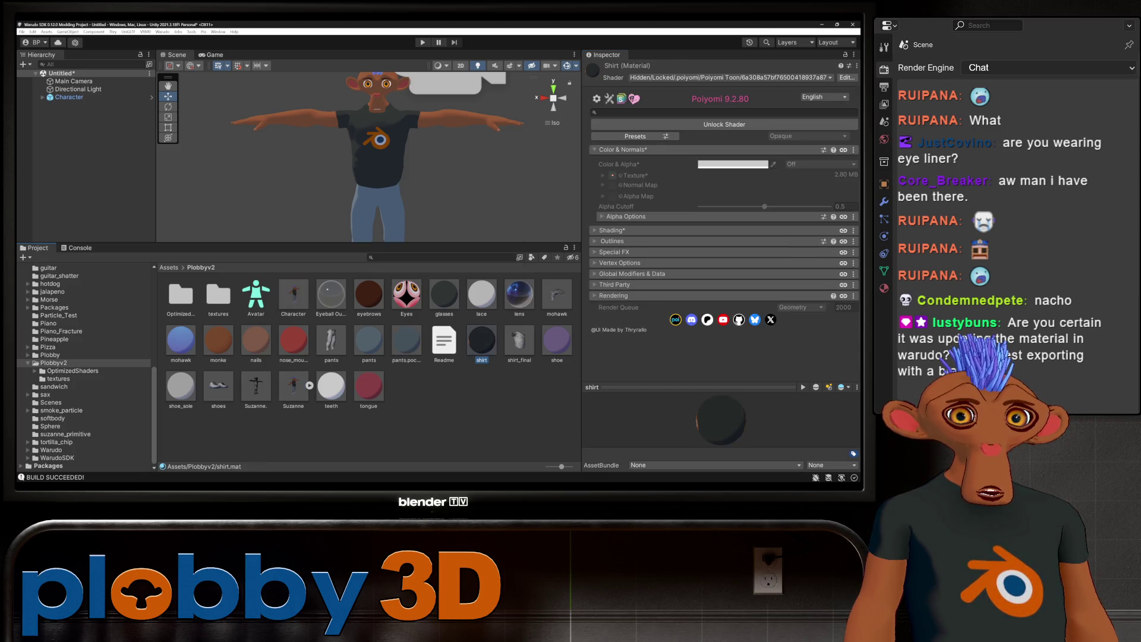
pyautogui.click(217, 341)
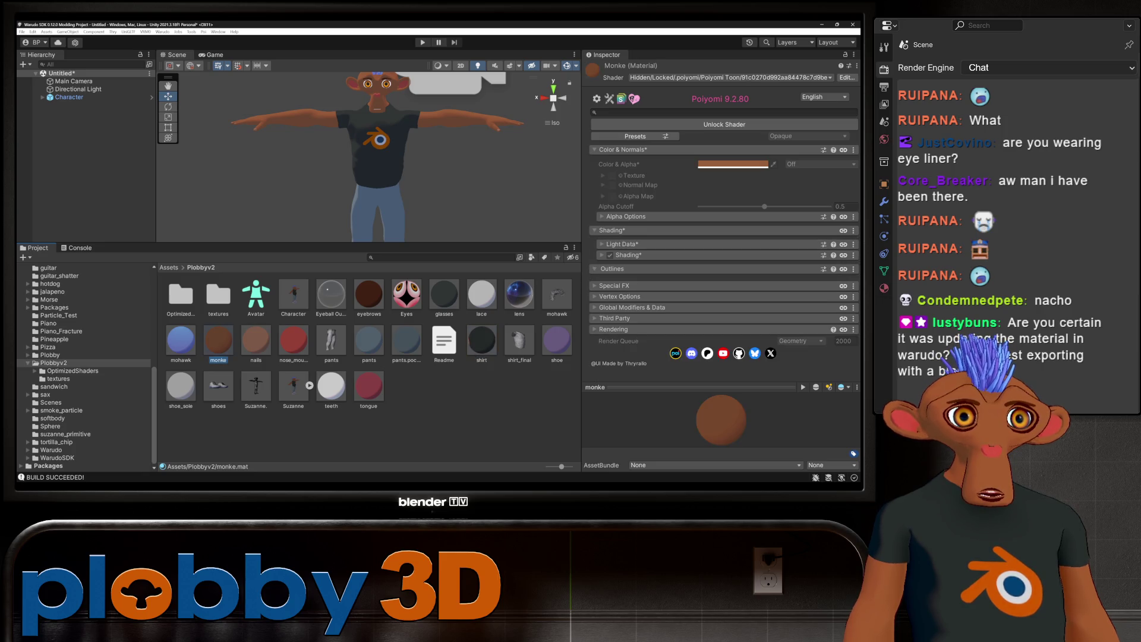
pyautogui.click(256, 340)
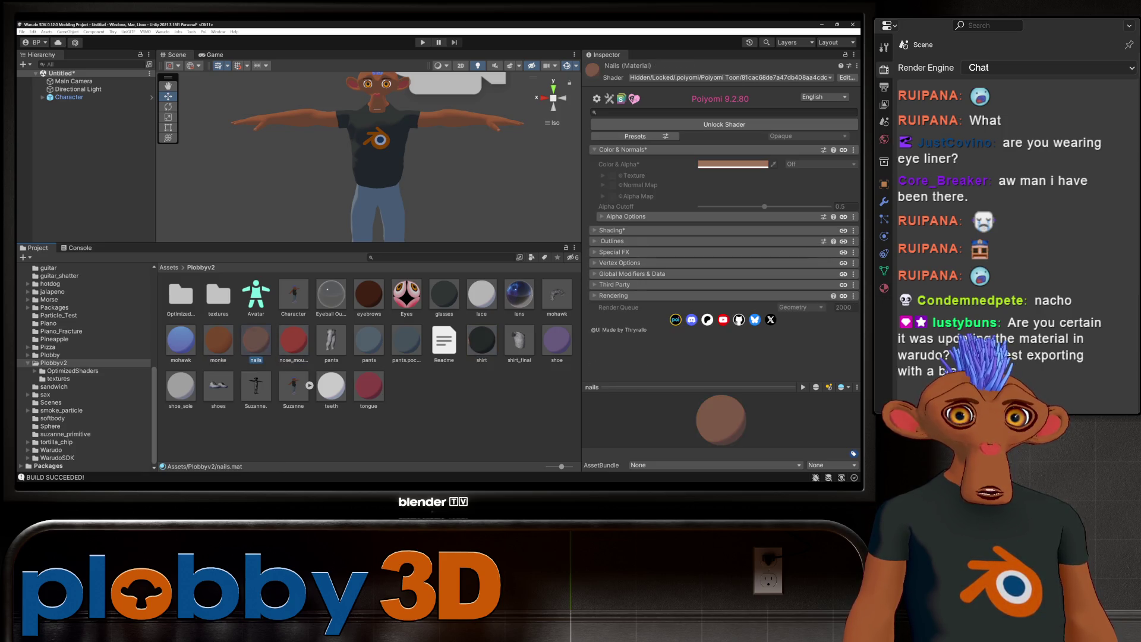
pyautogui.press('Left')
pyautogui.press('Left')
pyautogui.press('Down')
pyautogui.press('Up')
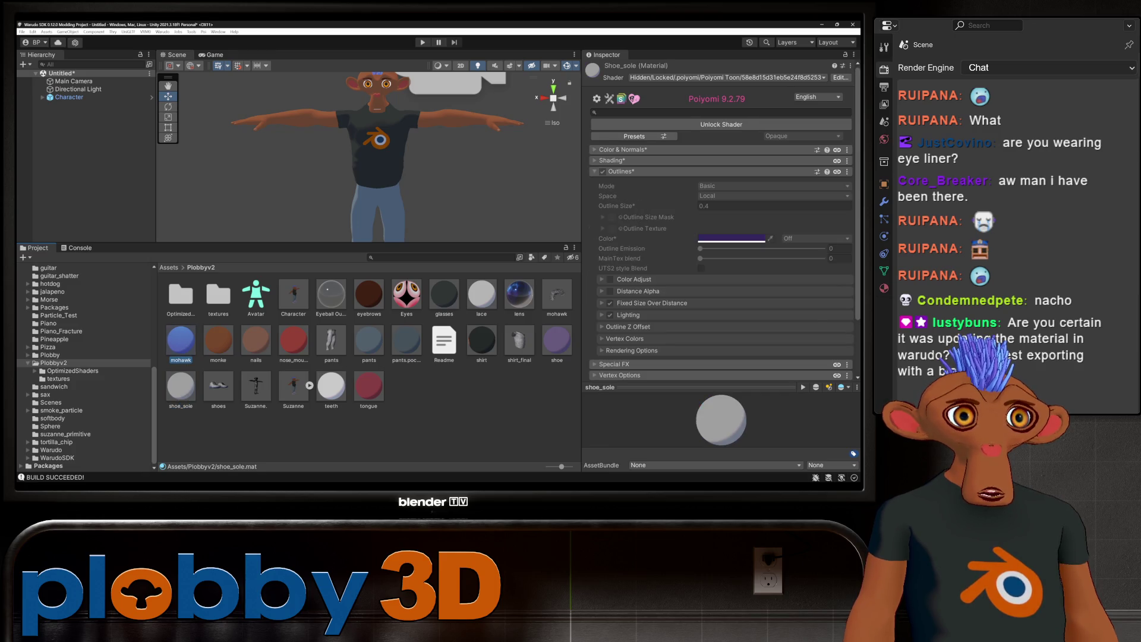
pyautogui.press('Up')
pyautogui.press('Right')
pyautogui.press('Right')
pyautogui.press('Right')
pyautogui.press('Down')
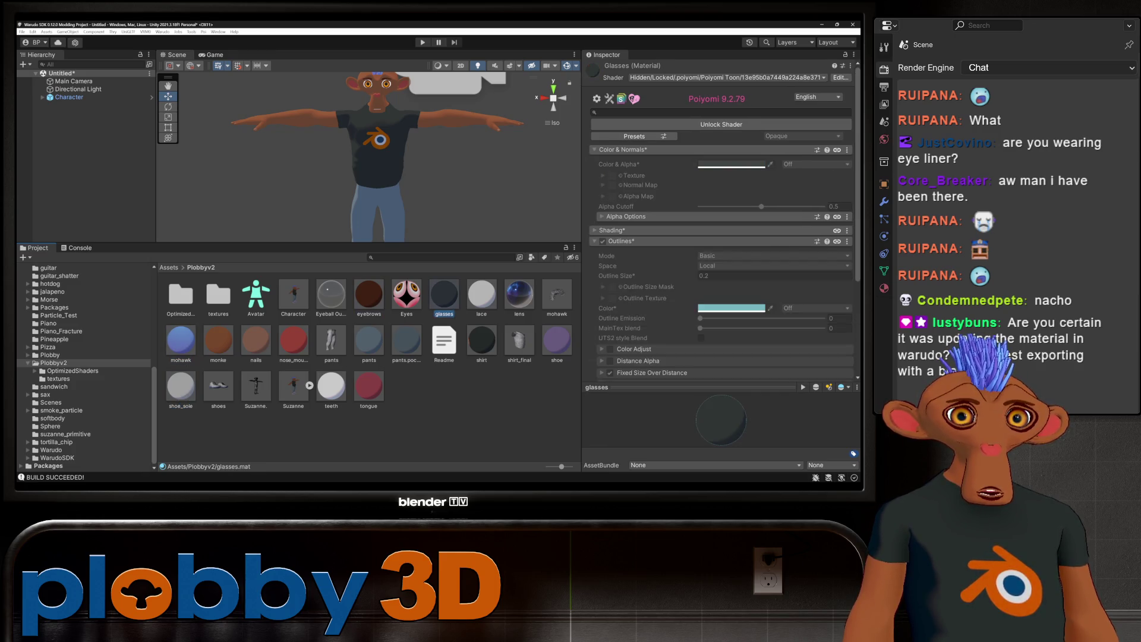
pyautogui.press('Right')
pyautogui.press('Right')
pyautogui.press('Right')
pyautogui.press('Up')
pyautogui.press('Right')
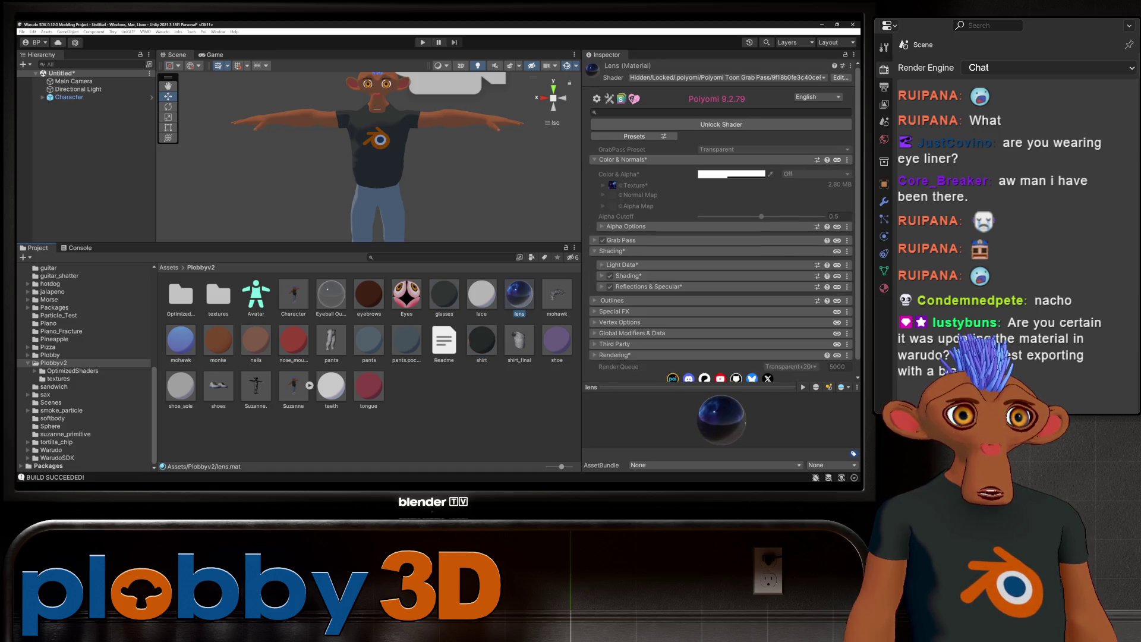
pyautogui.press('Left')
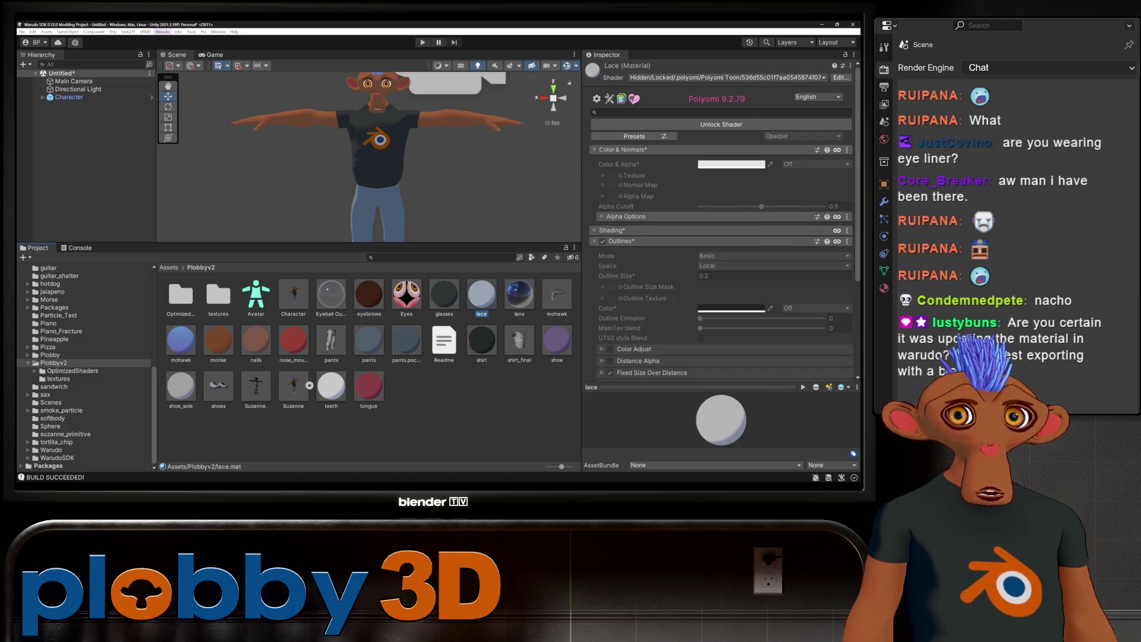
# Step: Run Warudo > Build Mod to rebuild the character mod
pyautogui.click(163, 31)
pyautogui.click(175, 76)
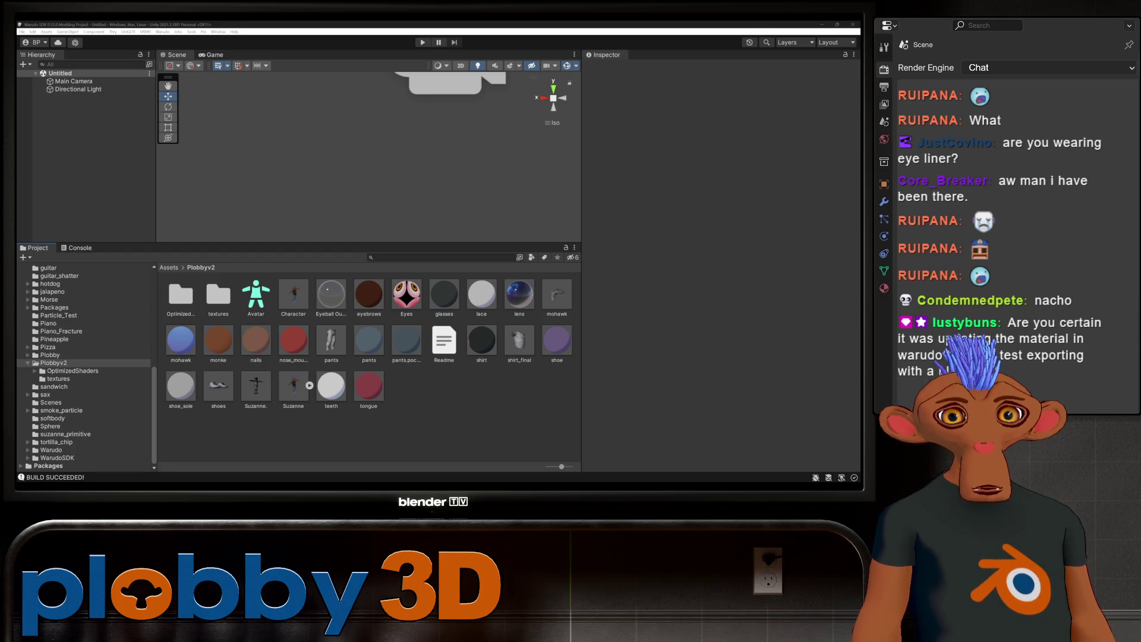
# Step: Check the mohawk outline settings, place Character in the scene and select its mohawk part
pyautogui.click(180, 340)
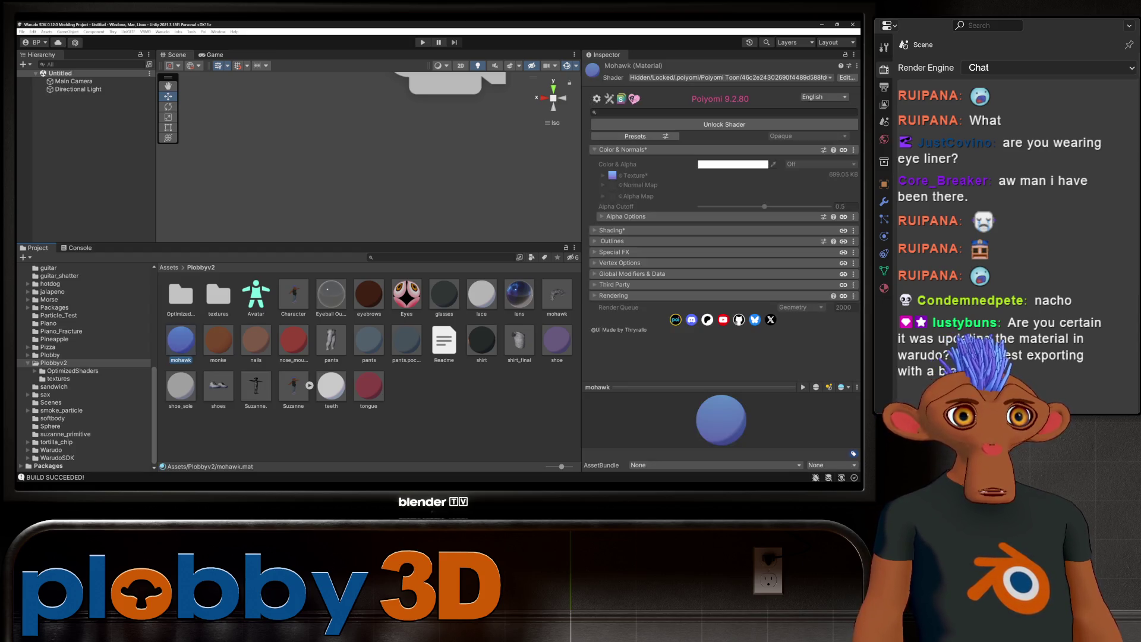
pyautogui.click(613, 241)
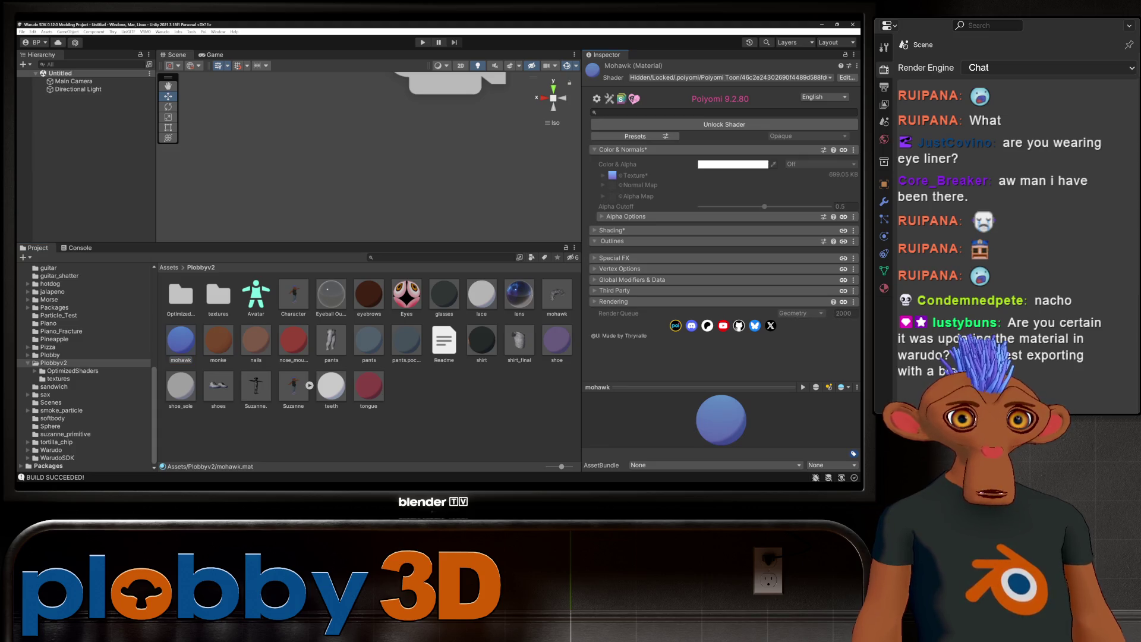
pyautogui.click(294, 295)
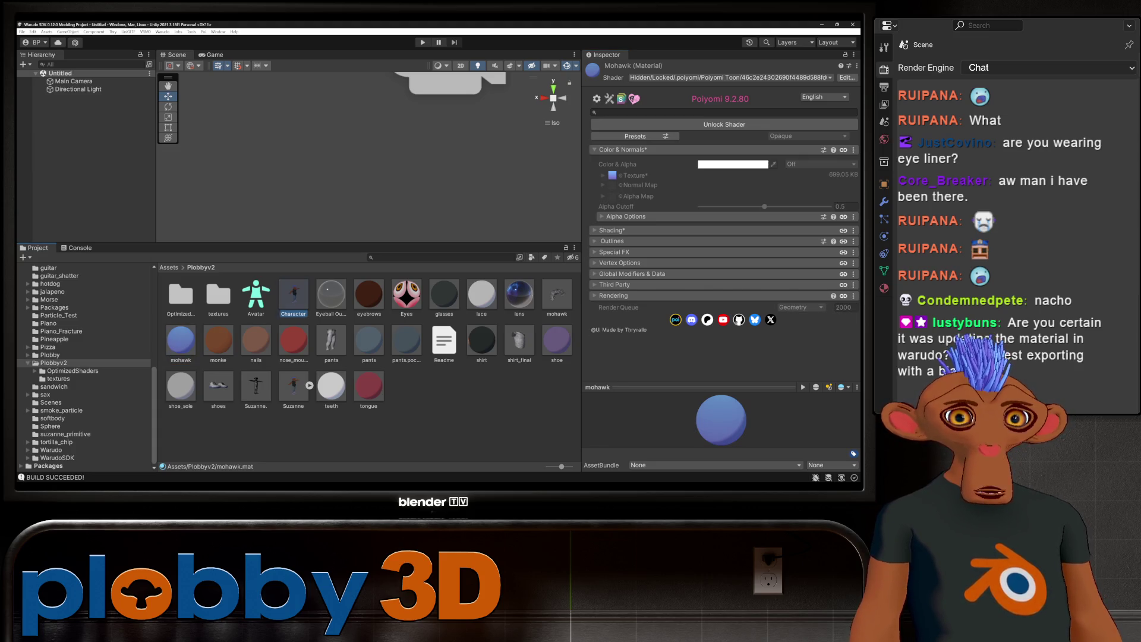
pyautogui.scroll(-5, 721, 224)
pyautogui.scroll(-5, 720, 224)
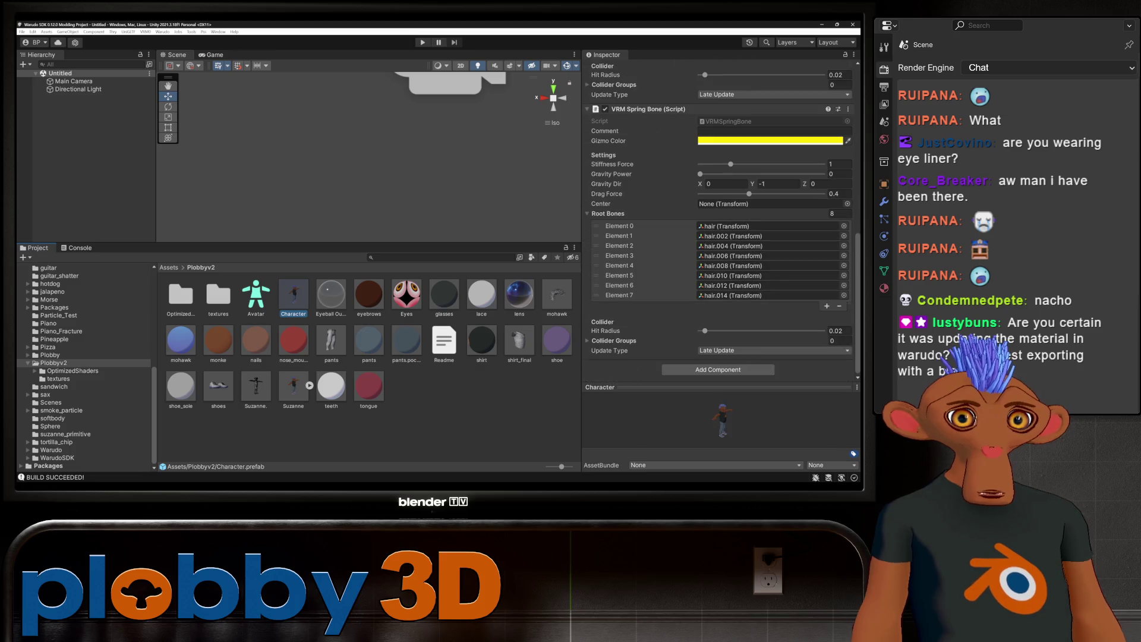
pyautogui.moveTo(294, 294); pyautogui.dragTo(72, 96)
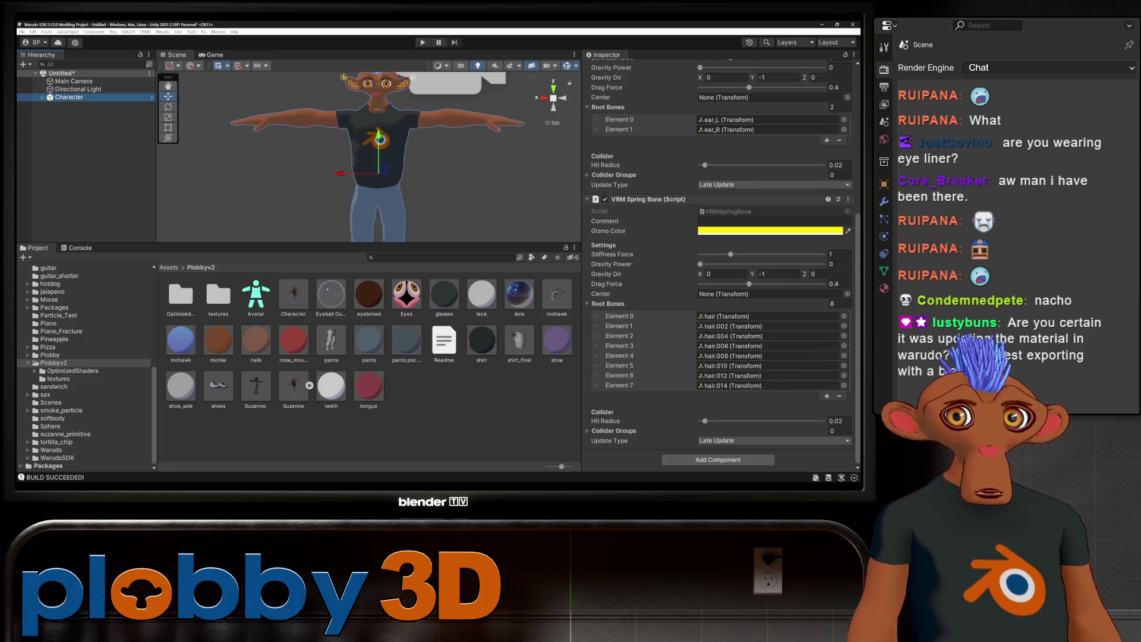
pyautogui.scroll(2, 721, 268)
pyautogui.scroll(3, 720, 268)
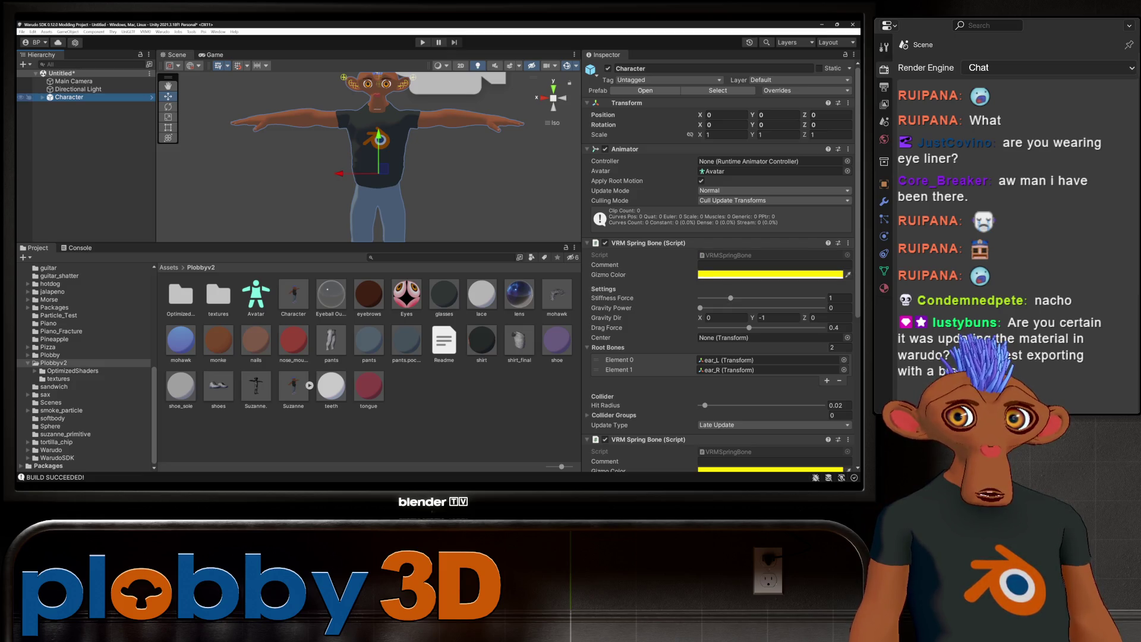
pyautogui.press('Right')
pyautogui.press('Down')
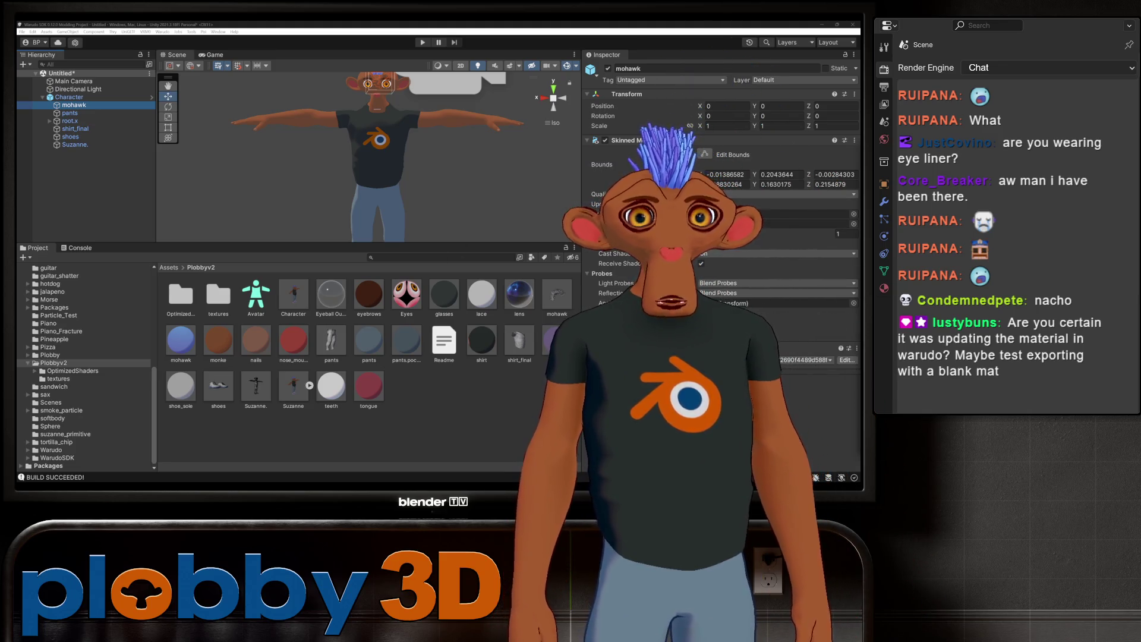
# Step: Unlock the mohawk shader, review its Outlines section, then lock it into an optimized shader
pyautogui.click(180, 340)
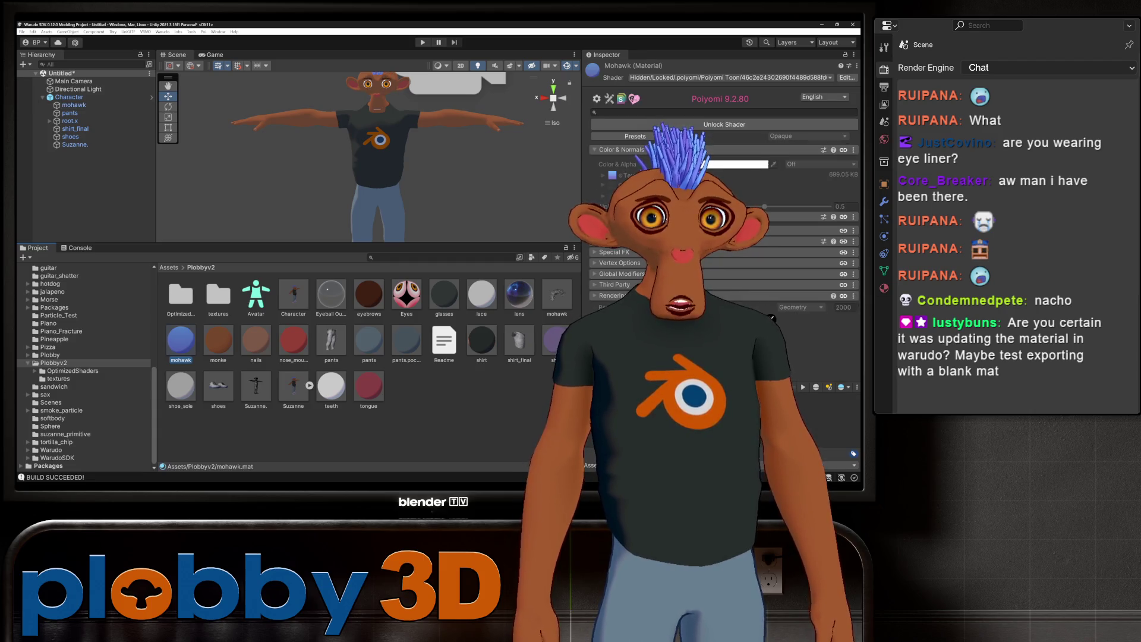
pyautogui.click(725, 123)
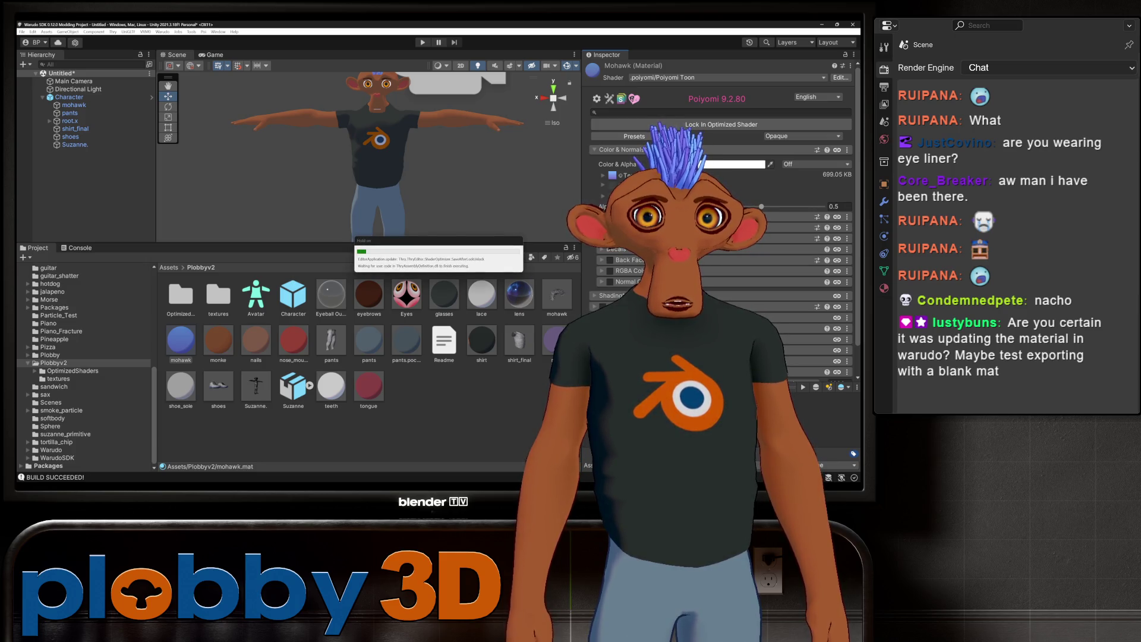
pyautogui.scroll(-2, 723, 269)
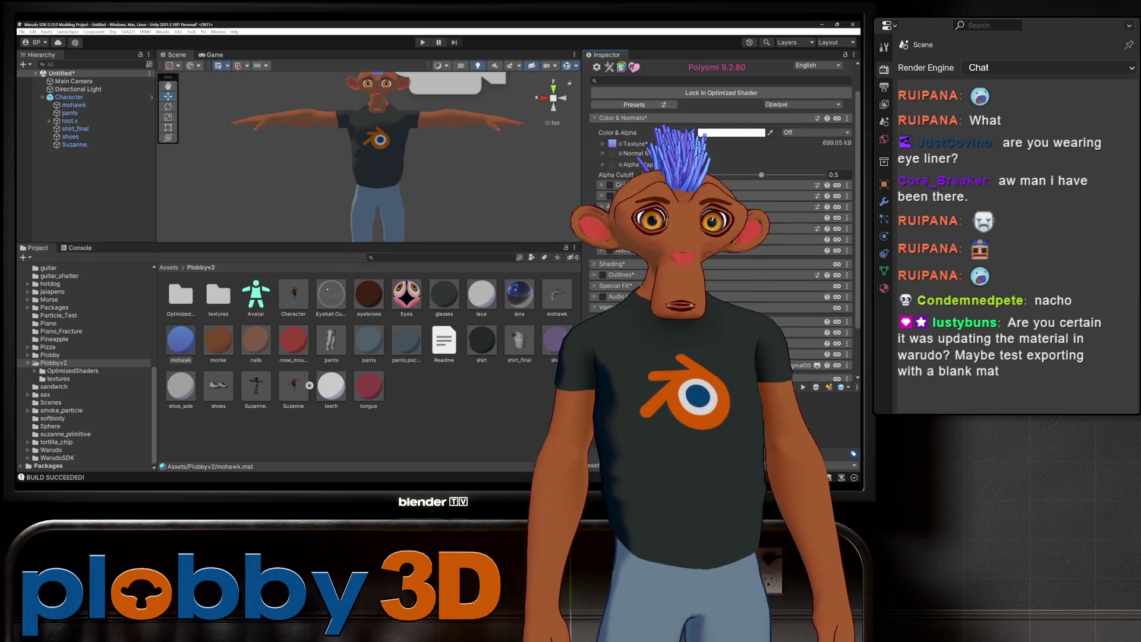
pyautogui.click(616, 275)
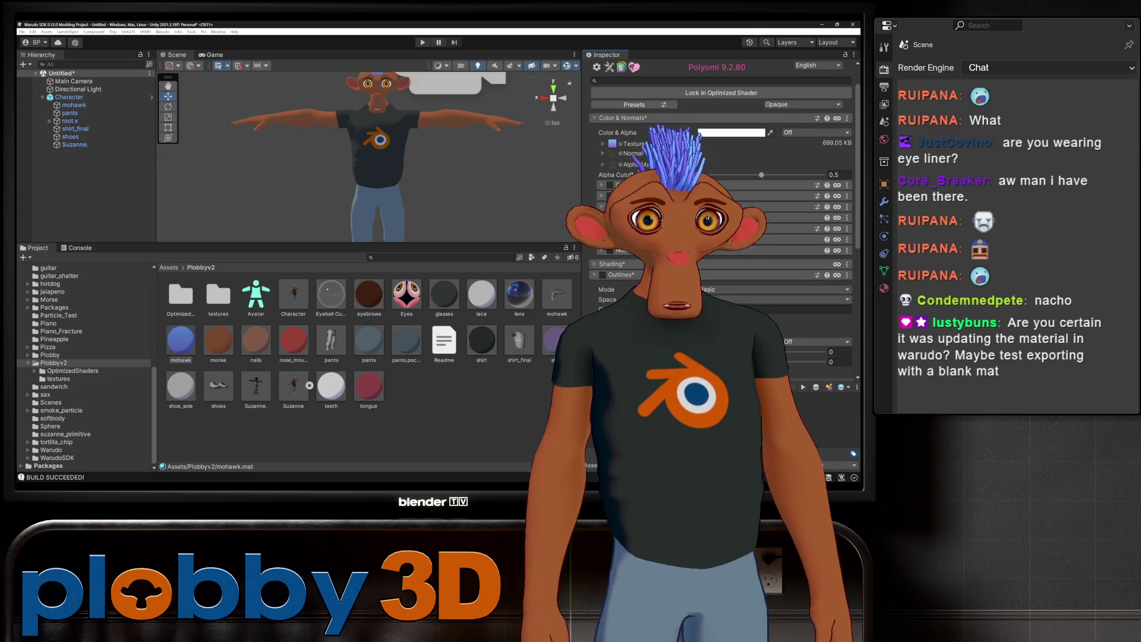
pyautogui.click(615, 274)
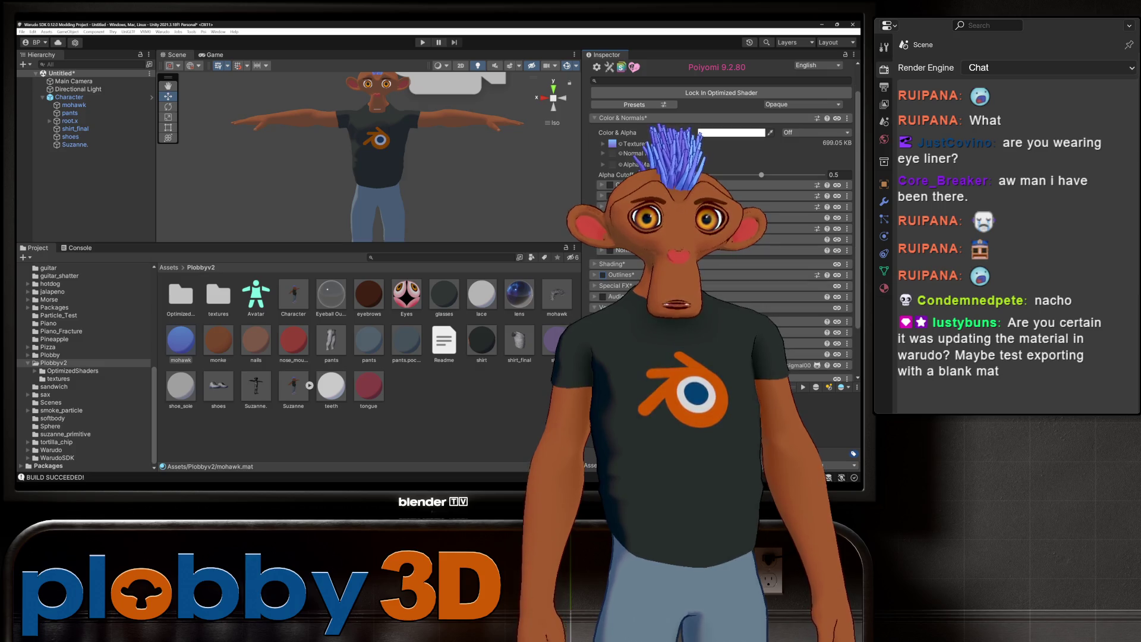
pyautogui.click(616, 274)
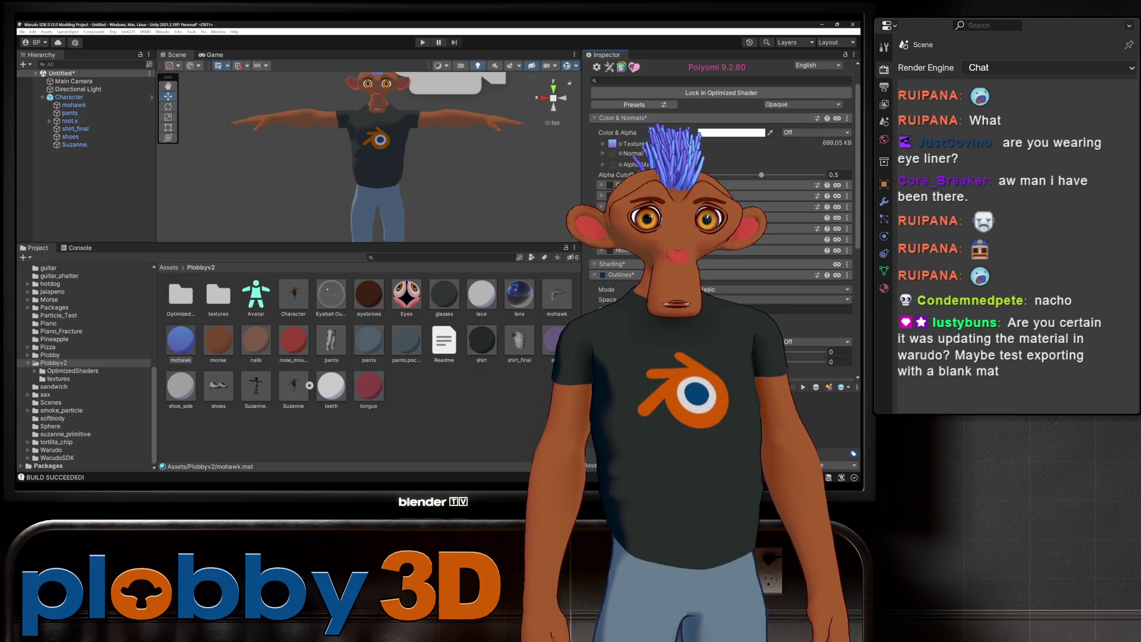
pyautogui.click(615, 275)
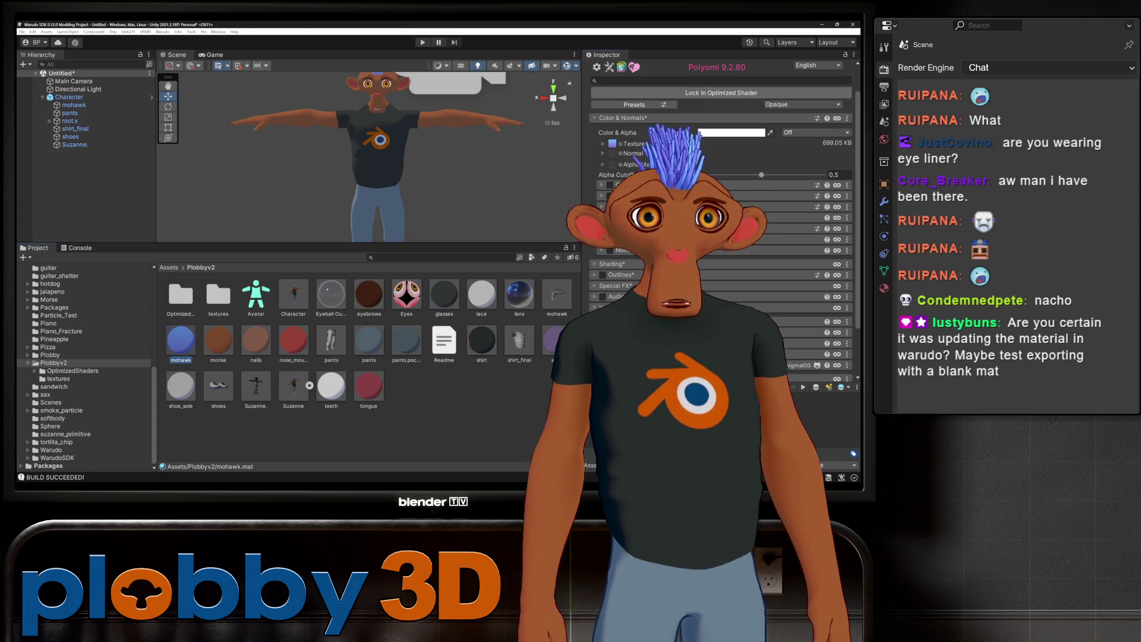
pyautogui.click(721, 93)
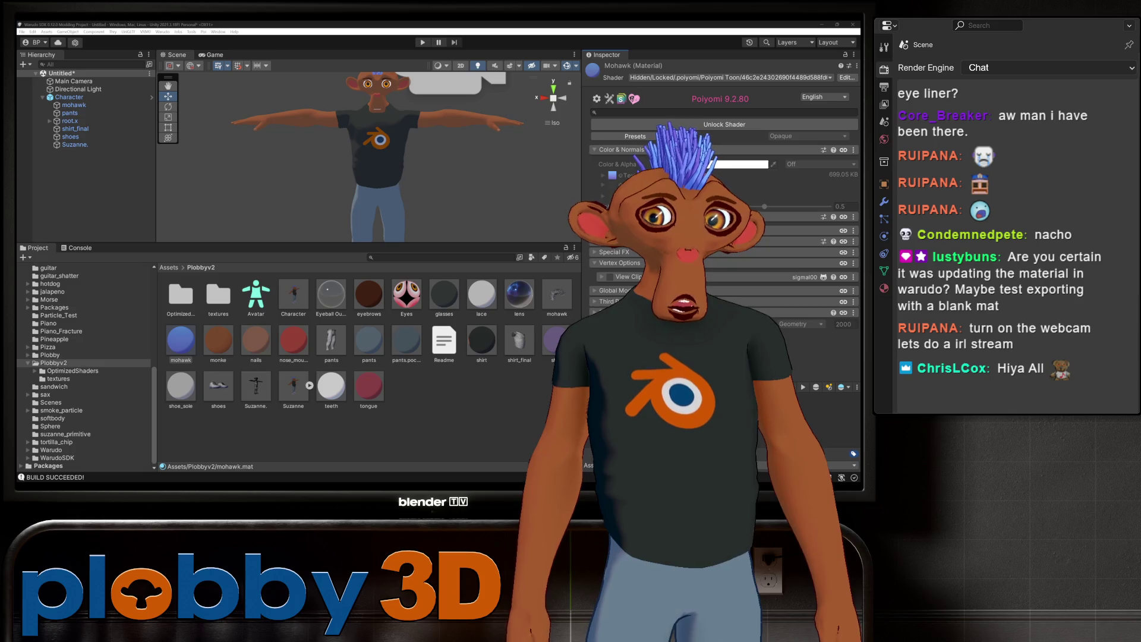
# Step: Inspect the Suzanne model, Character prefab and Avatar asset
pyautogui.click(294, 388)
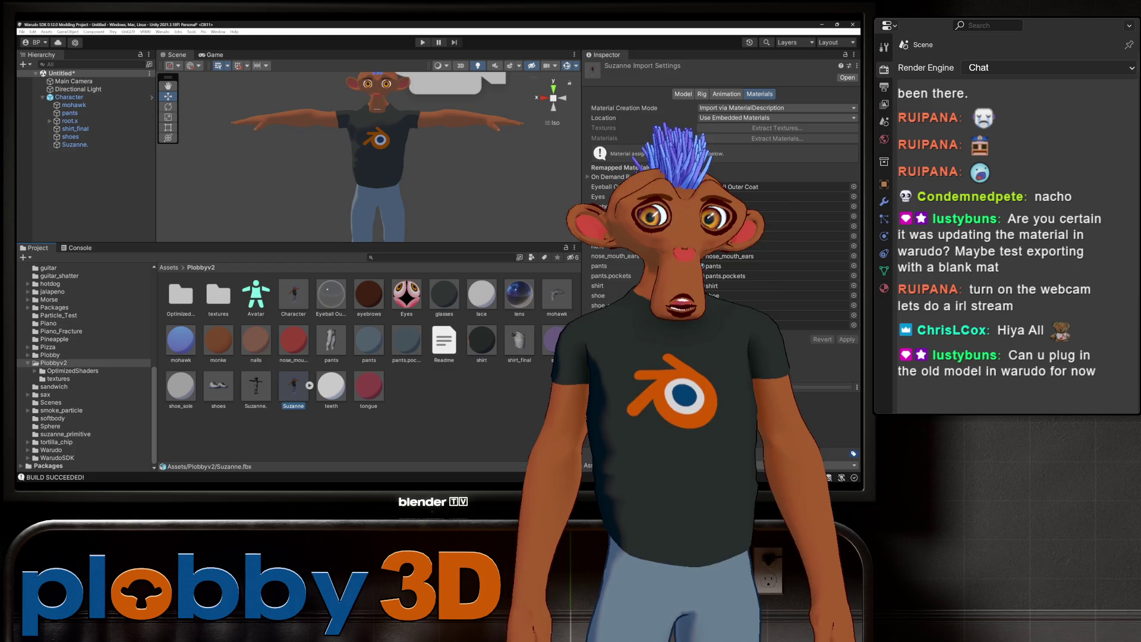
pyautogui.click(294, 295)
pyautogui.scroll(-1, 718, 268)
pyautogui.scroll(-1, 718, 268)
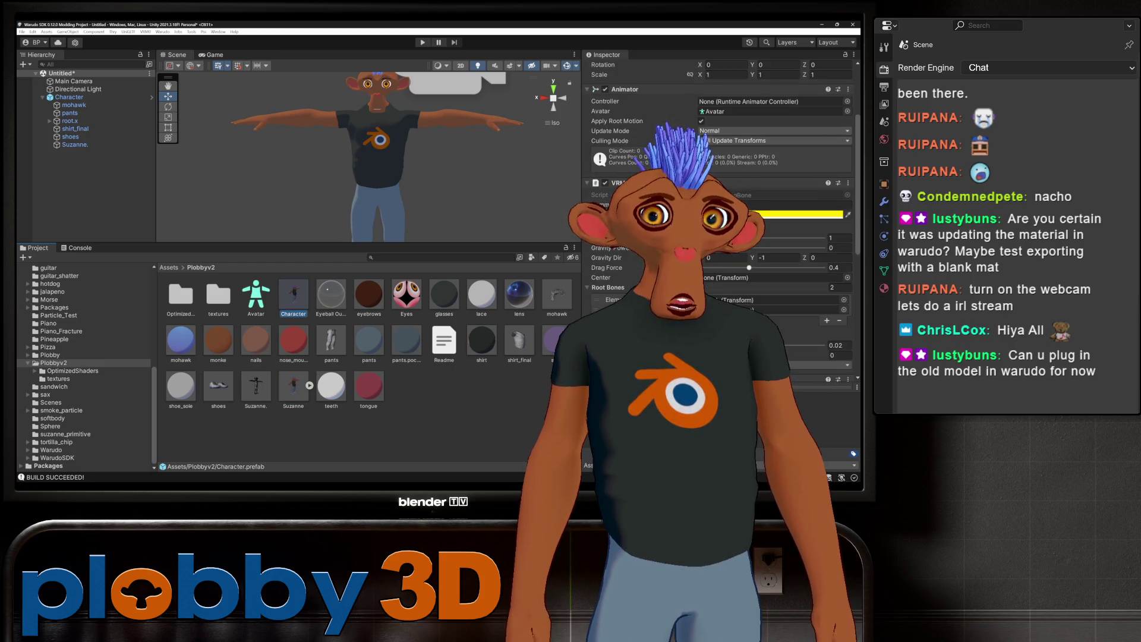
pyautogui.scroll(-2, 718, 268)
pyautogui.click(256, 295)
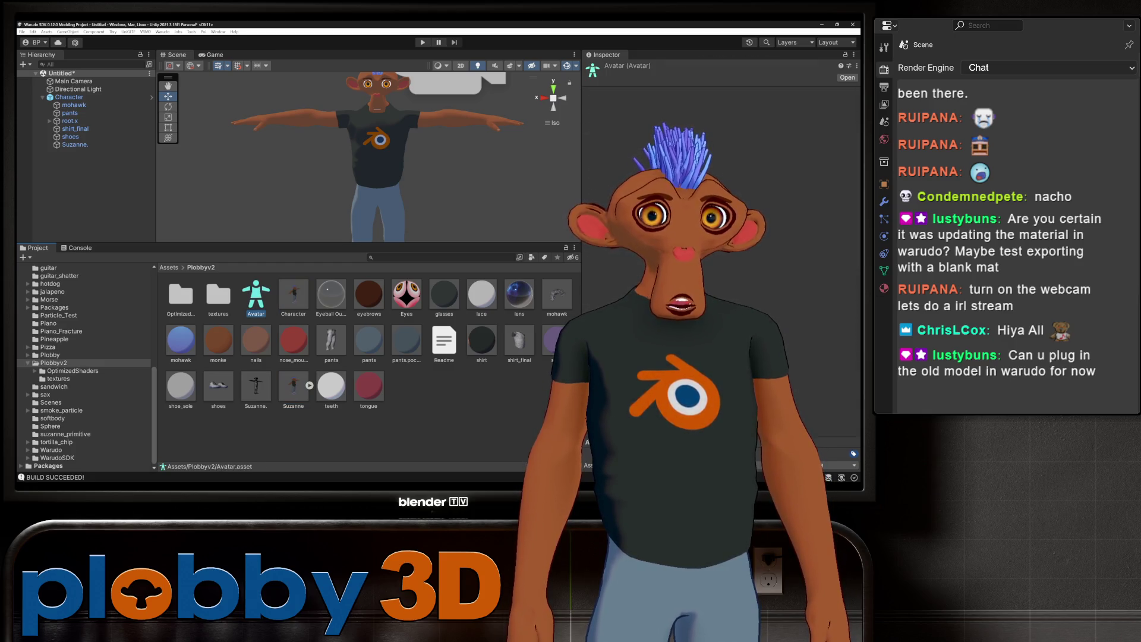
pyautogui.click(294, 294)
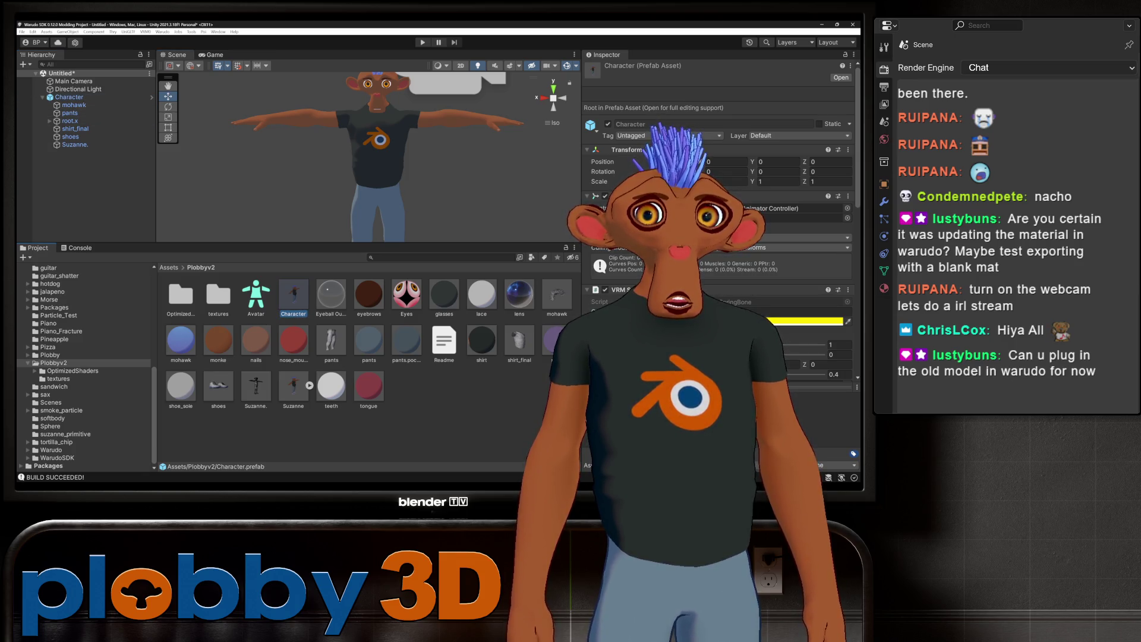
pyautogui.scroll(-1, 378, 156)
pyautogui.scroll(-1, 379, 157)
pyautogui.scroll(1, 366, 155)
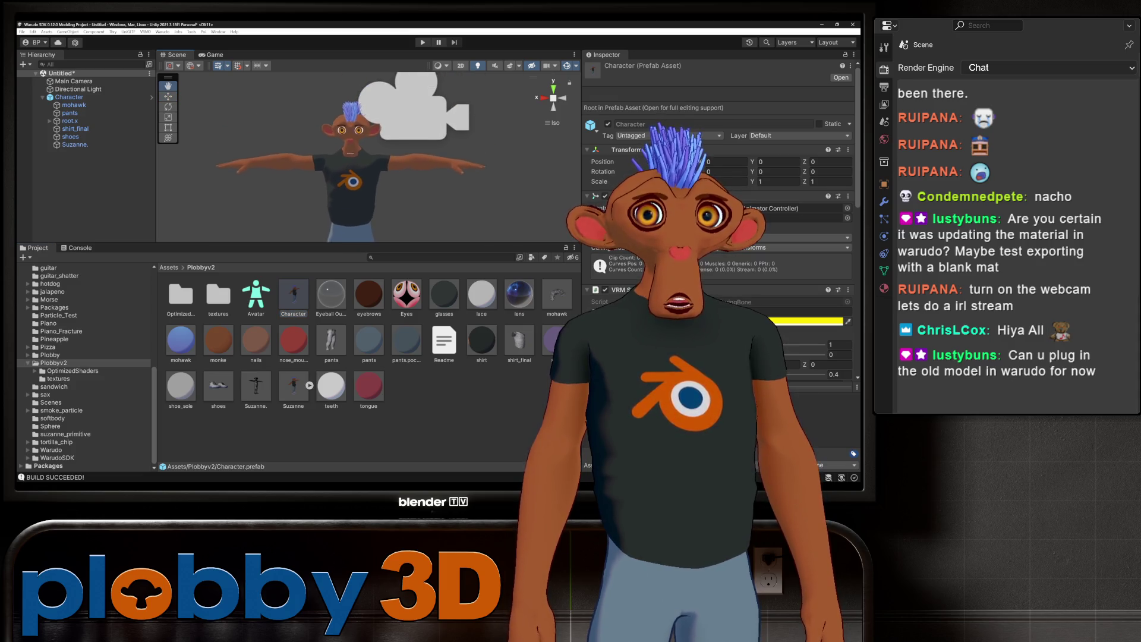
pyautogui.scroll(1, 366, 156)
# Step: Rebuild the Warudo mod and switch over to Blender
pyautogui.click(163, 32)
pyautogui.click(195, 68)
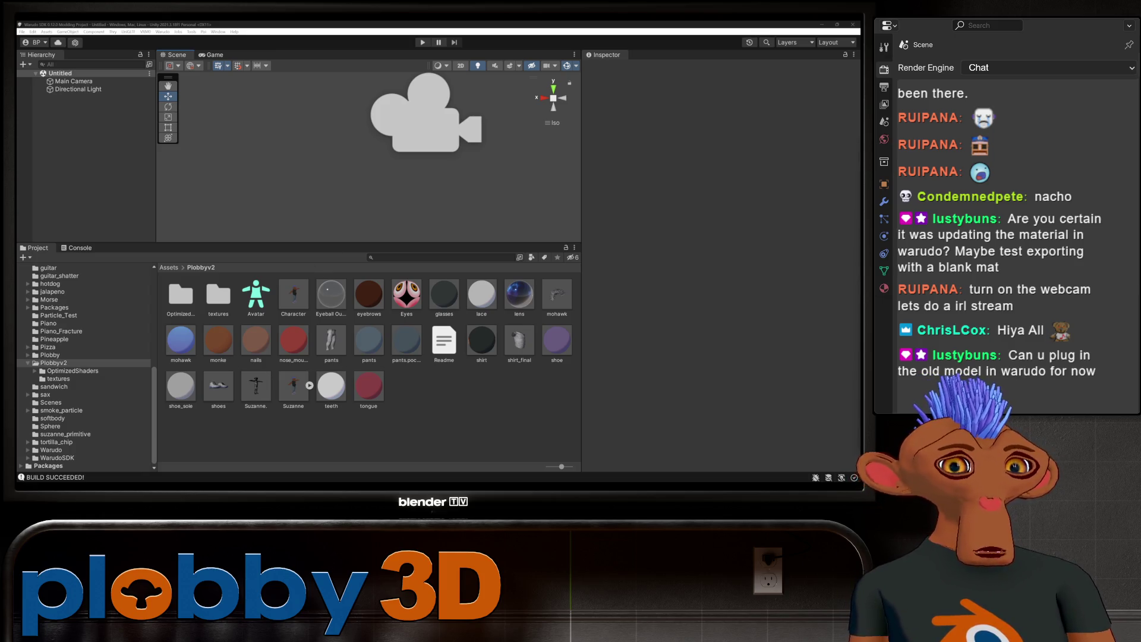
pyautogui.hotkey('alt', 'Tab')
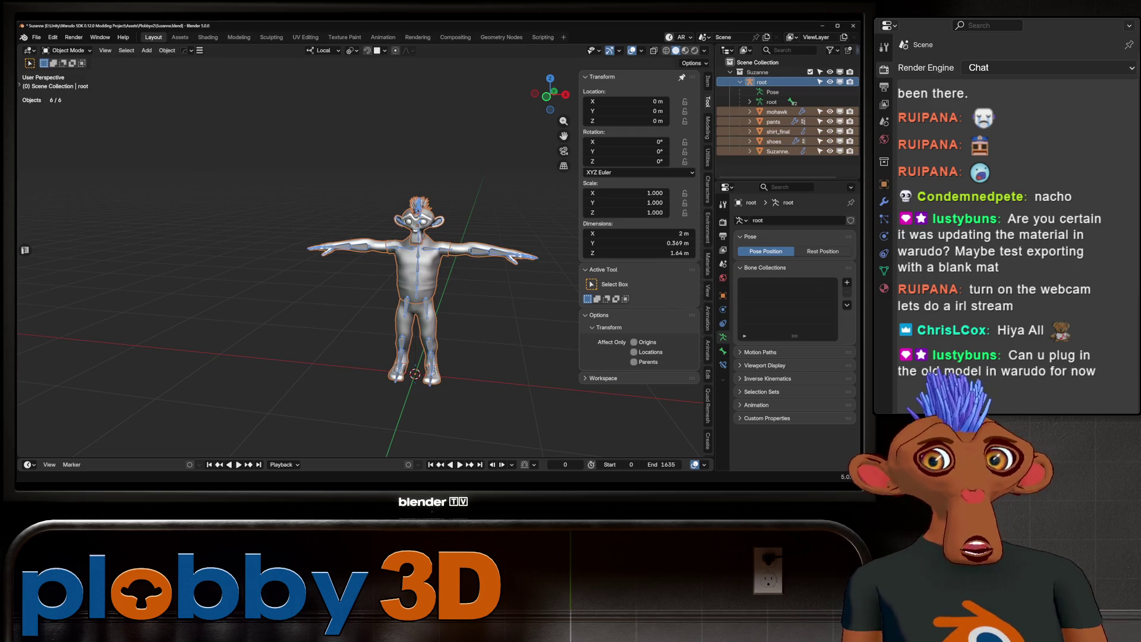
# Step: Set Character 1's source to Plobby in Warudo and show the blueprint graph
pyautogui.hotkey('alt', 'Tab')
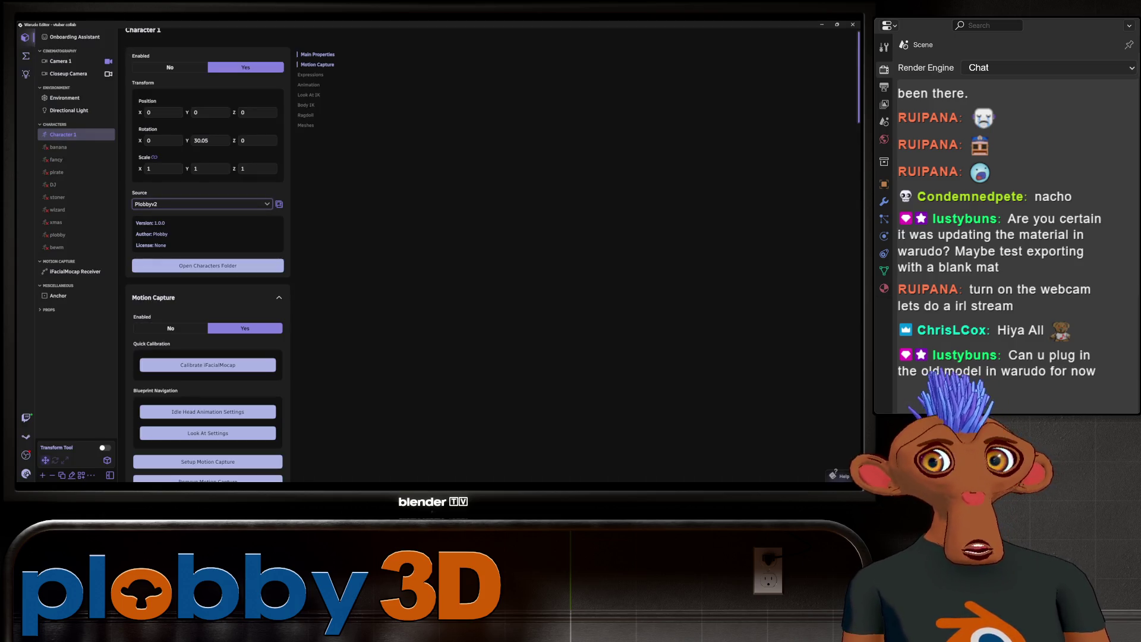
pyautogui.click(202, 203)
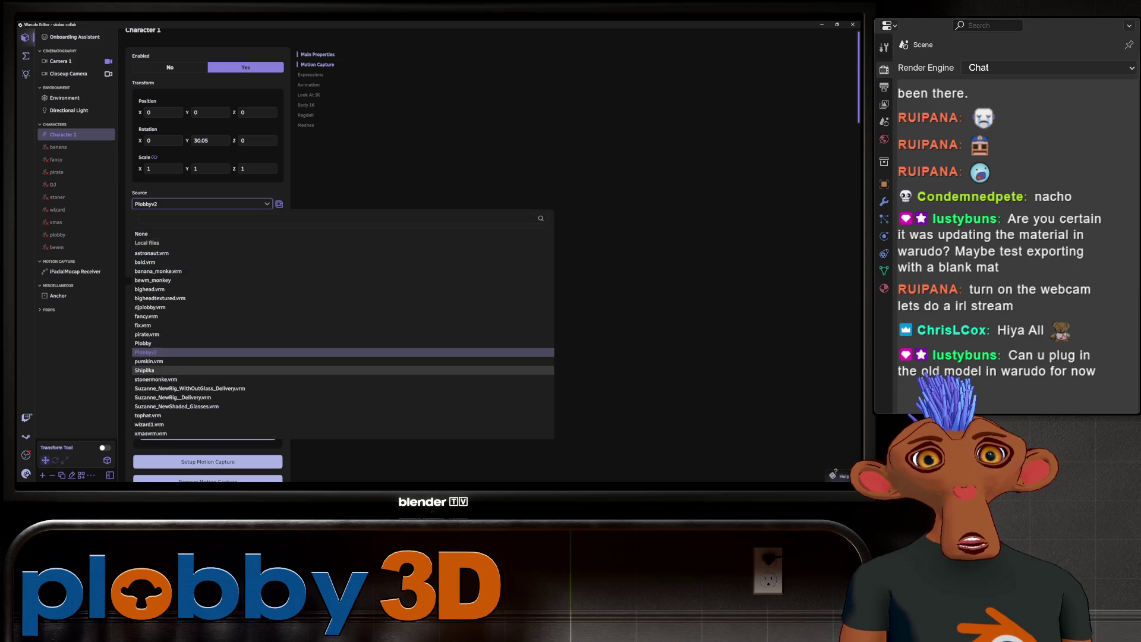
pyautogui.click(179, 371)
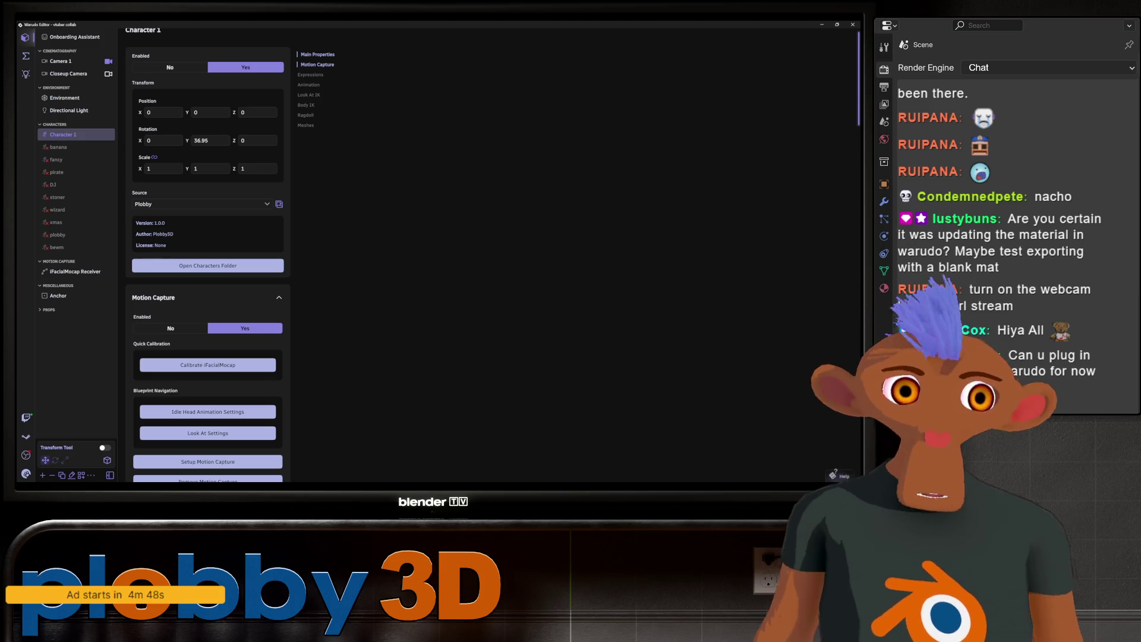
pyautogui.write('35.25')
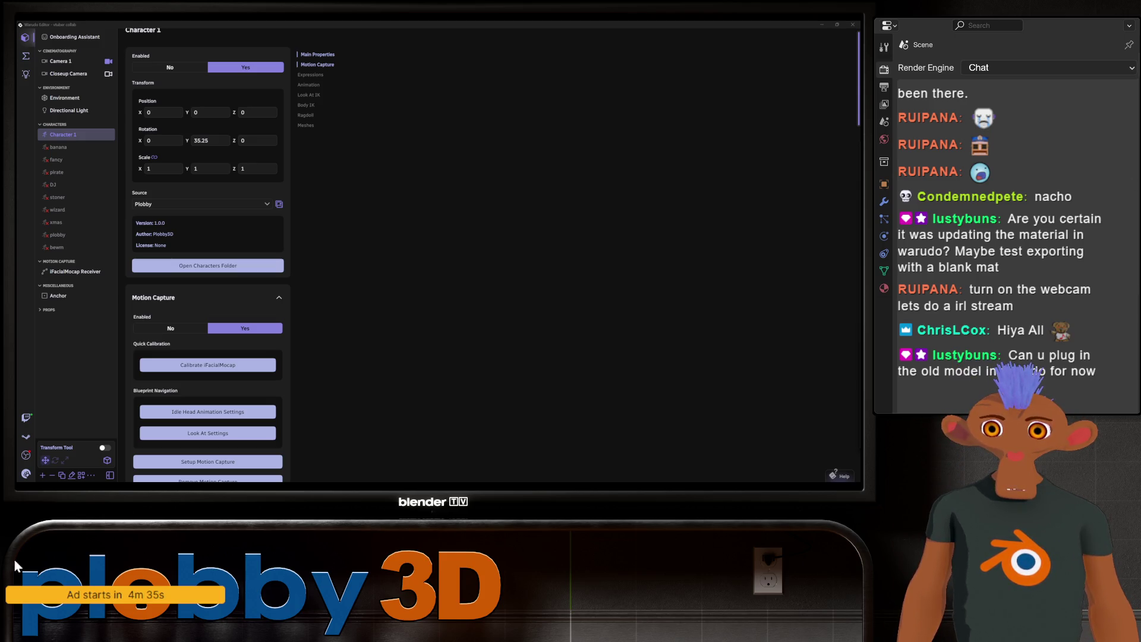
pyautogui.click(26, 56)
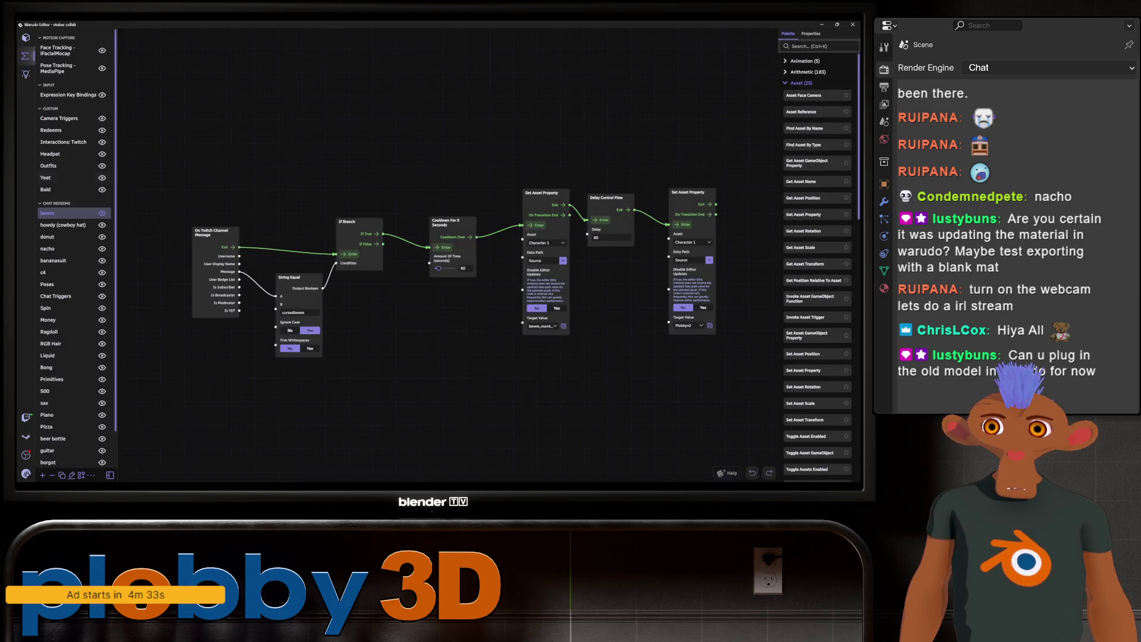
# Step: Disable the Outfits blueprint and bring Blender to the front
pyautogui.click(54, 165)
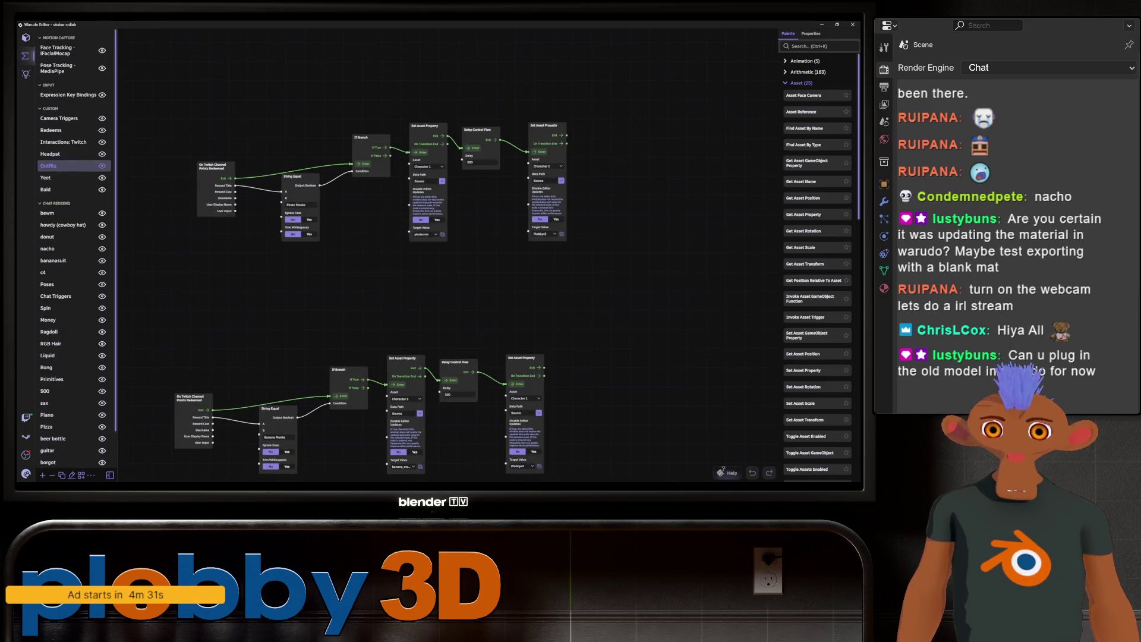
pyautogui.click(102, 164)
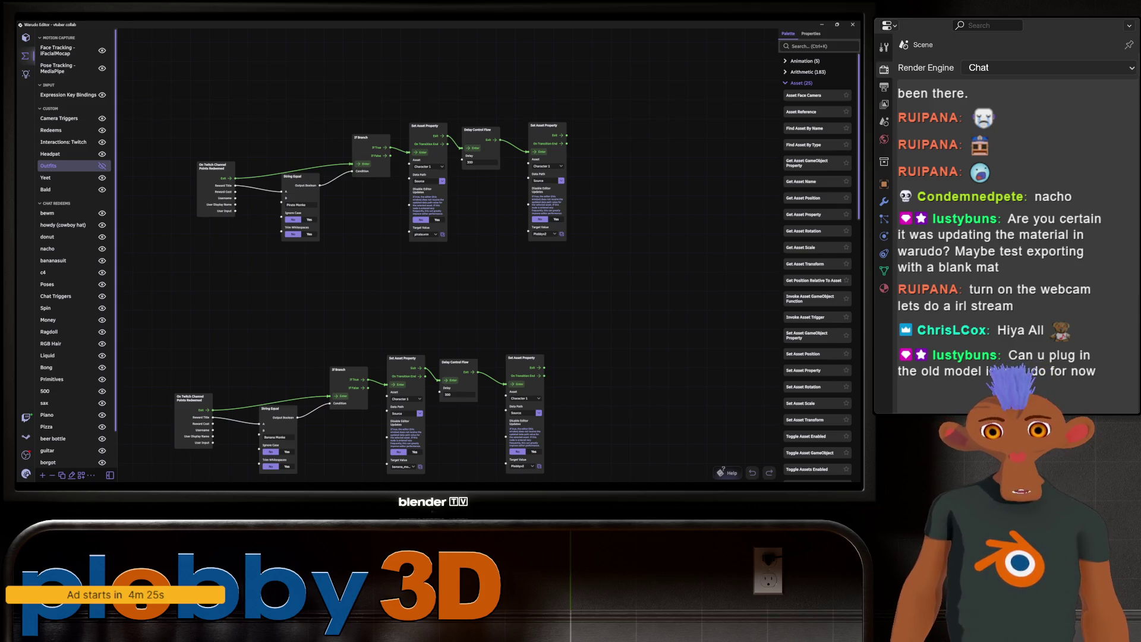
pyautogui.scroll(-2, 421, 254)
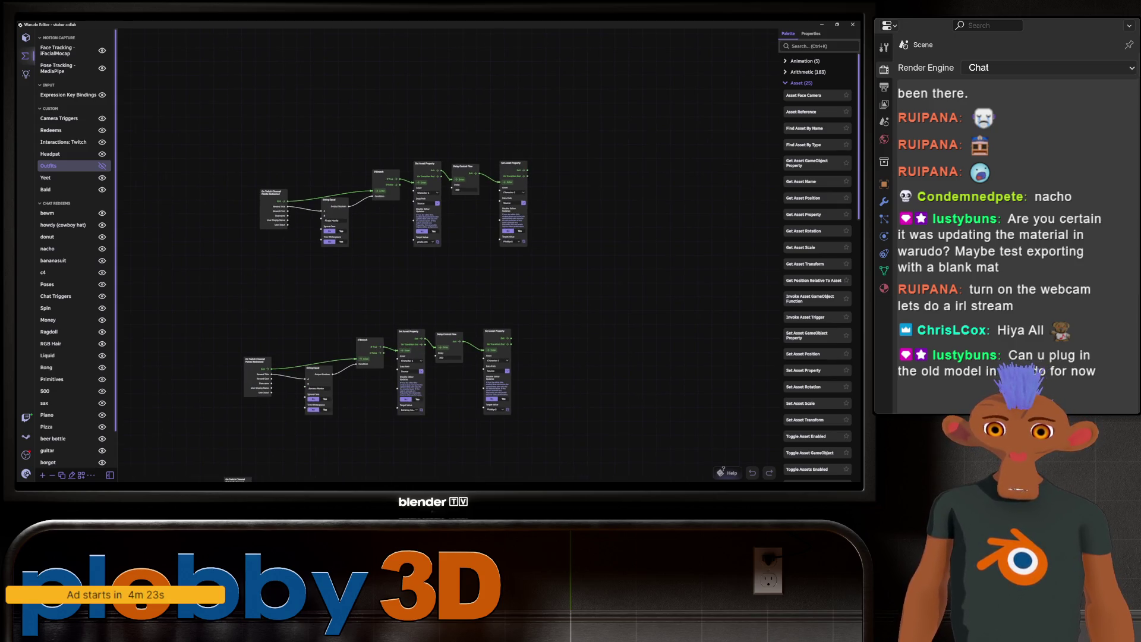
pyautogui.scroll(1, 330, 250)
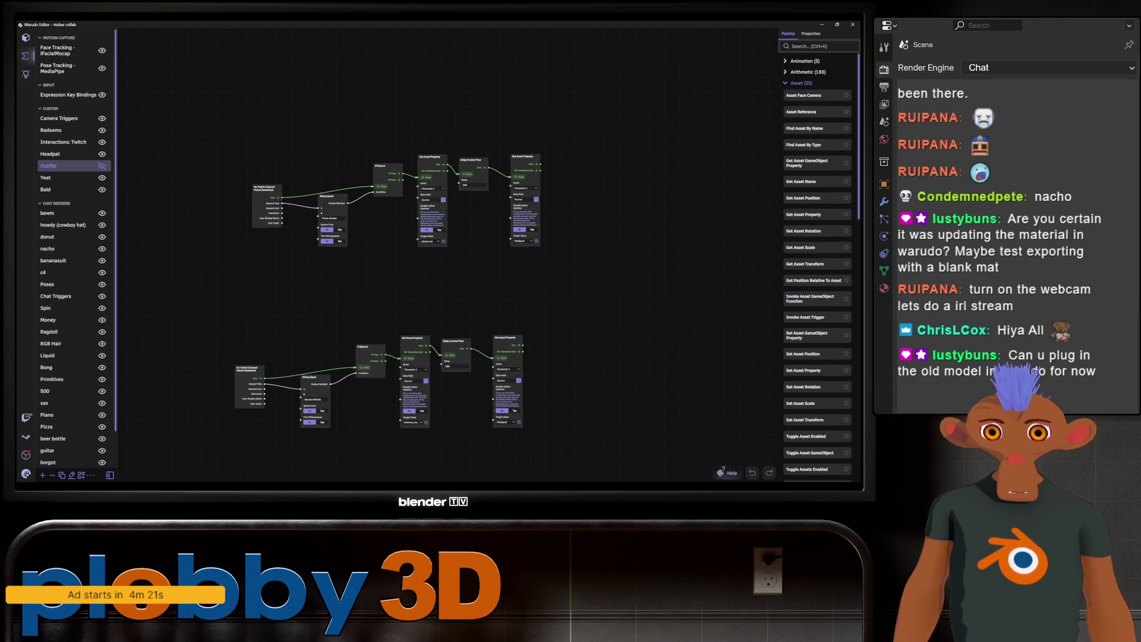
pyautogui.scroll(1, 330, 249)
pyautogui.scroll(-3, 392, 268)
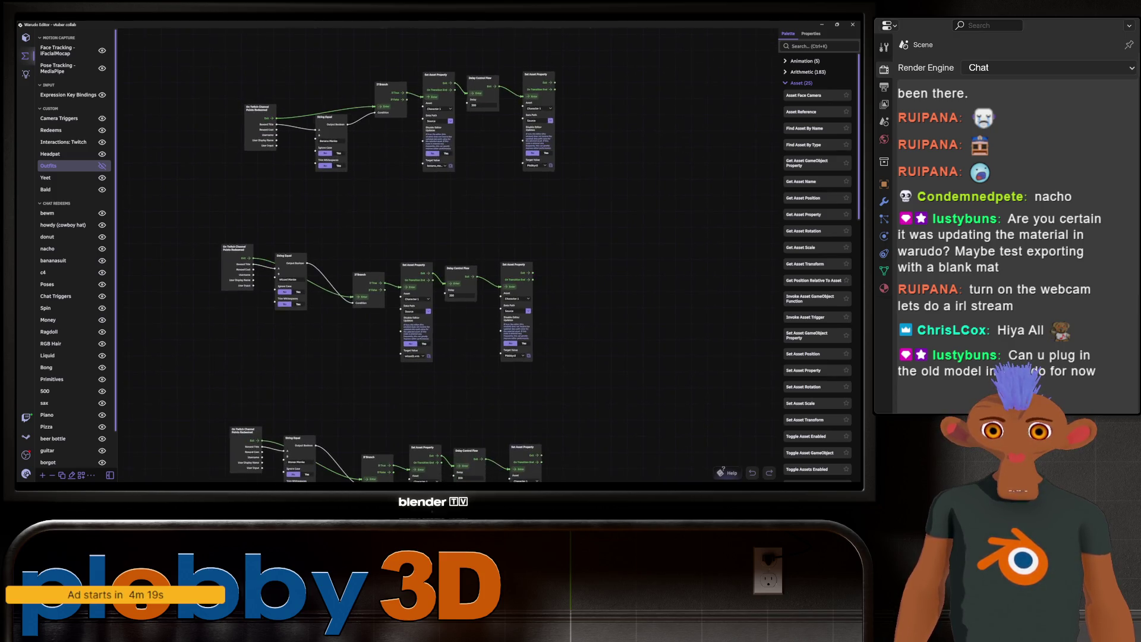
pyautogui.scroll(1, 393, 268)
pyautogui.scroll(-3, 392, 269)
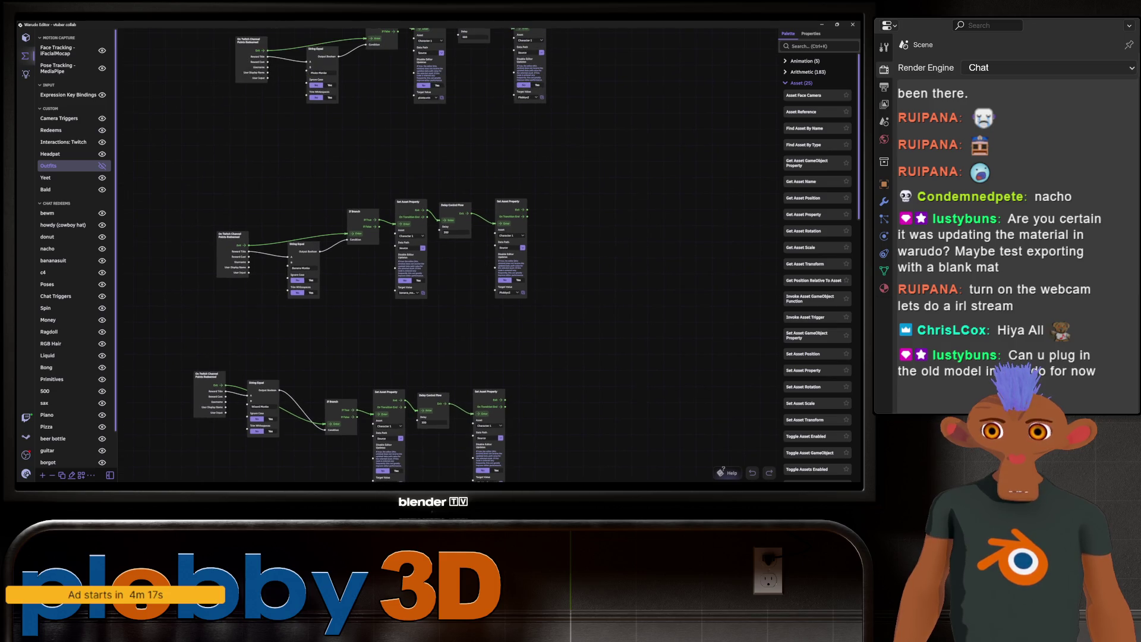
pyautogui.hotkey('alt', 'Tab')
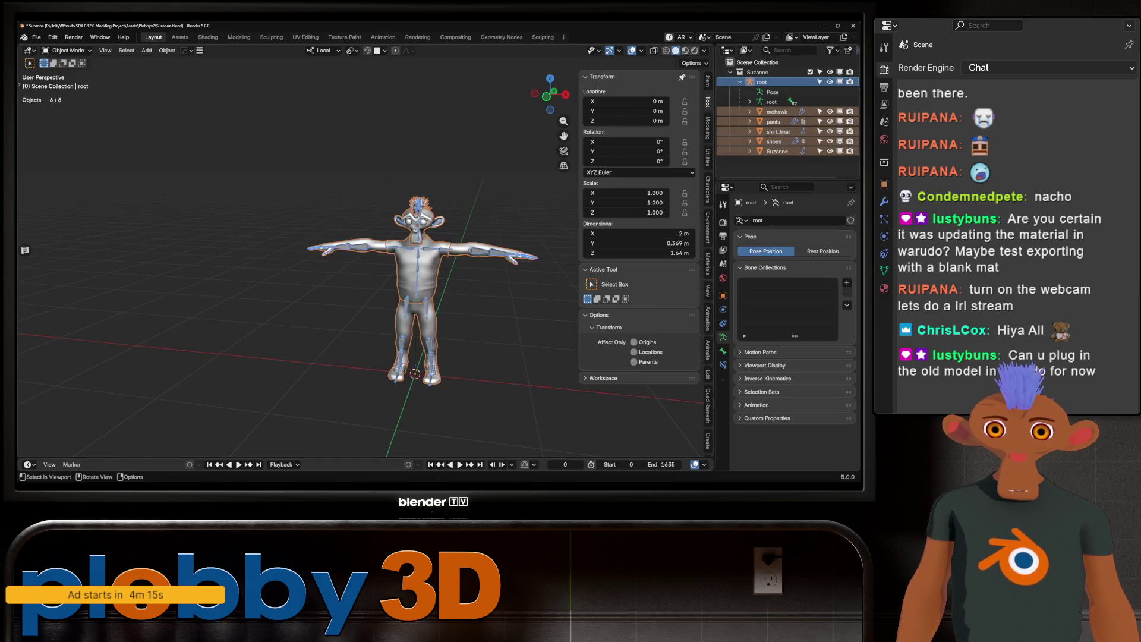
# Step: Close the Suzanne file without saving and relaunch Blender into a fresh General scene
pyautogui.hotkey('alt', 'a')
pyautogui.rightClick(429, 308)
pyautogui.press('Escape')
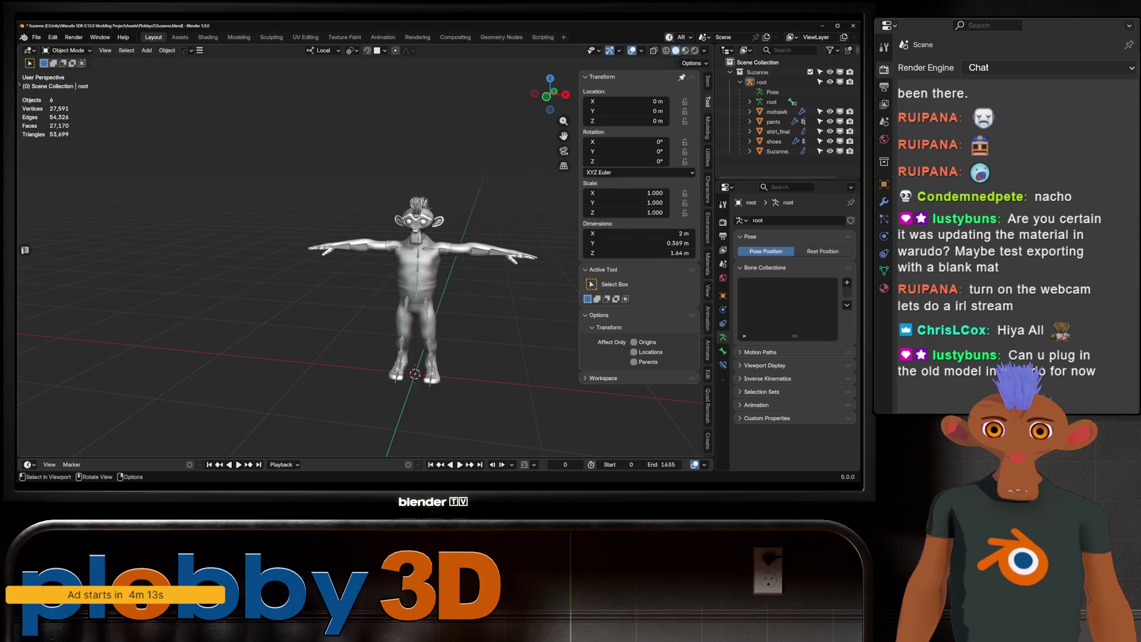
pyautogui.click(852, 25)
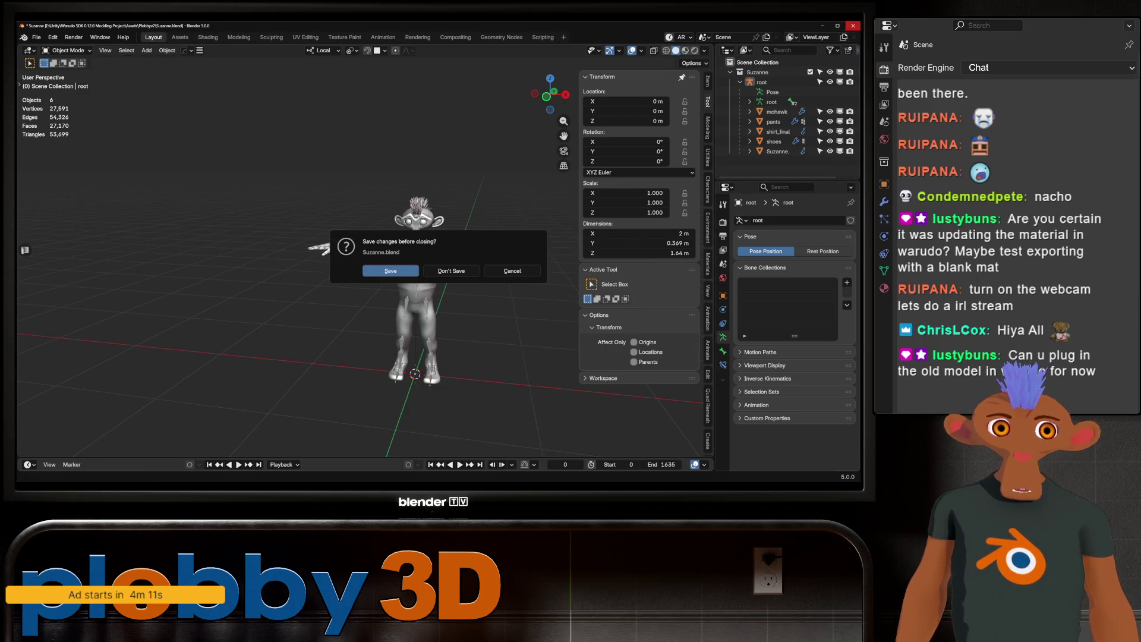
pyautogui.press('Return')
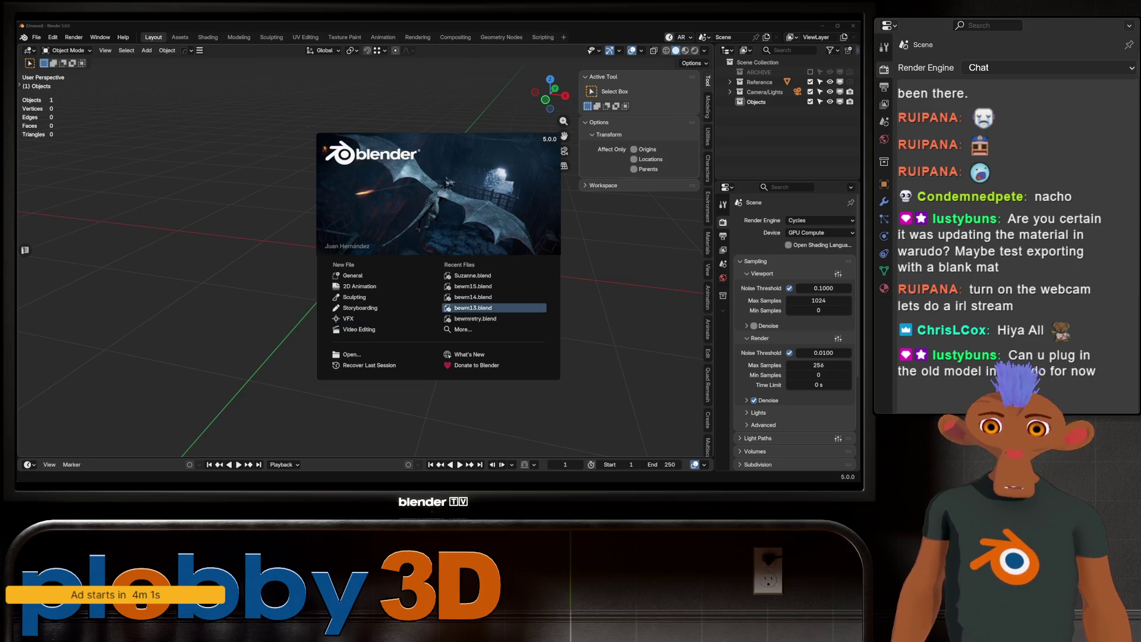
pyautogui.click(352, 276)
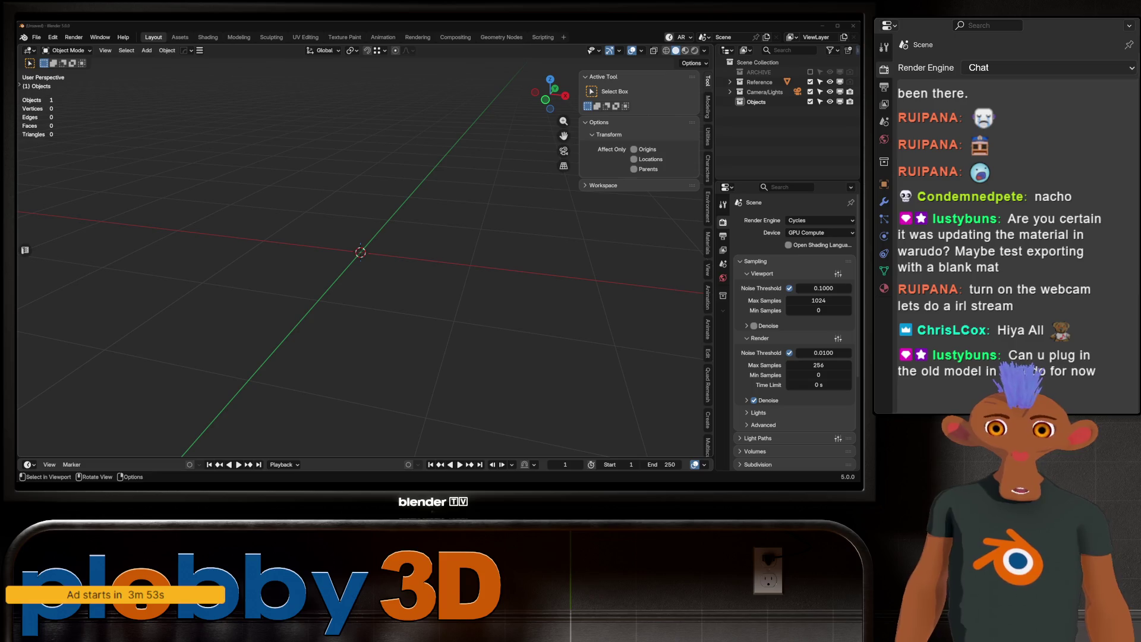
pyautogui.keyDown('shift'); pyautogui.moveTo(360, 252); pyautogui.dragTo(323, 296, button='middle'); pyautogui.keyUp('shift')
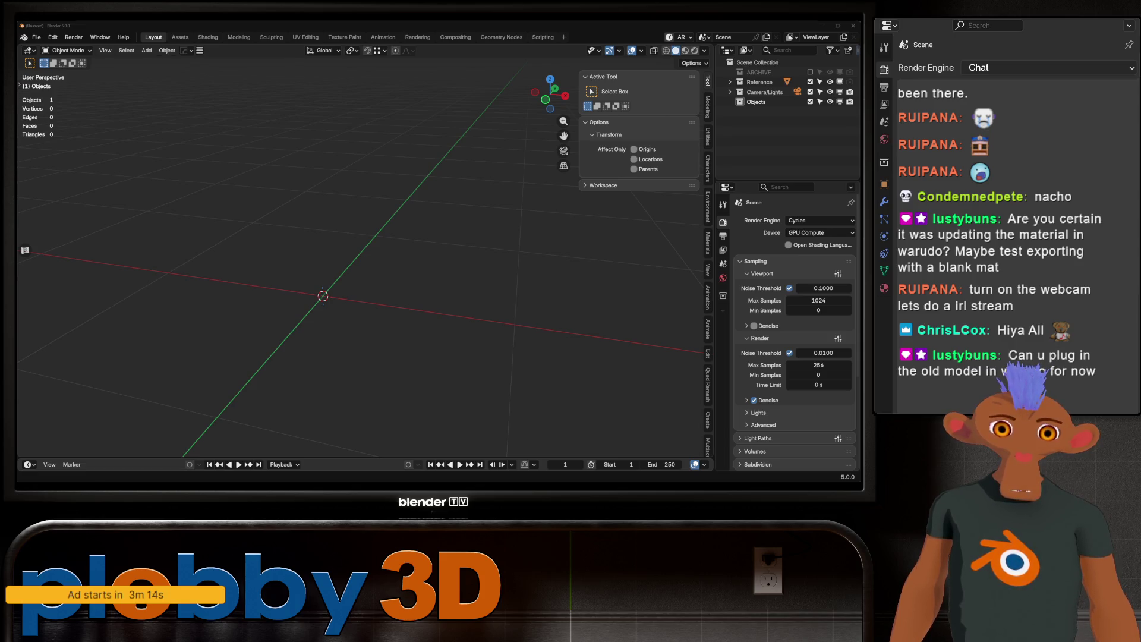
# Step: Switch from Blender to the Unity editor showing the Plobbyv2 assets
pyautogui.hotkey('alt', 'Tab')
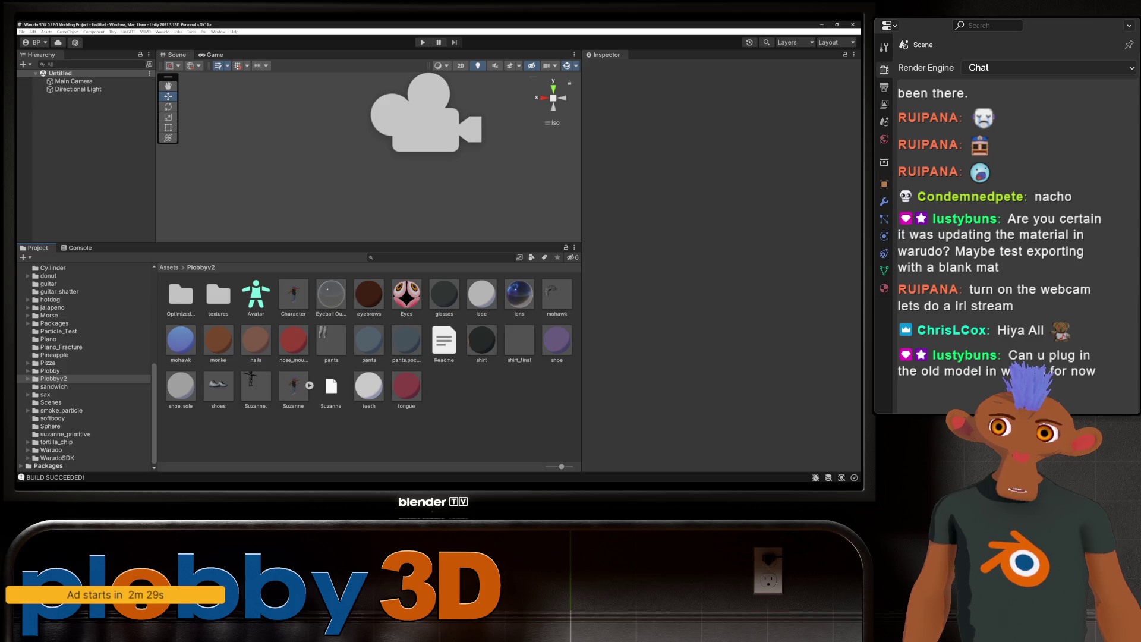
# Step: Build the Plobbyv2 mod in Unity, dismiss Warudo's load error and show Character 1's source list
pyautogui.click(163, 32)
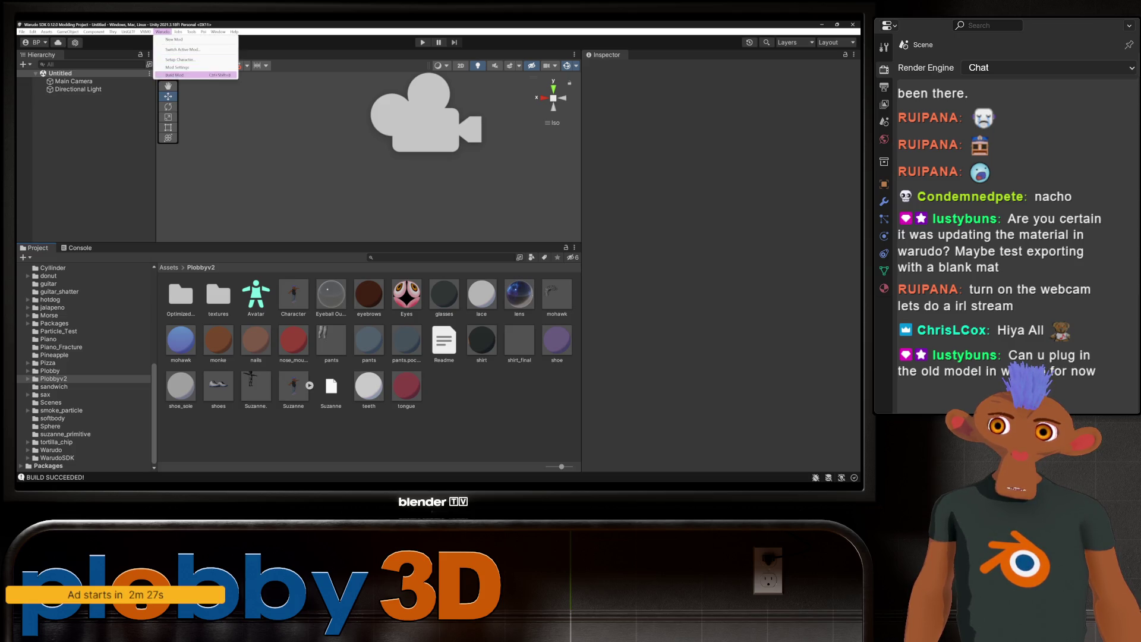
pyautogui.click(179, 68)
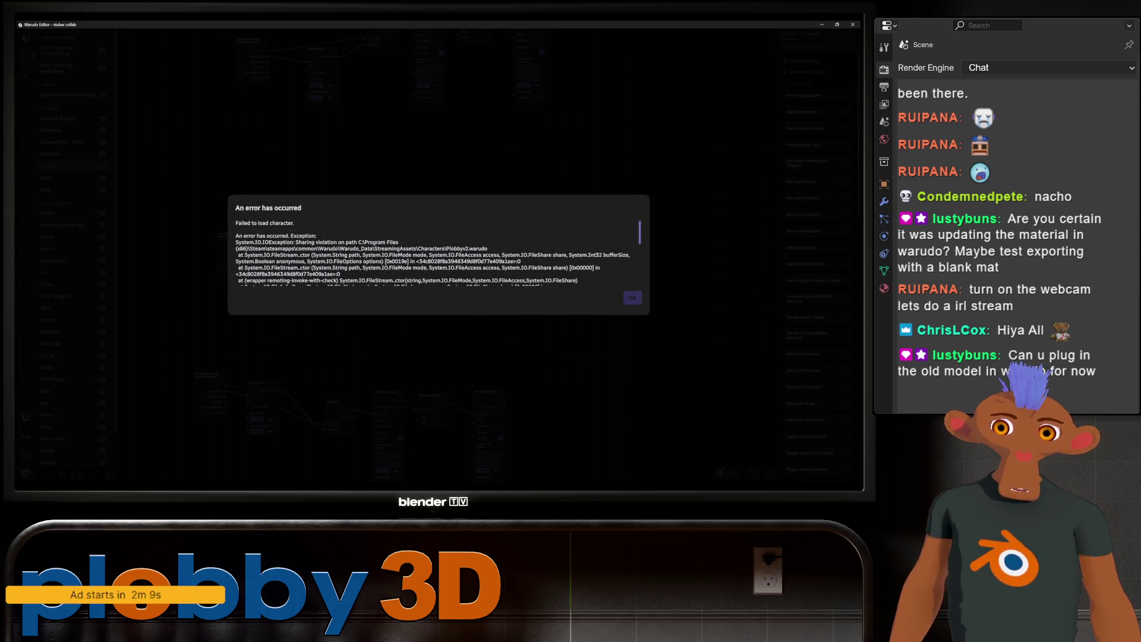
pyautogui.press('Return')
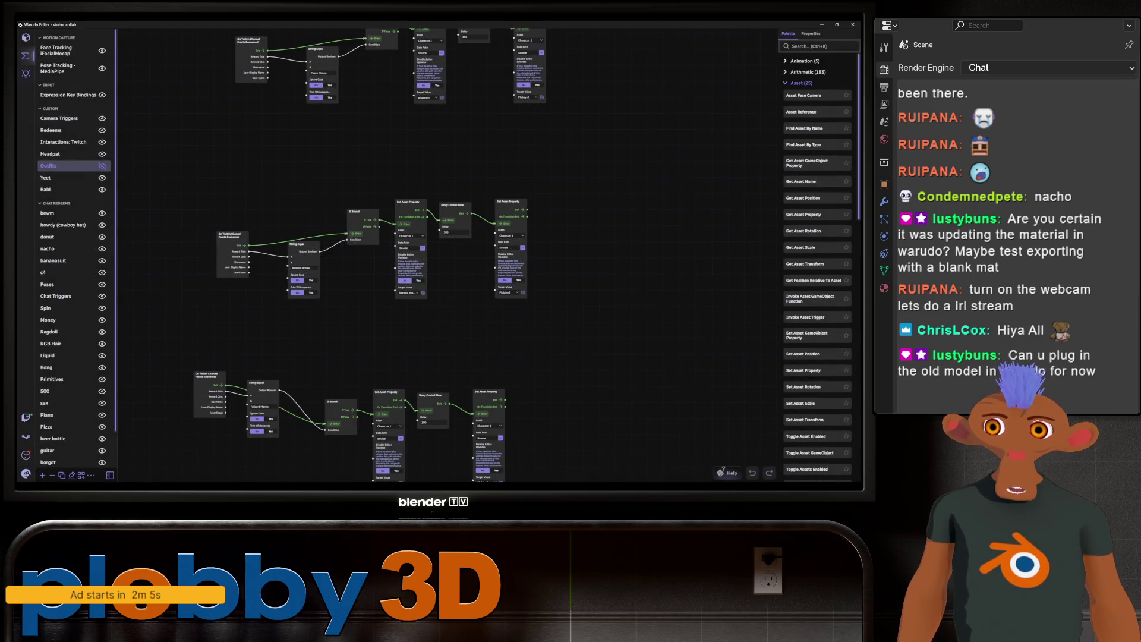
pyautogui.click(26, 37)
pyautogui.click(201, 203)
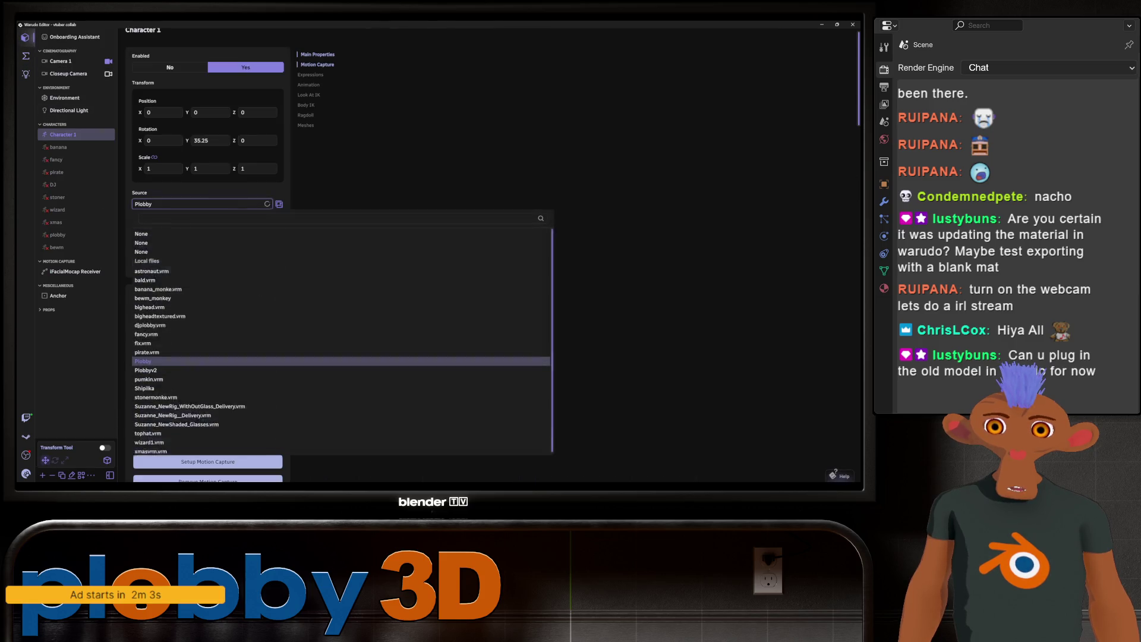
pyautogui.scroll(-2, 205, 357)
# Step: Set Character 1's source to Plobbyv2 and switch back to Blender
pyautogui.click(205, 364)
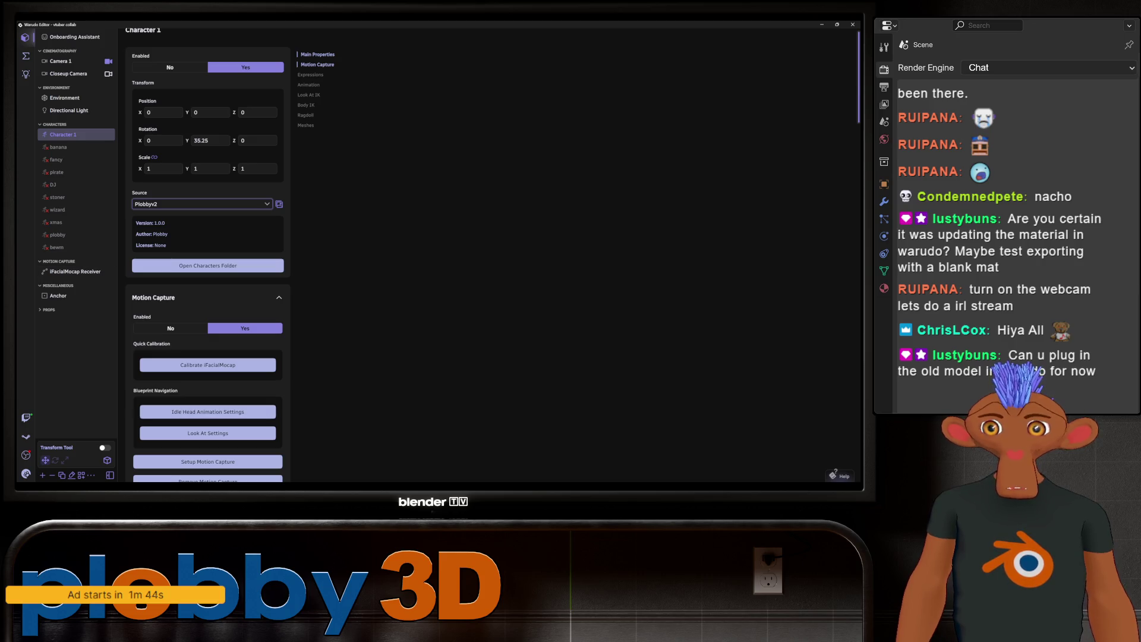
pyautogui.hotkey('alt', 'Tab')
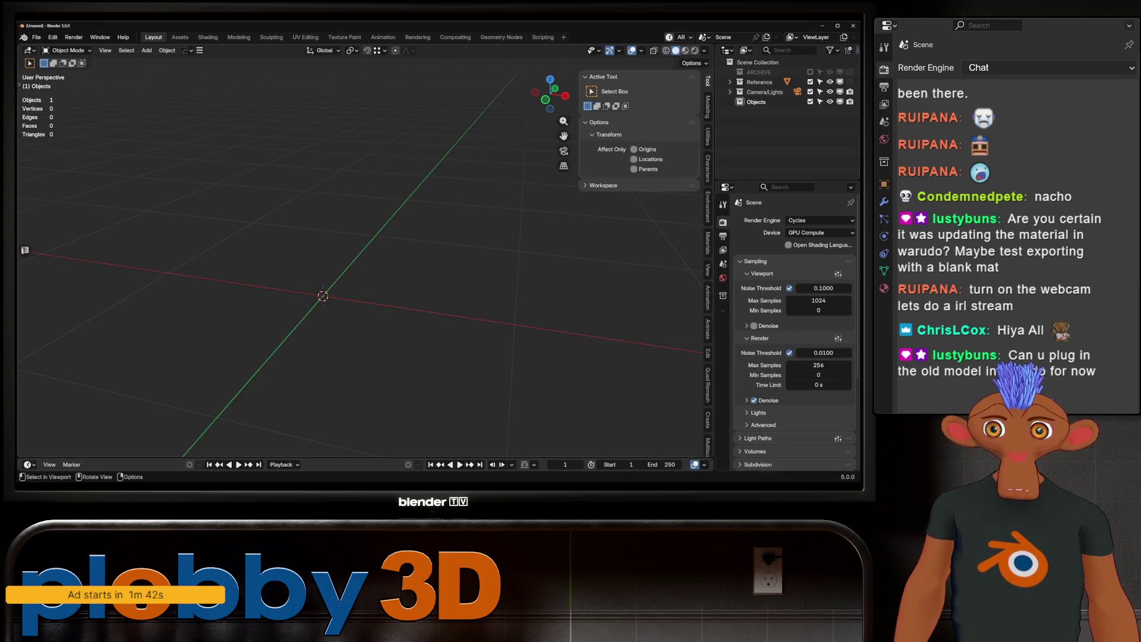
# Step: In front view, add kirby-1.jpg from the Desktop as an image reference object
pyautogui.press('KP_1')
pyautogui.hotkey('shift', 'a')
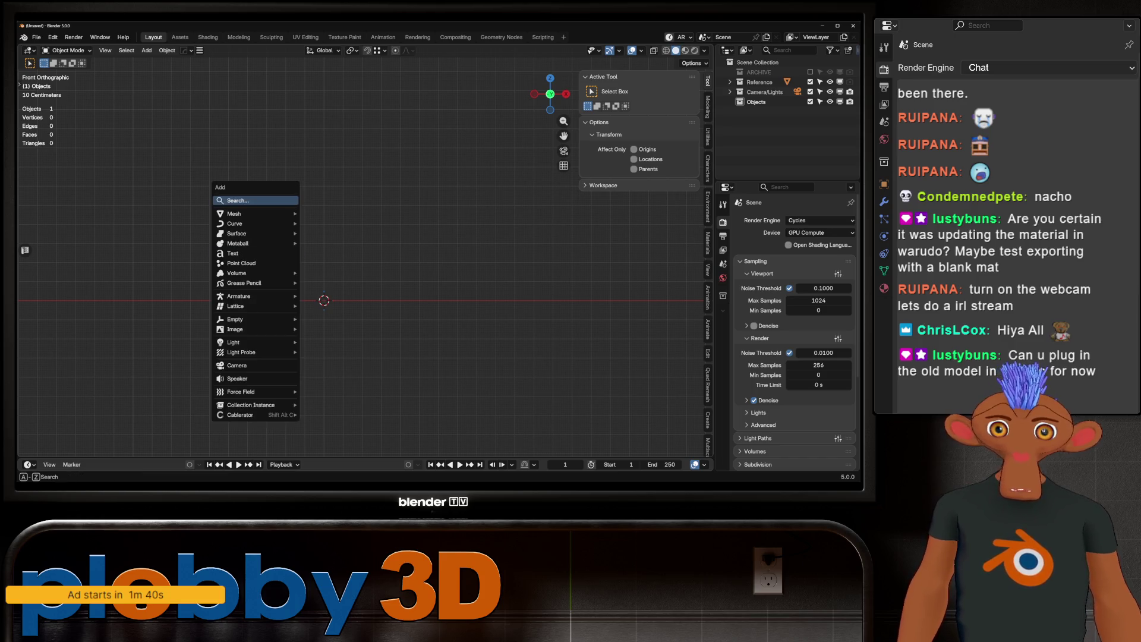
pyautogui.click(330, 329)
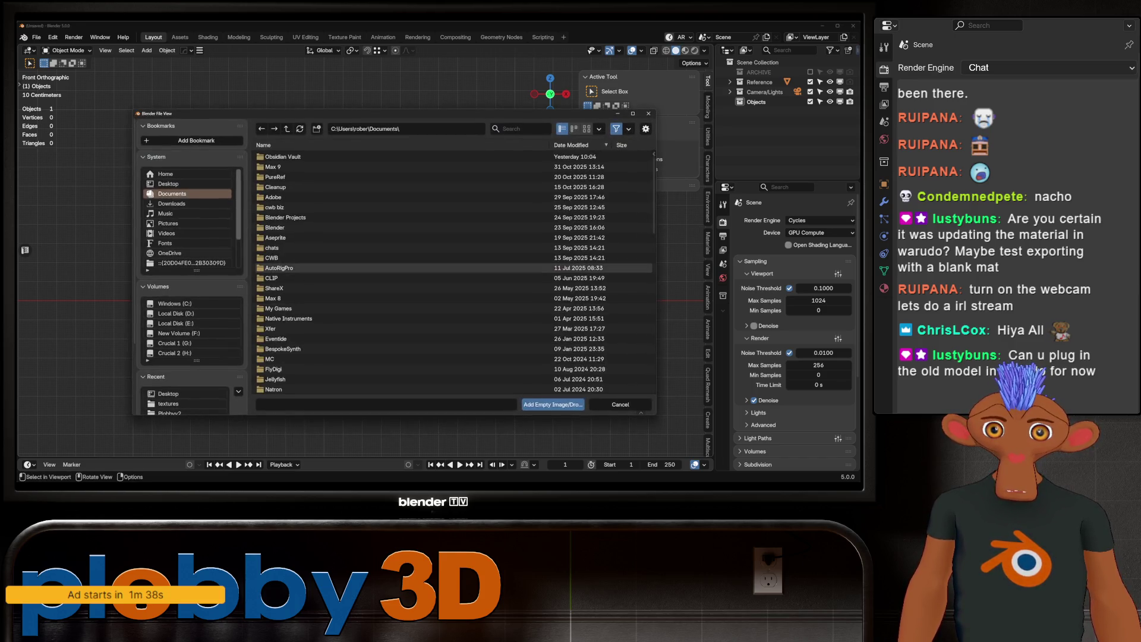
pyautogui.click(169, 184)
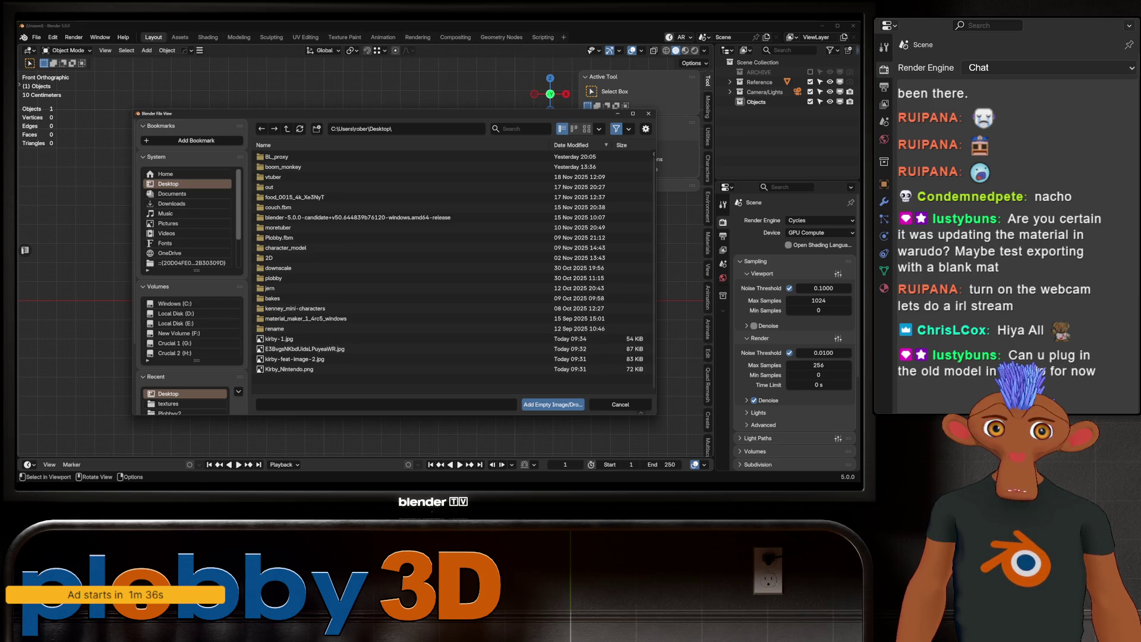
pyautogui.click(588, 129)
pyautogui.scroll(-1, 457, 285)
pyautogui.moveTo(457, 286); pyautogui.dragTo(269, 358)
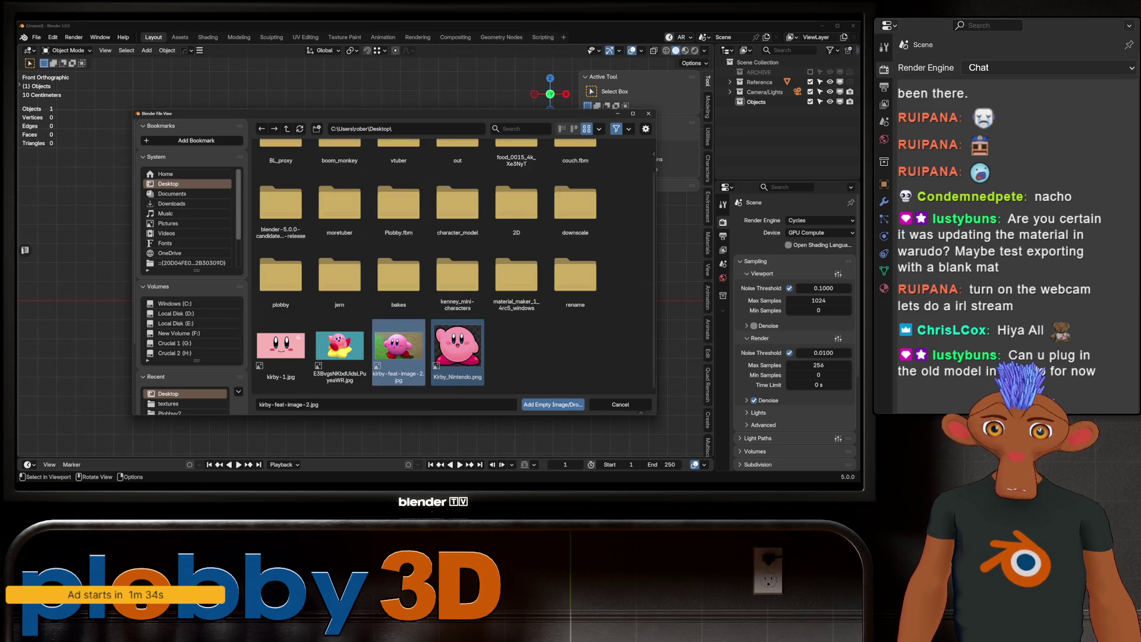
pyautogui.press('Return')
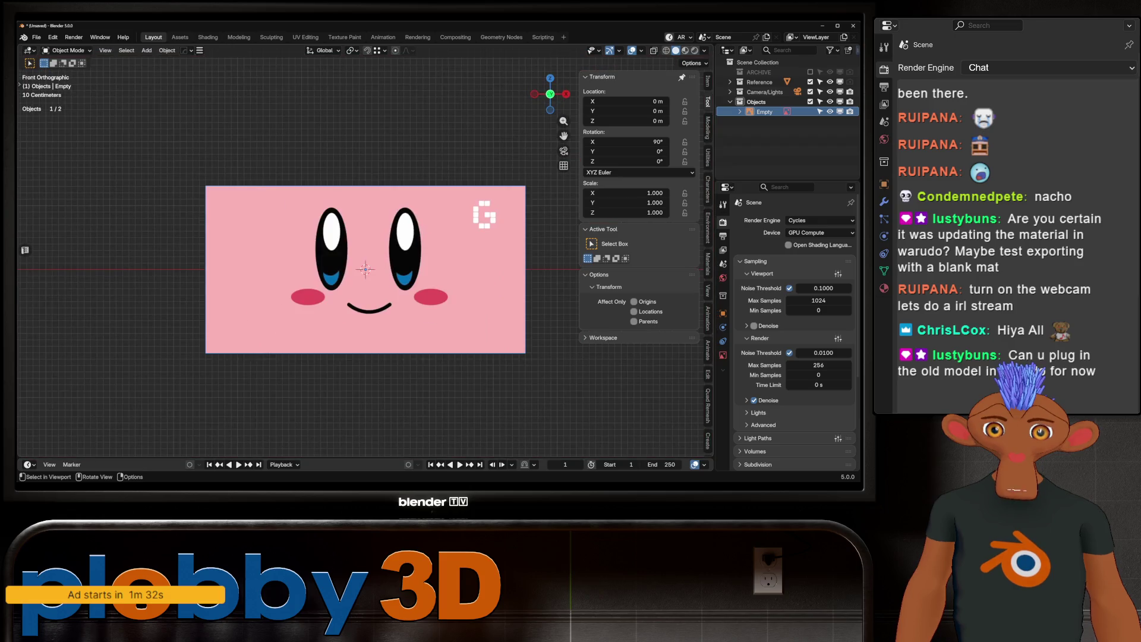
pyautogui.click(36, 37)
pyautogui.moveTo(54, 177)
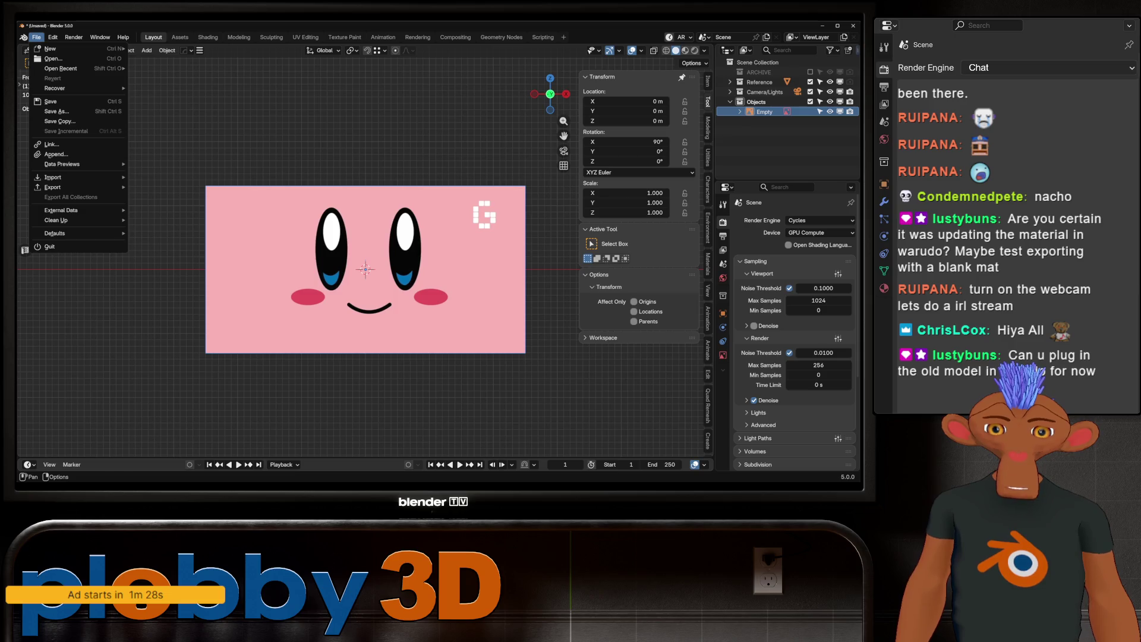
# Step: Add the remaining Kirby reference images, including the Kirby_Nintendo artwork, as image objects
pyautogui.hotkey('shift', 'a')
pyautogui.click(505, 308)
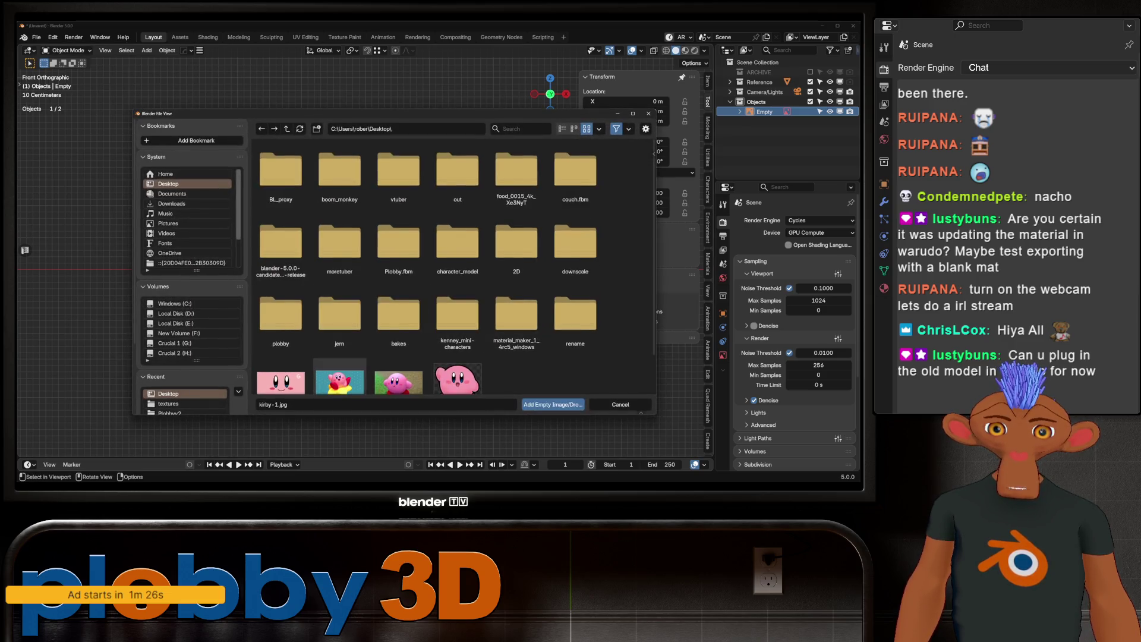
pyautogui.scroll(-1, 455, 267)
pyautogui.click(554, 404)
pyautogui.hotkey('shift', 'a')
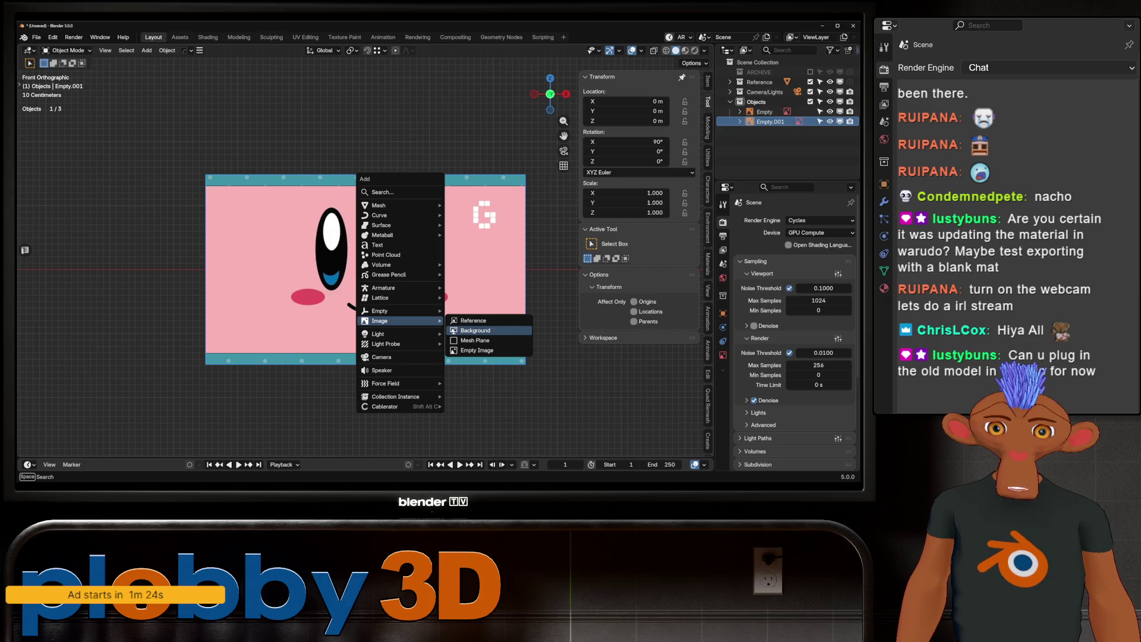
pyautogui.click(476, 331)
pyautogui.scroll(-1, 455, 267)
pyautogui.click(553, 404)
pyautogui.hotkey('shift', 'a')
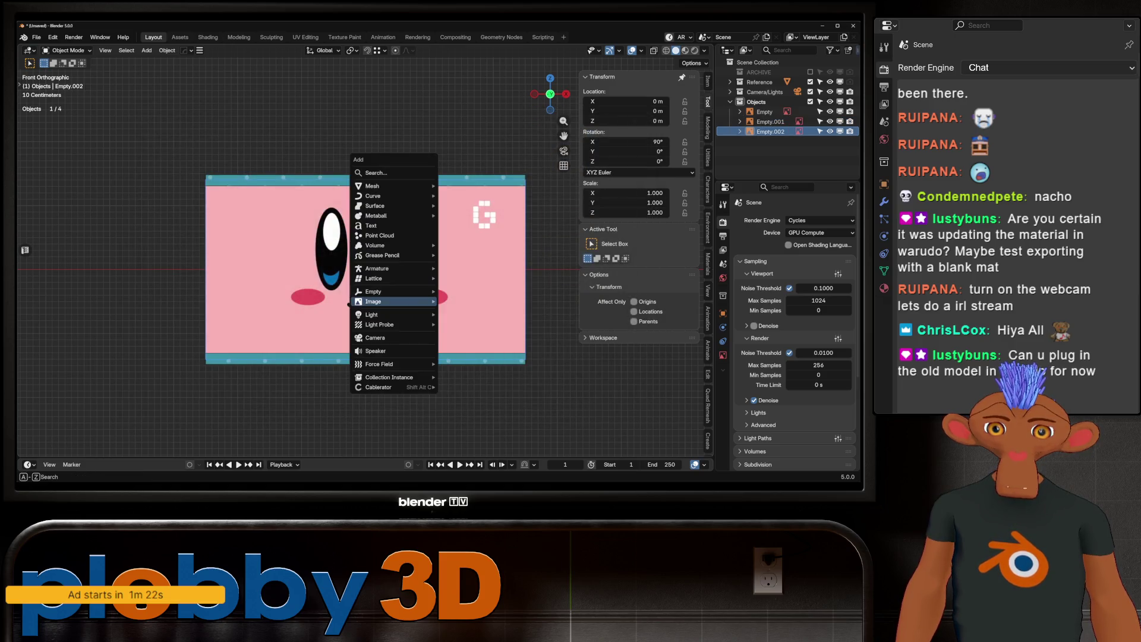
pyautogui.click(482, 303)
pyautogui.scroll(-1, 455, 267)
pyautogui.click(553, 403)
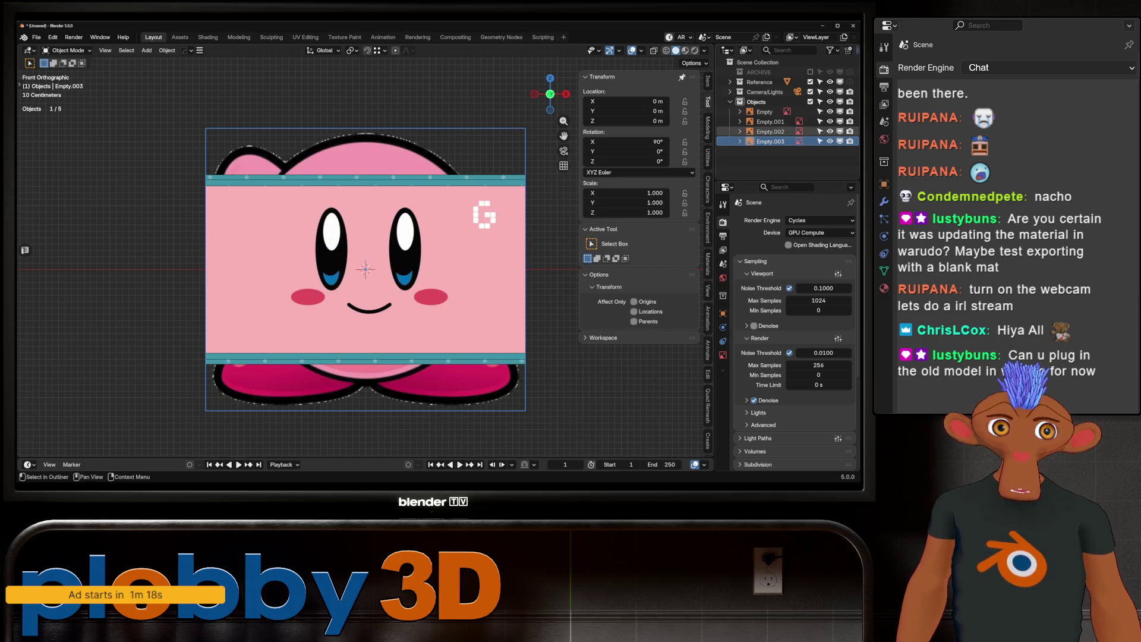
# Step: Hide the extra reference images, then shift the remaining Kirby image along X and shrink it to about 0.3
pyautogui.hotkey('alt', 'a')
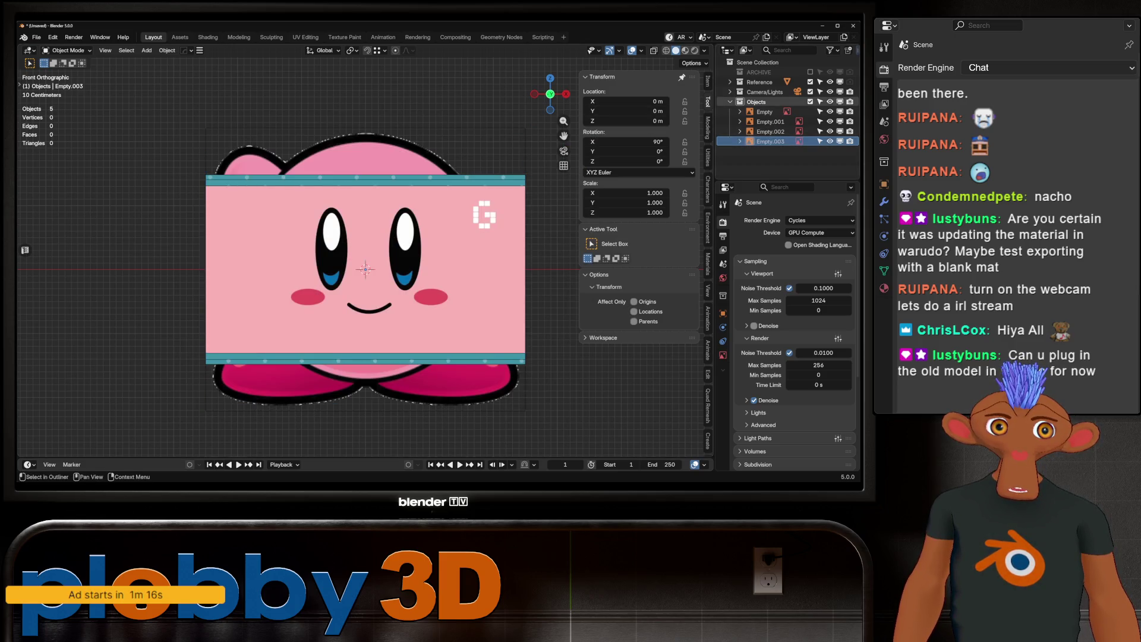
pyautogui.click(831, 122)
pyautogui.click(830, 112)
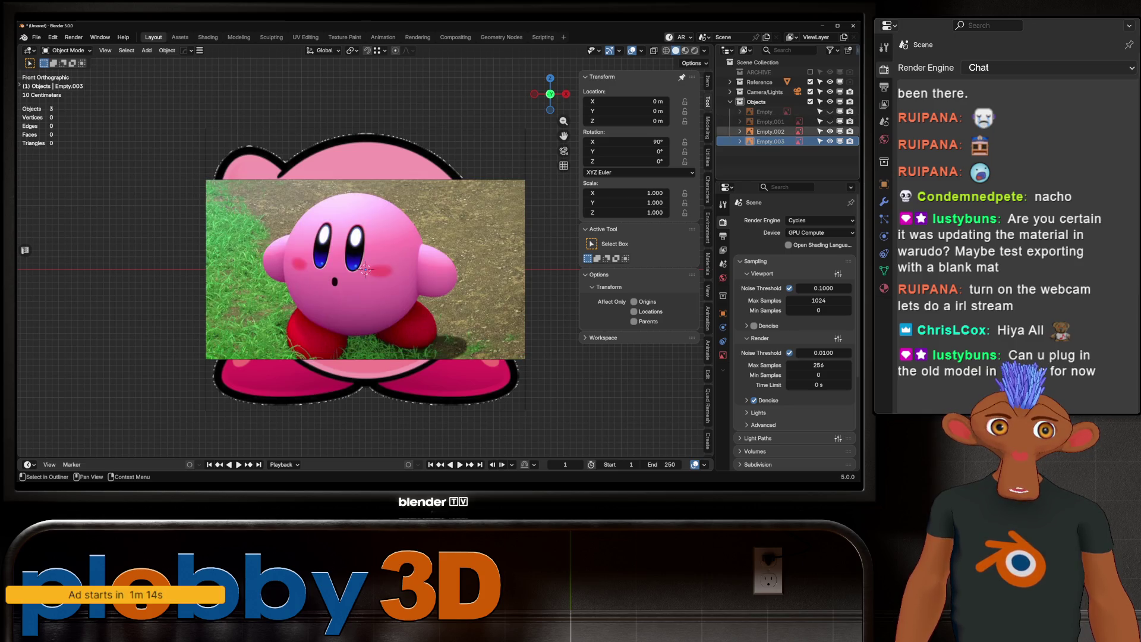
pyautogui.click(830, 141)
pyautogui.scroll(-3, 450, 237)
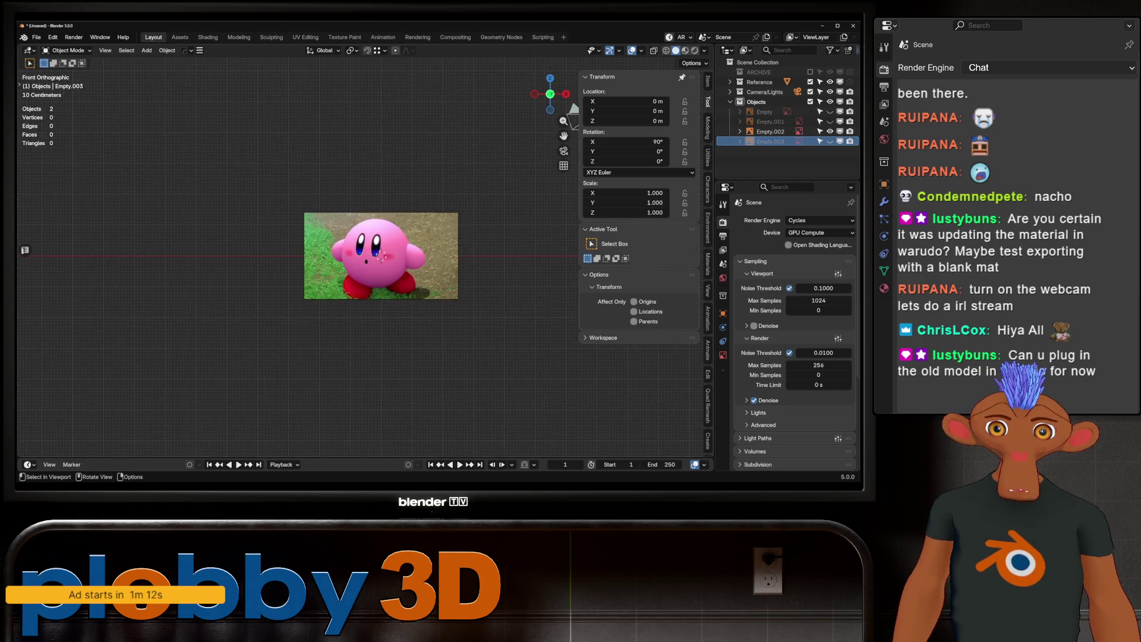
pyautogui.scroll(2, 451, 237)
pyautogui.click(381, 264)
pyautogui.press('g')
pyautogui.press('x')
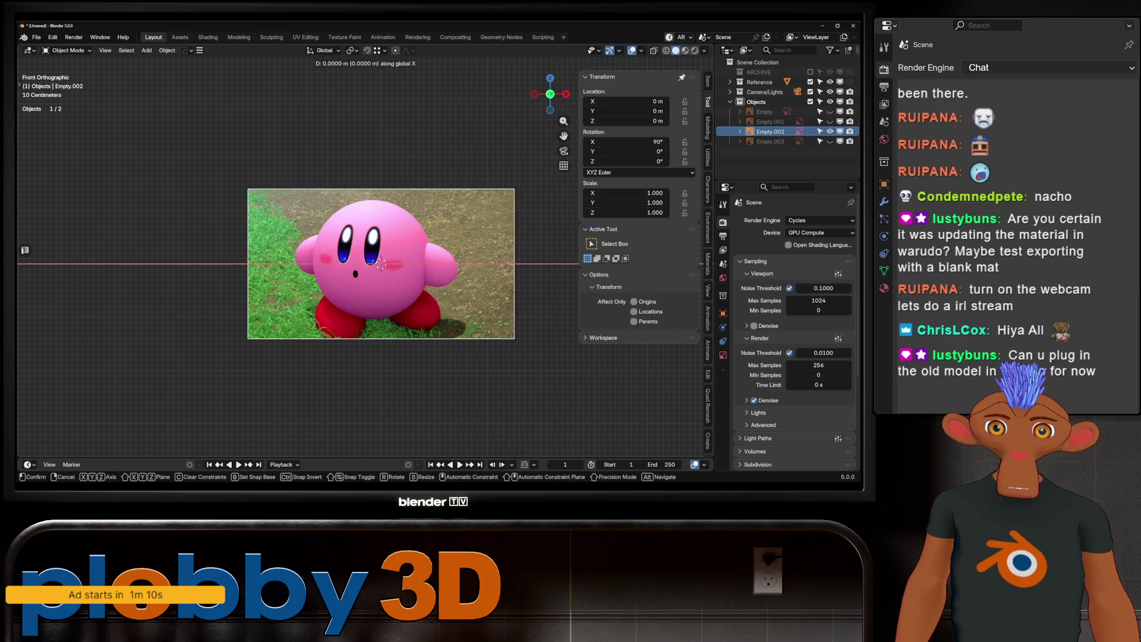
pyautogui.click(380, 265)
pyautogui.press('s')
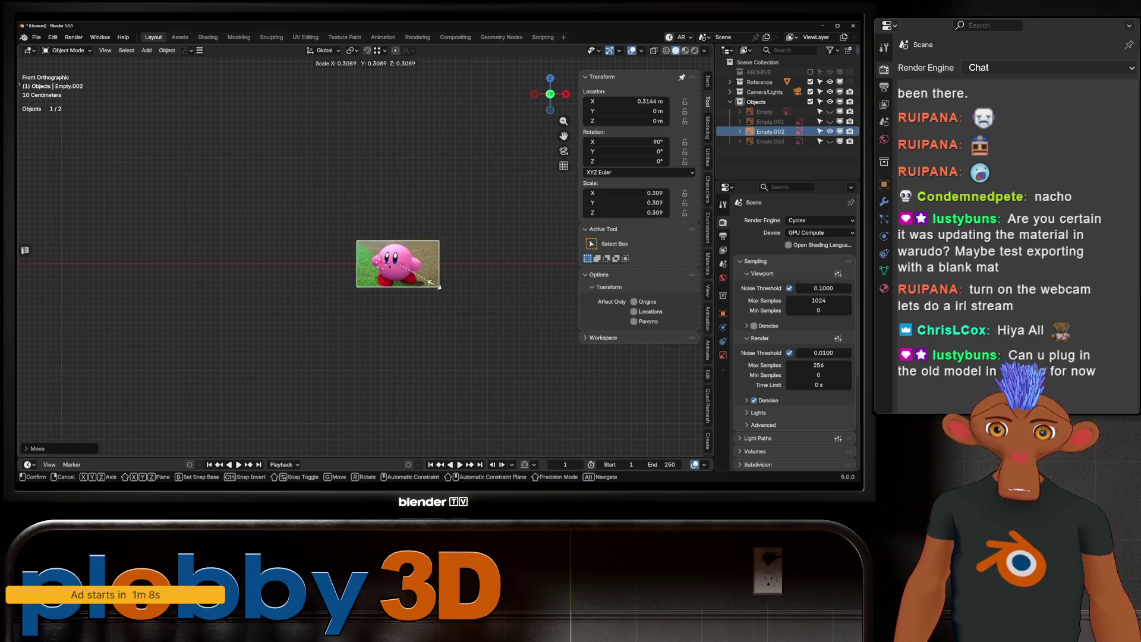
pyautogui.click(375, 263)
pyautogui.scroll(4, 376, 262)
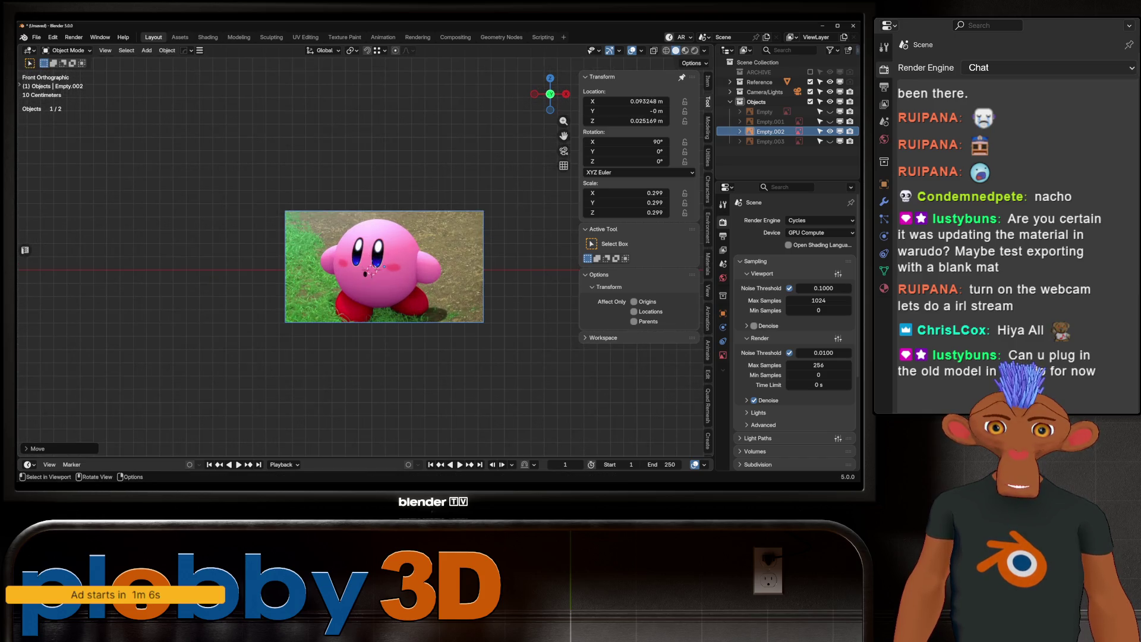
pyautogui.hotkey('shift', 'a')
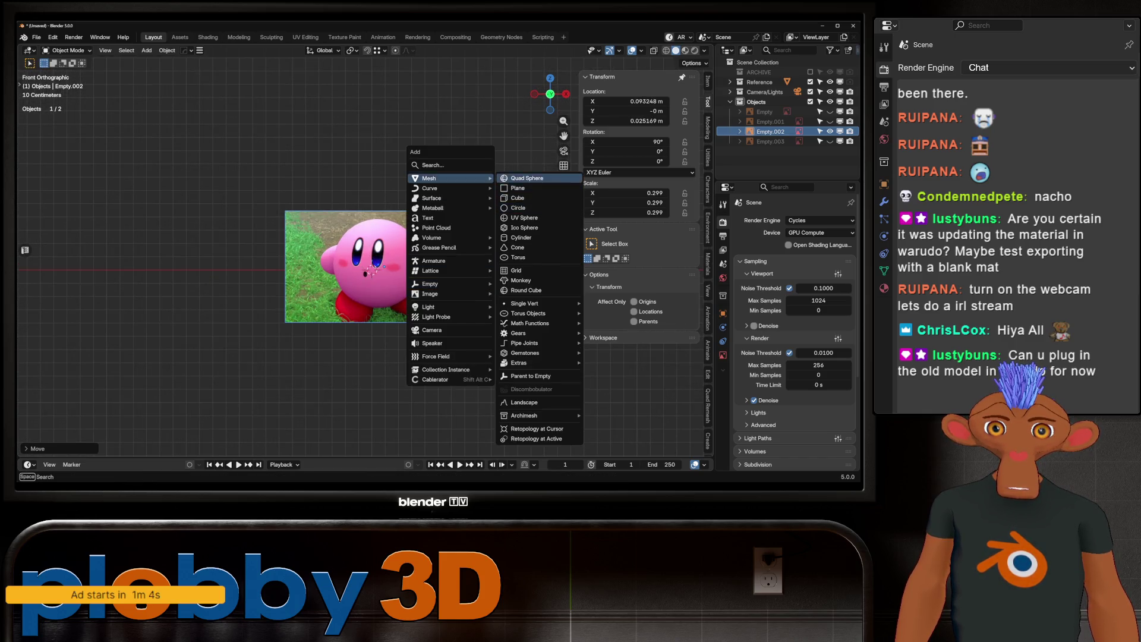
# Step: Add a quad sphere, scaled and placed to cover Kirby's body in the reference
pyautogui.click(527, 179)
pyautogui.press('s')
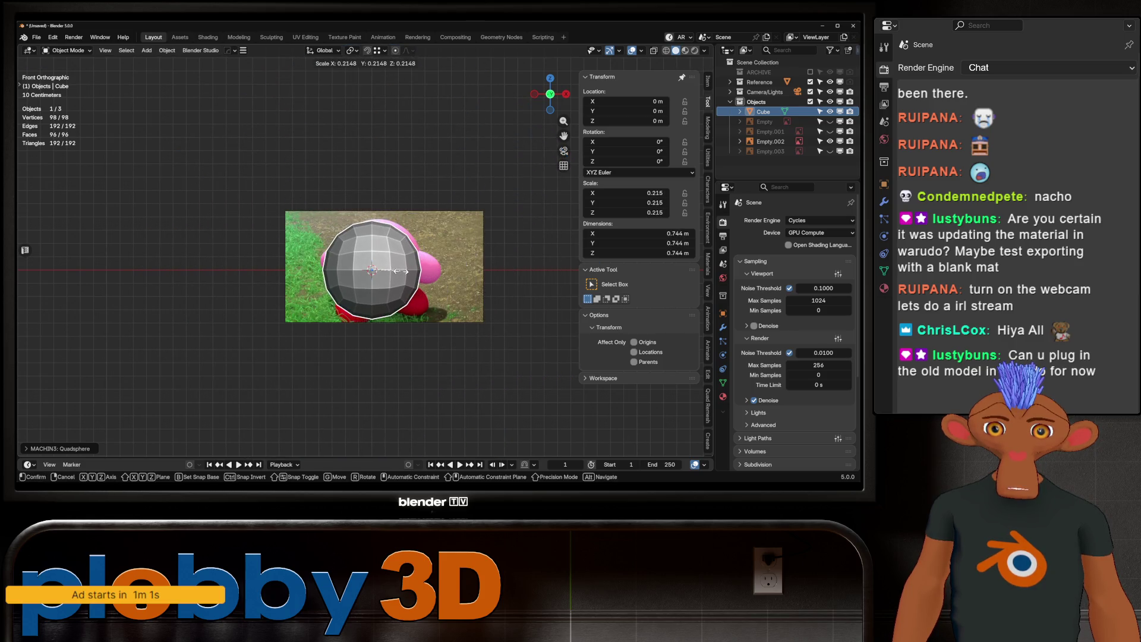
pyautogui.press('Return')
pyautogui.press('g')
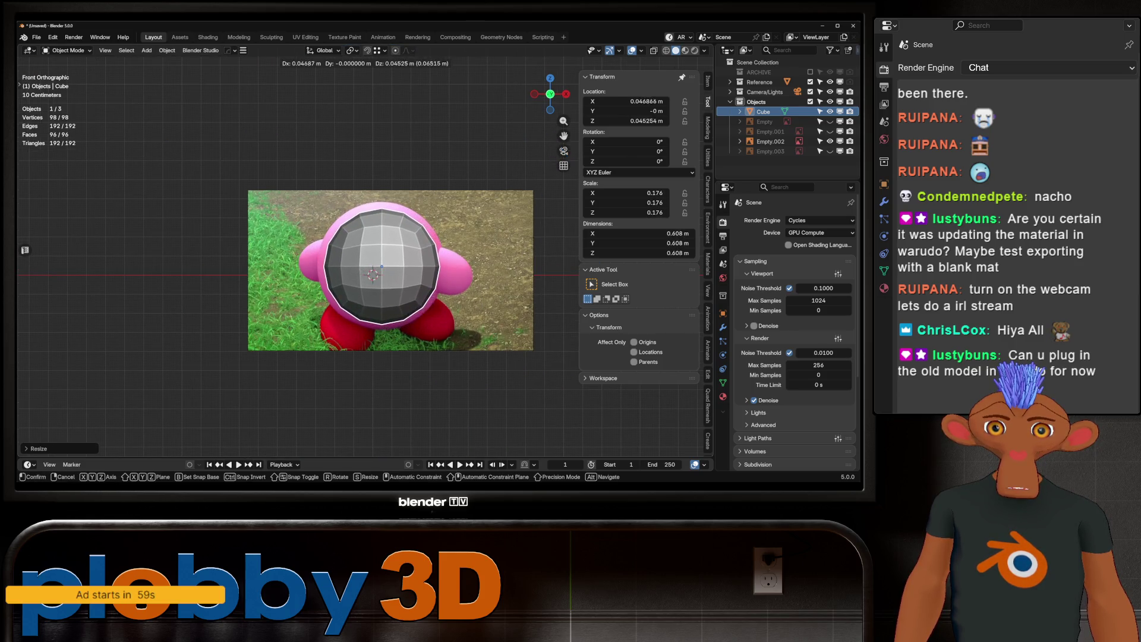
pyautogui.click(373, 274)
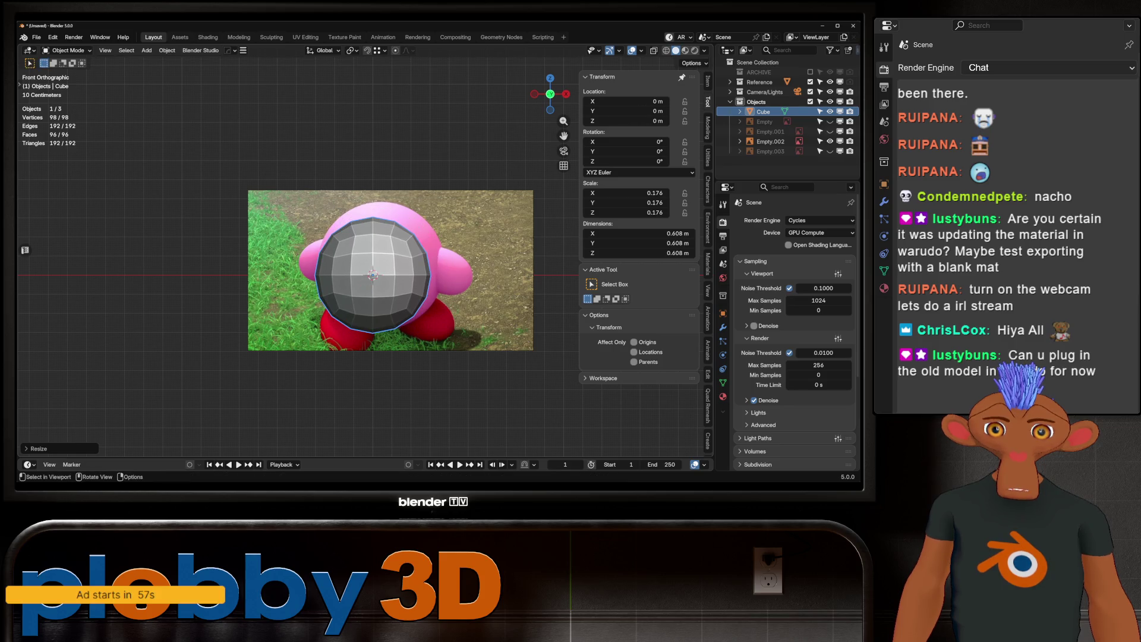
# Step: Move the image empties into the Reference collection and bring Warudo to the front
pyautogui.click(372, 275)
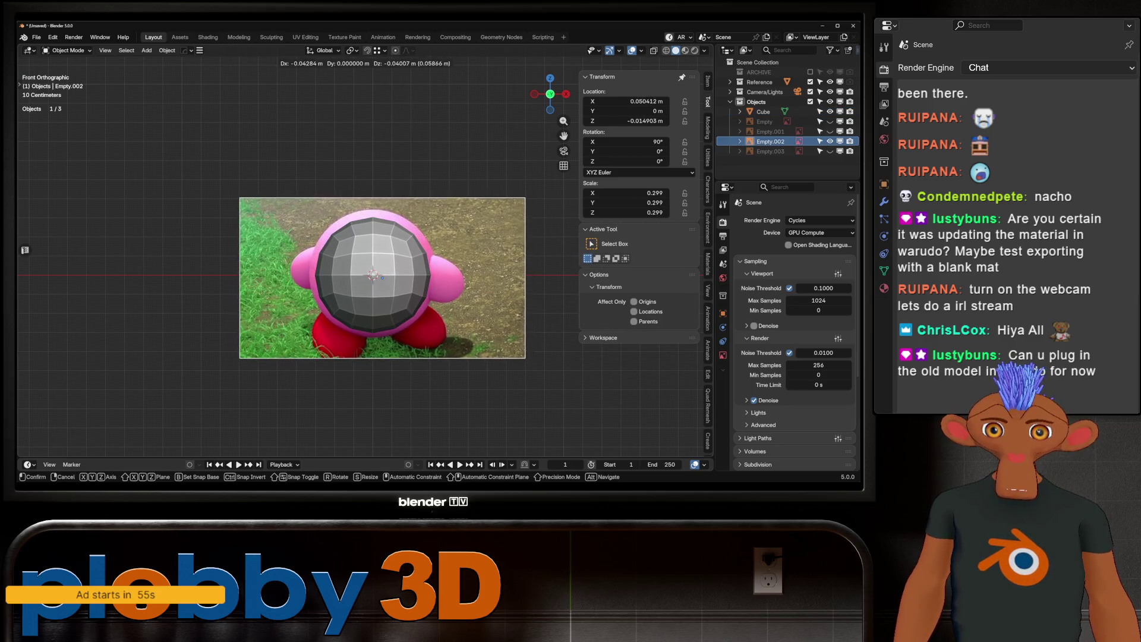
pyautogui.press('Escape')
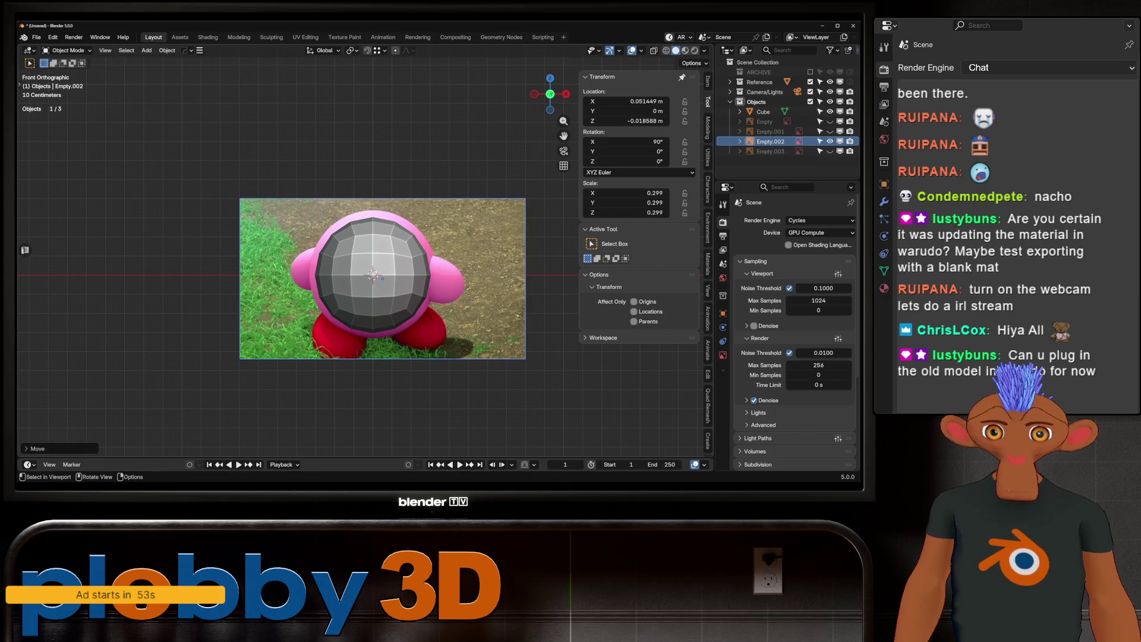
pyautogui.click(764, 112)
pyautogui.click(764, 122)
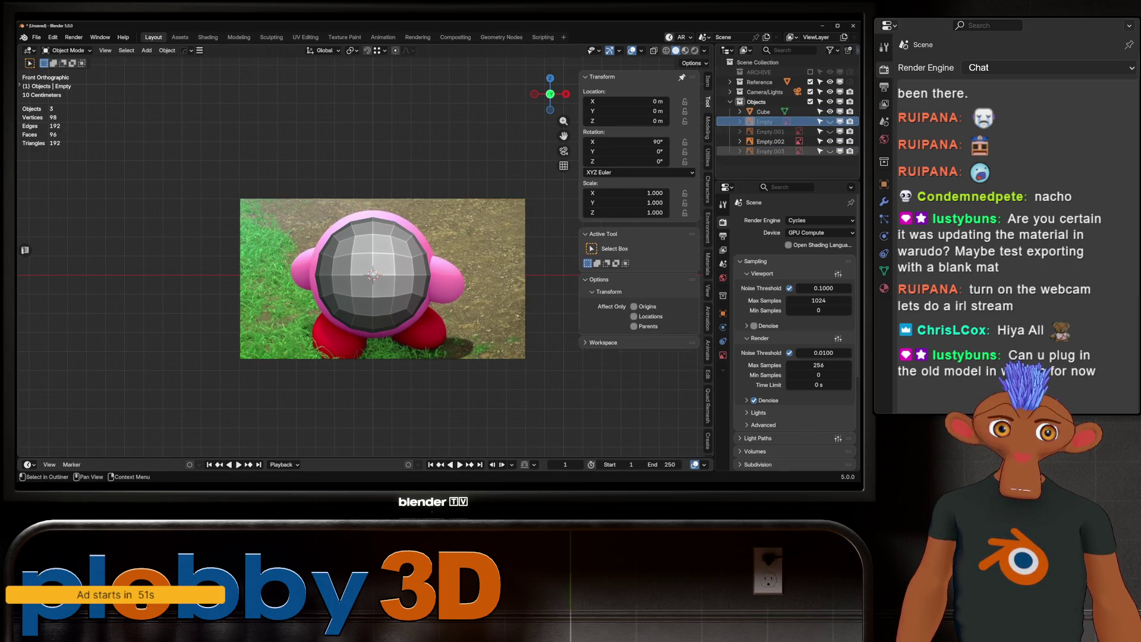
pyautogui.keyDown('shift'); pyautogui.click(769, 151); pyautogui.keyUp('shift')
pyautogui.moveTo(763, 122); pyautogui.dragTo(771, 70)
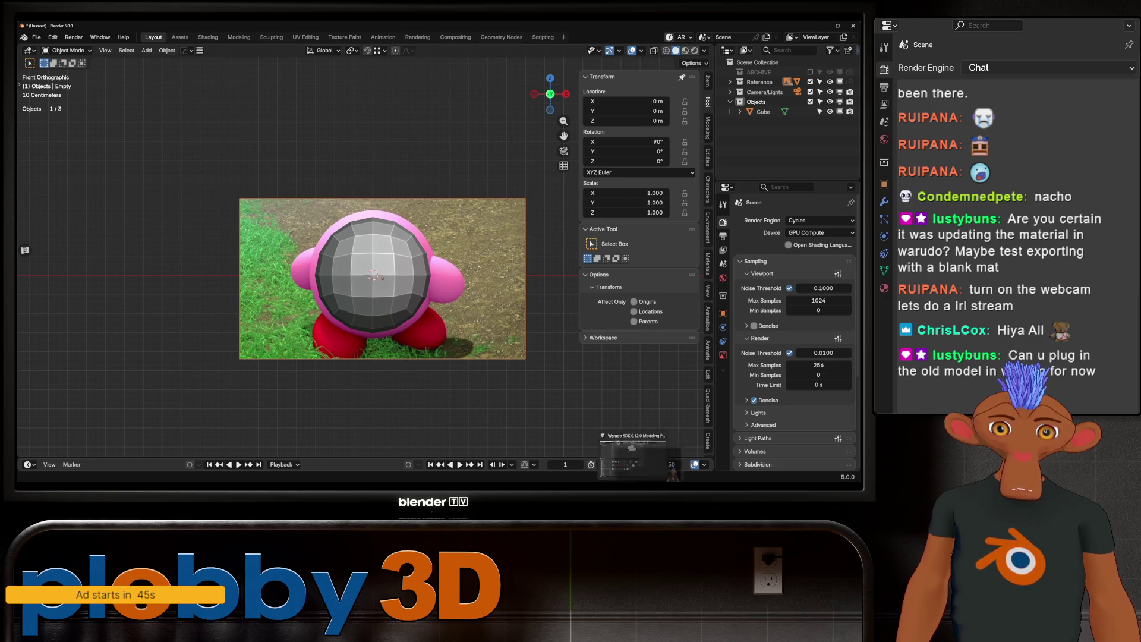
pyautogui.click(663, 454)
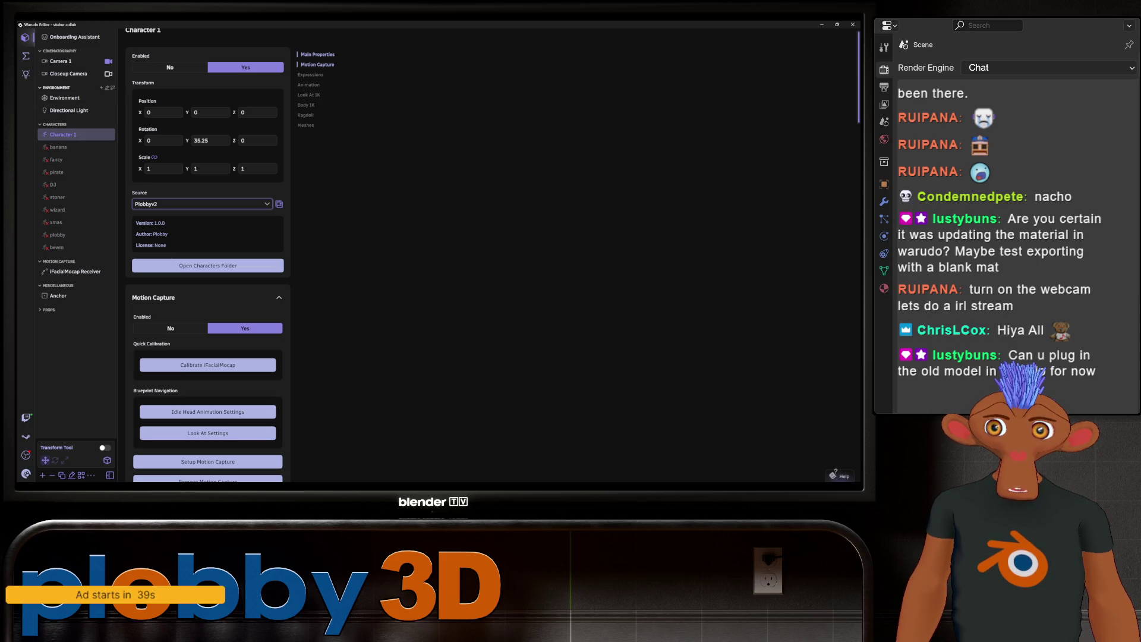
# Step: Enable the Outfits blueprint in Warudo, glance at Unity and return to Blender
pyautogui.click(26, 55)
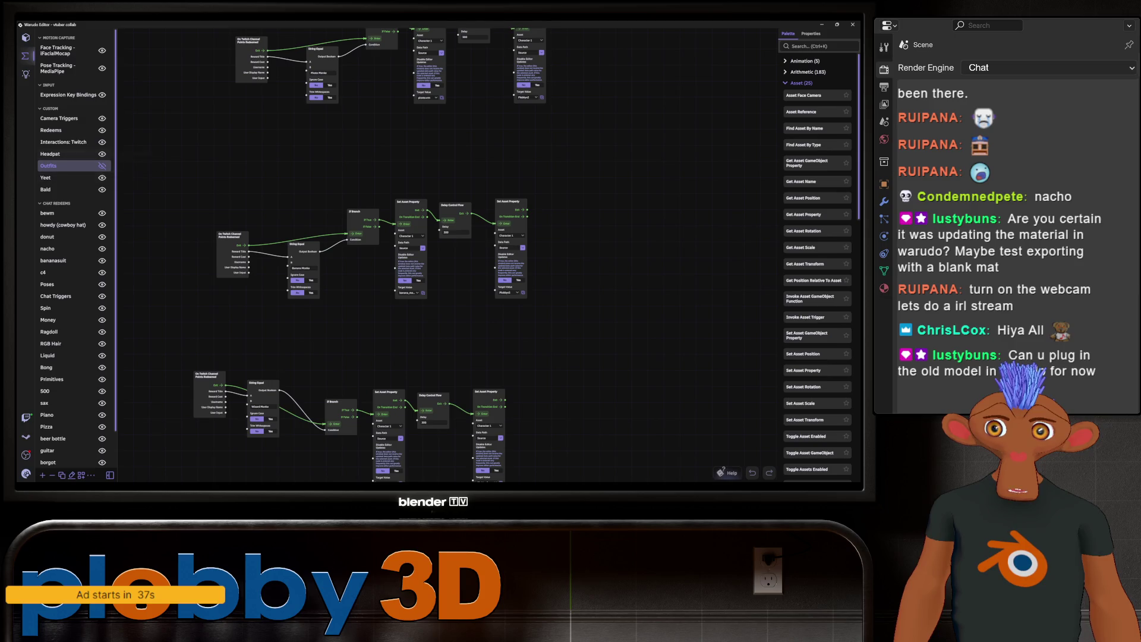
pyautogui.click(103, 166)
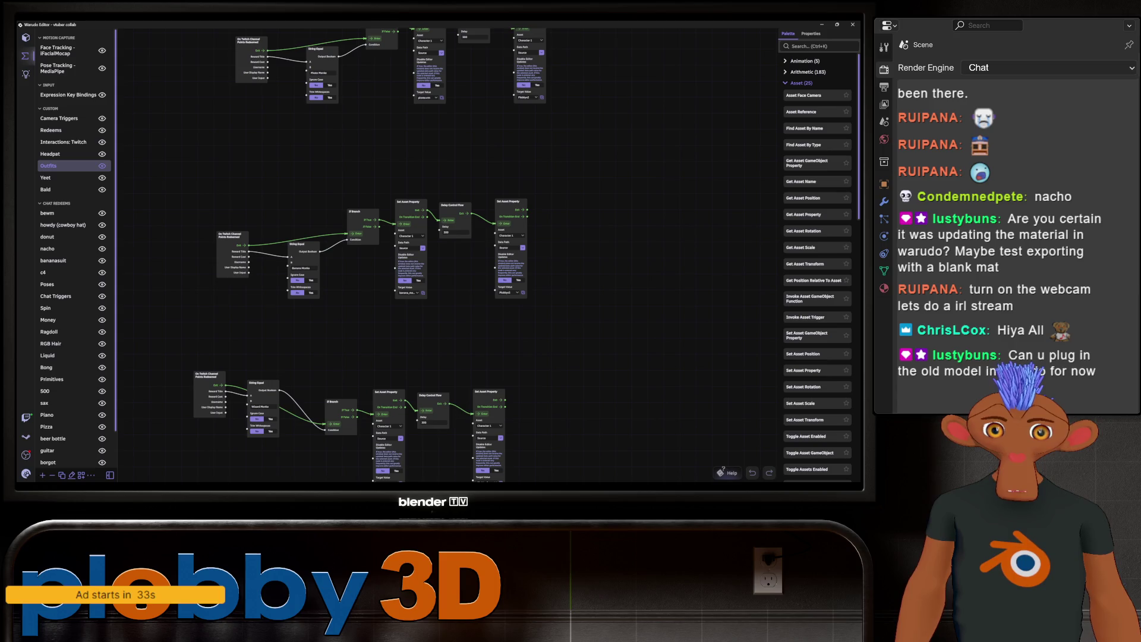
pyautogui.hotkey('alt', 'Tab')
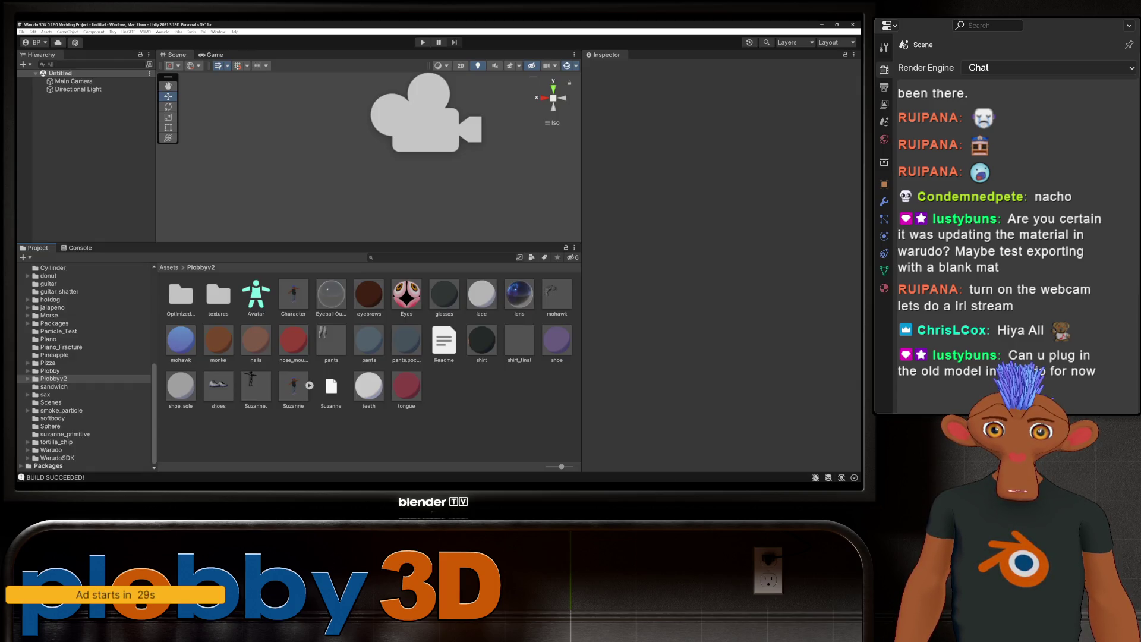
pyautogui.hotkey('alt', 'Tab')
pyautogui.press('s')
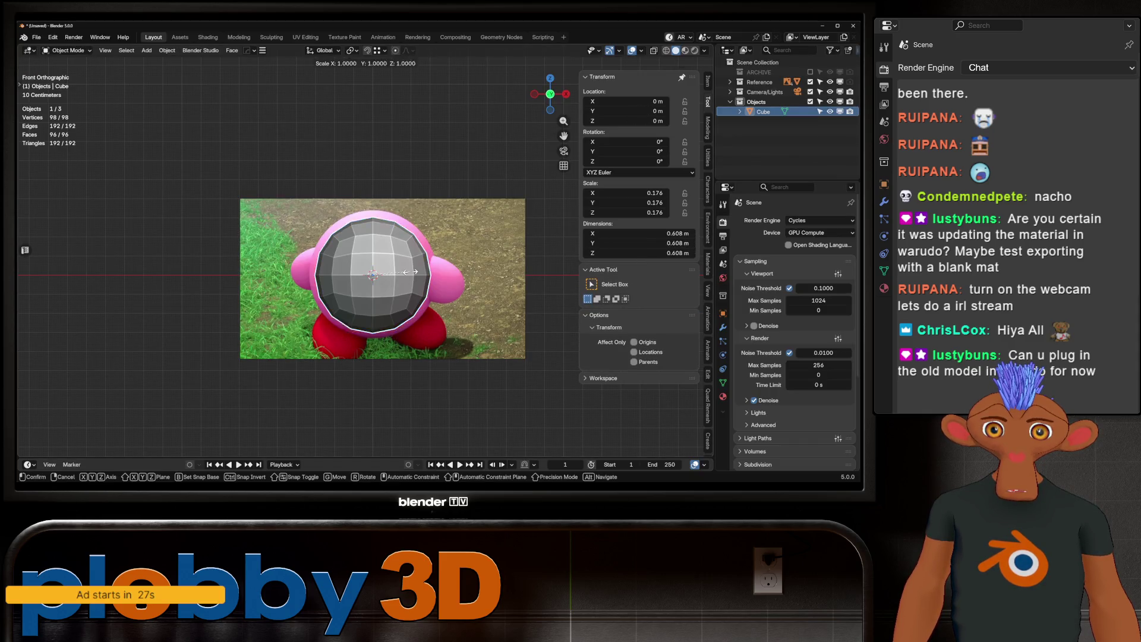
# Step: Rescale the sphere, reset it to the origin and enlarge it slightly over Kirby's body
pyautogui.click(431, 273)
pyautogui.press('g')
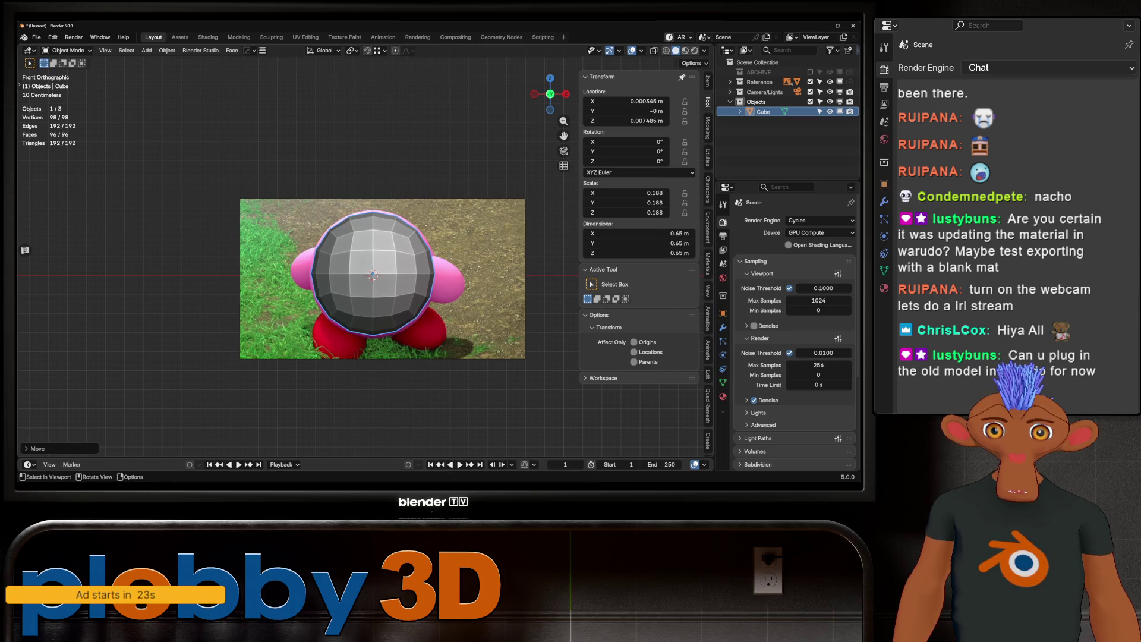
pyautogui.hotkey('alt', 'g')
pyautogui.press('g')
pyautogui.press('z')
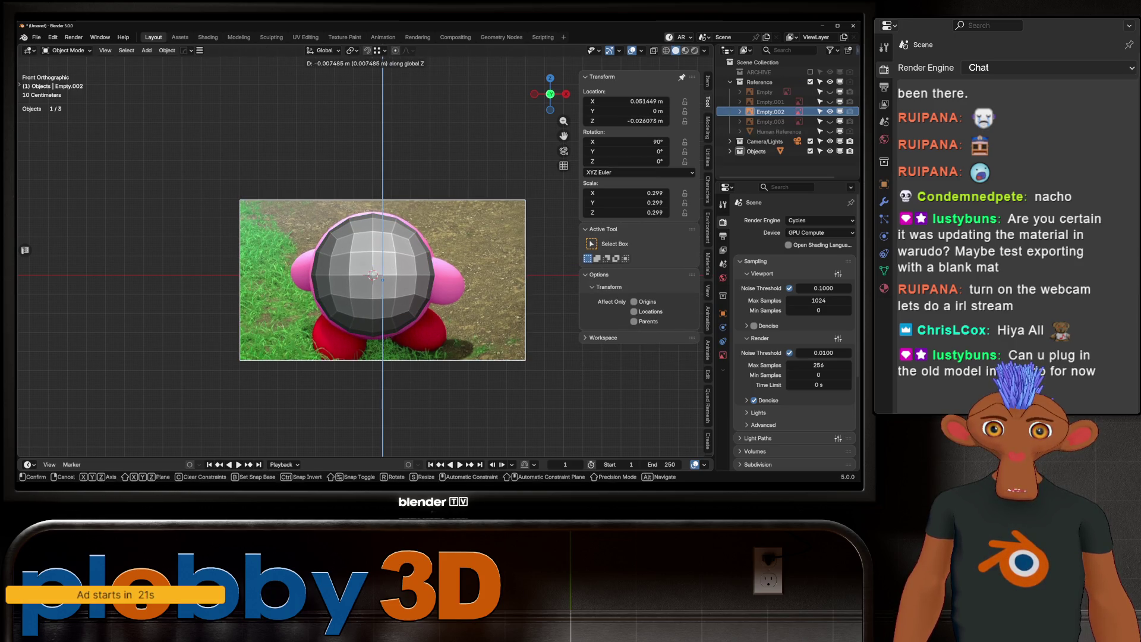
pyautogui.press('Escape')
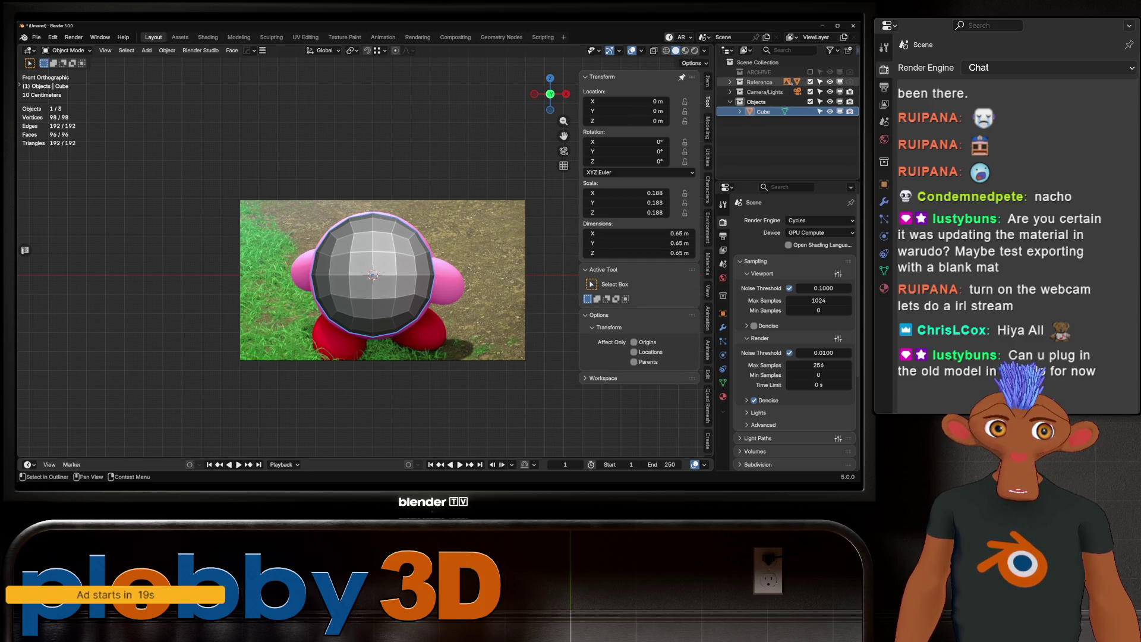
pyautogui.press('s')
pyautogui.press('Return')
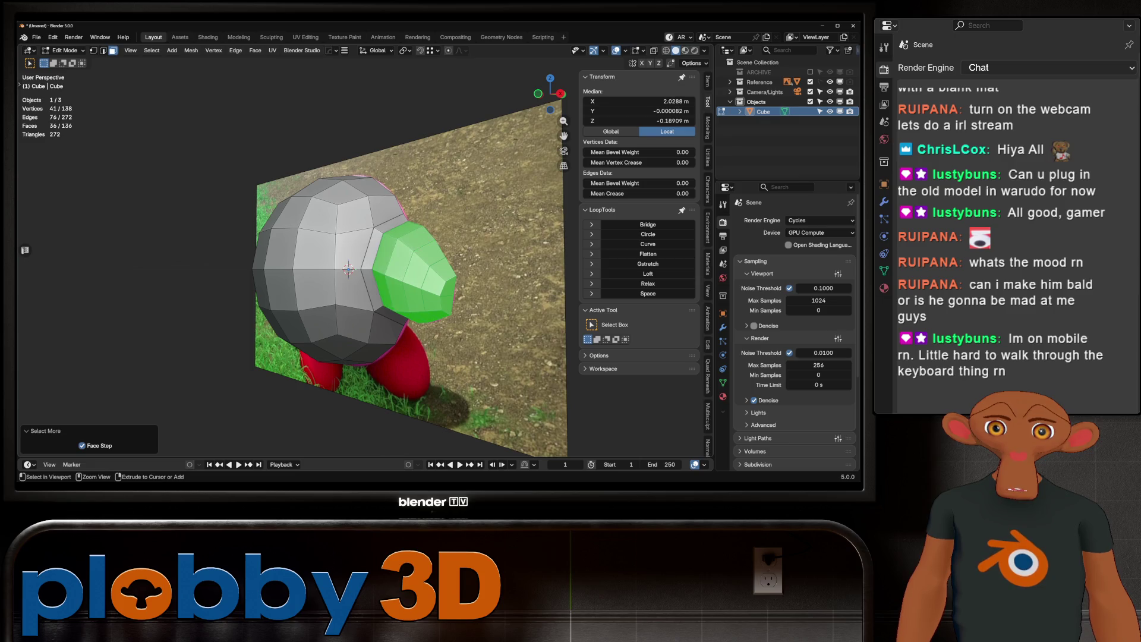
# Step: Smooth the arm's vertices and shrink the selection by one ring, checking it in front view
pyautogui.rightClick(357, 259)
pyautogui.click(384, 356)
pyautogui.moveTo(384, 357)
pyautogui.mouseDown(button='middle')
pyautogui.moveTo(297, 268)
pyautogui.moveTo(314, 266)
pyautogui.mouseUp(button='middle')
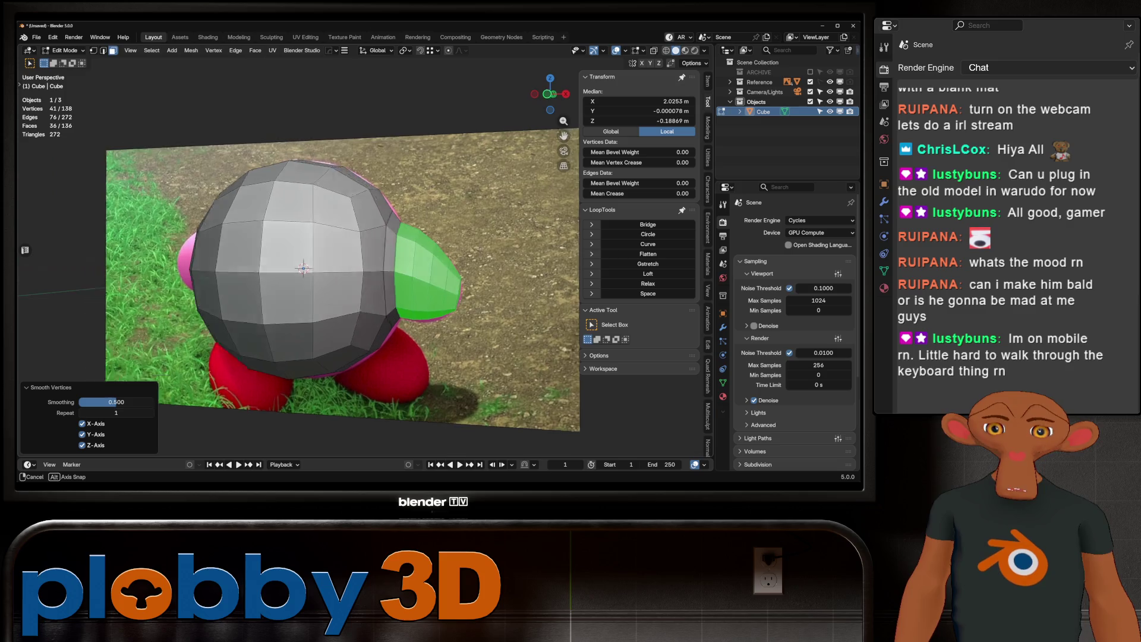
pyautogui.press('ctrl+KP_Subtract')
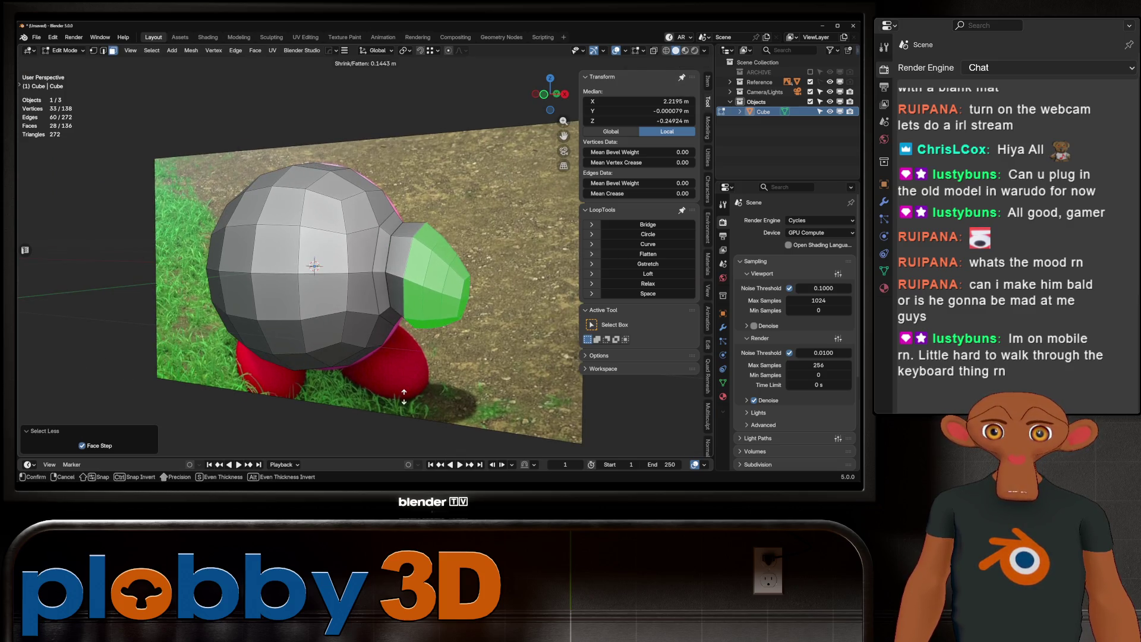
pyautogui.press('KP_1')
pyautogui.press('z')
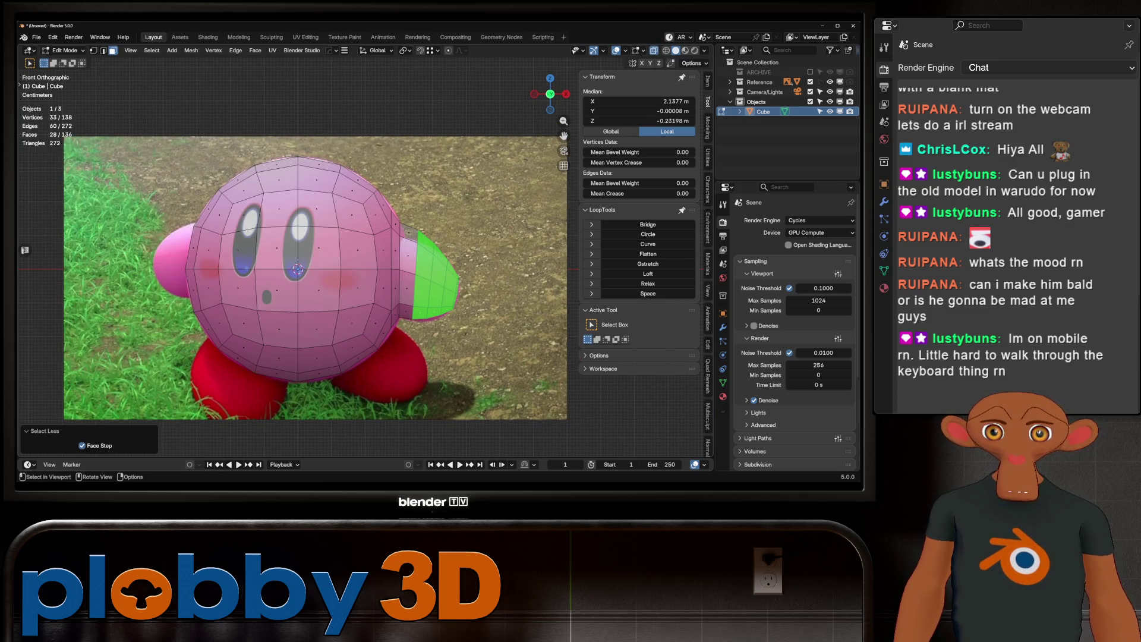
pyautogui.press('z')
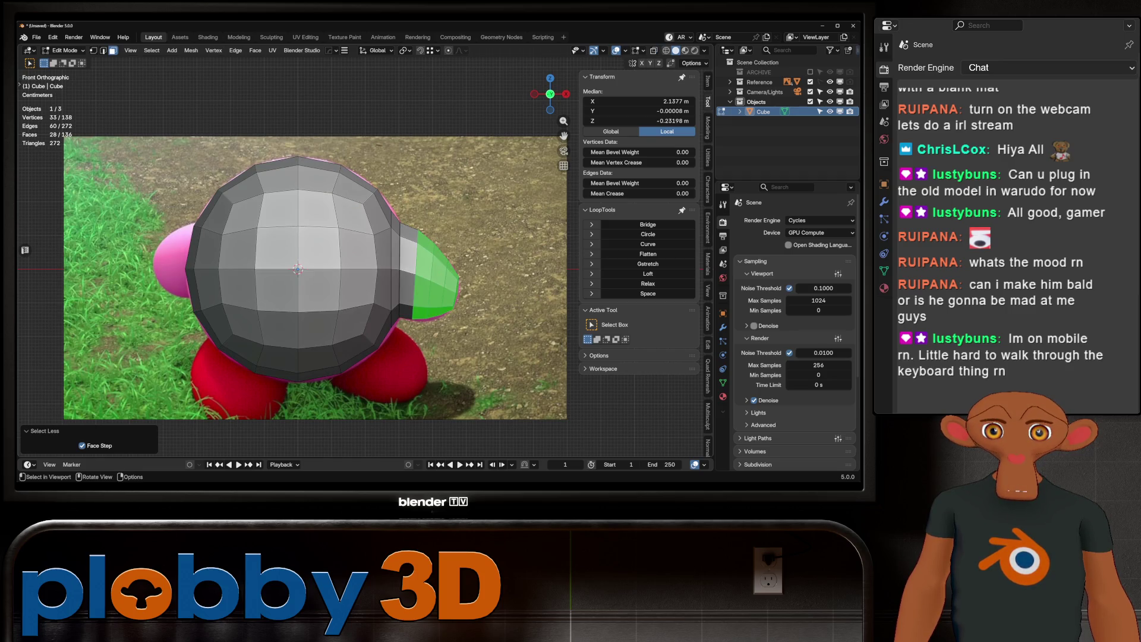
# Step: Tilt the arm slightly and raise it along Z
pyautogui.press('r')
pyautogui.press('Return')
pyautogui.press('g')
pyautogui.press('x')
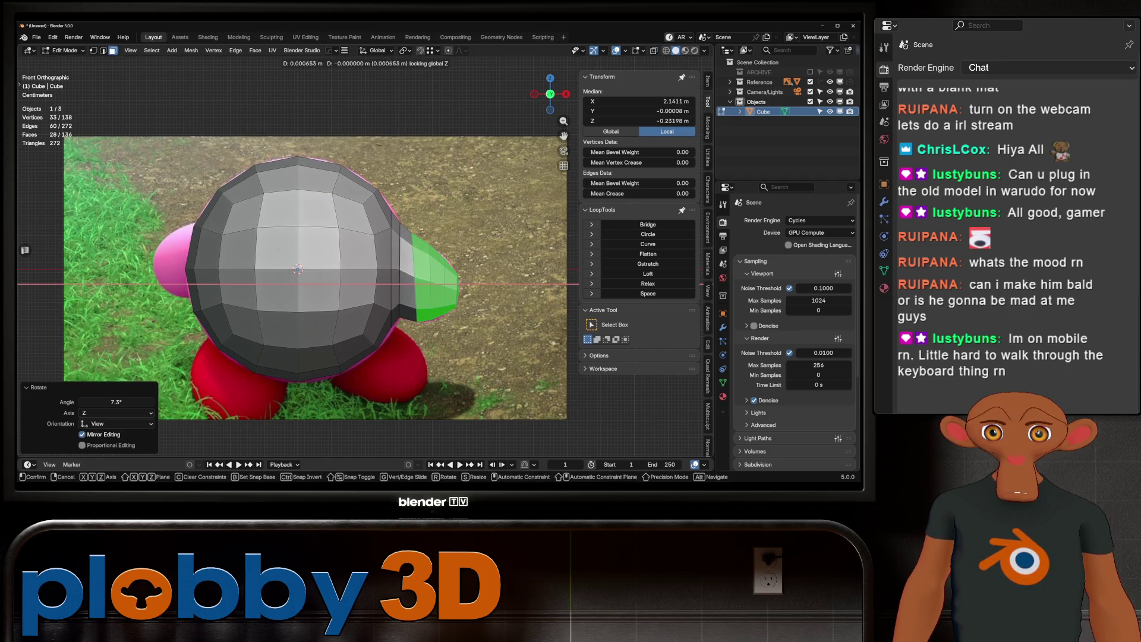
pyautogui.press('z')
pyautogui.press('Return')
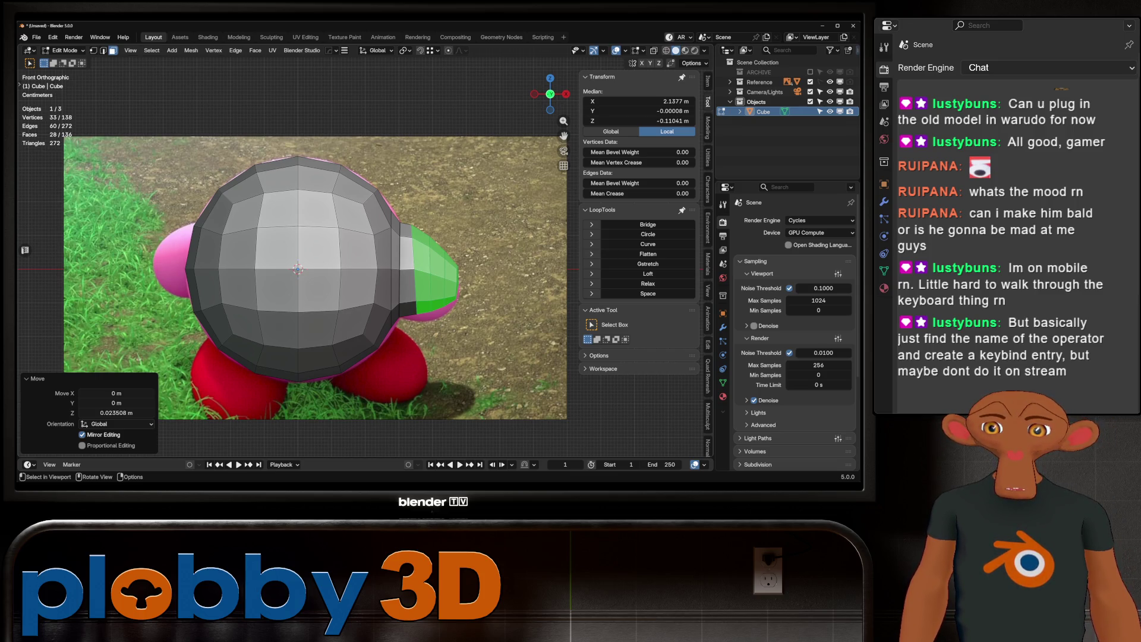
# Step: Select the edge rings around the arm via Smart Ring and relax them with LoopTools
pyautogui.click(407, 252)
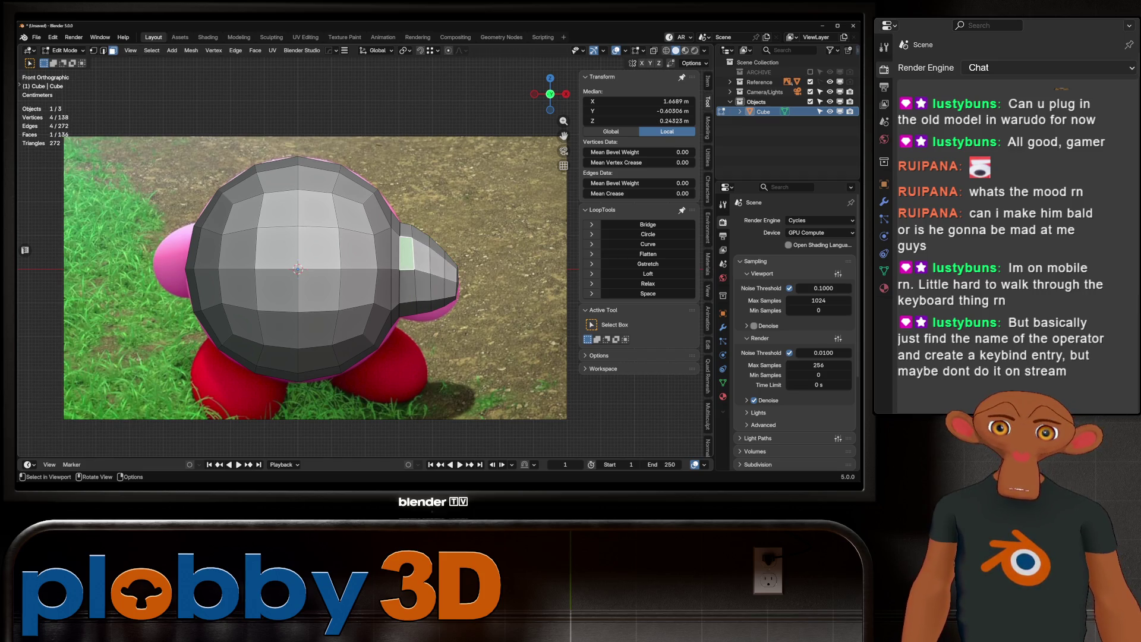
pyautogui.click(401, 253)
pyautogui.keyDown('ctrl'); pyautogui.click(455, 280); pyautogui.keyUp('ctrl')
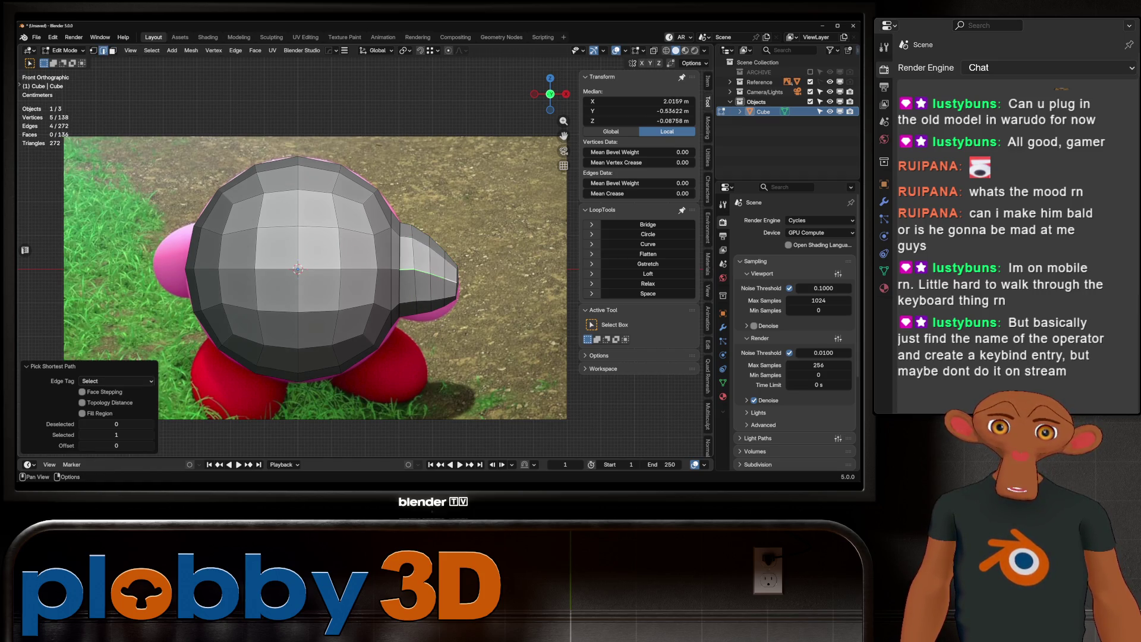
pyautogui.rightClick(455, 281)
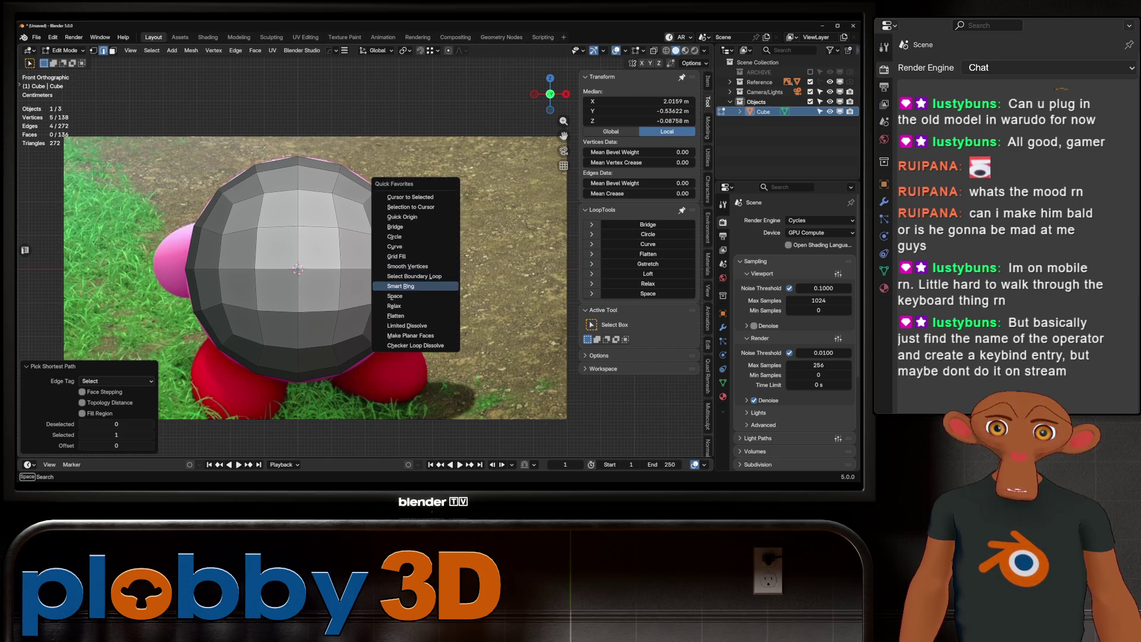
pyautogui.click(419, 287)
pyautogui.click(649, 283)
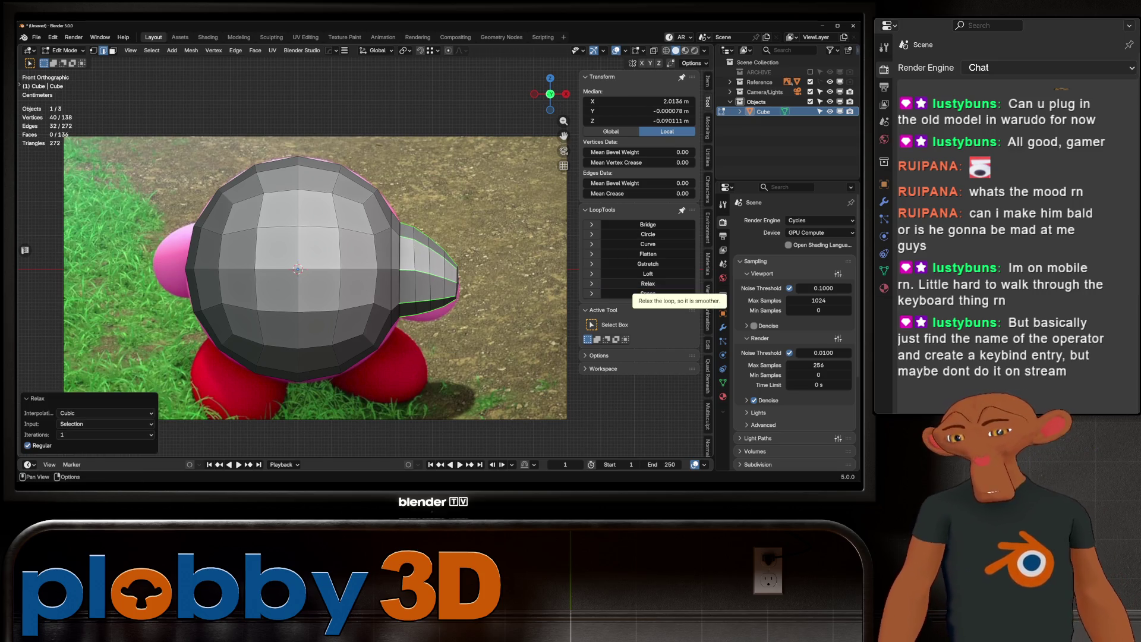
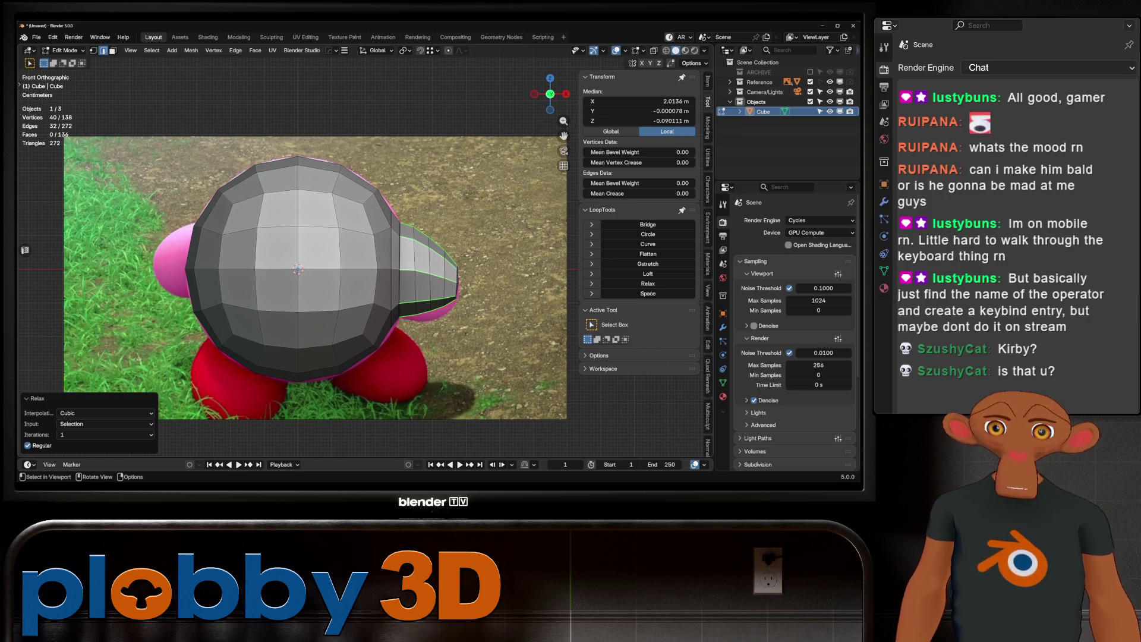
# Step: Back in Object Mode, apply the body's Hops_Mirror modifier so the symmetry is baked in
pyautogui.moveTo(357, 268); pyautogui.dragTo(375, 277, button='middle')
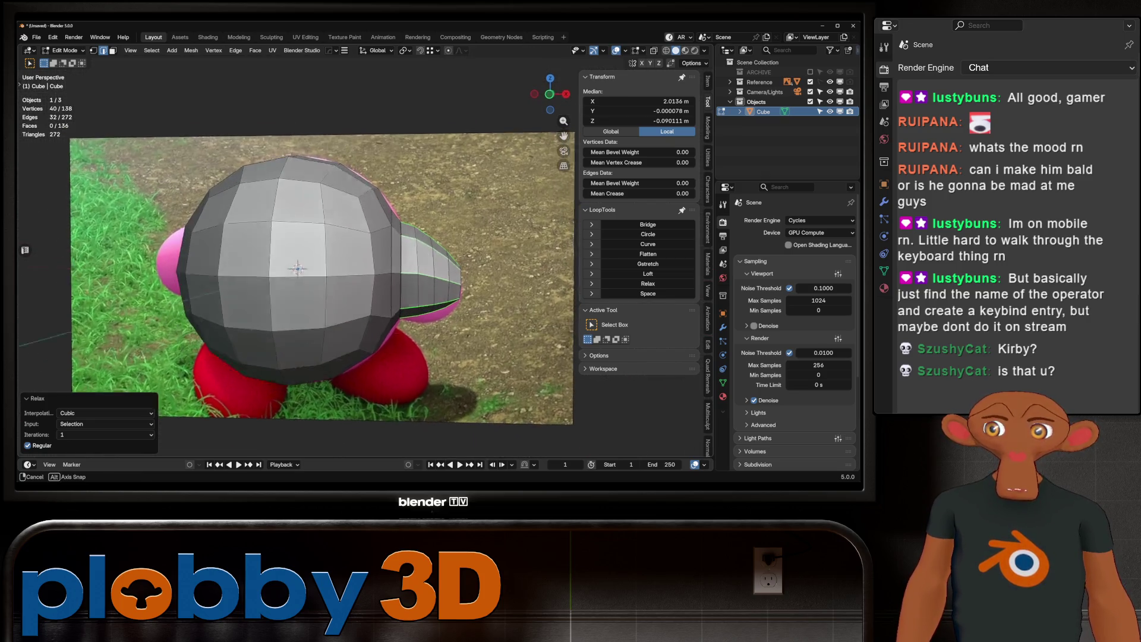
pyautogui.press('KP_1')
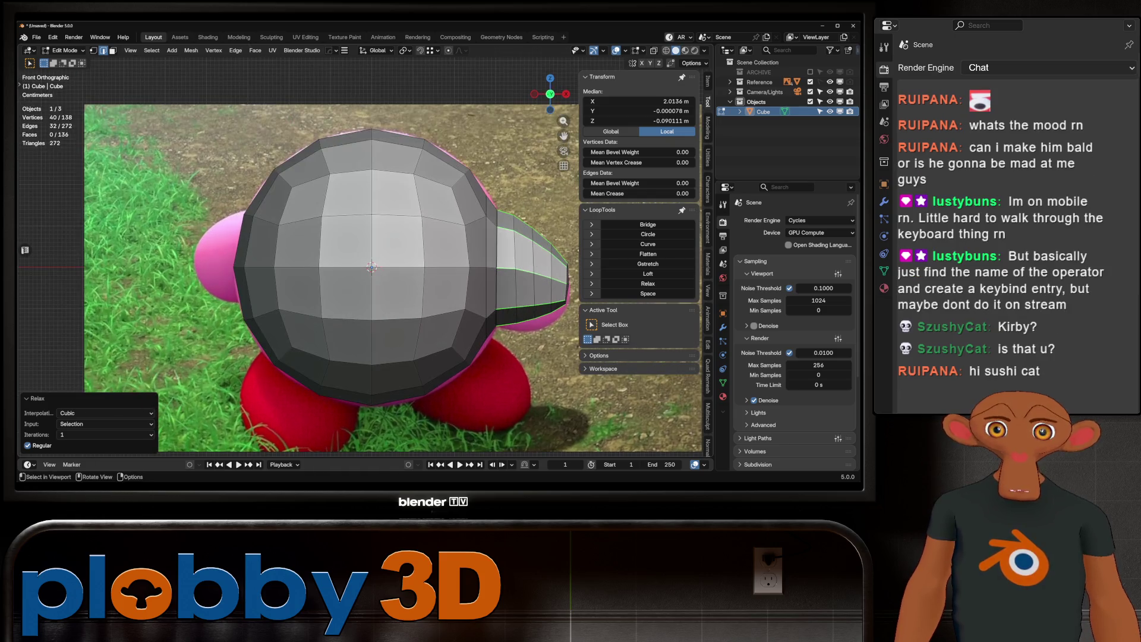
pyautogui.scroll(-2, 371, 268)
pyautogui.scroll(-1, 371, 267)
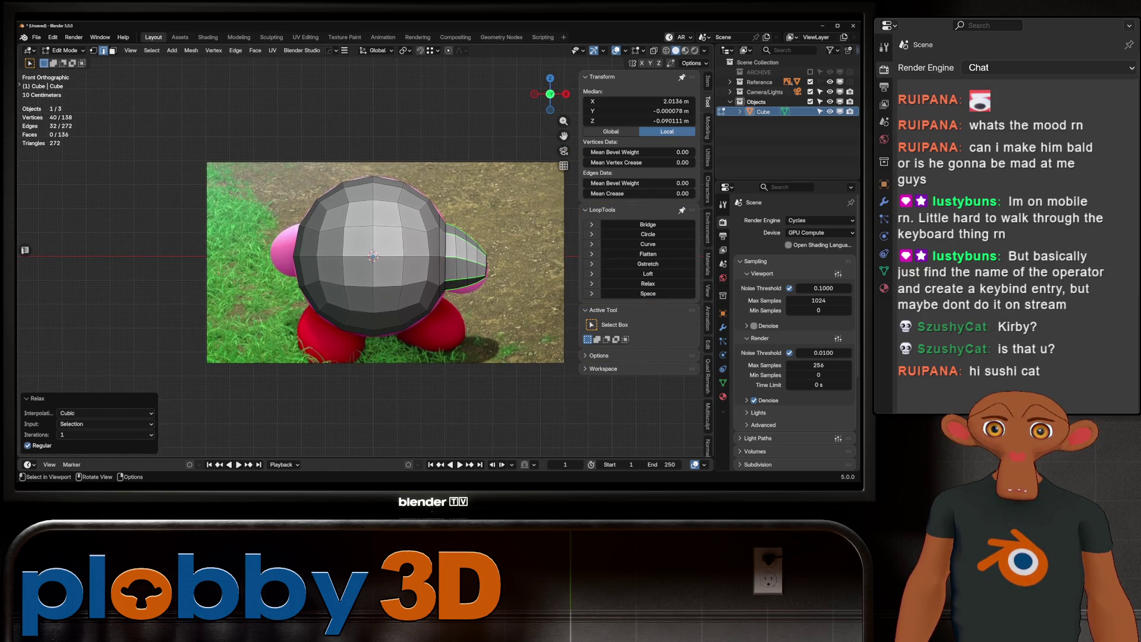
pyautogui.press('Tab')
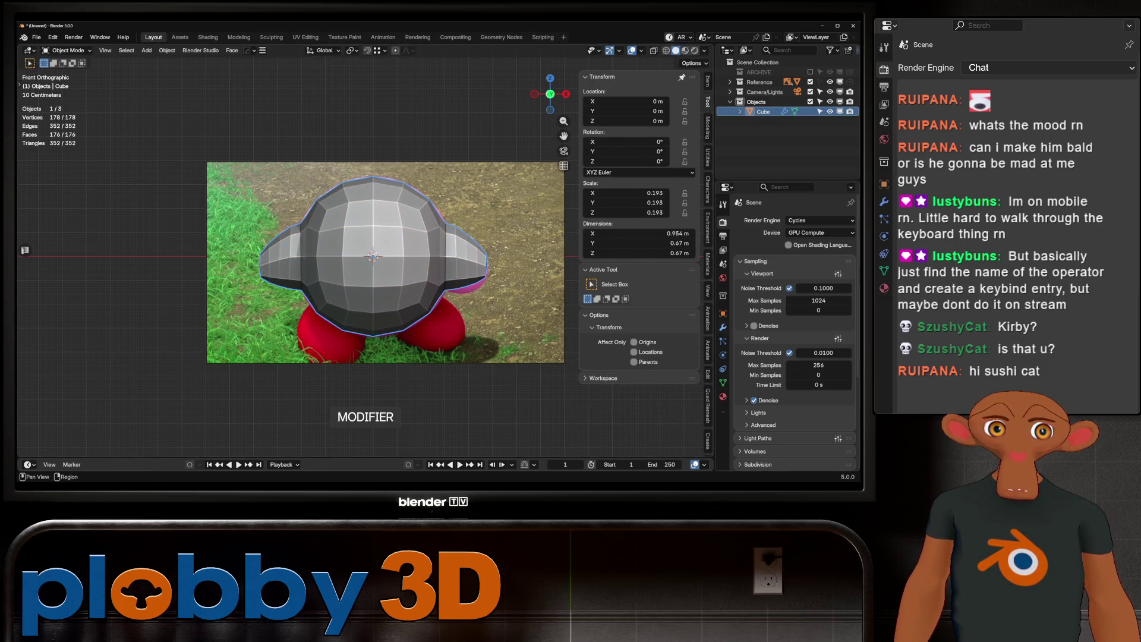
pyautogui.click(724, 326)
pyautogui.hotkey('ctrl', 'a')
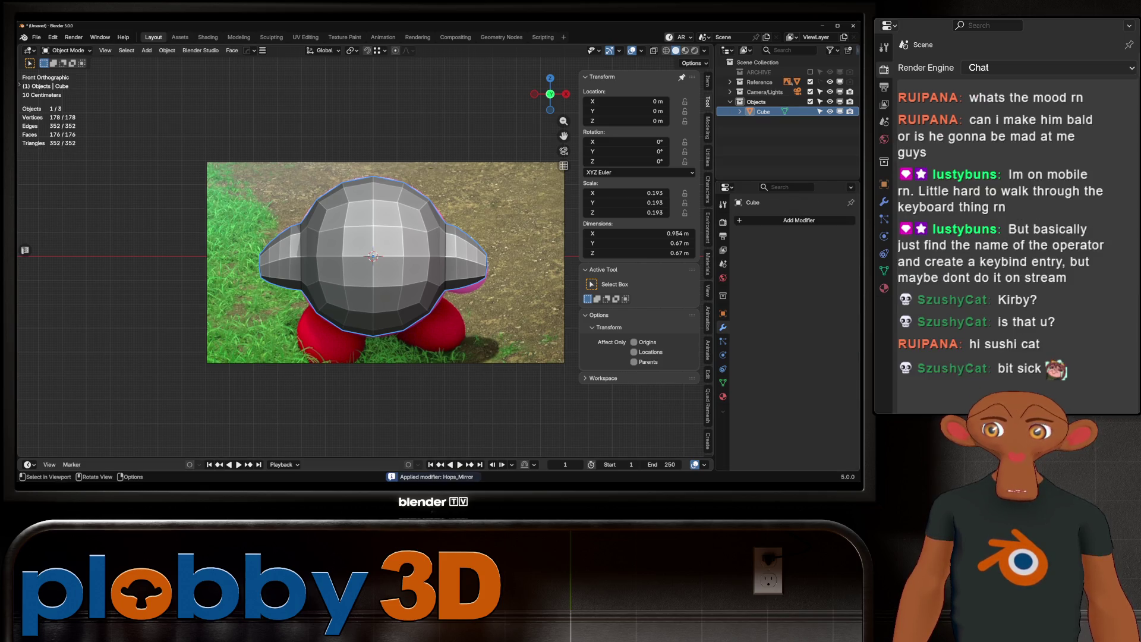
# Step: Add a Subdivision Surface modifier to smooth the body
pyautogui.moveTo(371, 268)
pyautogui.mouseDown(button='middle')
pyautogui.moveTo(384, 295)
pyautogui.moveTo(428, 295)
pyautogui.moveTo(375, 294)
pyautogui.moveTo(374, 250)
pyautogui.moveTo(393, 285)
pyautogui.moveTo(339, 286)
pyautogui.moveTo(357, 267)
pyautogui.moveTo(389, 277)
pyautogui.mouseUp(button='middle')
pyautogui.hotkey('ctrl', '1')
pyautogui.scroll(-5, 358, 268)
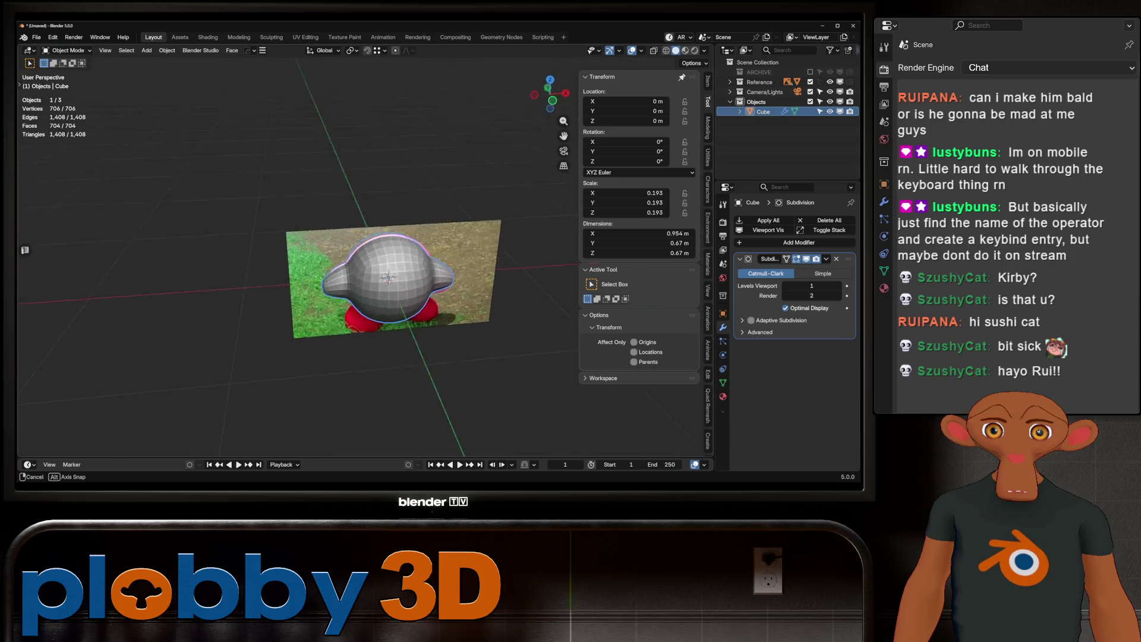
# Step: Duplicate the body in place, hide the copy and name it kirby_low
pyautogui.hotkey('shift', 'd')
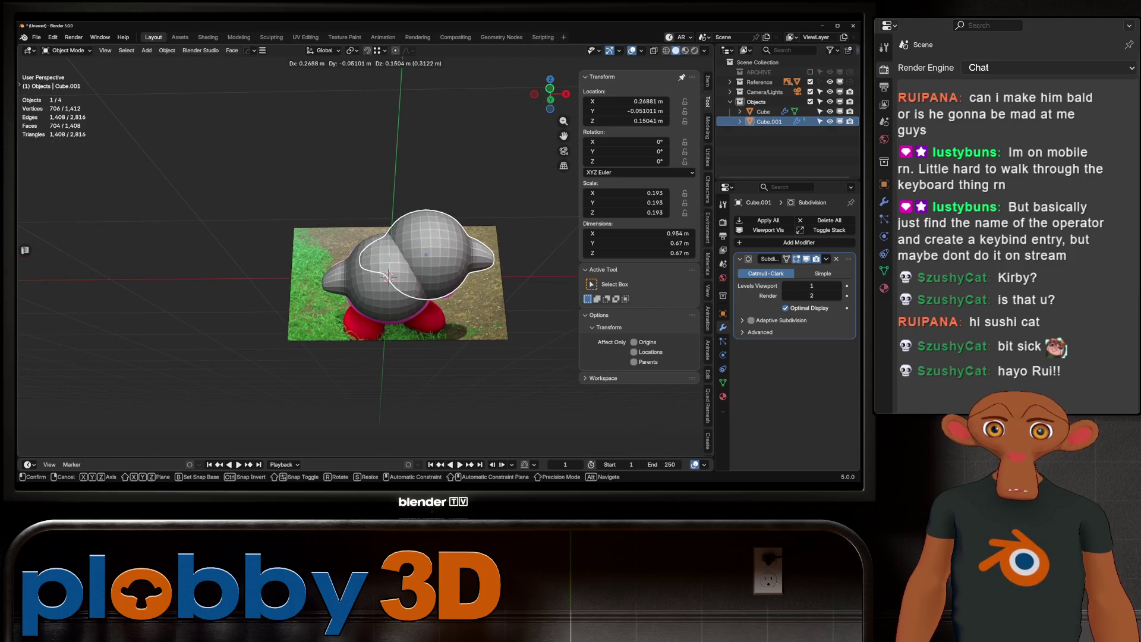
pyautogui.press('Escape')
pyautogui.press('Delete')
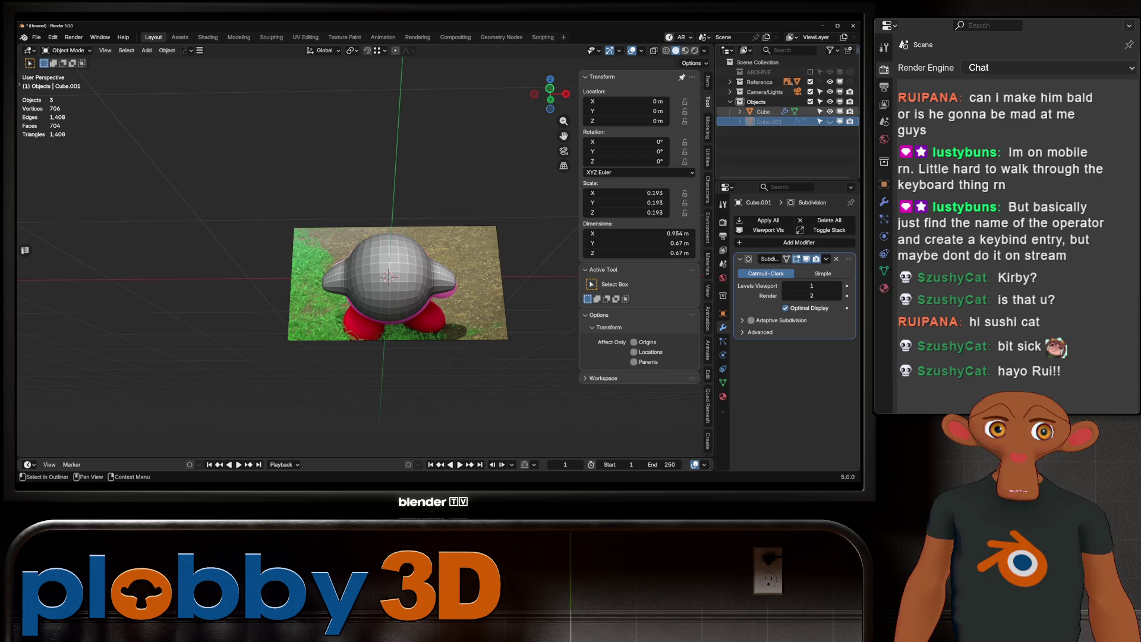
pyautogui.press('F2')
pyautogui.write('K')
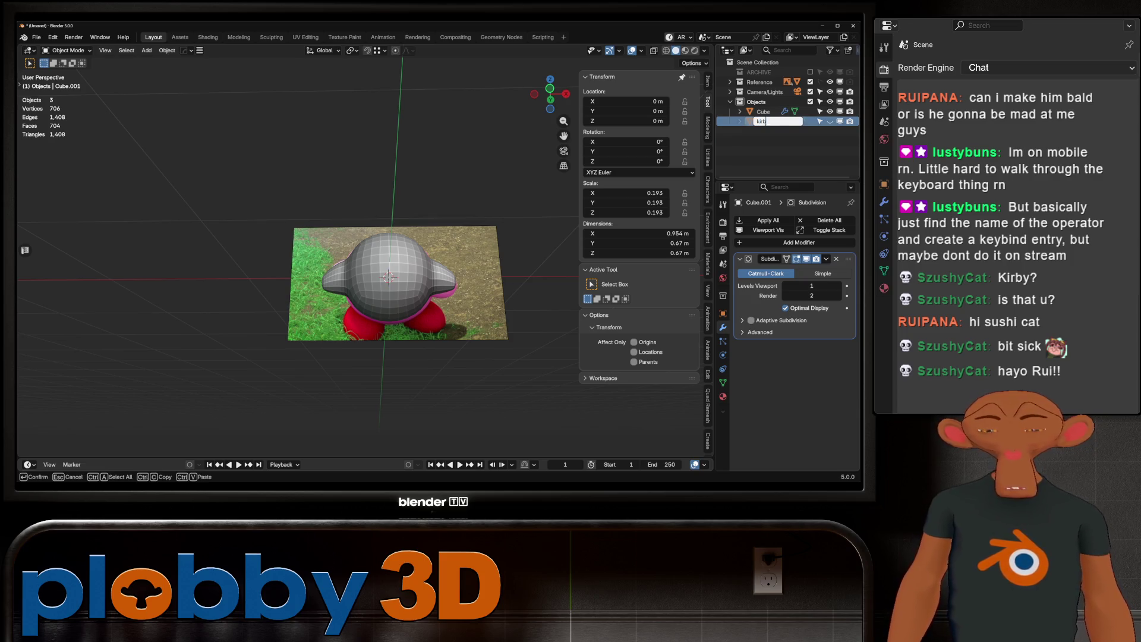
pyautogui.write('y_low')
pyautogui.press('Return')
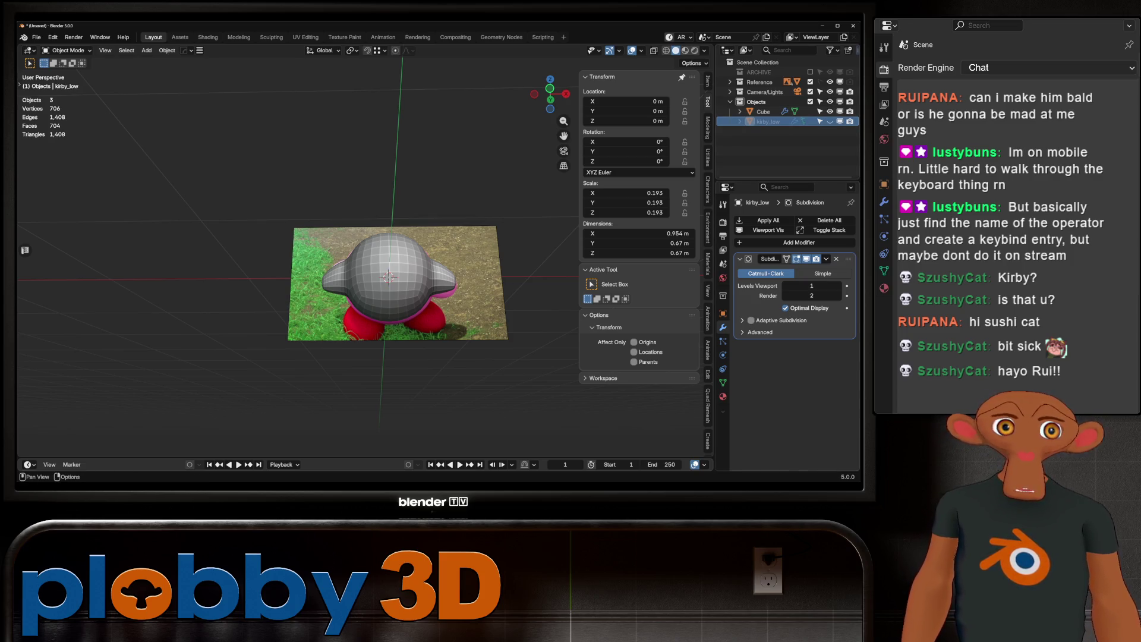
# Step: Rename the original Cube object to kirby, fixing the 'kirbyh' typo
pyautogui.click(764, 111)
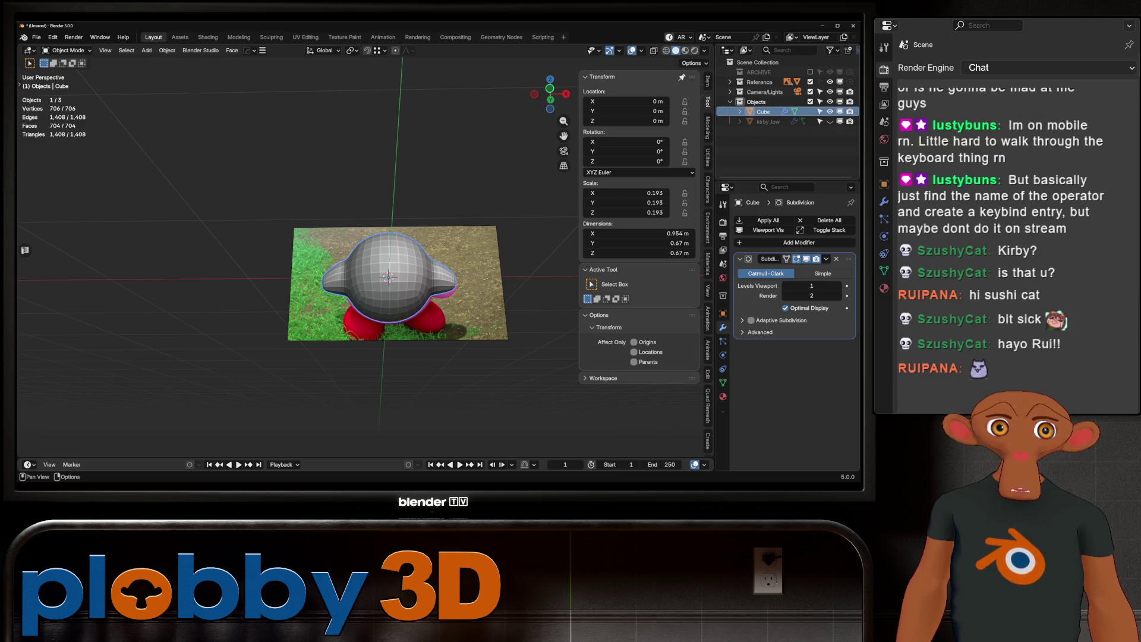
pyautogui.press('F2')
pyautogui.write('kirbyh')
pyautogui.press('Return')
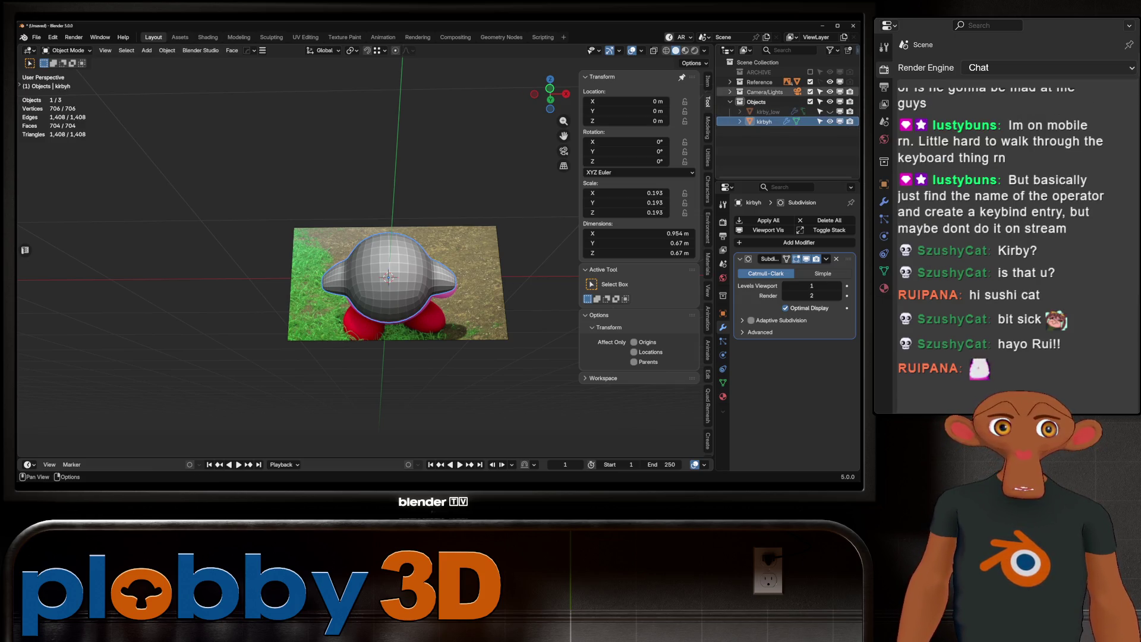
pyautogui.press('F2')
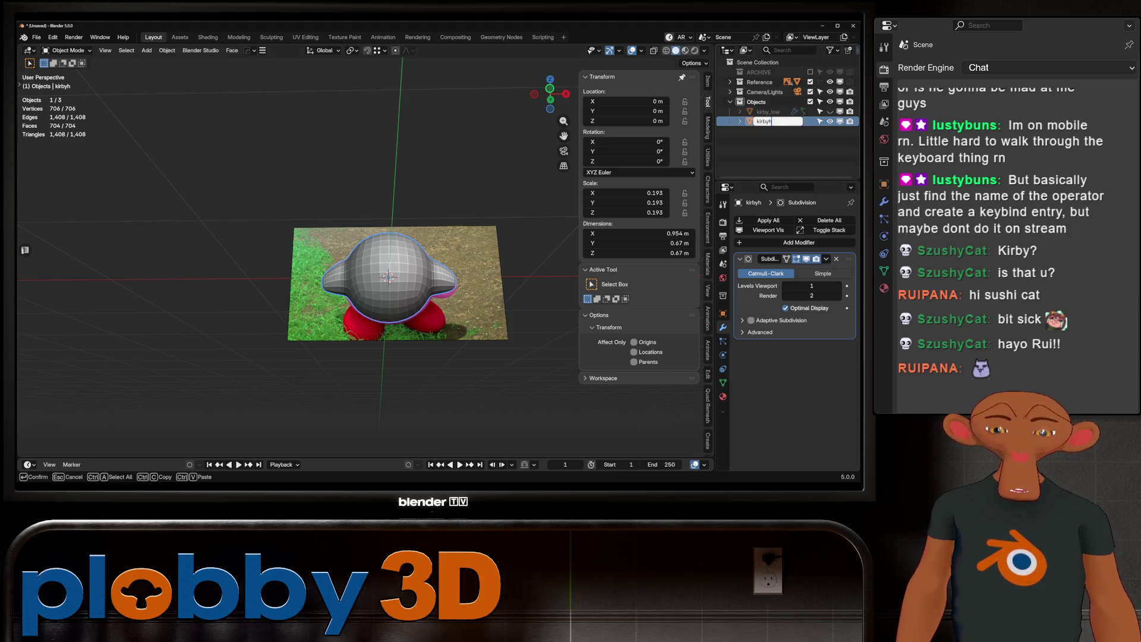
pyautogui.press('BackSpace')
pyautogui.press('Return')
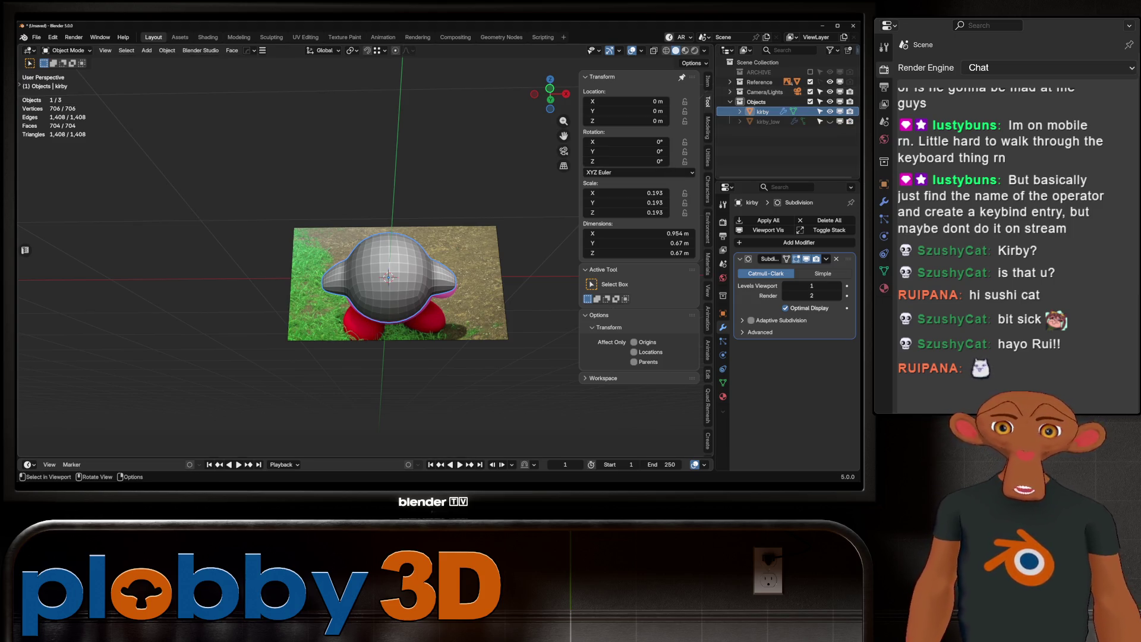
pyautogui.scroll(2, 384, 268)
pyautogui.scroll(2, 377, 268)
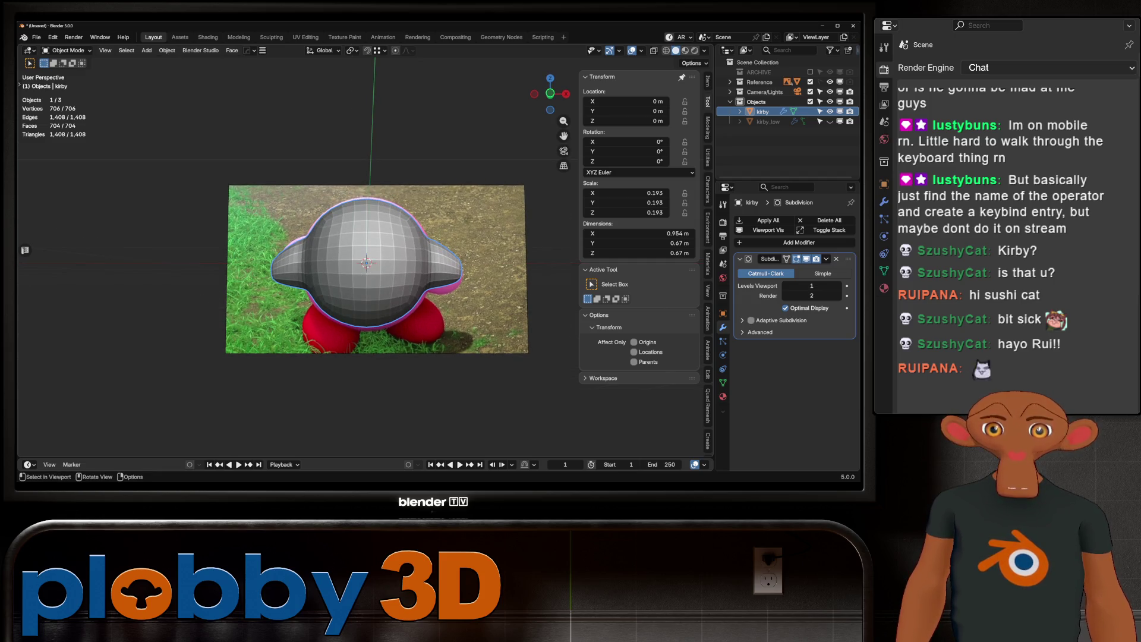
# Step: Scale kirby up slightly from the front view
pyautogui.press('KP_1')
pyautogui.press('s')
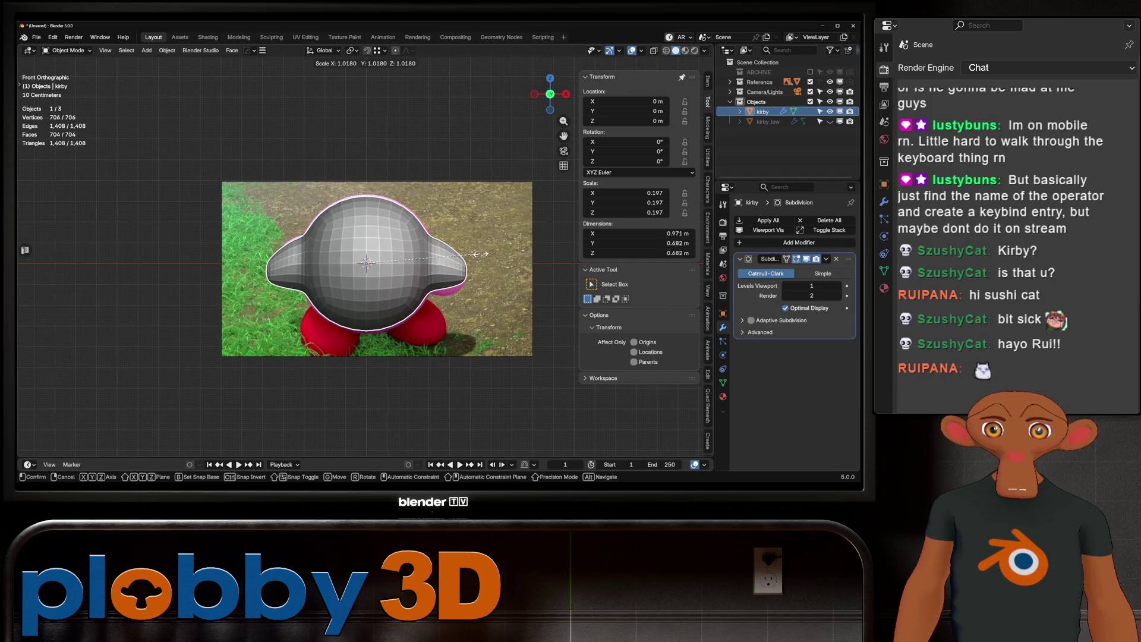
pyautogui.press('Return')
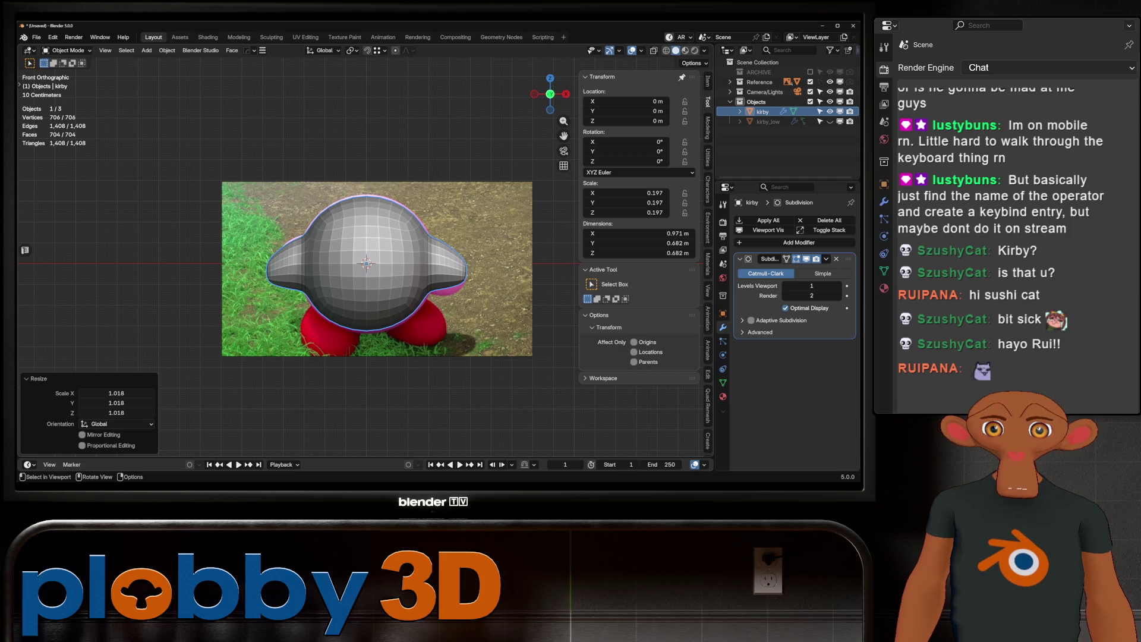
# Step: Select and grow the right arm's faces, smoothing their vertices twice
pyautogui.press('Tab')
pyautogui.click(461, 276)
pyautogui.press('ctrl+KP_Add')
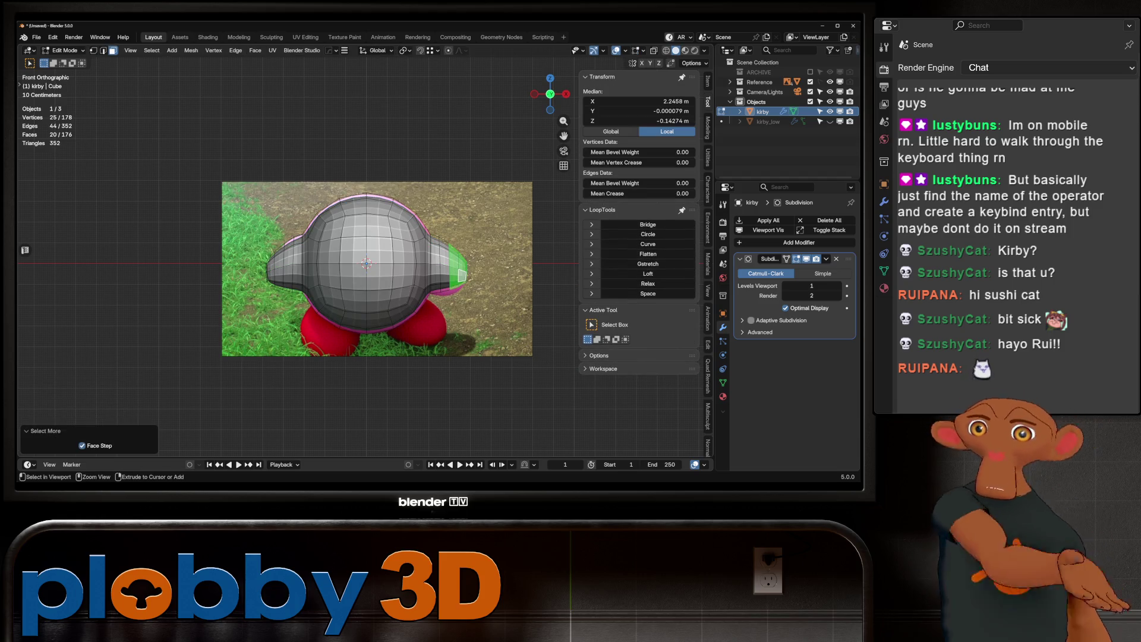
pyautogui.press('ctrl+KP_Add')
pyautogui.rightClick(446, 259)
pyautogui.click(446, 256)
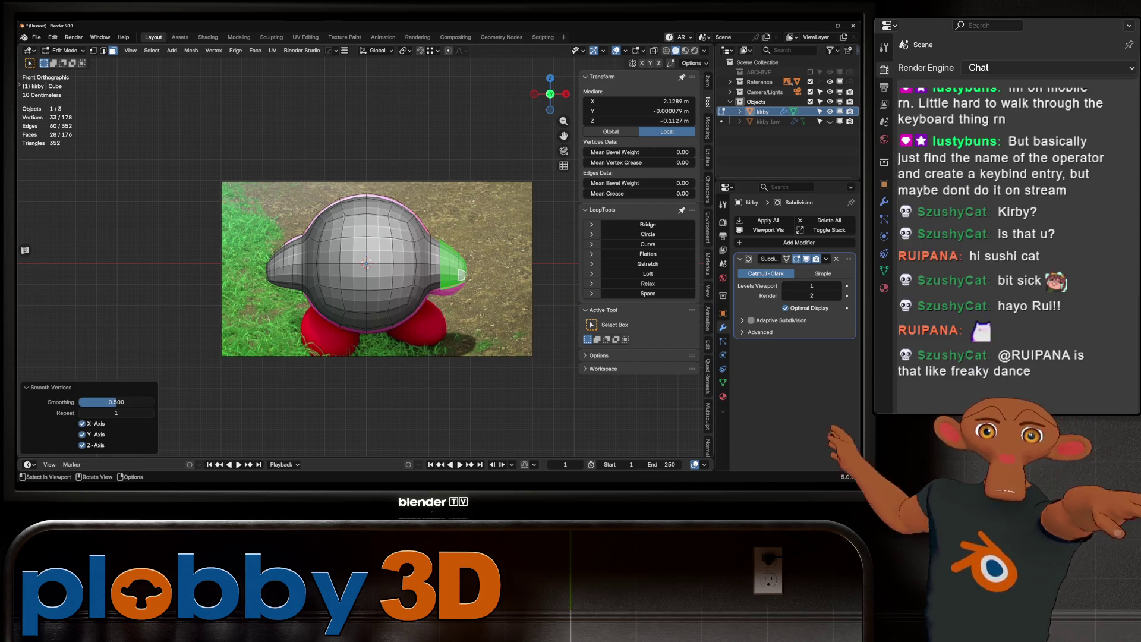
pyautogui.press('ctrl+KP_Add')
pyautogui.rightClick(461, 274)
pyautogui.click(462, 274)
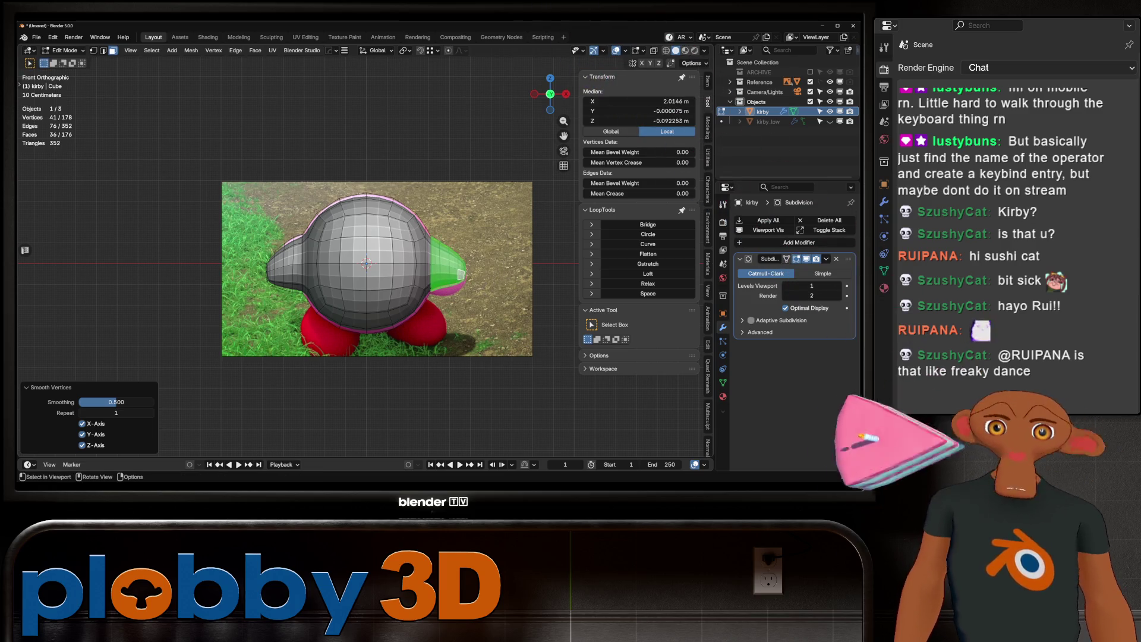
# Step: Fatten the arm with Alt+S on a selection shrunk by one ring
pyautogui.press('q')
pyautogui.click(455, 107)
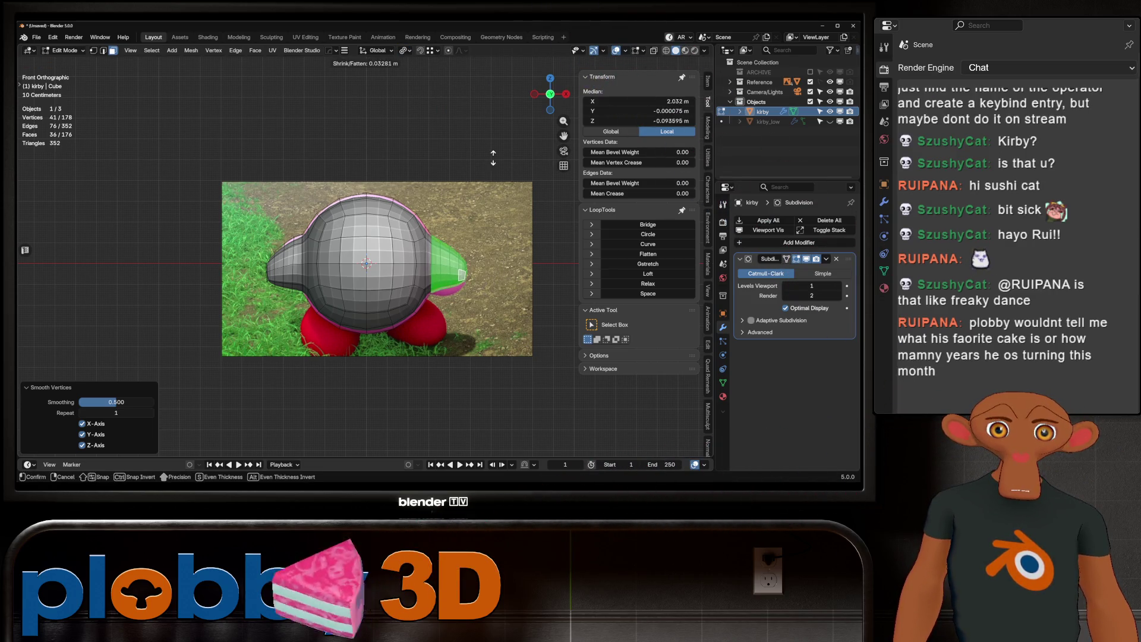
pyautogui.press('Escape')
pyautogui.press('ctrl+KP_Subtract')
pyautogui.hotkey('alt', 's')
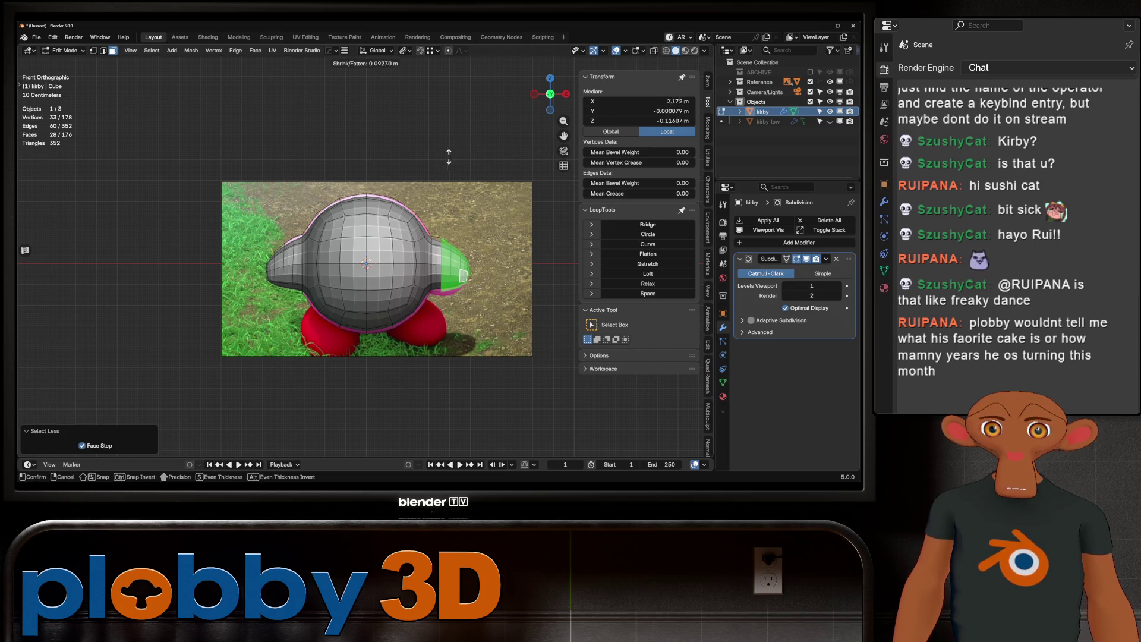
pyautogui.click(427, 195)
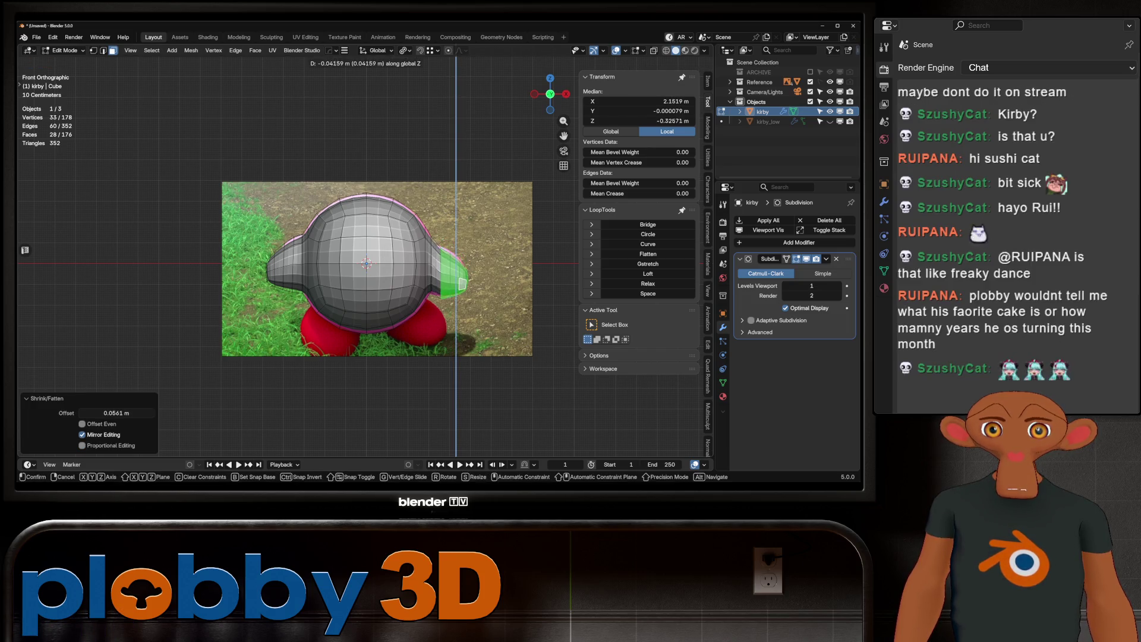
# Step: Move the arm into place with proportional falloff and start the HardOps mirror
pyautogui.press('g')
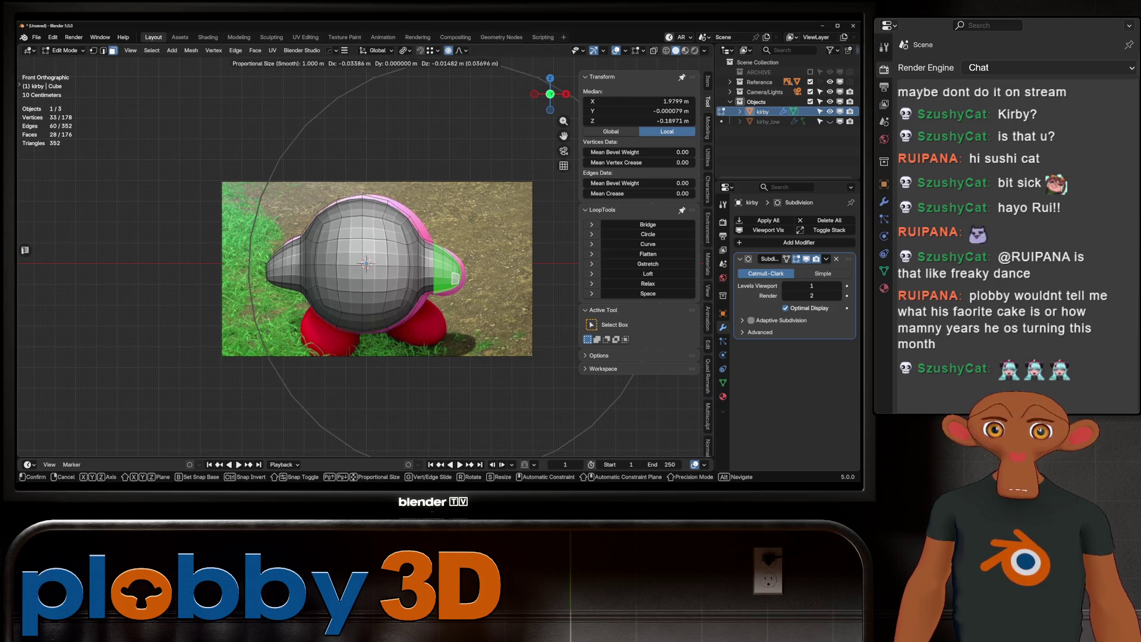
pyautogui.scroll(3, 456, 267)
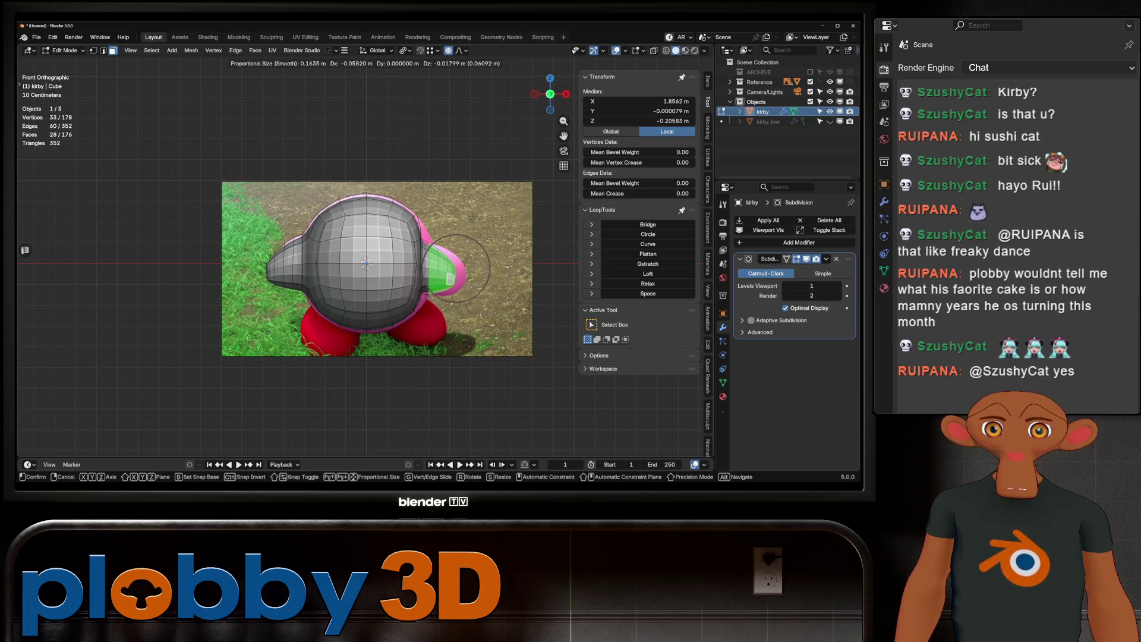
pyautogui.scroll(6, 456, 267)
pyautogui.scroll(4, 455, 269)
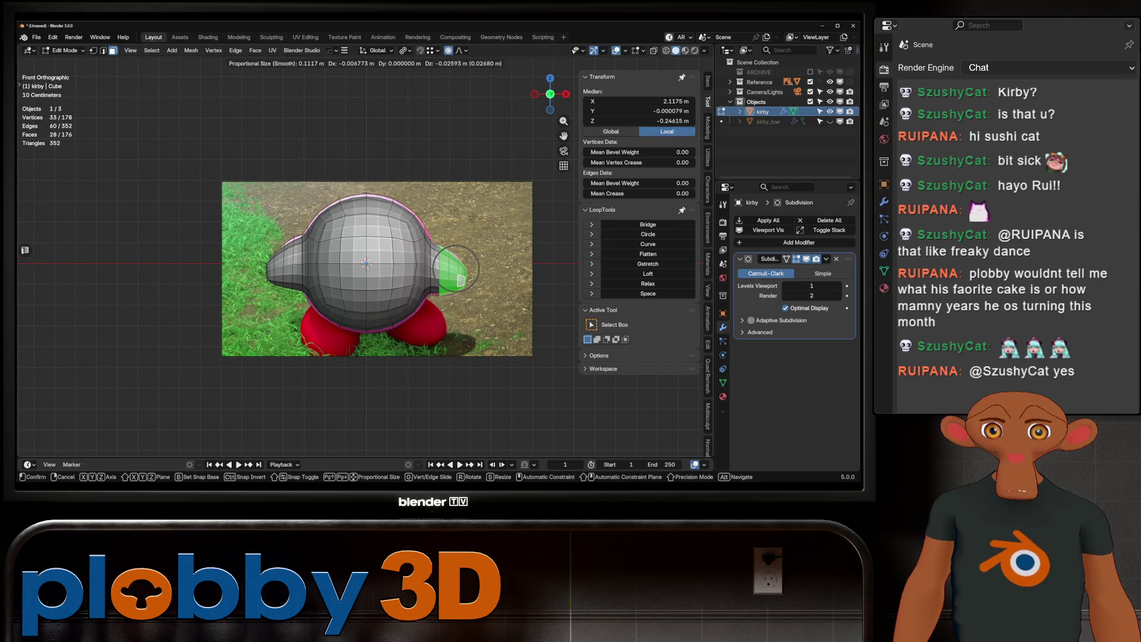
pyautogui.click(459, 281)
pyautogui.press('Tab')
pyautogui.hotkey('alt', 'x')
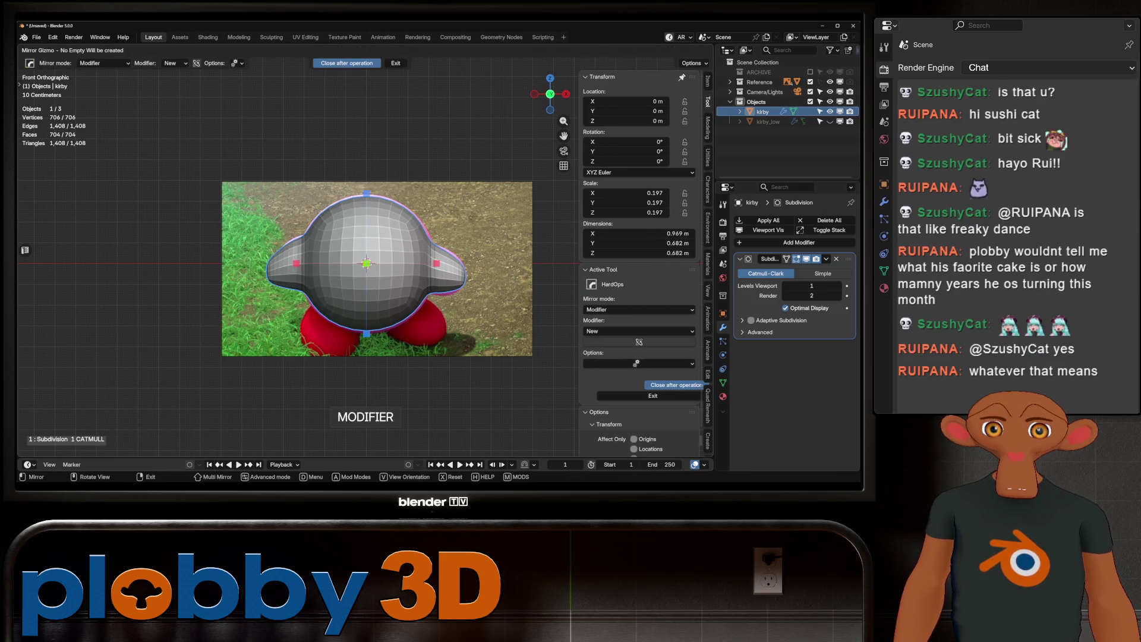
# Step: Mirror kirby across X, apply the mirror and subdivision modifiers, and enter Edit Mode
pyautogui.click(436, 265)
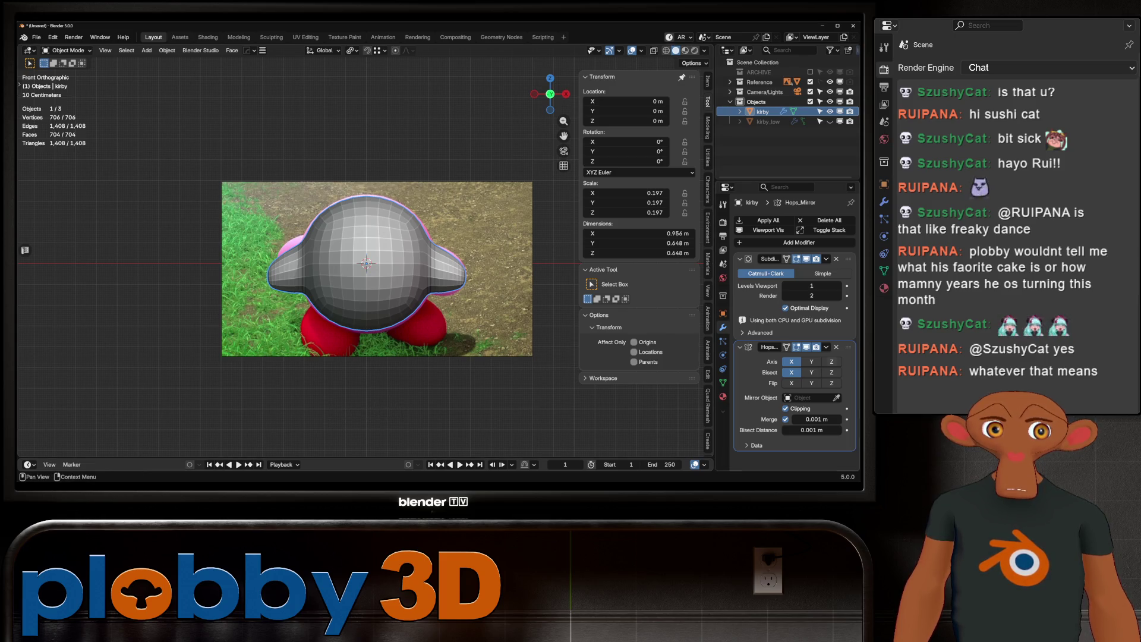
pyautogui.hotkey('ctrl', 'a')
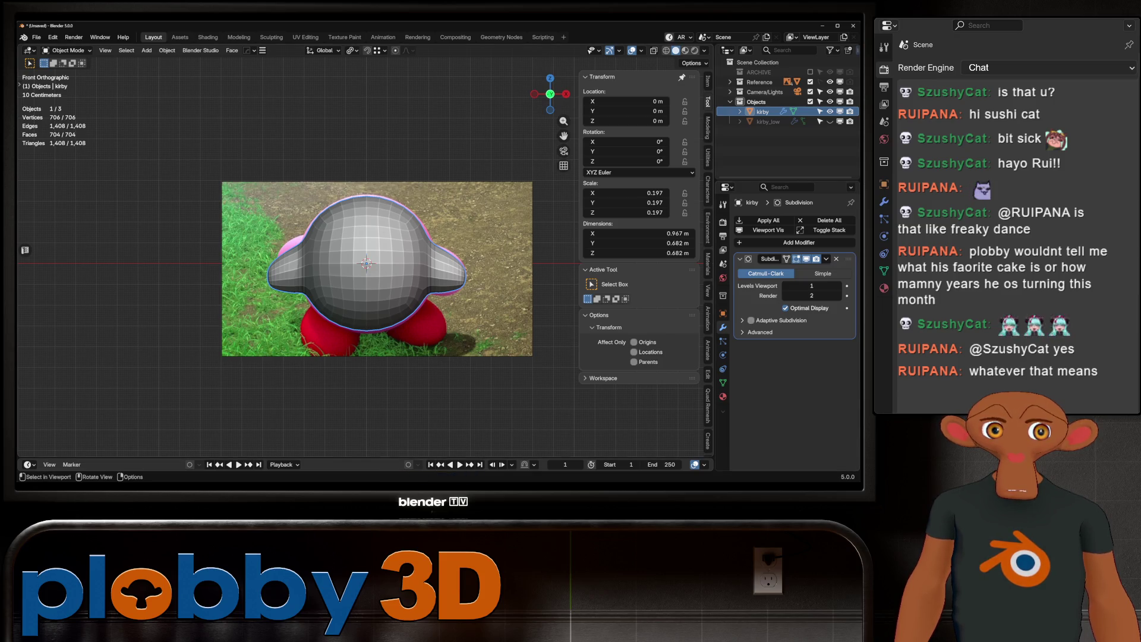
pyautogui.moveTo(366, 268)
pyautogui.mouseDown(button='middle')
pyautogui.moveTo(384, 321)
pyautogui.moveTo(367, 267)
pyautogui.moveTo(366, 304)
pyautogui.mouseUp(button='middle')
pyautogui.hotkey('ctrl', 'a')
pyautogui.press('Tab')
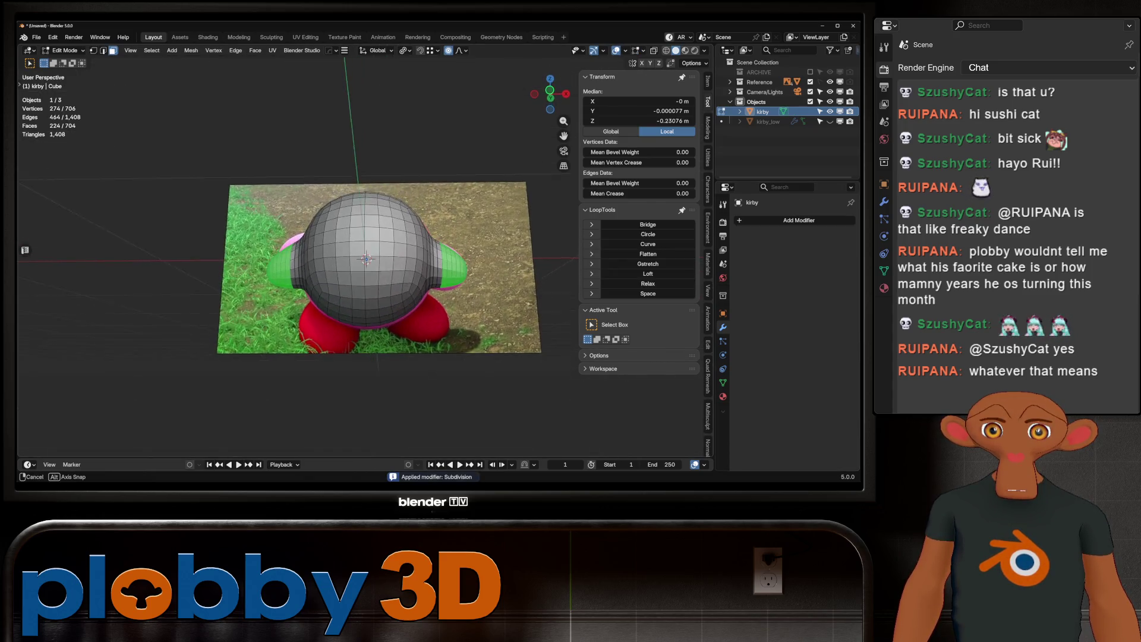
# Step: Inset a small patch of four faces on the body's underside
pyautogui.moveTo(366, 304); pyautogui.dragTo(366, 268, button='middle')
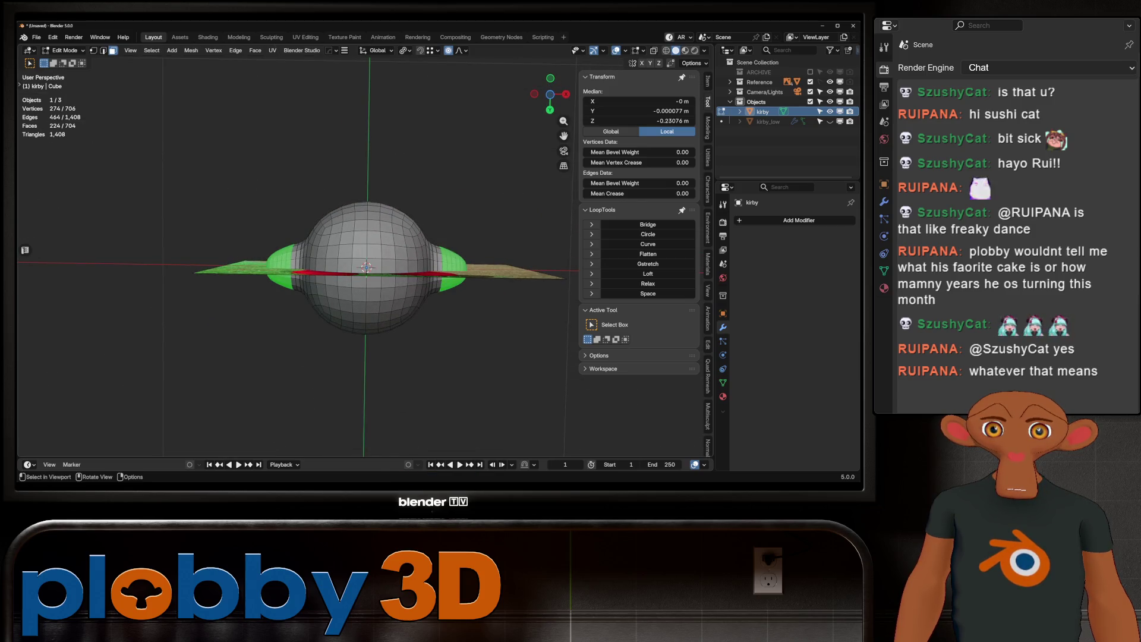
pyautogui.moveTo(380, 259); pyautogui.dragTo(409, 289)
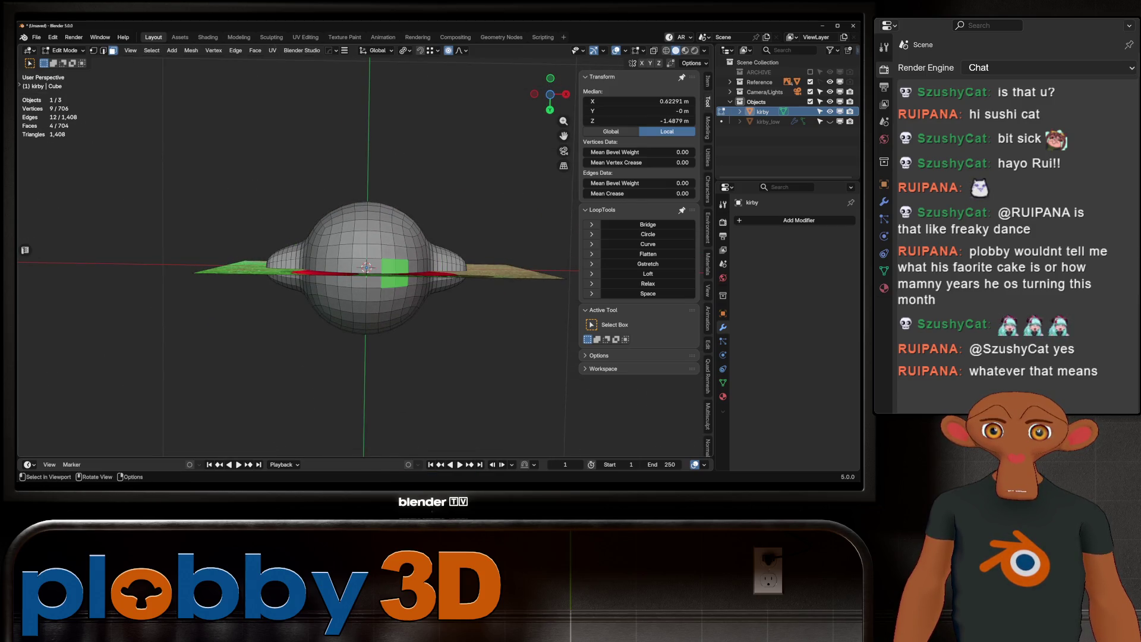
pyautogui.press('i')
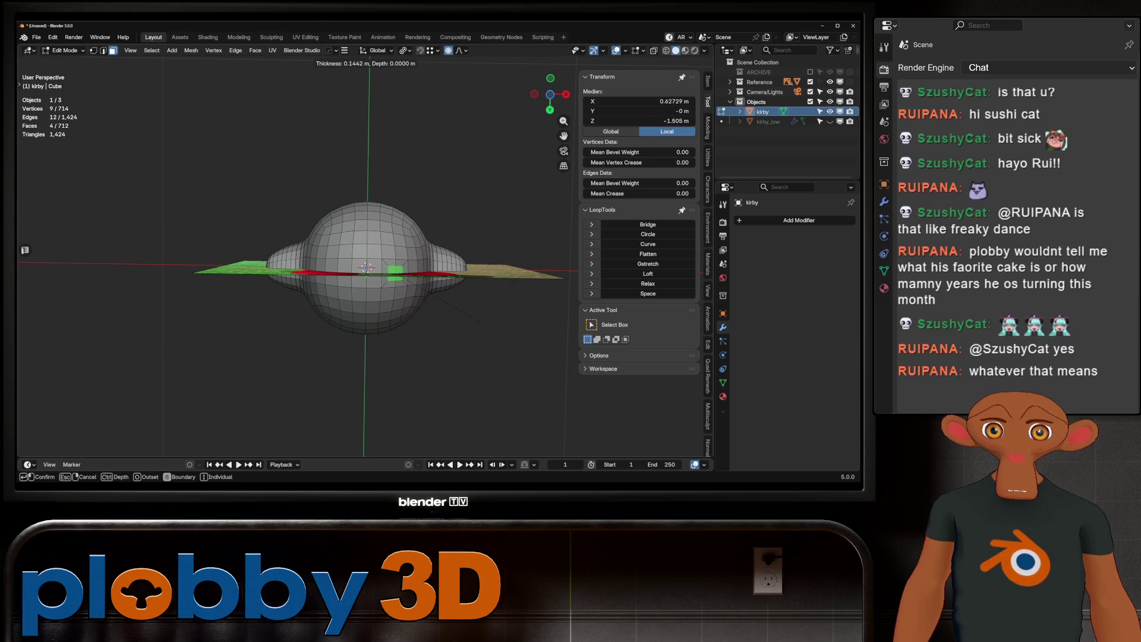
pyautogui.press('Return')
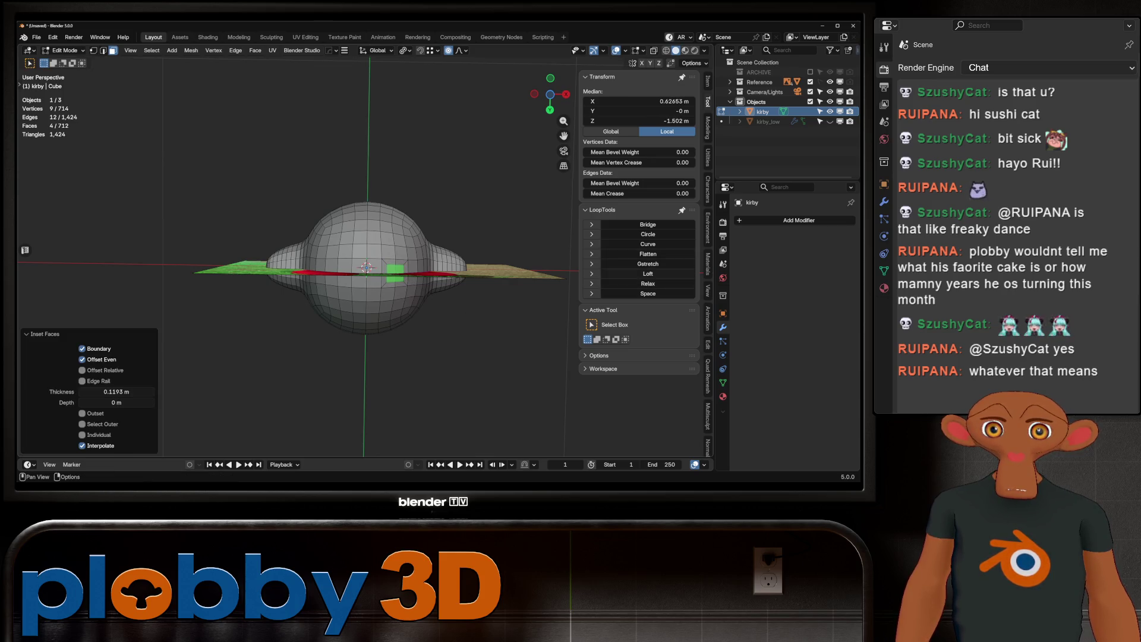
# Step: Select the inset's boundary loop and relax it with LoopTools into a rounder ring
pyautogui.press('q')
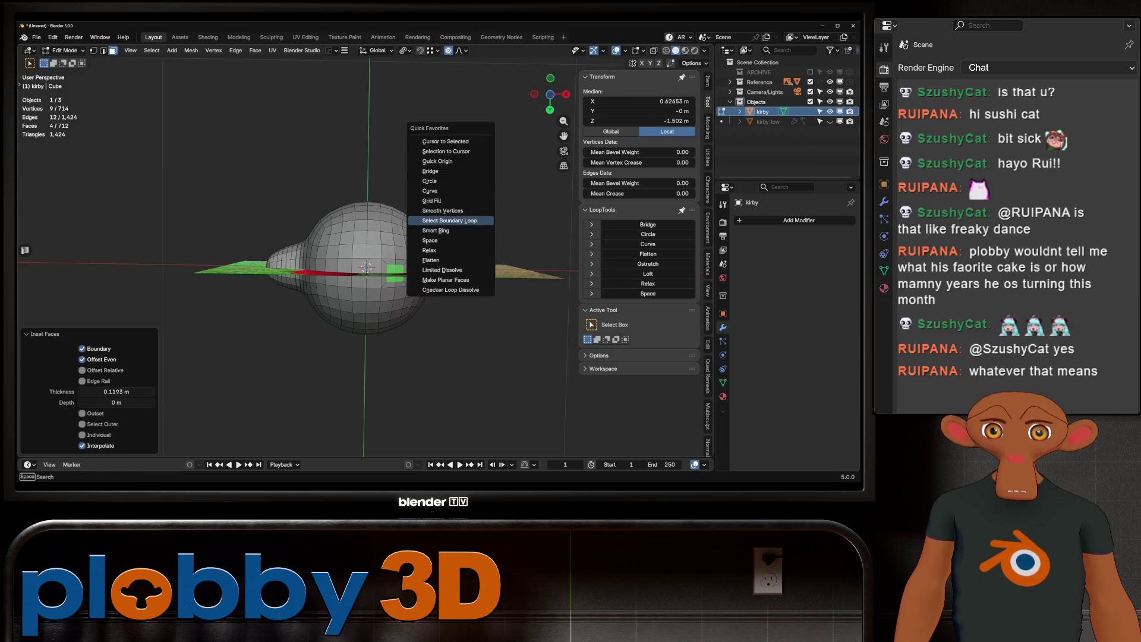
pyautogui.click(450, 220)
pyautogui.click(647, 283)
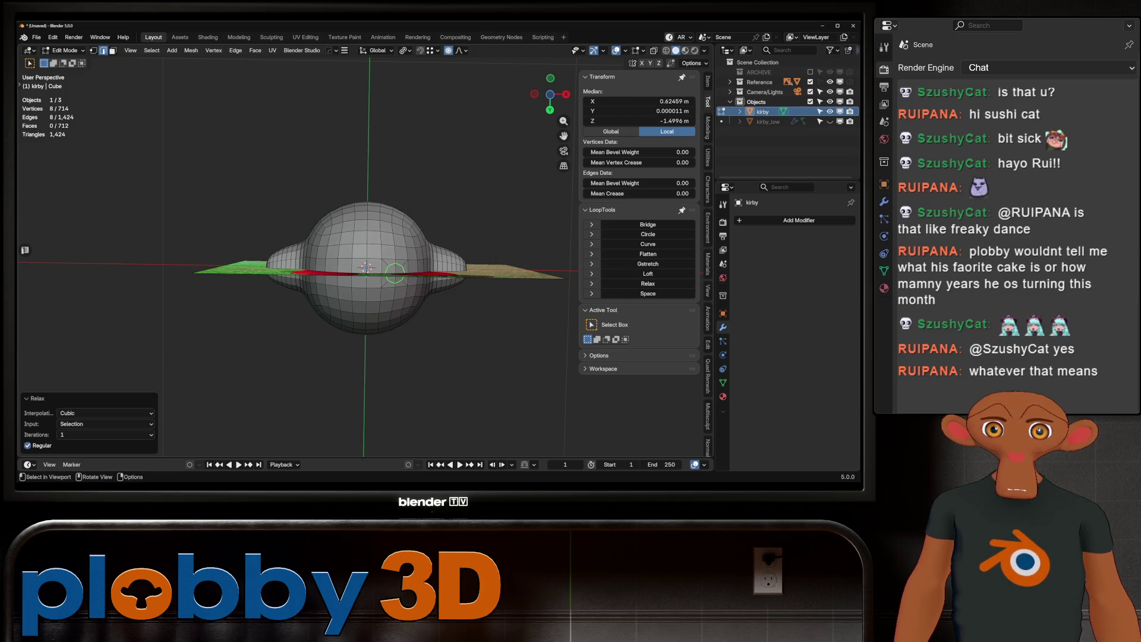
pyautogui.keyDown('ctrl'); pyautogui.click(398, 272); pyautogui.keyUp('ctrl')
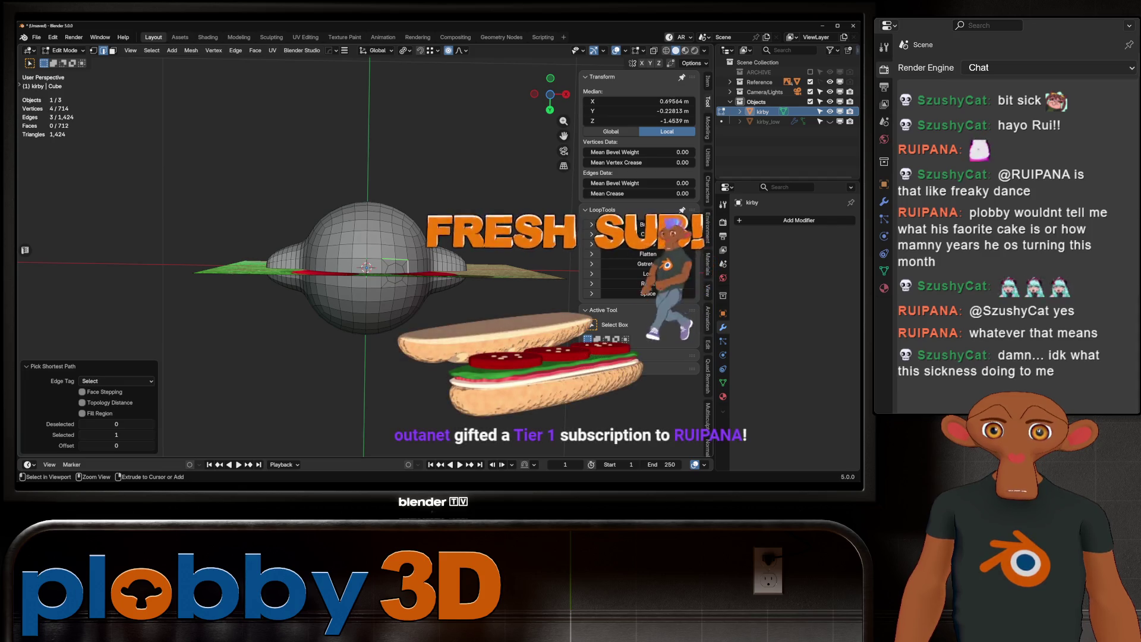
pyautogui.keyDown('ctrl'); pyautogui.click(407, 281); pyautogui.keyUp('ctrl')
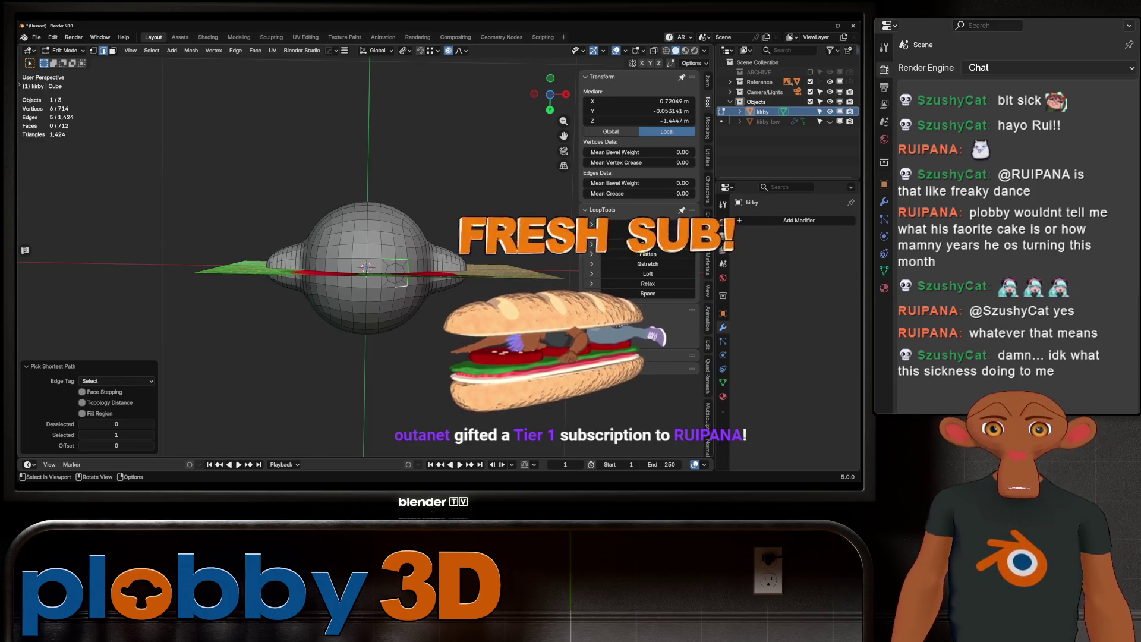
pyautogui.keyDown('ctrl'); pyautogui.click(397, 284); pyautogui.keyUp('ctrl')
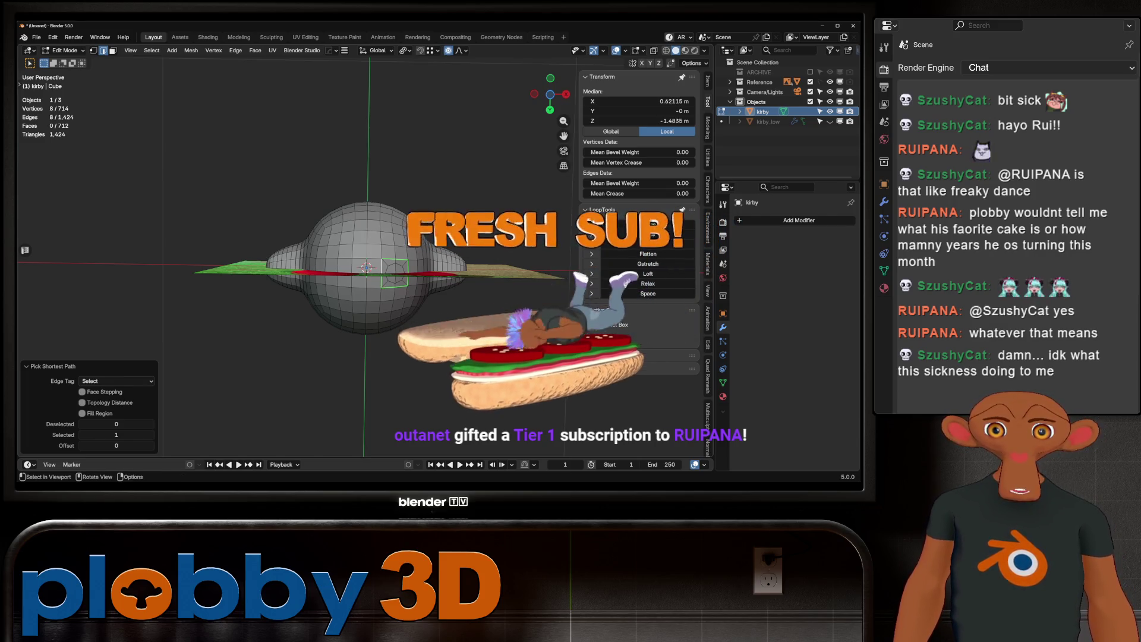
pyautogui.click(648, 283)
pyautogui.scroll(2, 357, 268)
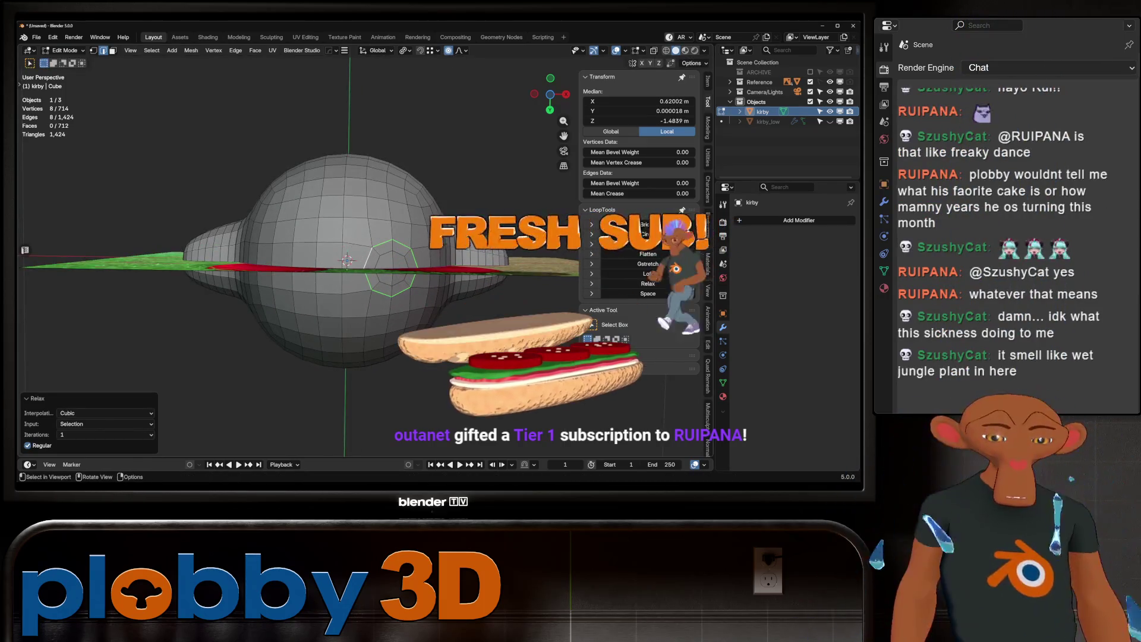
# Step: Edge-slide the rounded loop to resize the foot patch
pyautogui.press('g')
pyautogui.press('g')
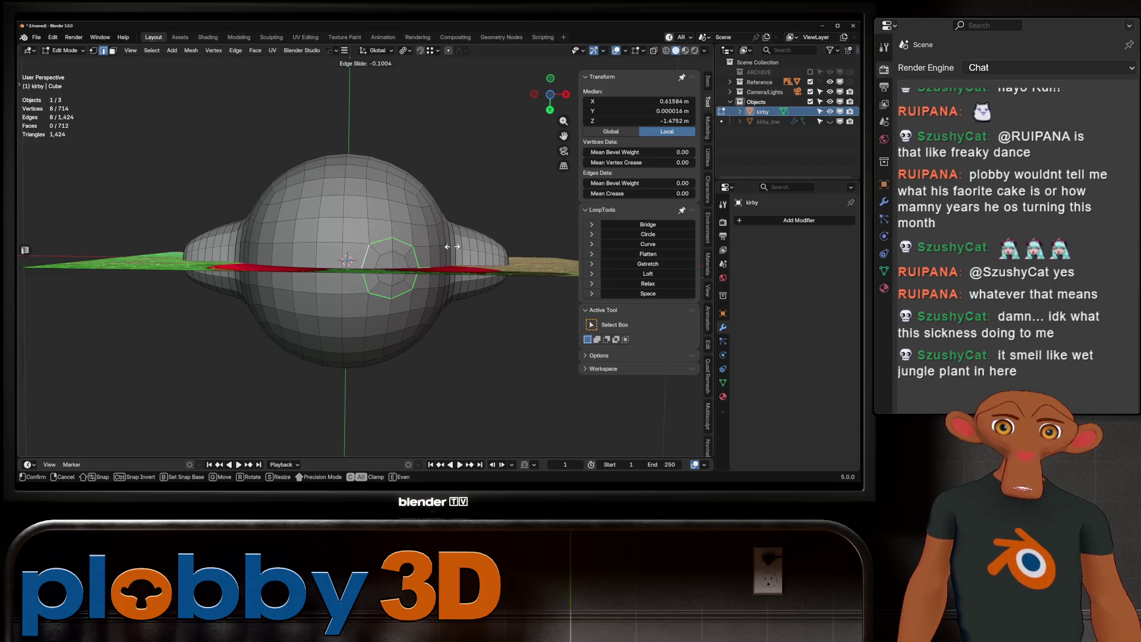
pyautogui.click(450, 247)
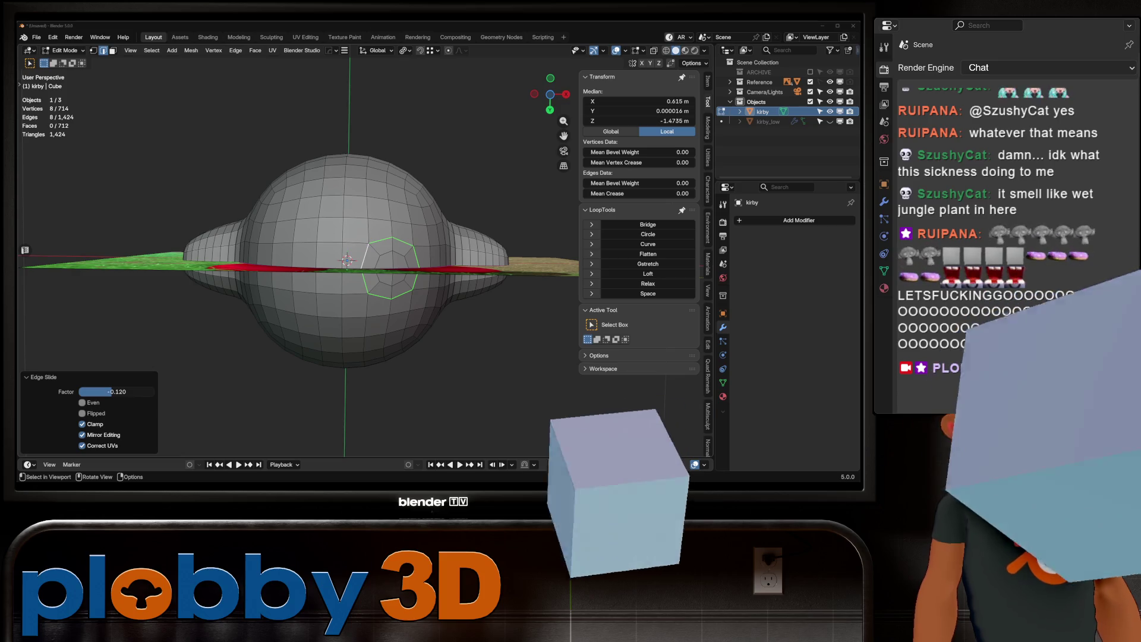
# Step: Extrude the rounded underside loop downward out of the body
pyautogui.hotkey('alt', 'a')
pyautogui.moveTo(357, 267); pyautogui.dragTo(356, 214, button='middle')
pyautogui.press('a')
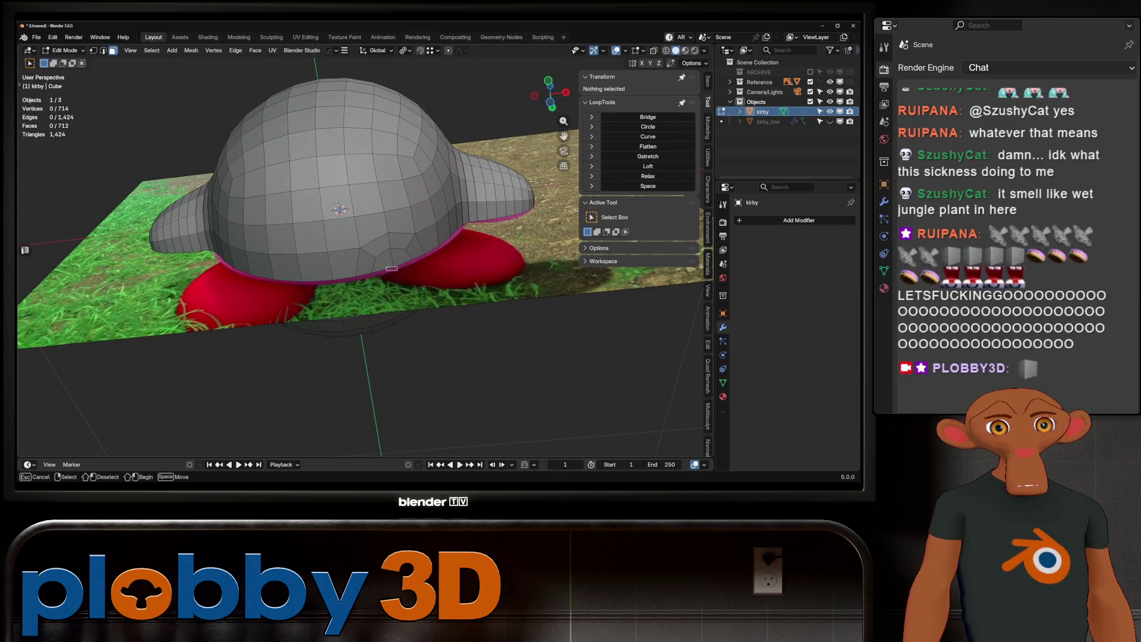
pyautogui.press('KP_1')
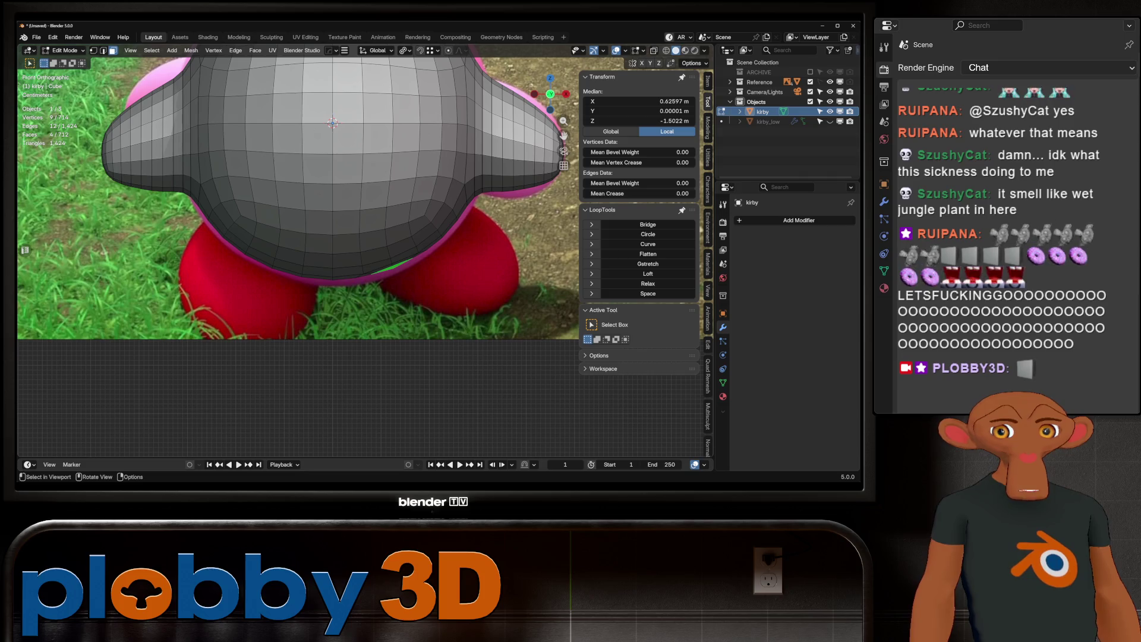
pyautogui.press('e')
pyautogui.click(331, 124)
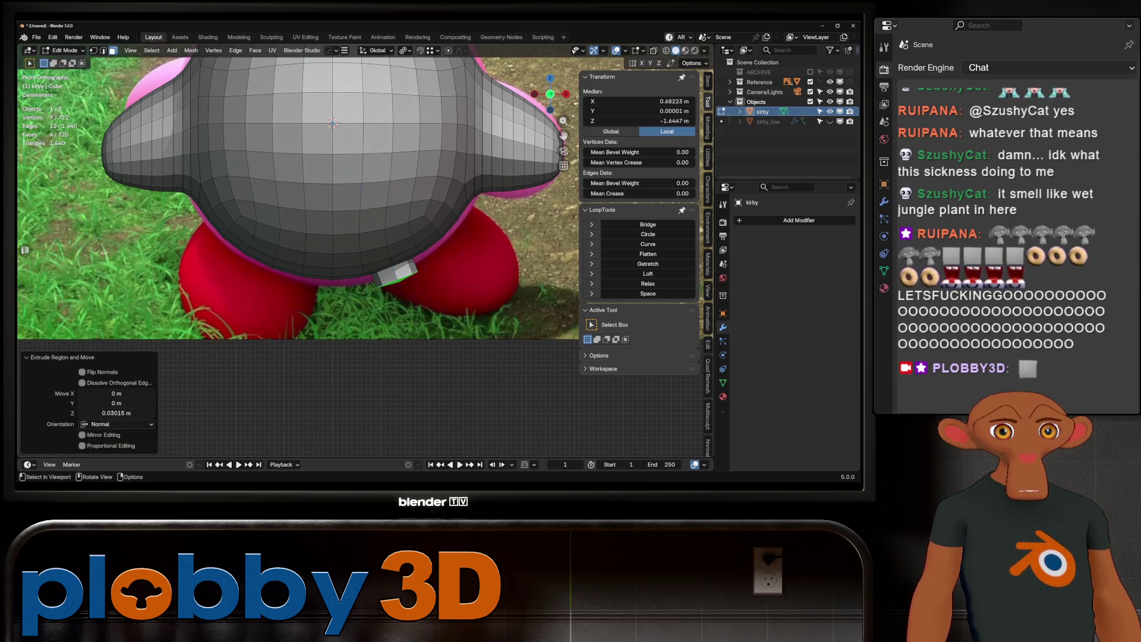
pyautogui.moveTo(332, 123)
pyautogui.mouseDown(button='middle')
pyautogui.moveTo(380, 96)
pyautogui.moveTo(318, 87)
pyautogui.mouseUp(button='middle')
# Step: Extrude the end face twice more, enlarging it into a stubby foot block
pyautogui.press('e')
pyautogui.rightClick(381, 97)
pyautogui.press('s')
pyautogui.click(379, 98)
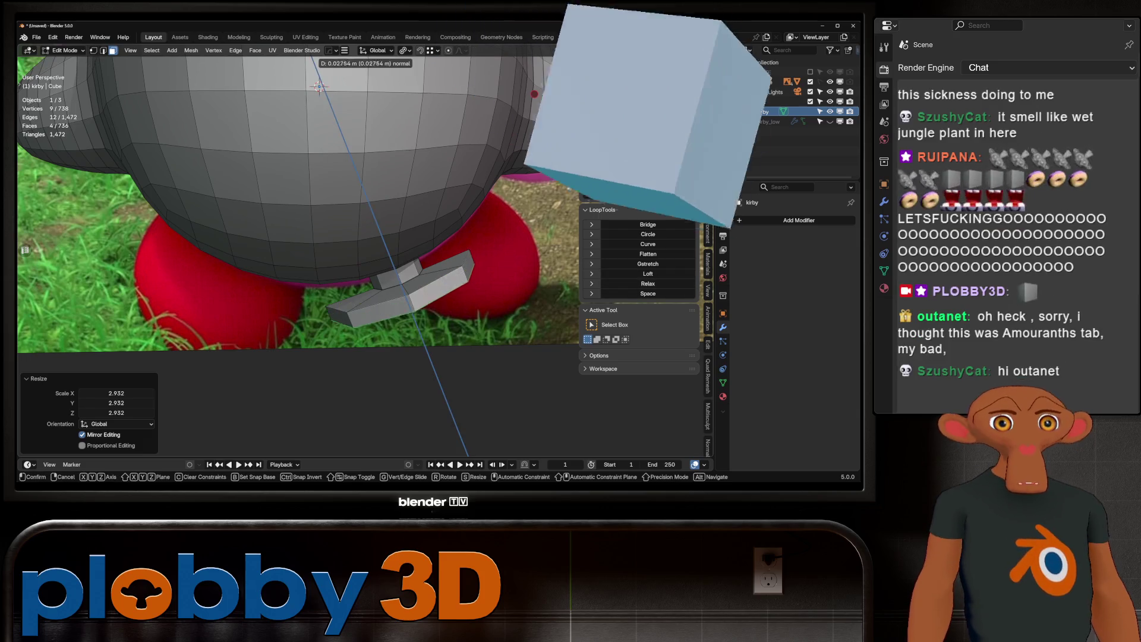
pyautogui.scroll(-5, 299, 196)
pyautogui.press('e')
pyautogui.click(380, 198)
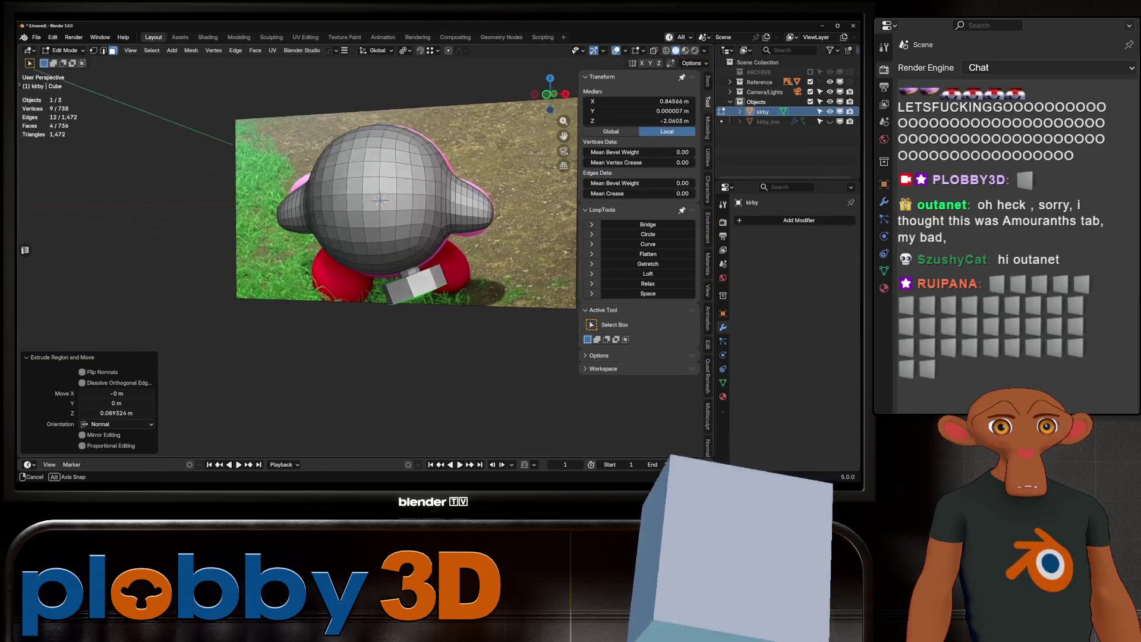
pyautogui.scroll(1, 380, 198)
pyautogui.press('KP_1')
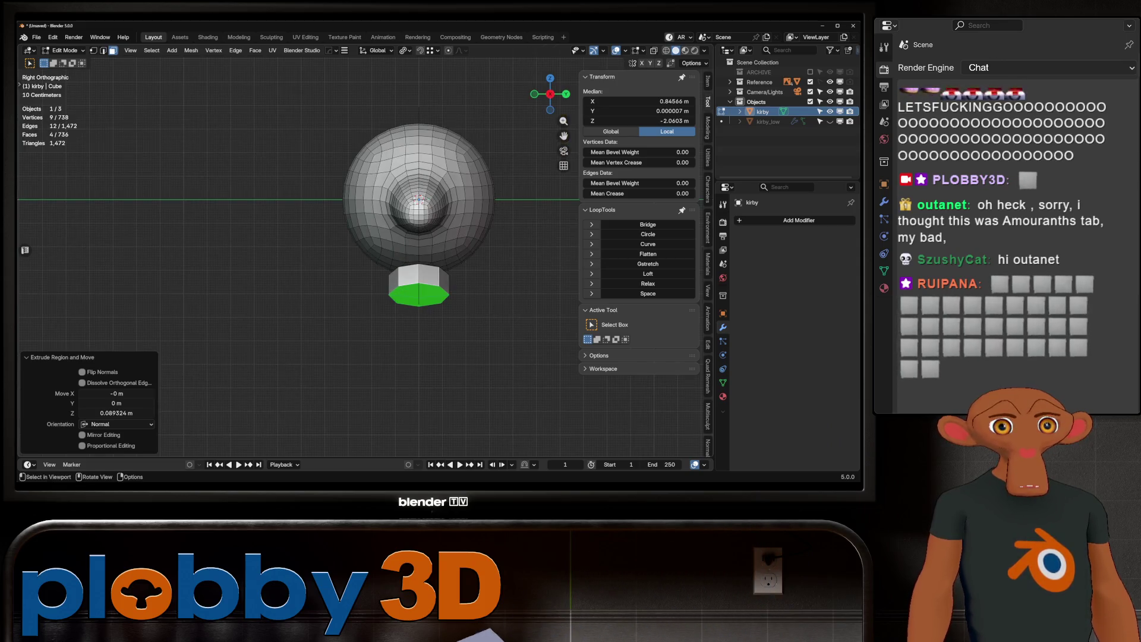
pyautogui.scroll(2, 381, 198)
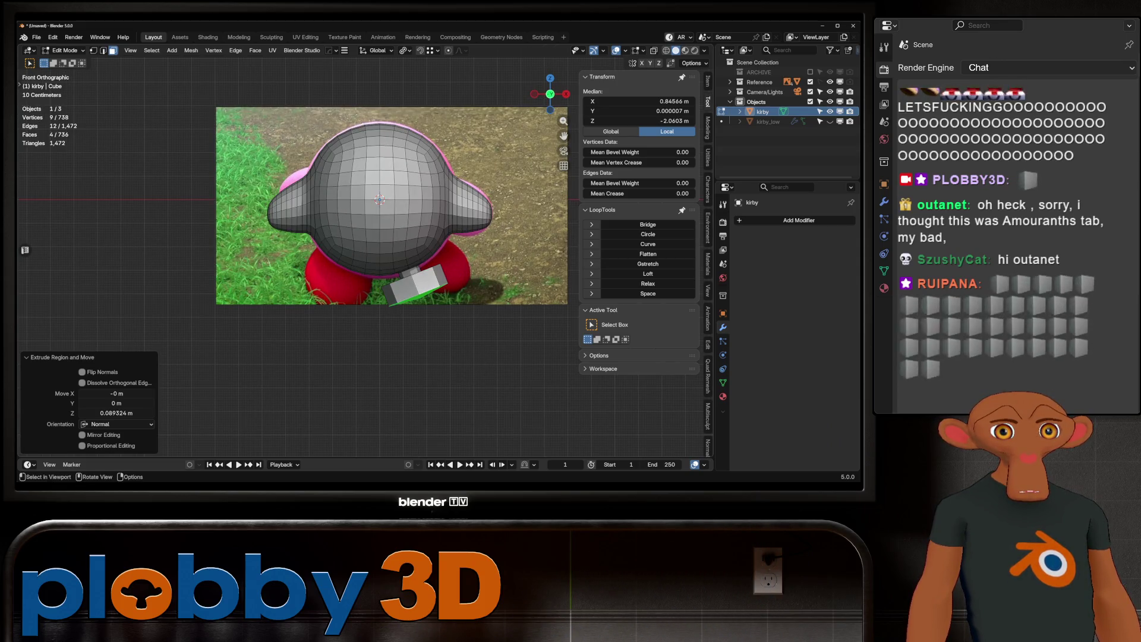
# Step: Try growing the selection and sliding a loop near the foot's end, undoing the attempts
pyautogui.press('ctrl')
pyautogui.press('ctrl+KP_Add')
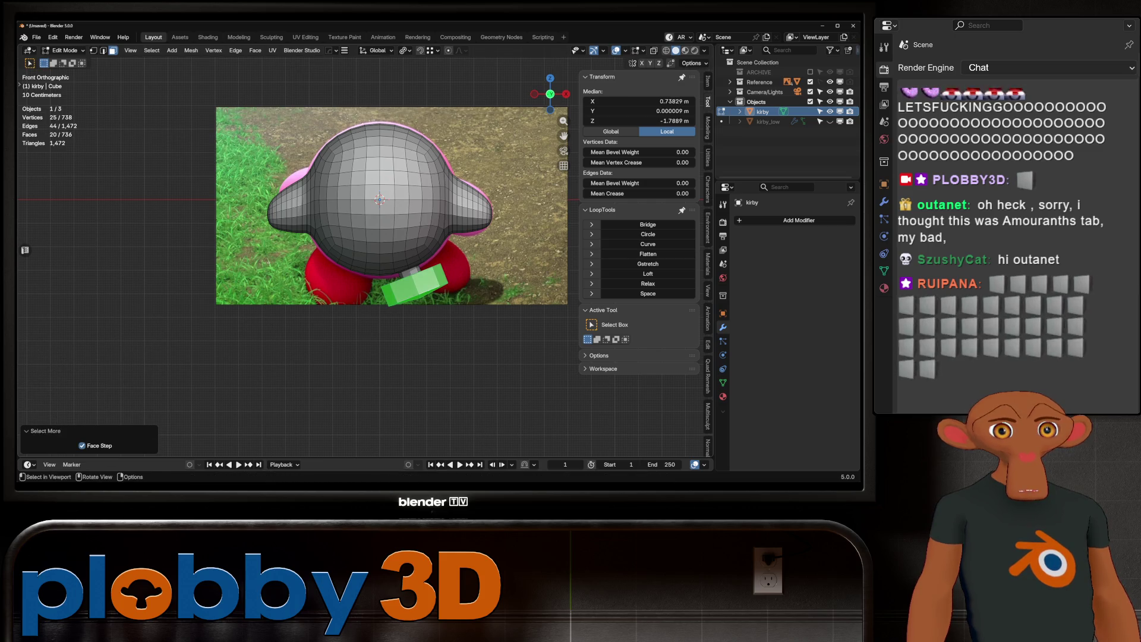
pyautogui.moveTo(381, 198); pyautogui.dragTo(380, 199, button='middle')
pyautogui.hotkey('ctrl', 'z')
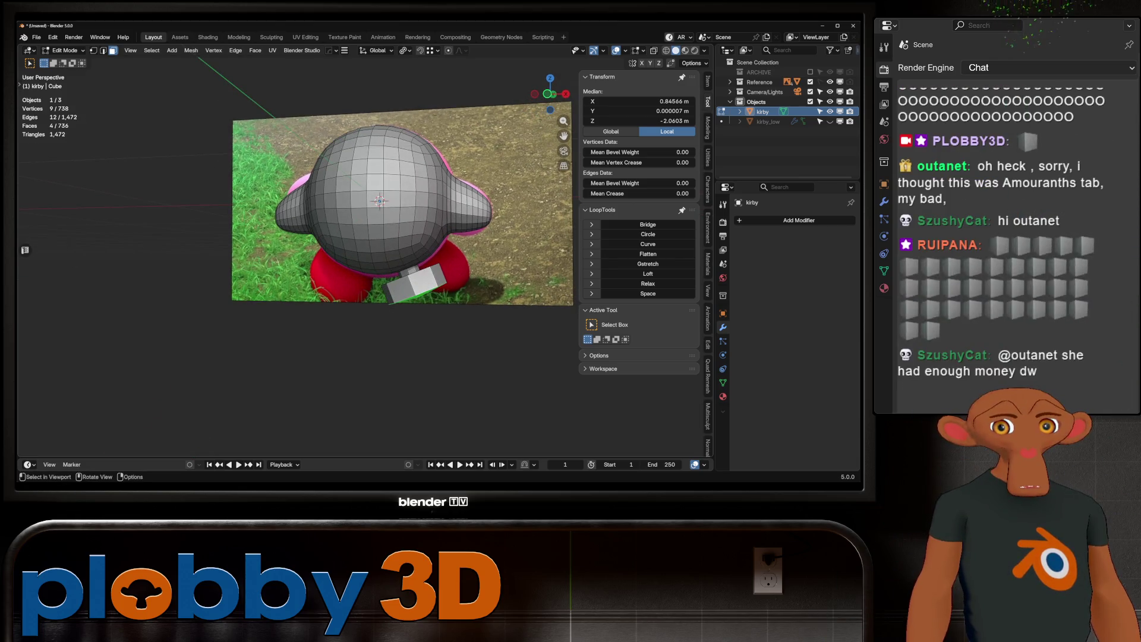
pyautogui.scroll(2, 381, 200)
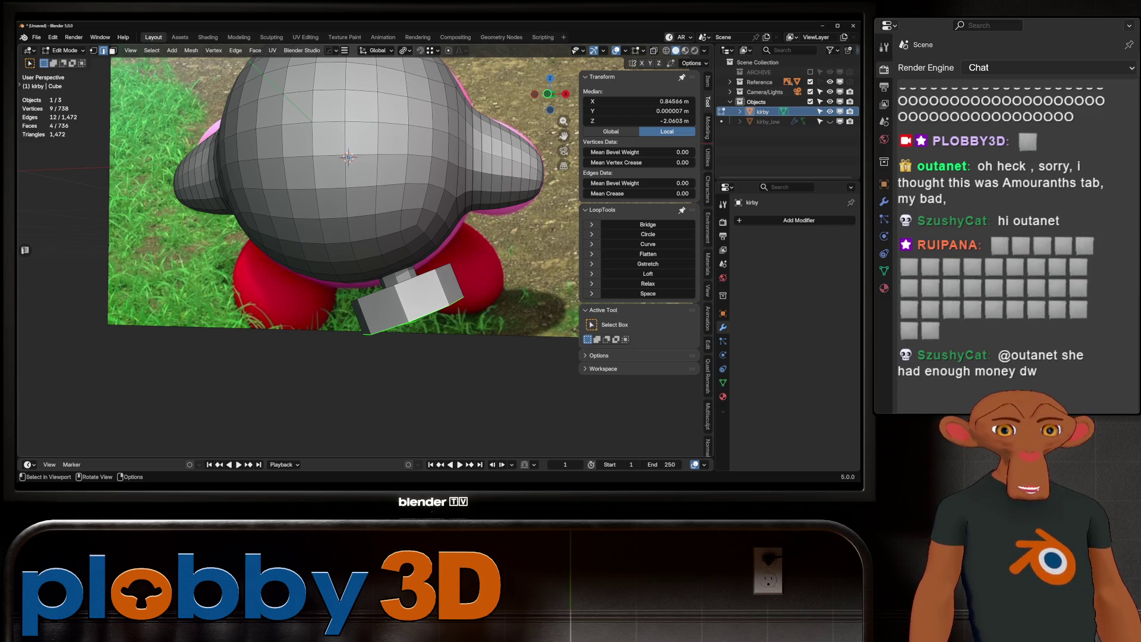
pyautogui.hotkey('ctrl', 'z')
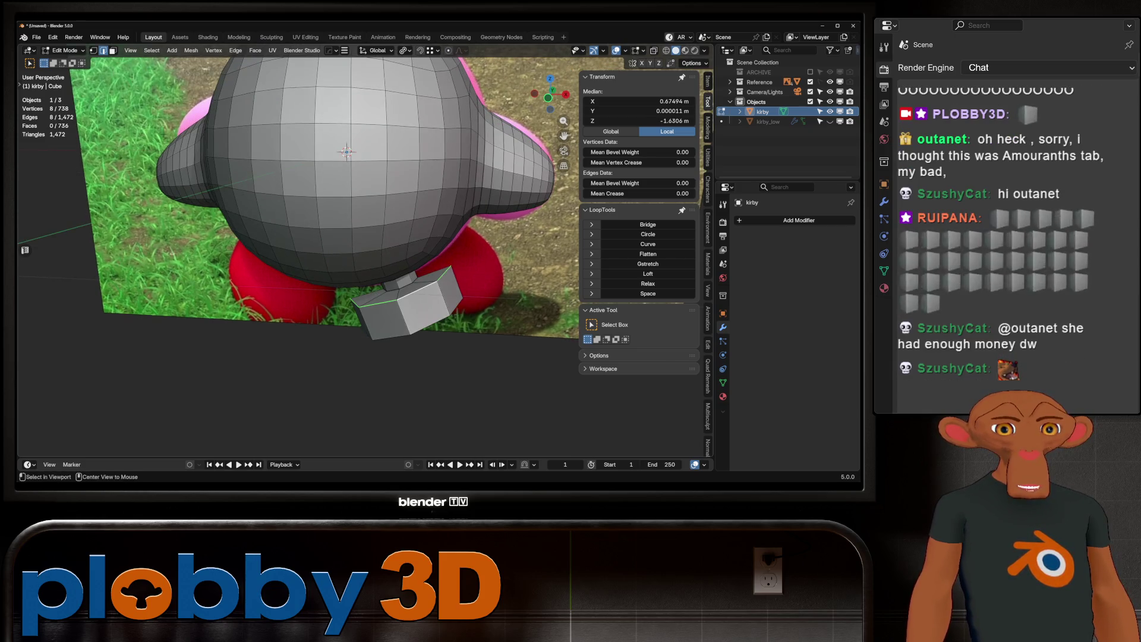
pyautogui.press('Return')
pyautogui.keyDown('alt'); pyautogui.click(384, 179); pyautogui.keyUp('alt')
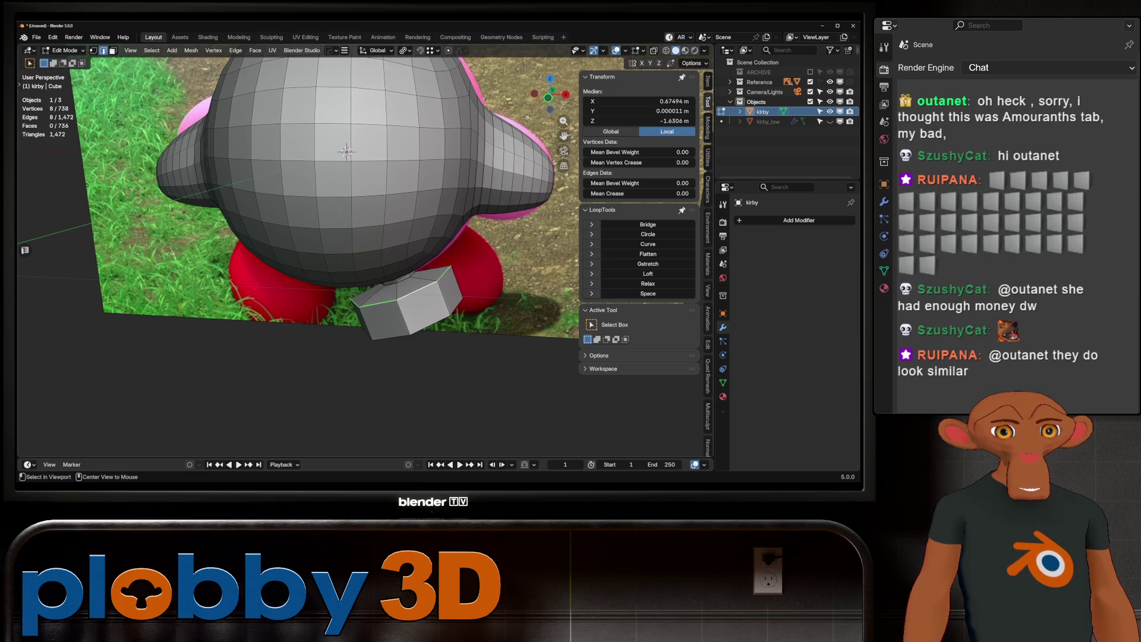
pyautogui.hotkey('ctrl', 'z')
pyautogui.keyDown('alt'); pyautogui.click(383, 178); pyautogui.keyUp('alt')
pyautogui.moveTo(357, 223); pyautogui.dragTo(401, 241, button='middle')
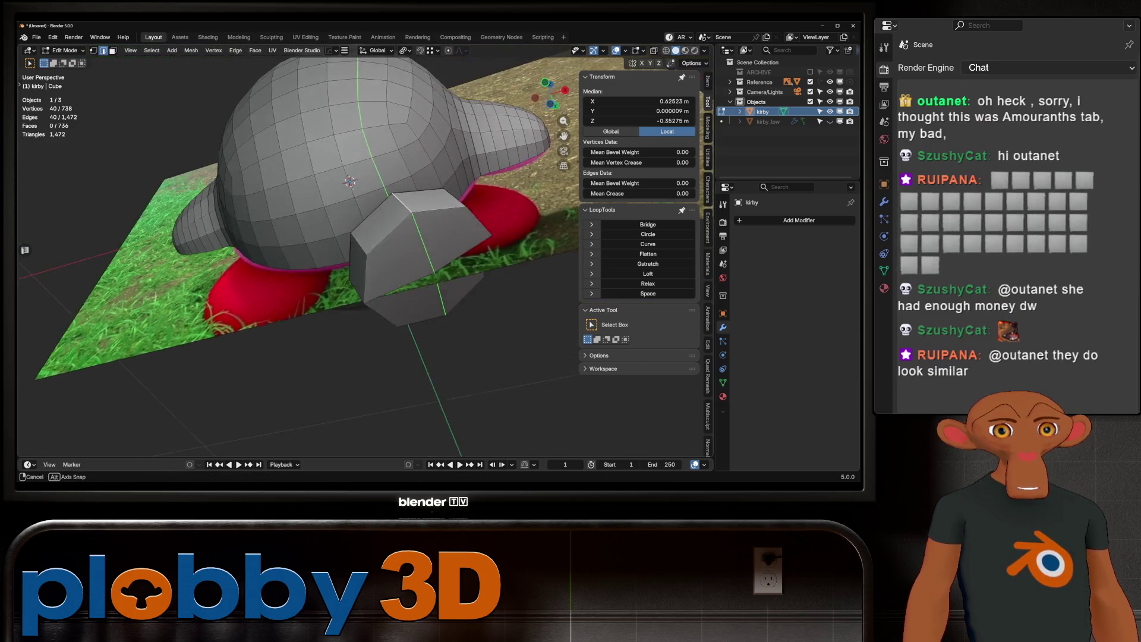
# Step: Select the foot faces, rotate them level and lower them slightly along Z
pyautogui.press('3')
pyautogui.click(406, 254)
pyautogui.press('b')
pyautogui.moveTo(448, 274); pyautogui.dragTo(481, 314)
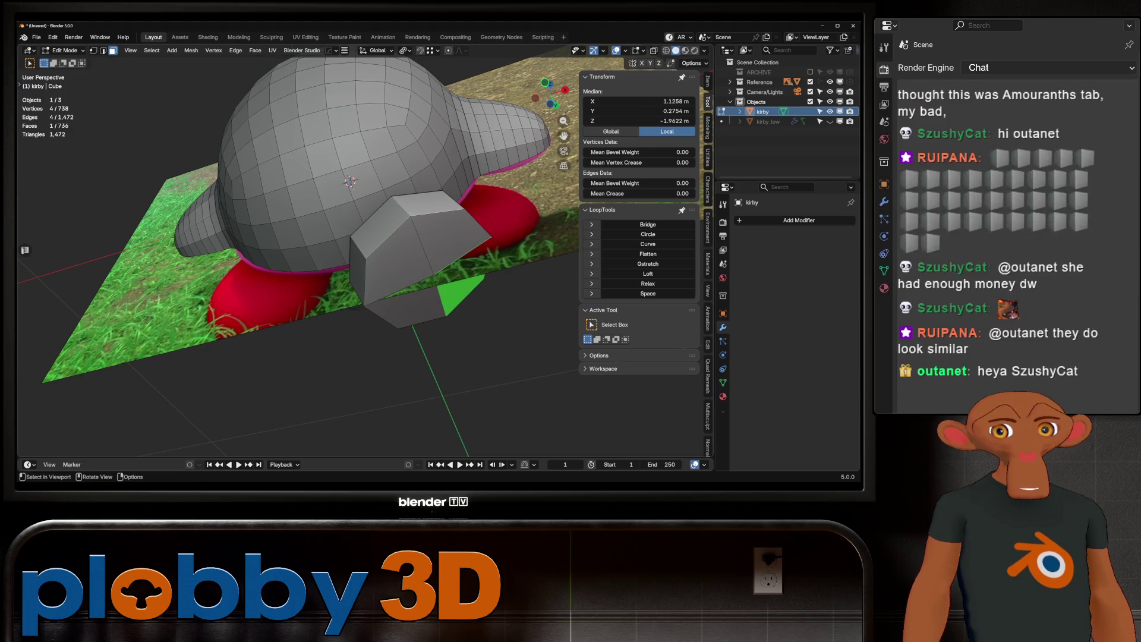
pyautogui.press('ctrl+KP_Add')
pyautogui.press('KP_1')
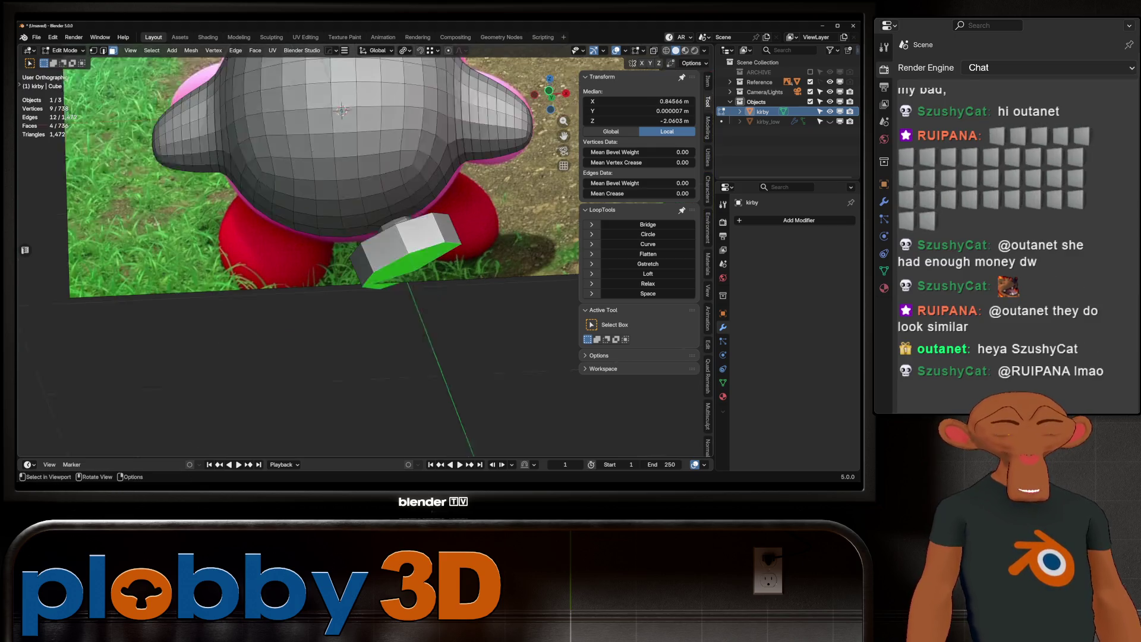
pyautogui.press('ctrl+KP_Add')
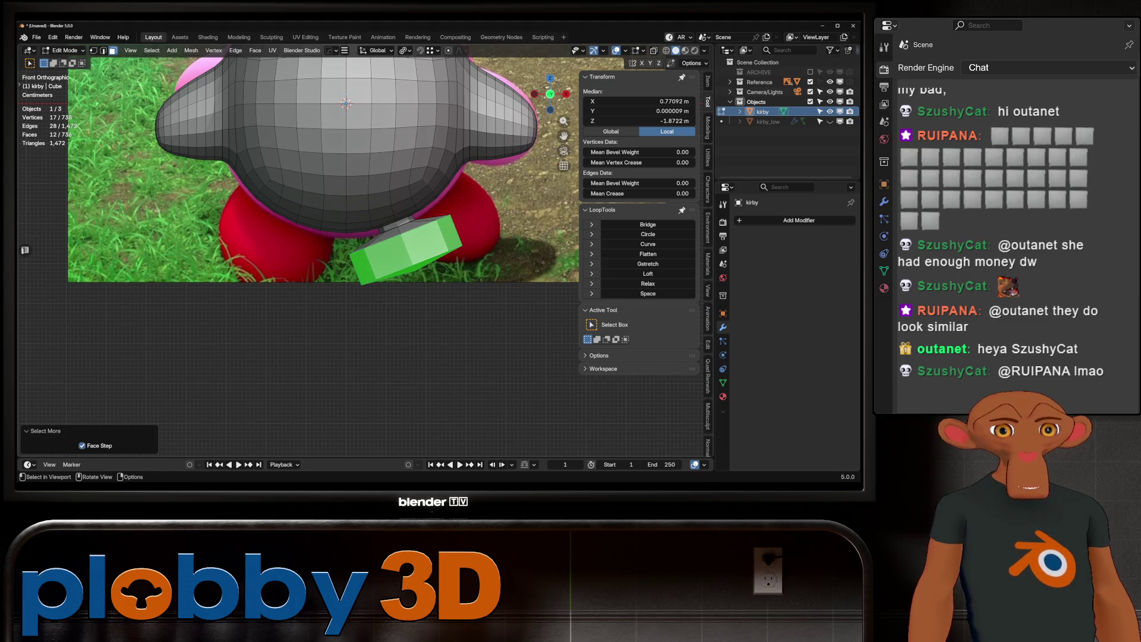
pyautogui.press('r')
pyautogui.click(450, 294)
pyautogui.press('g')
pyautogui.press('z')
pyautogui.press('Return')
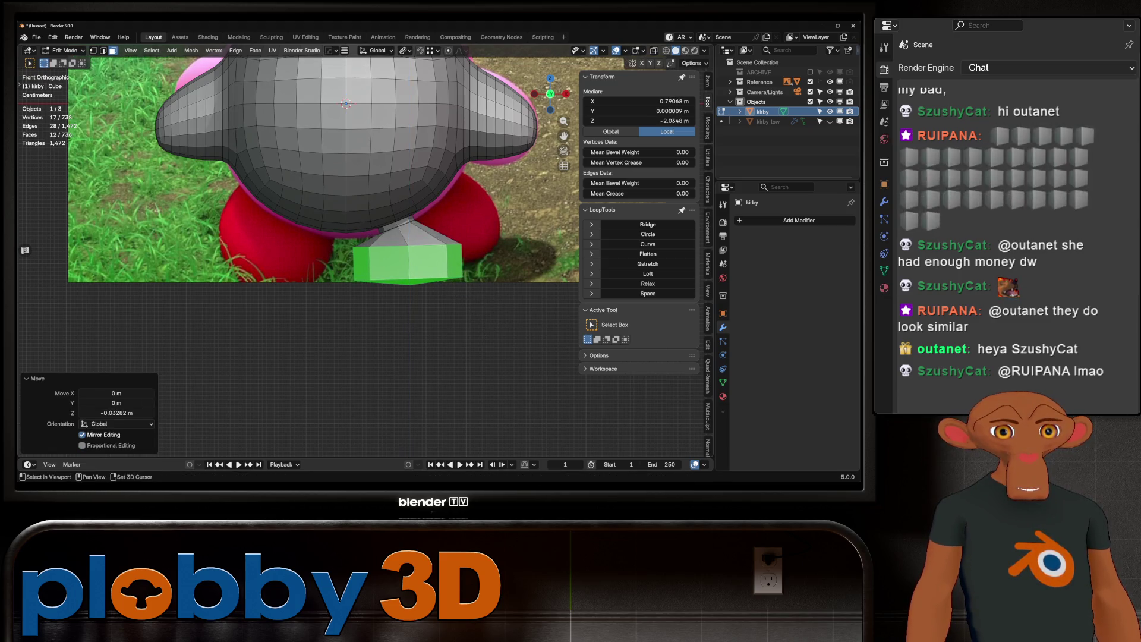
# Step: Select the ring where the foot meets the body and curve it with LoopTools
pyautogui.hotkey('alt', 'a')
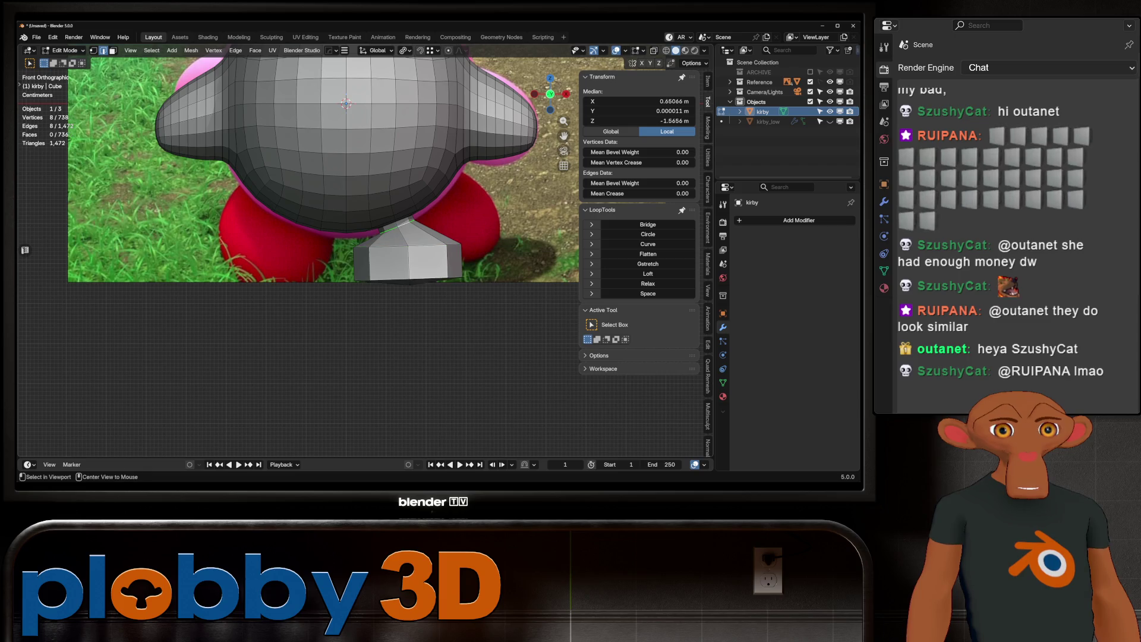
pyautogui.moveTo(357, 223); pyautogui.dragTo(375, 214, button='middle')
pyautogui.press('ctrl+KP_Add')
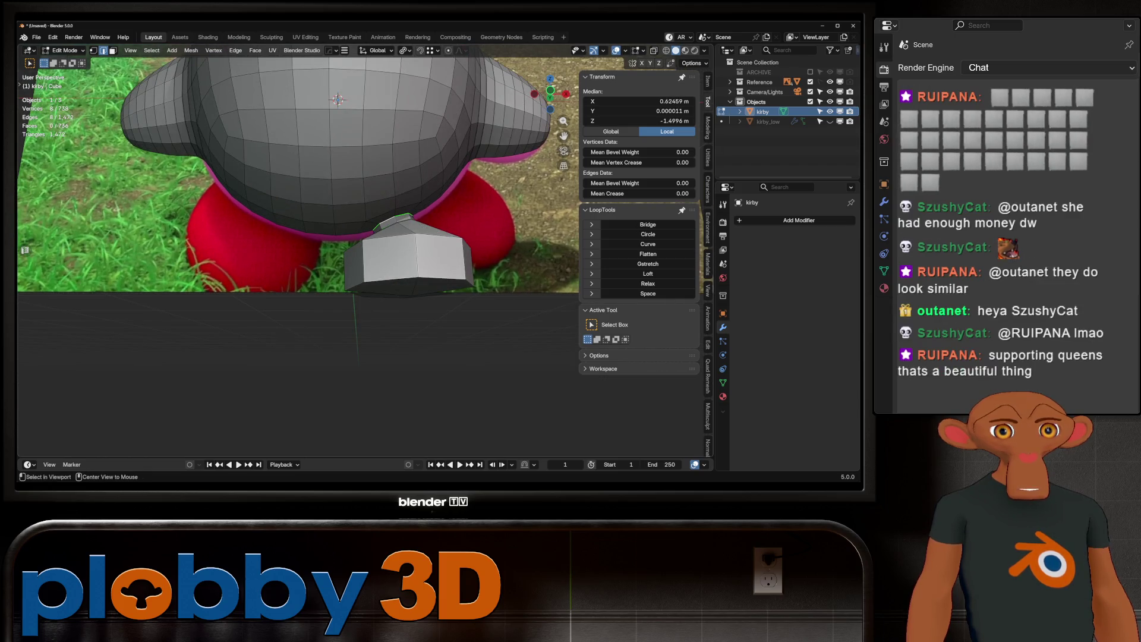
pyautogui.click(647, 244)
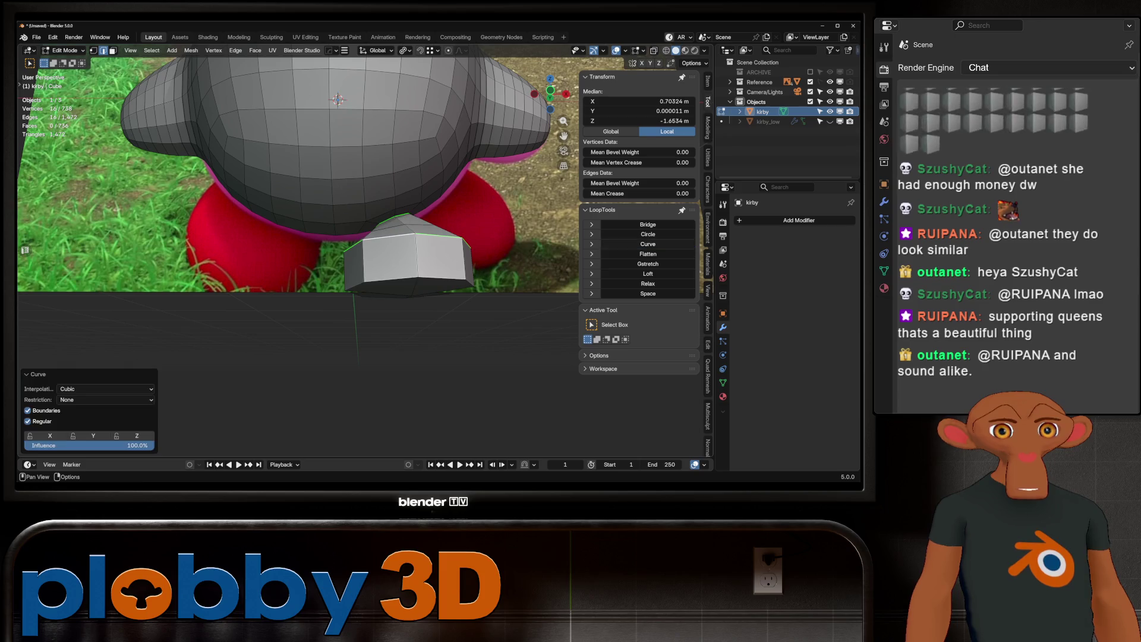
pyautogui.scroll(2, 299, 178)
# Step: Hide the Reference collection and relax the foot's upper edge loop with LoopTools
pyautogui.moveTo(327, 61)
pyautogui.mouseDown(button='middle')
pyautogui.moveTo(361, 126)
pyautogui.moveTo(409, 154)
pyautogui.moveTo(383, 150)
pyautogui.mouseUp(button='middle')
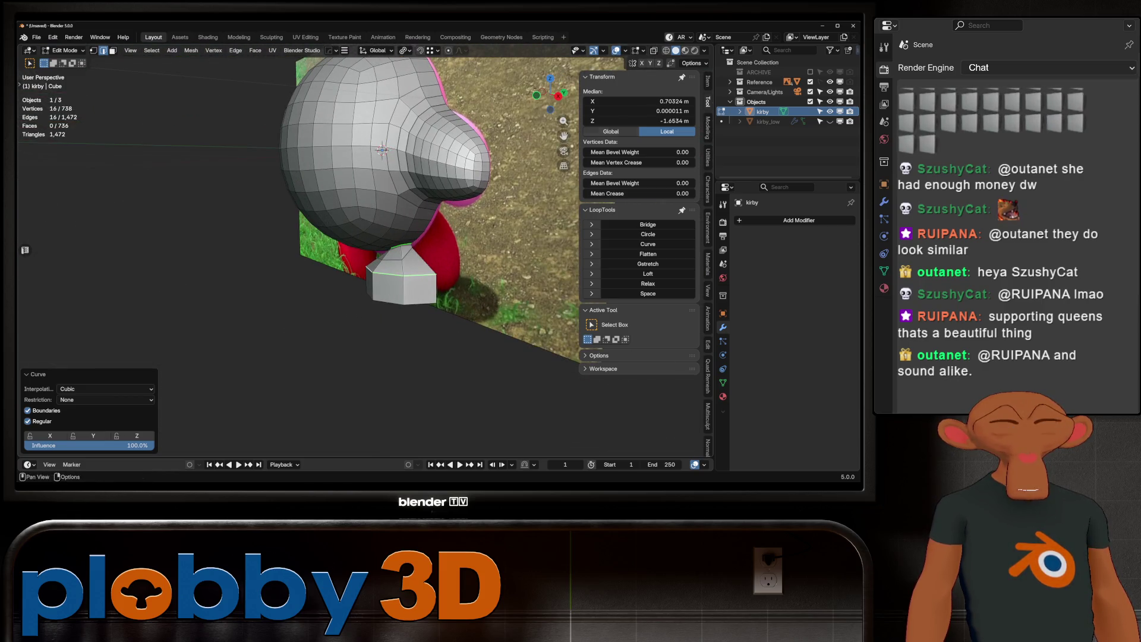
pyautogui.click(830, 82)
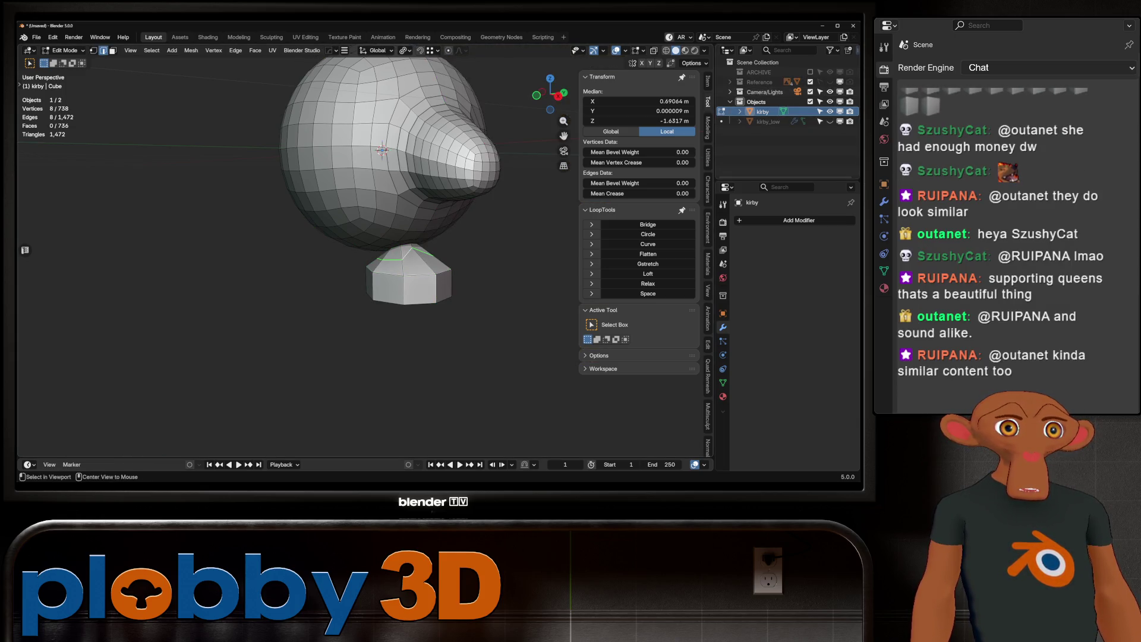
pyautogui.moveTo(382, 150); pyautogui.dragTo(363, 154, button='middle')
pyautogui.click(649, 284)
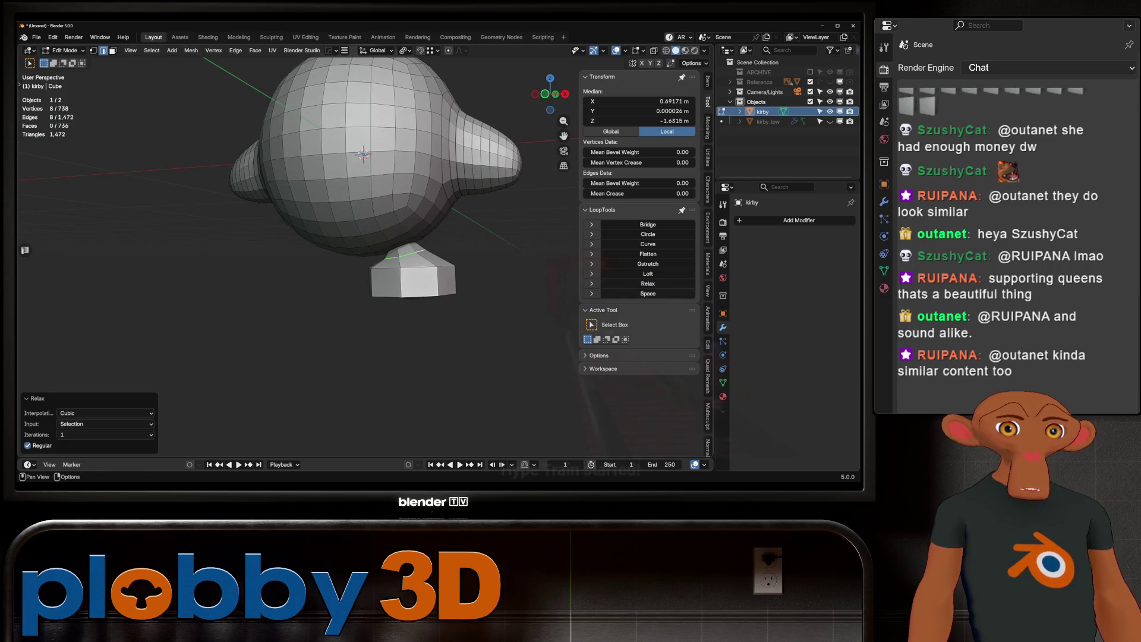
pyautogui.moveTo(428, 269); pyautogui.dragTo(374, 268, button='middle')
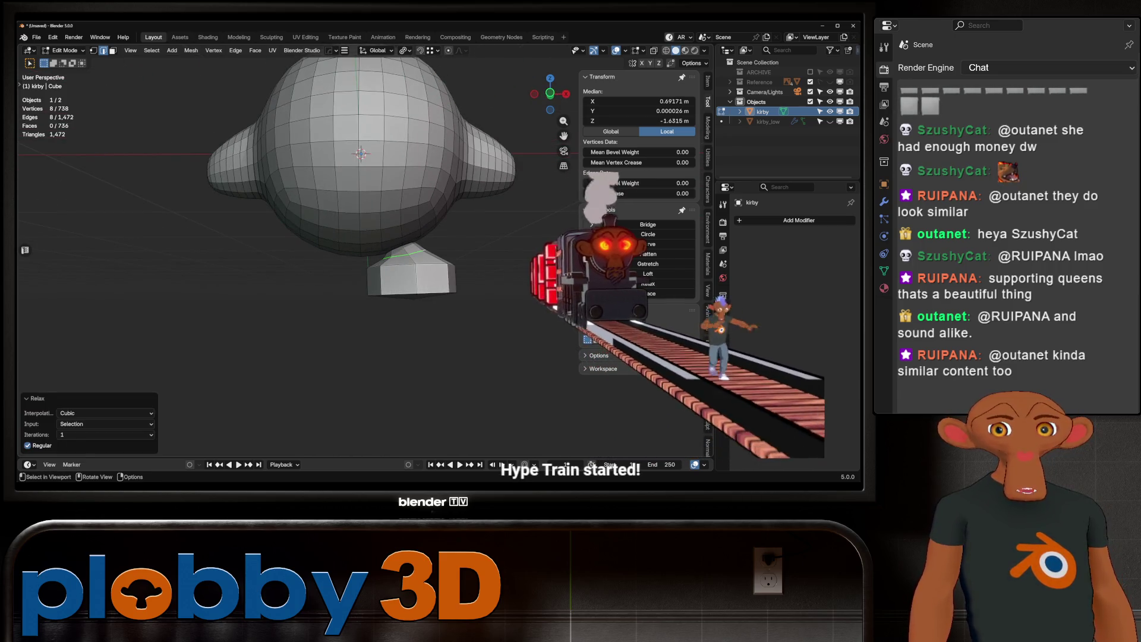
pyautogui.scroll(3, 420, 236)
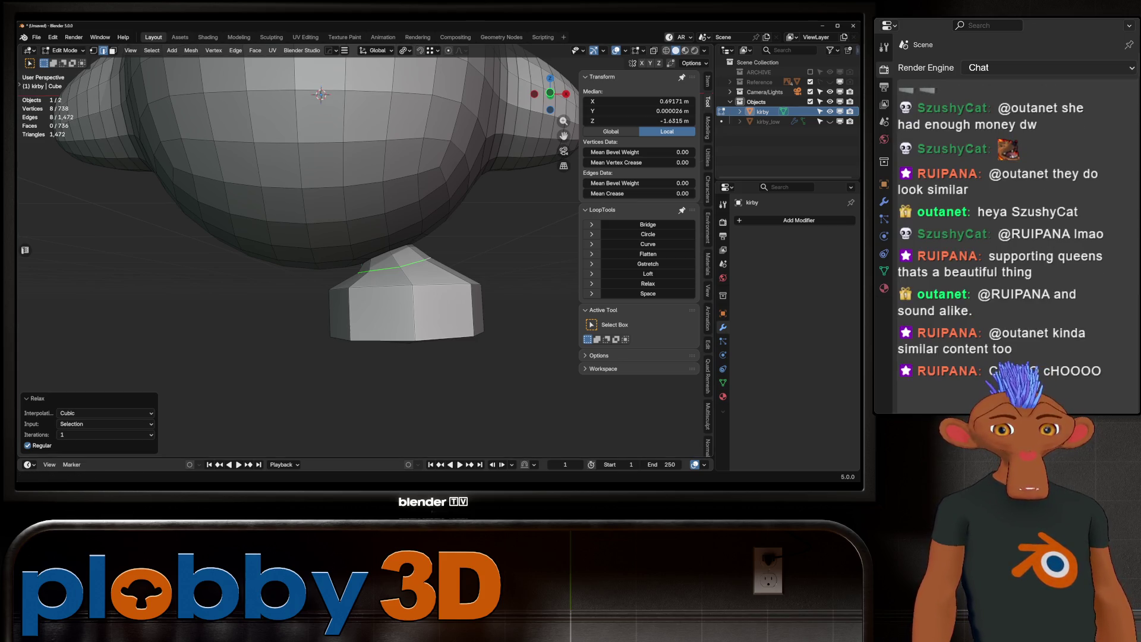
# Step: Trackball-rotate the foot's top loop to a slight tilt, relax it again and nudge it
pyautogui.press('KP_1')
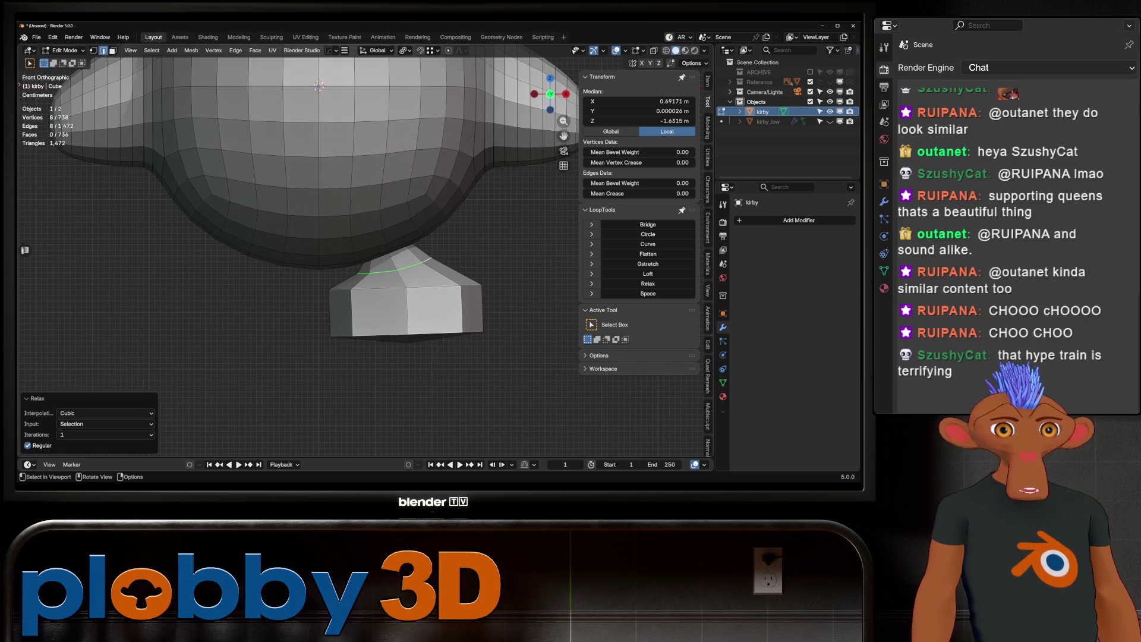
pyautogui.moveTo(357, 268); pyautogui.dragTo(384, 304, button='middle')
pyautogui.press('r')
pyautogui.press('r')
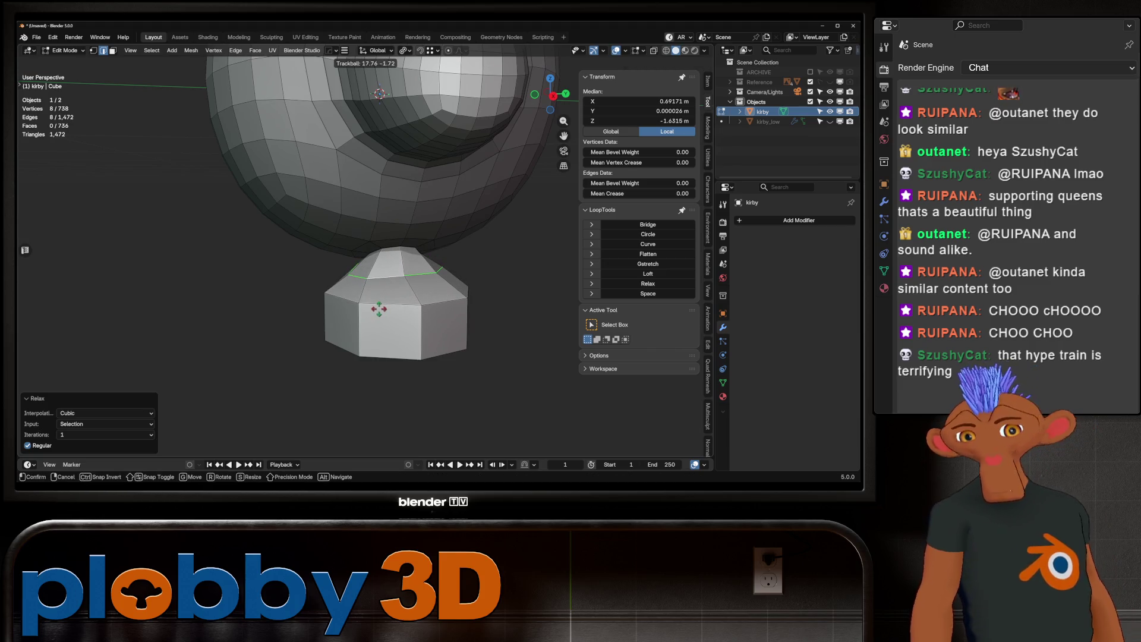
pyautogui.click(378, 94)
pyautogui.press('KP_1')
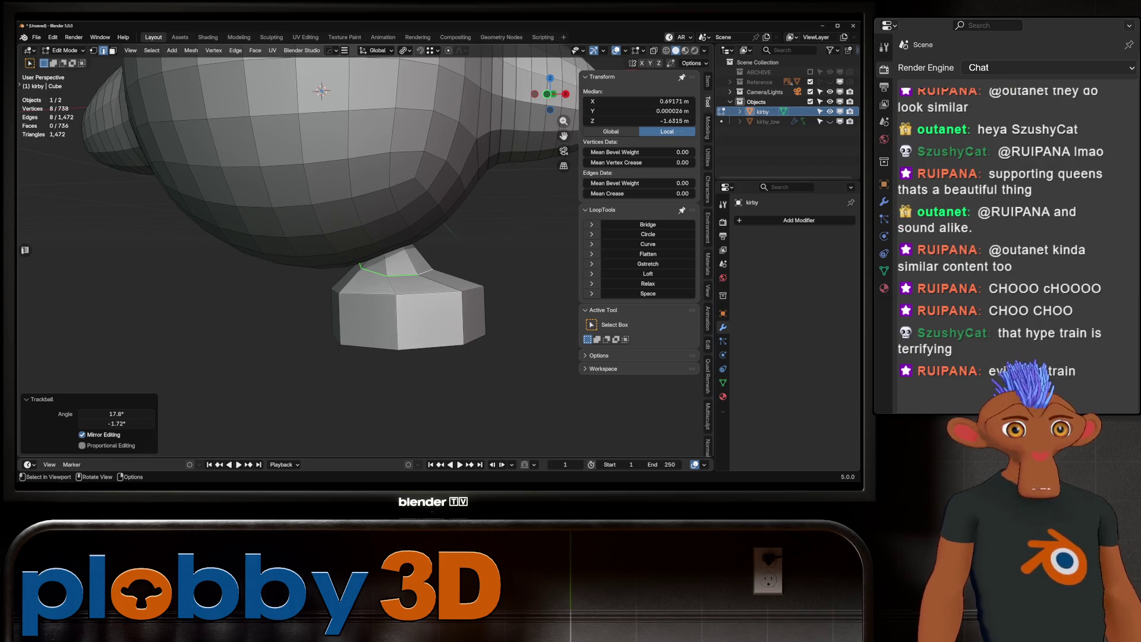
pyautogui.click(649, 283)
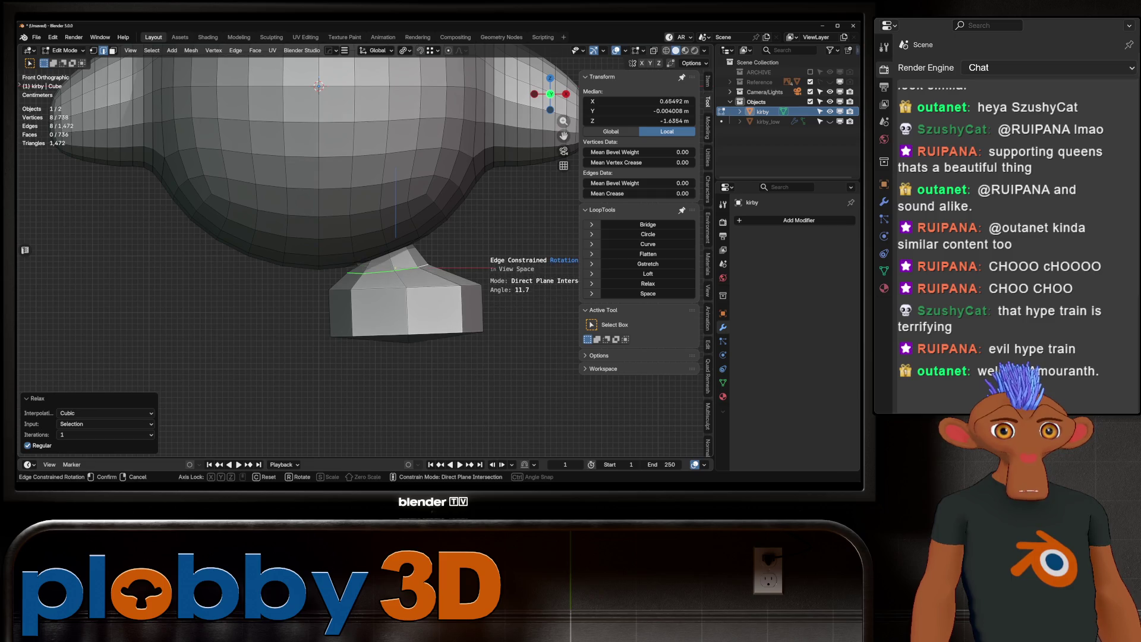
pyautogui.press('g')
pyautogui.press('Return')
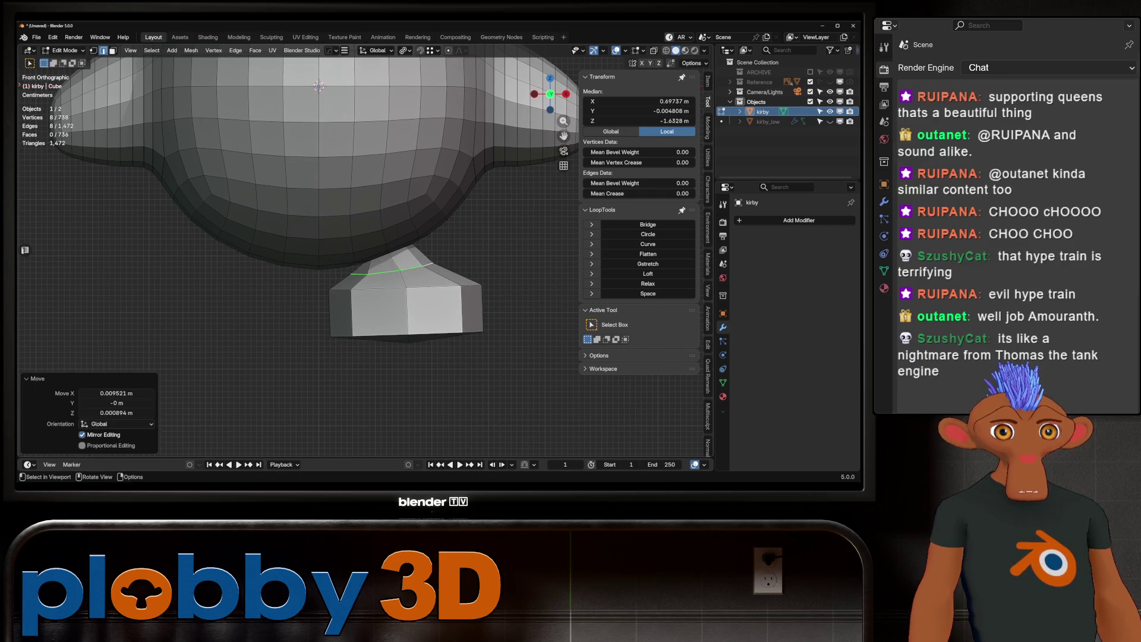
# Step: Cut a trial centred loop around the foot, then cancel adjusting it
pyautogui.moveTo(357, 268); pyautogui.dragTo(410, 335, button='middle')
pyautogui.click(410, 335)
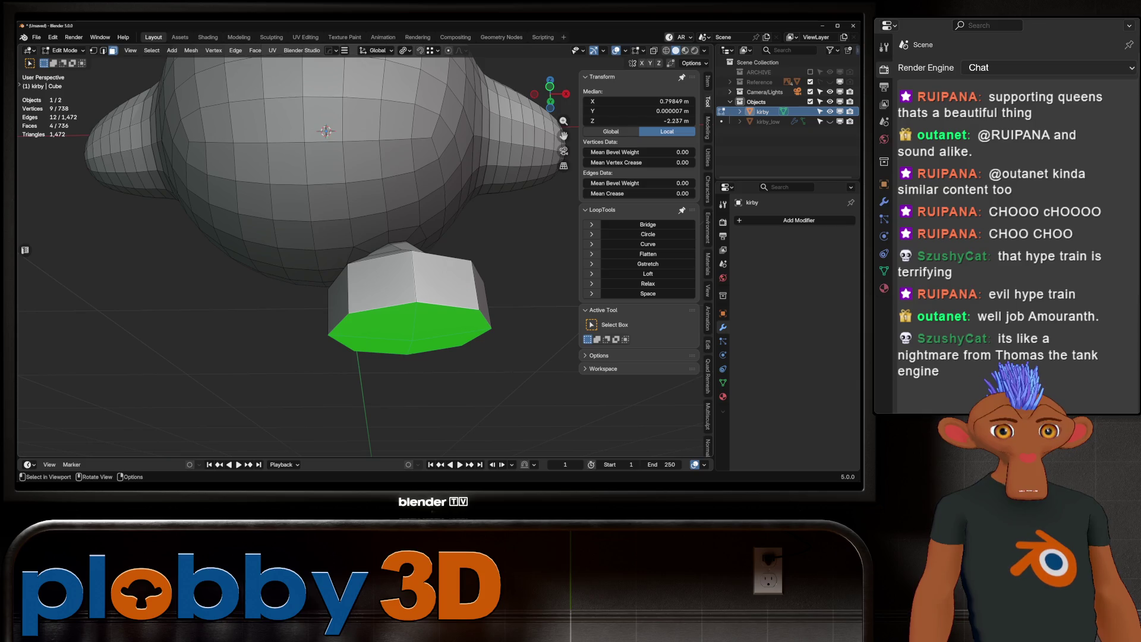
pyautogui.press('KP_1')
pyautogui.moveTo(357, 268); pyautogui.dragTo(392, 285, button='middle')
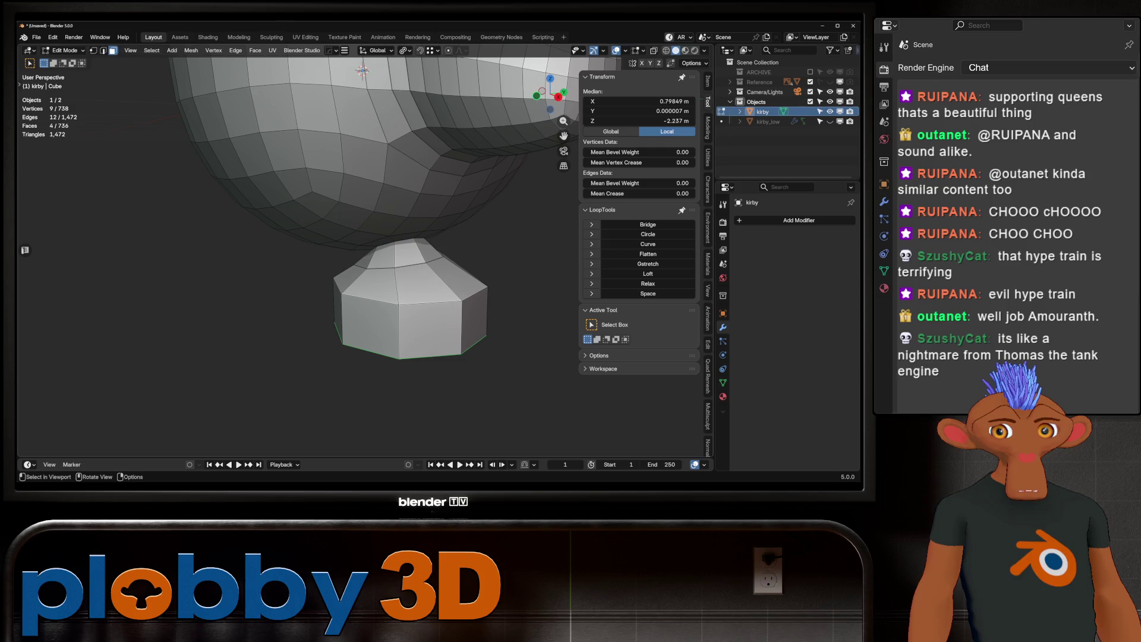
pyautogui.moveTo(360, 70); pyautogui.dragTo(328, 145, button='middle')
pyautogui.hotkey('ctrl', 'r')
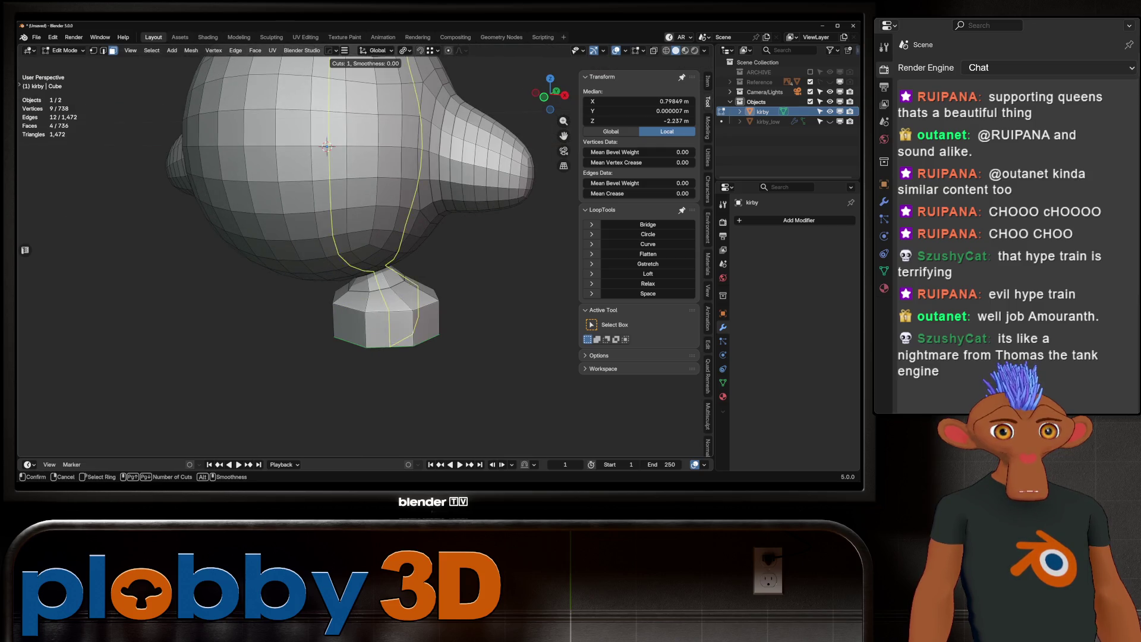
pyautogui.click(328, 145)
pyautogui.rightClick(327, 145)
pyautogui.click(393, 322)
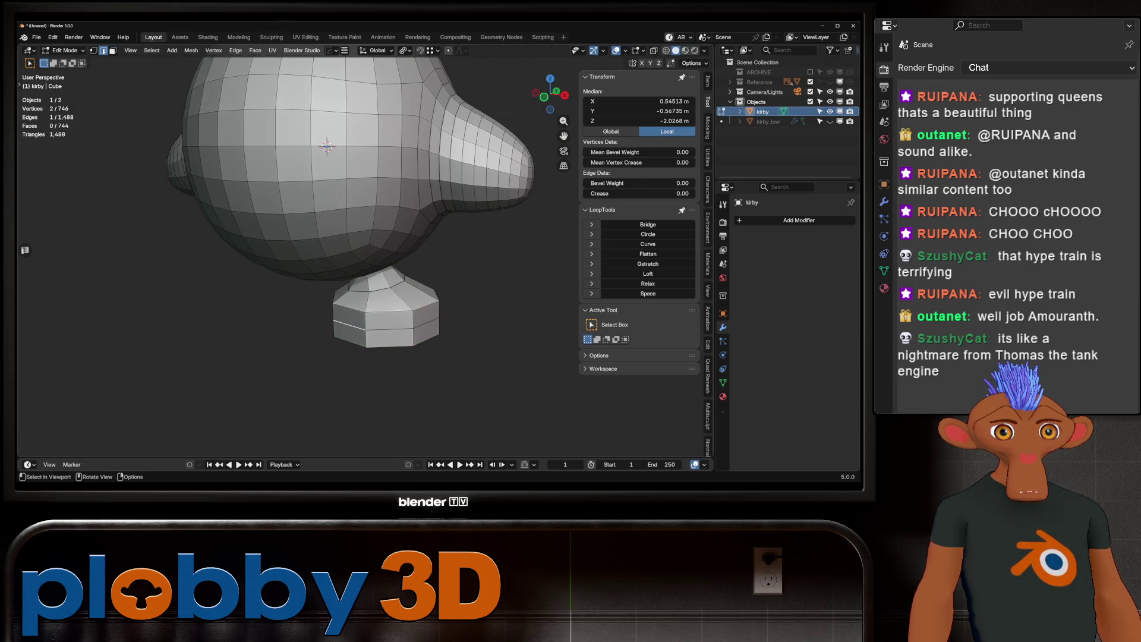
pyautogui.press('s')
pyautogui.press('Escape')
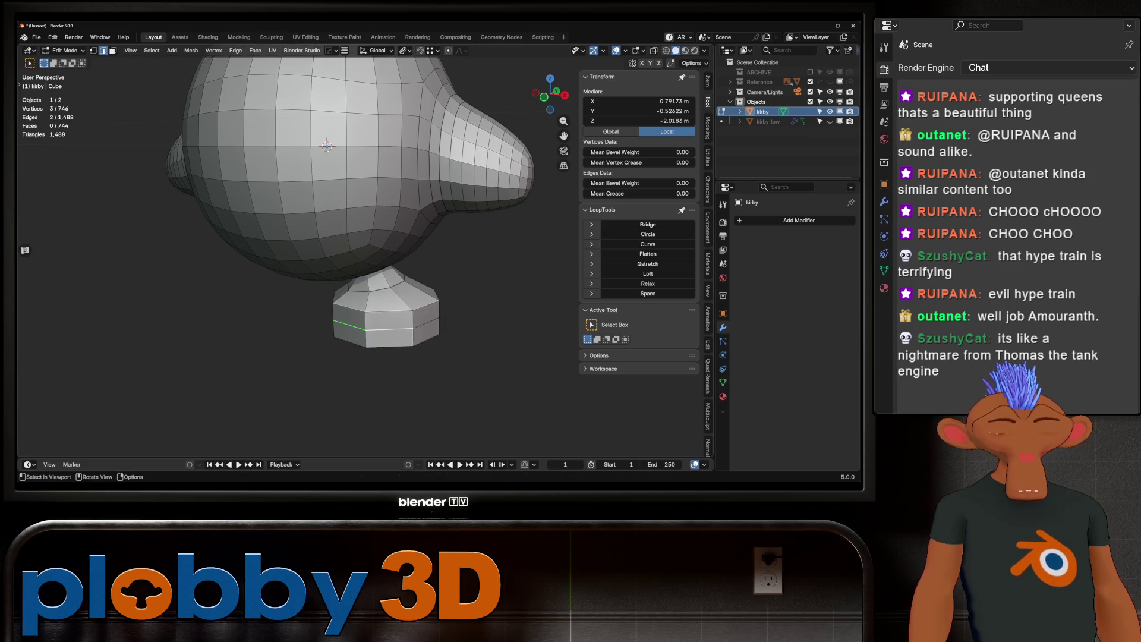
# Step: Return to the front view and leave Edit Mode for Object Mode
pyautogui.moveTo(327, 146); pyautogui.dragTo(353, 161, button='middle')
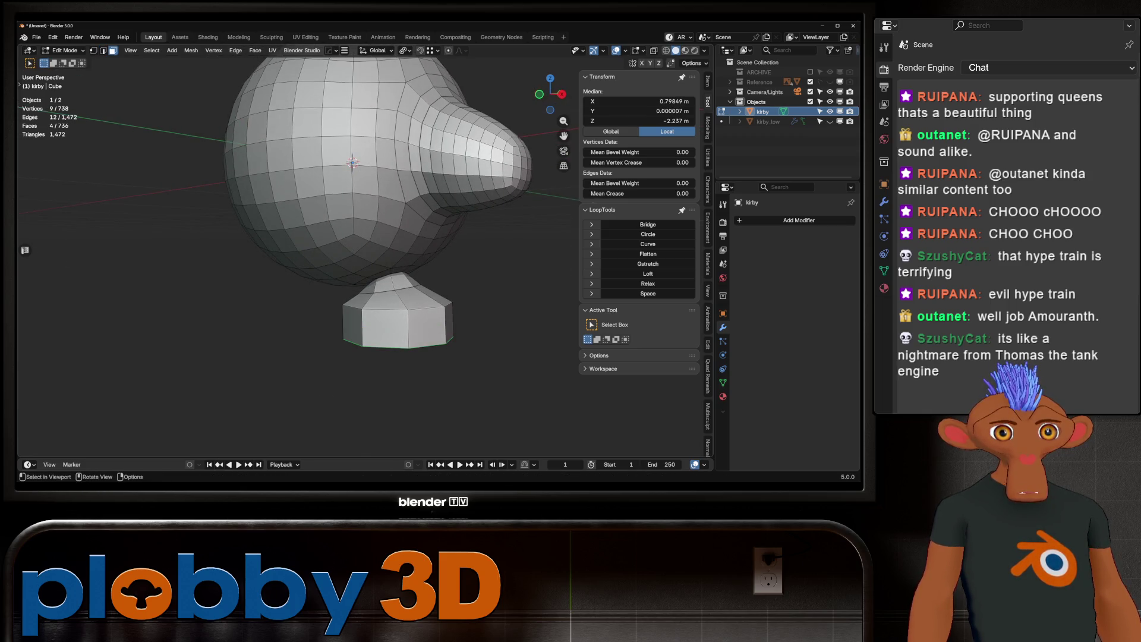
pyautogui.press('KP_1')
pyautogui.scroll(-2, 348, 255)
pyautogui.press('Tab')
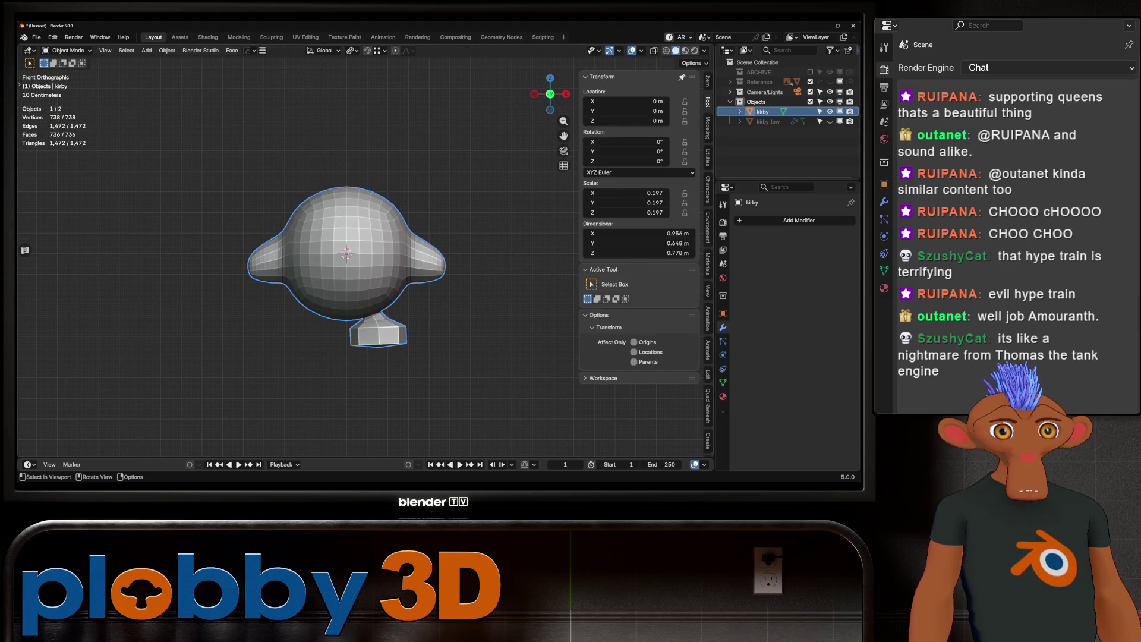
# Step: Mirror the foot across the body, show the reference images again and slide a foot edge loop
pyautogui.hotkey('alt', 'x')
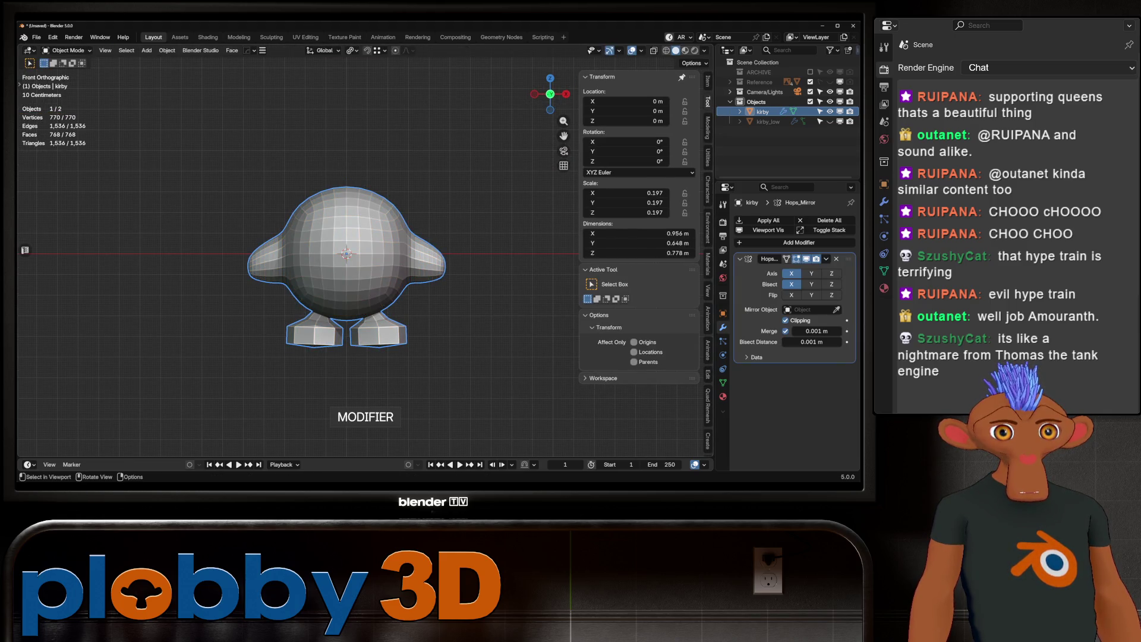
pyautogui.scroll(4, 355, 311)
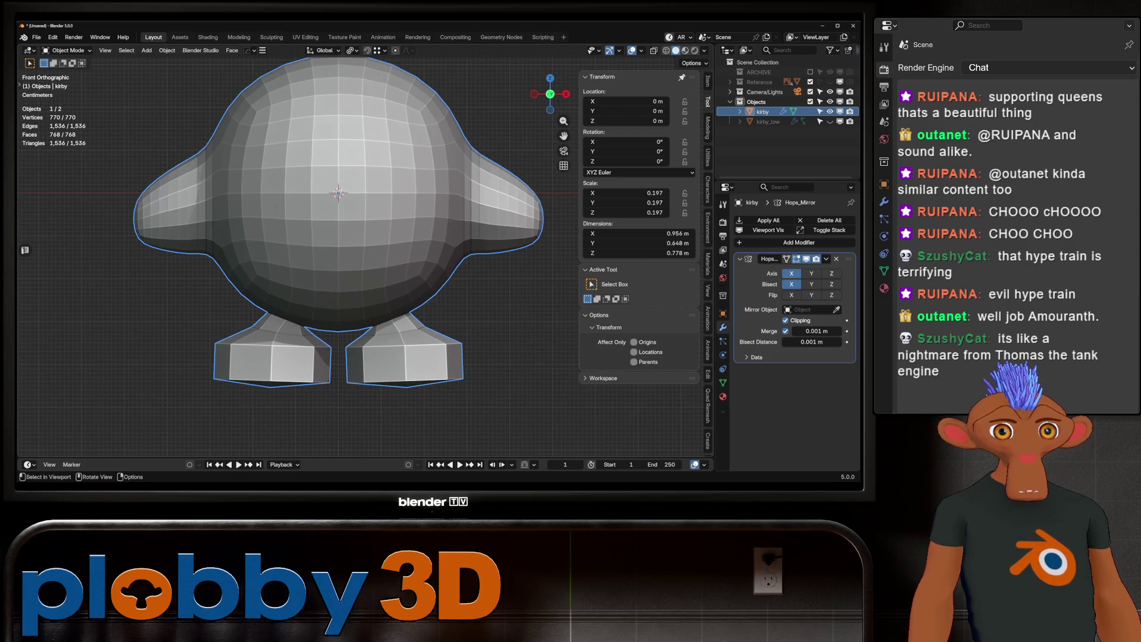
pyautogui.scroll(-4, 370, 339)
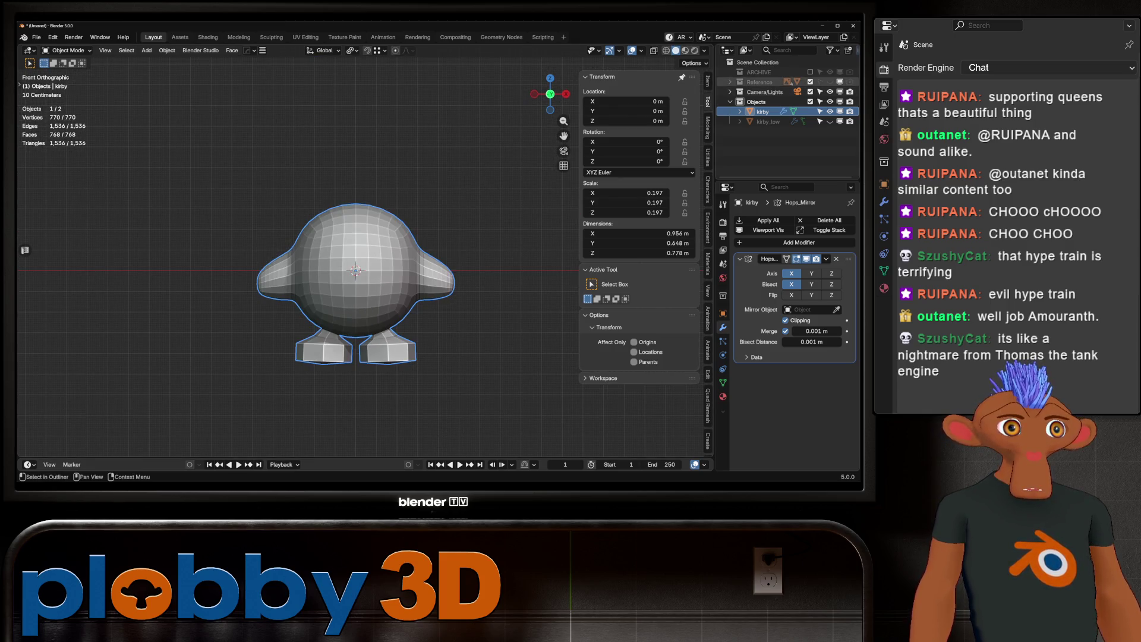
pyautogui.click(830, 82)
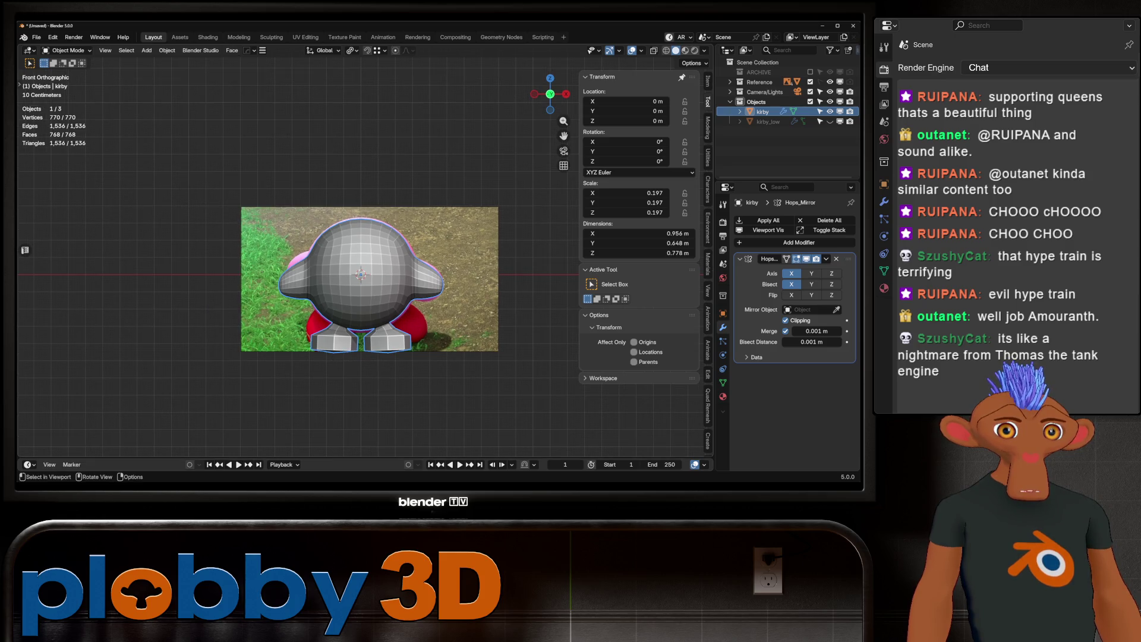
pyautogui.press('Tab')
pyautogui.scroll(4, 391, 340)
pyautogui.moveTo(432, 335)
pyautogui.keyDown('shift'); pyautogui.mouseDown(button='middle')
pyautogui.moveTo(391, 340)
pyautogui.moveTo(340, 238)
pyautogui.mouseUp(button='middle'); pyautogui.keyUp('shift')
pyautogui.keyDown('alt'); pyautogui.click(392, 341); pyautogui.keyUp('alt')
pyautogui.press('g')
pyautogui.press('g')
pyautogui.click(392, 341)
pyautogui.hotkey('alt', 'a')
# Step: Select the whole foot, shear it into shape and start rounding it toward a sphere
pyautogui.click(400, 357)
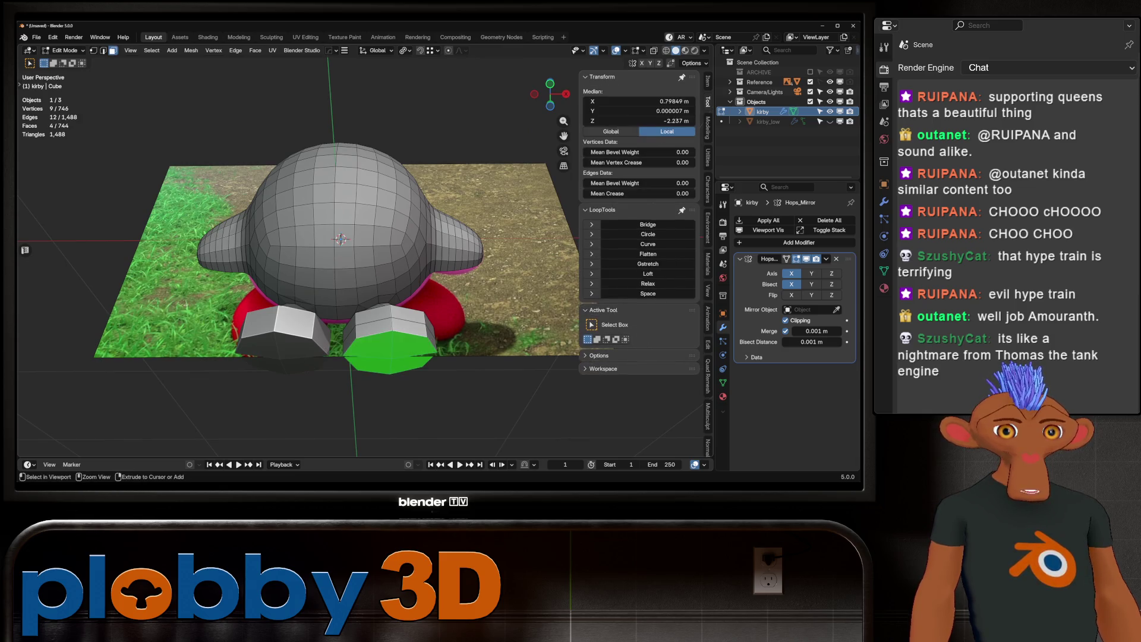
pyautogui.press('ctrl+KP_Add')
pyautogui.press('ctrl+KP_Add')
pyautogui.moveTo(400, 357); pyautogui.dragTo(400, 401, button='middle')
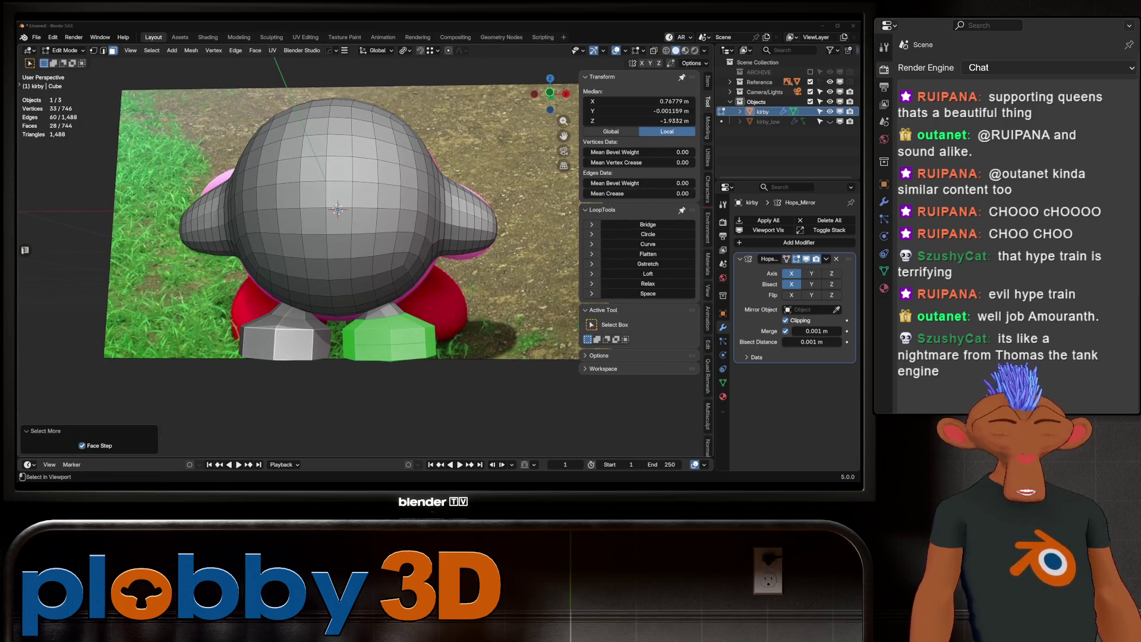
pyautogui.hotkey('ctrl', 'shift', 's')
pyautogui.press('Escape')
pyautogui.hotkey('ctrl', 'shift', 'alt', 's')
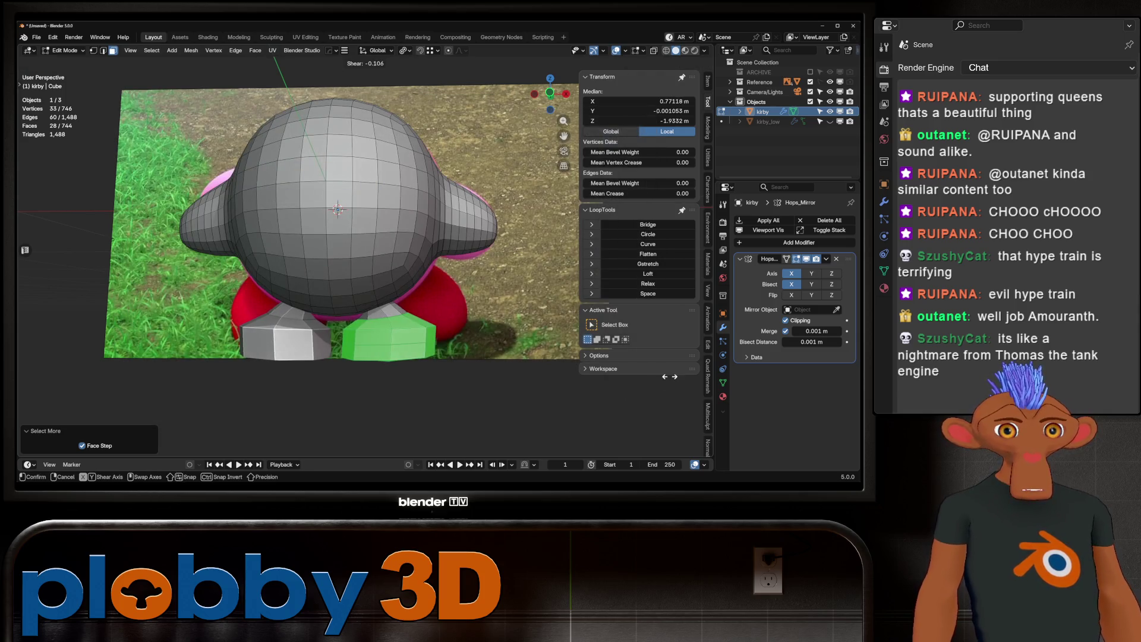
pyautogui.press('Return')
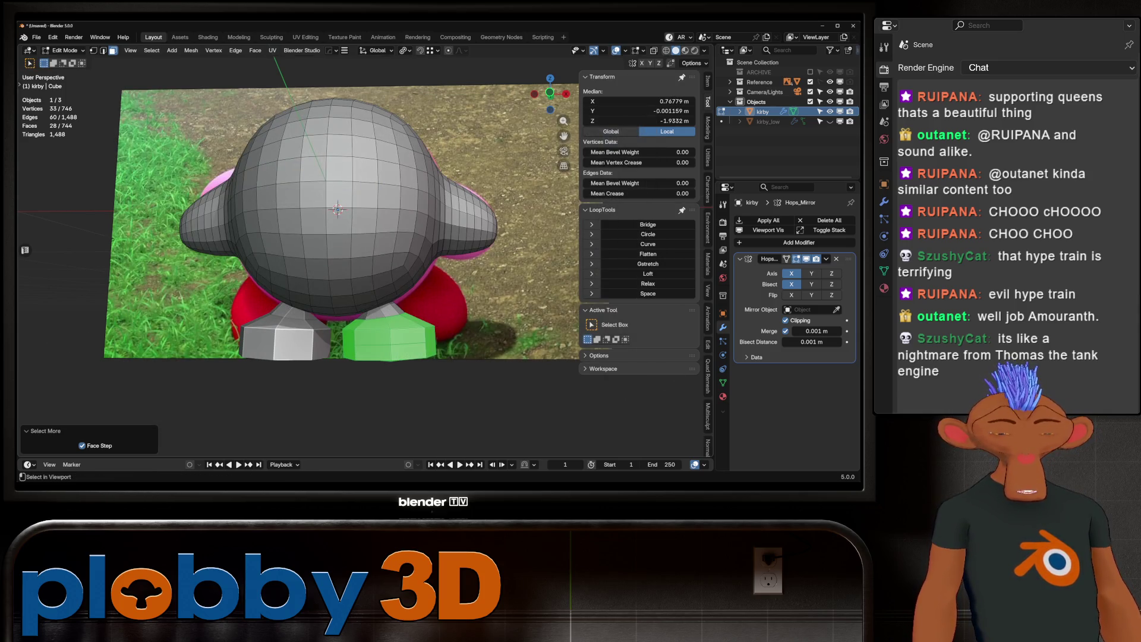
pyautogui.hotkey('shift', 'alt', 's')
# Step: Make the feet fully spherical with To Sphere factor 1 and delete their bottom faces
pyautogui.press('Return')
pyautogui.moveTo(344, 263); pyautogui.dragTo(343, 231, button='middle')
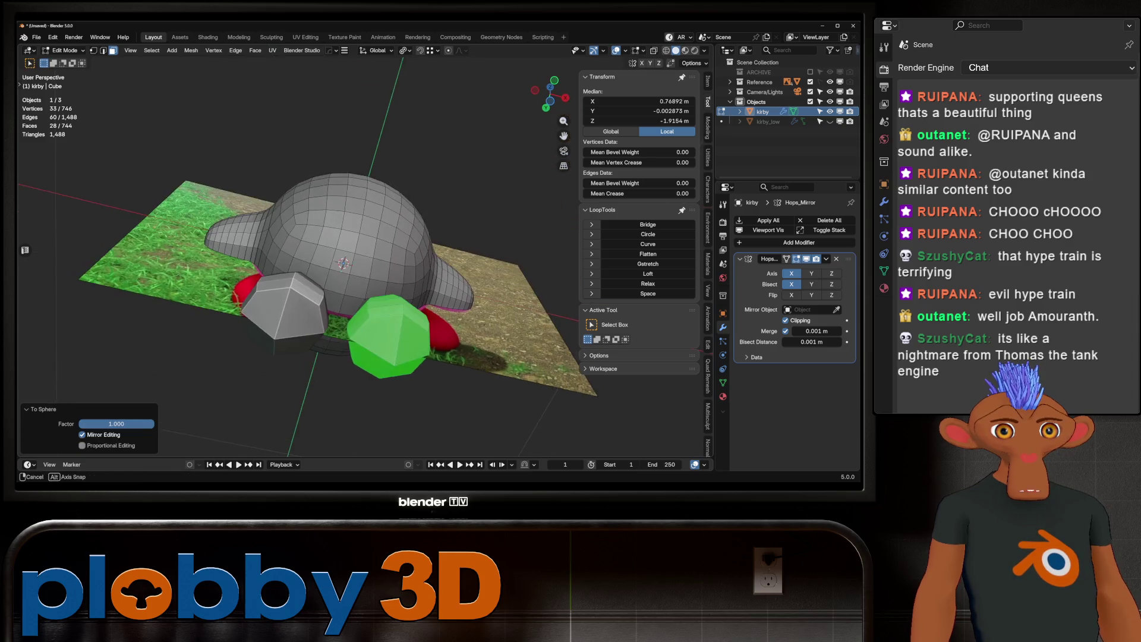
pyautogui.press('Tab')
pyautogui.press('Tab')
pyautogui.moveTo(396, 360); pyautogui.dragTo(393, 347, button='middle')
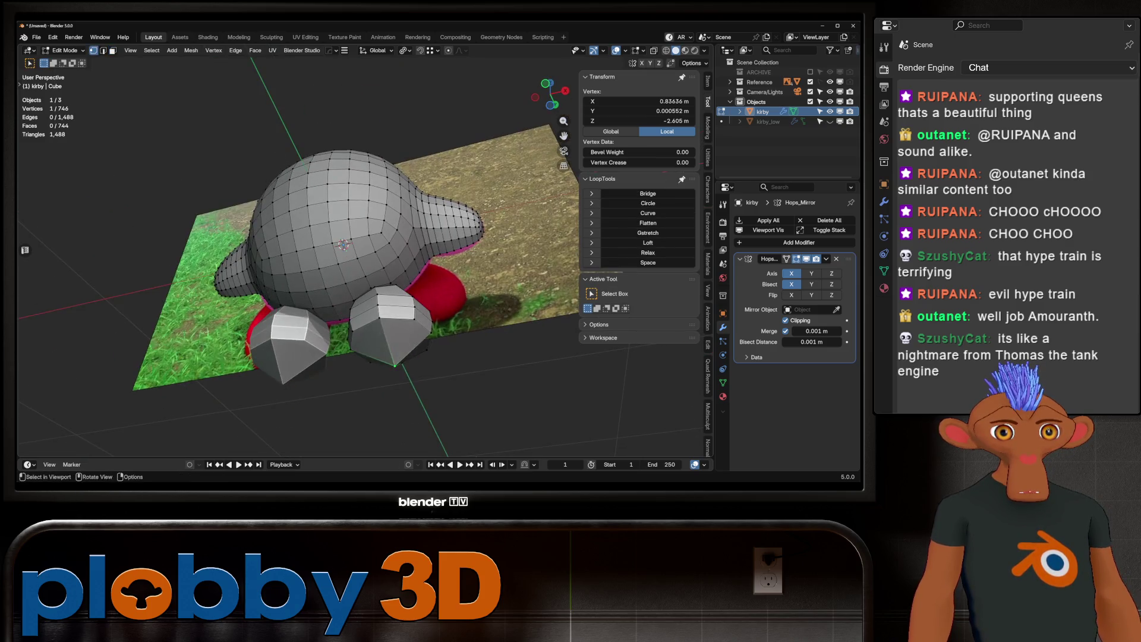
pyautogui.rightClick(393, 339)
pyautogui.click(392, 357)
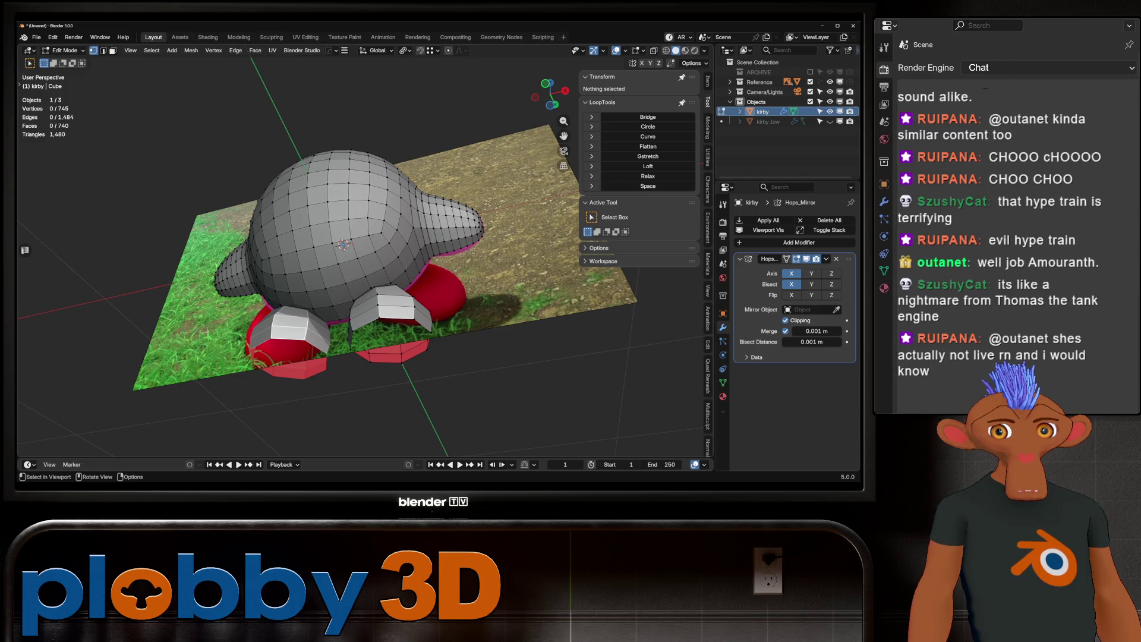
pyautogui.moveTo(343, 245); pyautogui.dragTo(351, 239, button='middle')
# Step: Grid Fill the open bottom of the right foot with span 2 from Quick Favorites
pyautogui.keyDown('alt'); pyautogui.click(402, 356); pyautogui.keyUp('alt')
pyautogui.rightClick(429, 268)
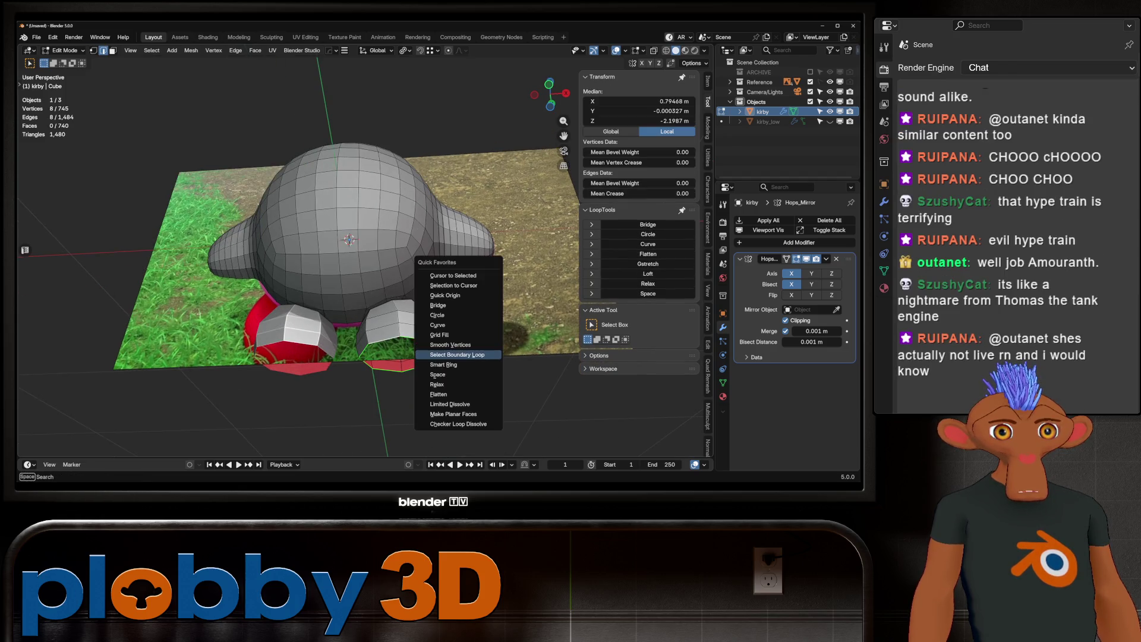
pyautogui.click(455, 337)
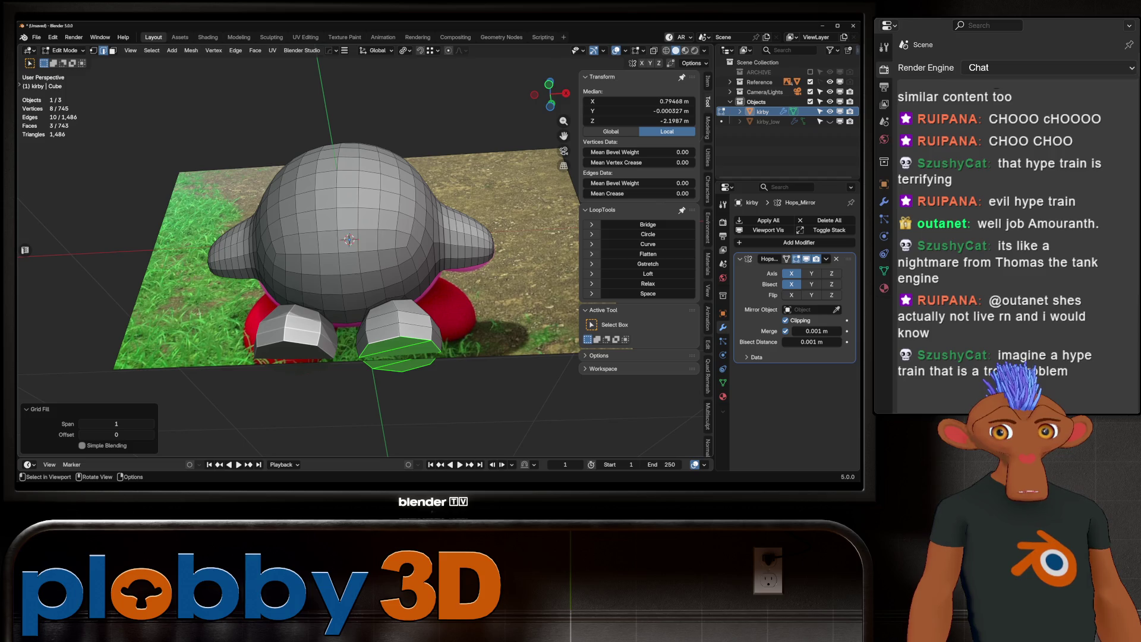
pyautogui.moveTo(357, 295); pyautogui.dragTo(364, 241, button='middle')
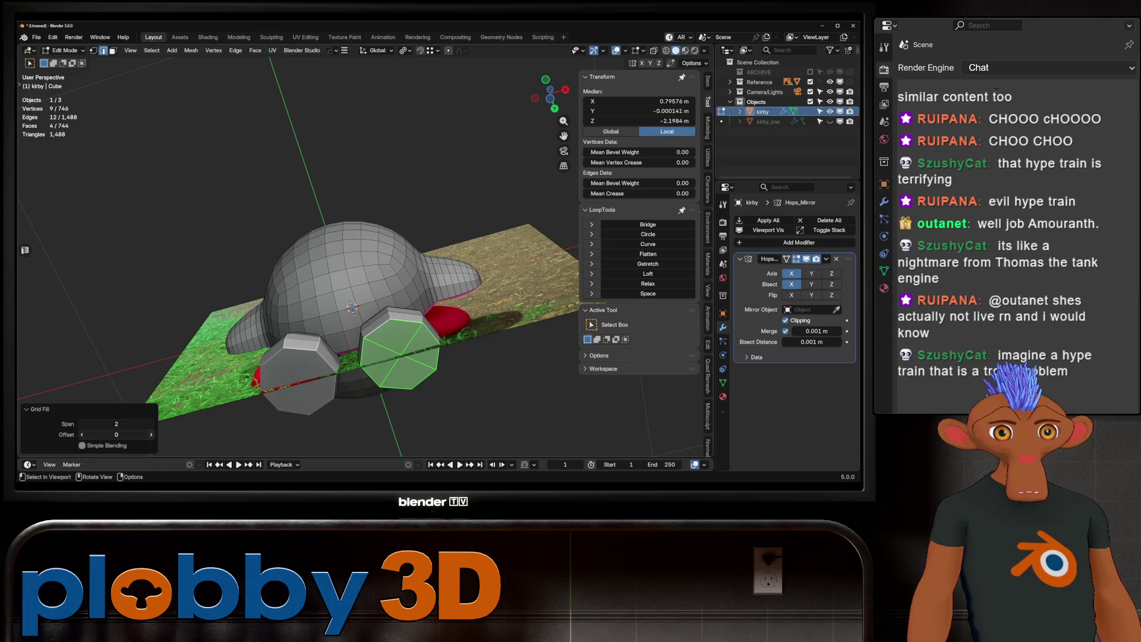
pyautogui.press('Tab')
pyautogui.moveTo(352, 308)
pyautogui.mouseDown(button='middle')
pyautogui.moveTo(294, 268)
pyautogui.moveTo(346, 208)
pyautogui.mouseUp(button='middle')
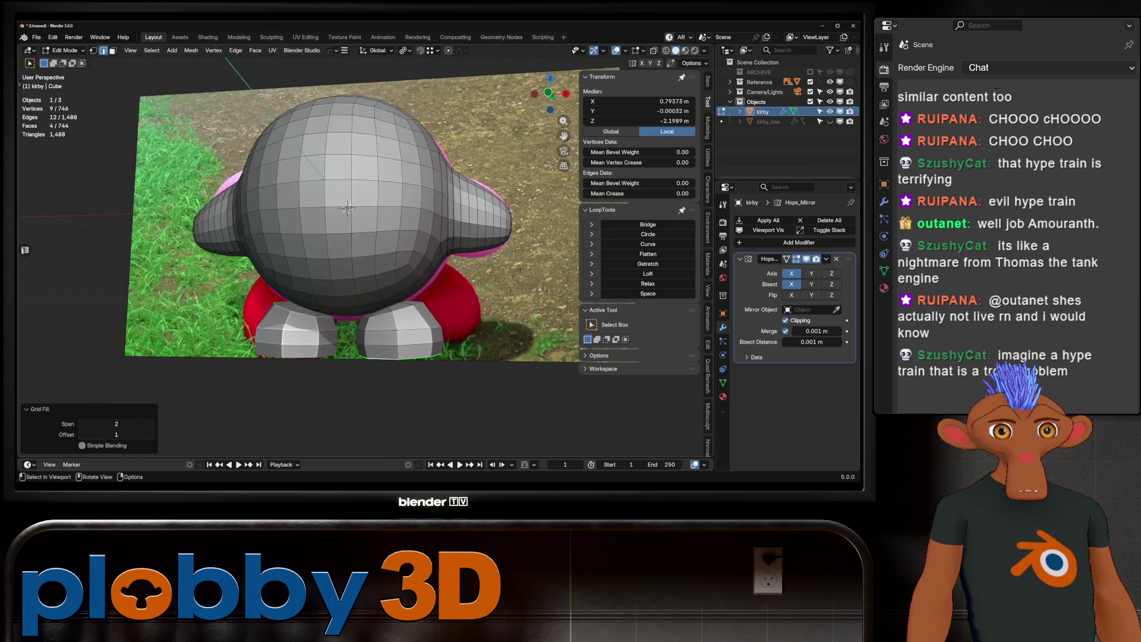
# Step: Toggle Mirror X off and on and apply the Hops_Mirror modifier so both feet are real mesh
pyautogui.hotkey('alt', 'x')
pyautogui.click(356, 220)
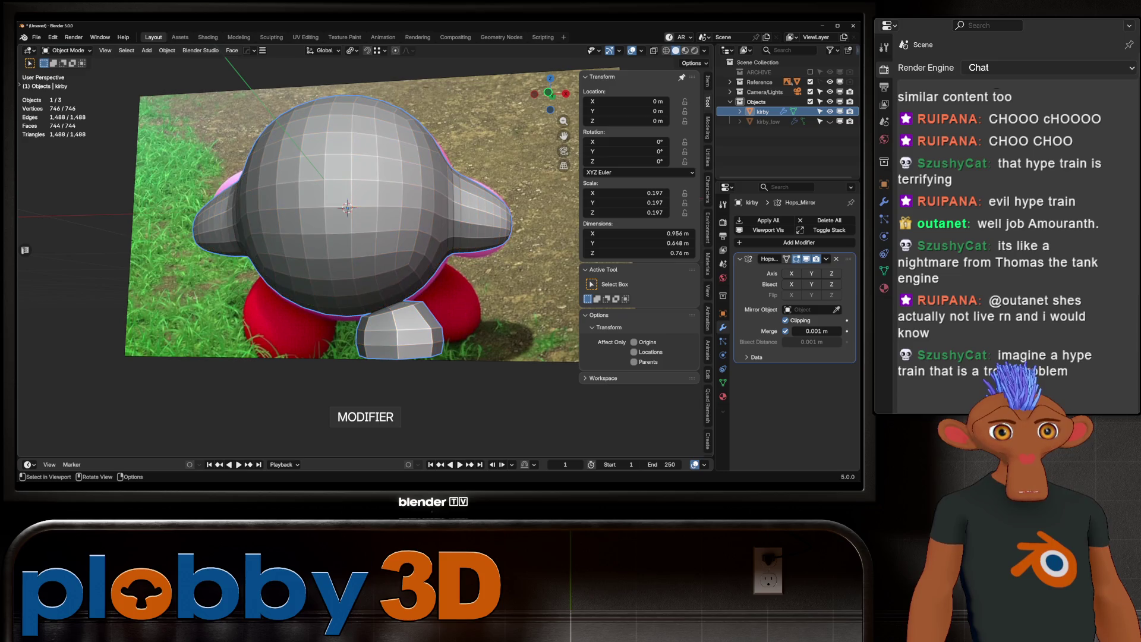
pyautogui.moveTo(357, 224); pyautogui.dragTo(344, 223, button='middle')
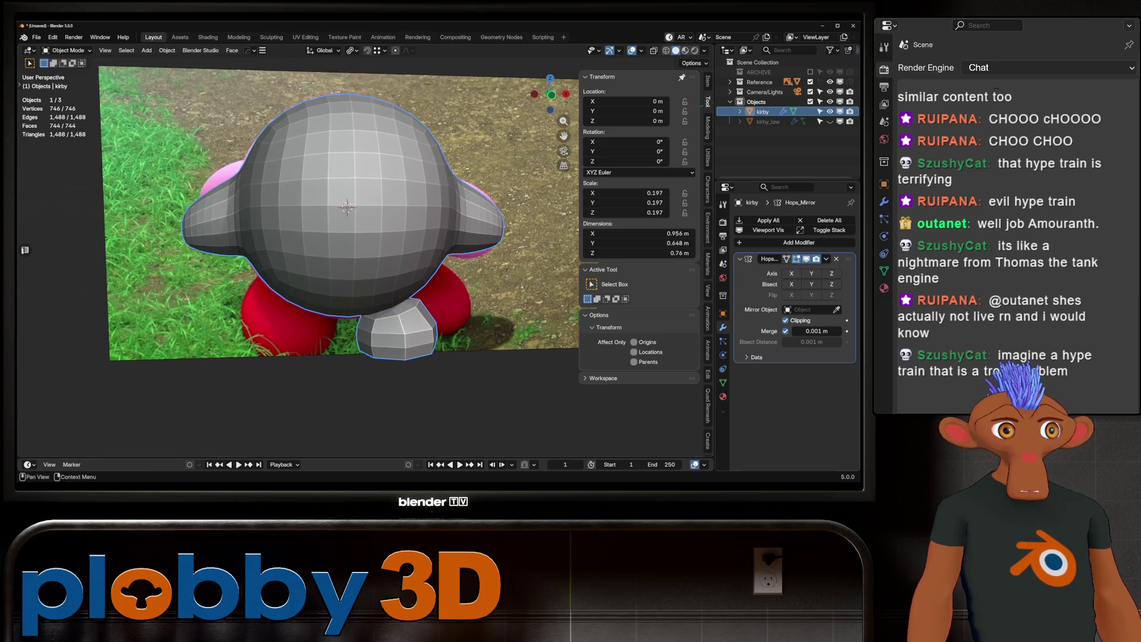
pyautogui.click(791, 273)
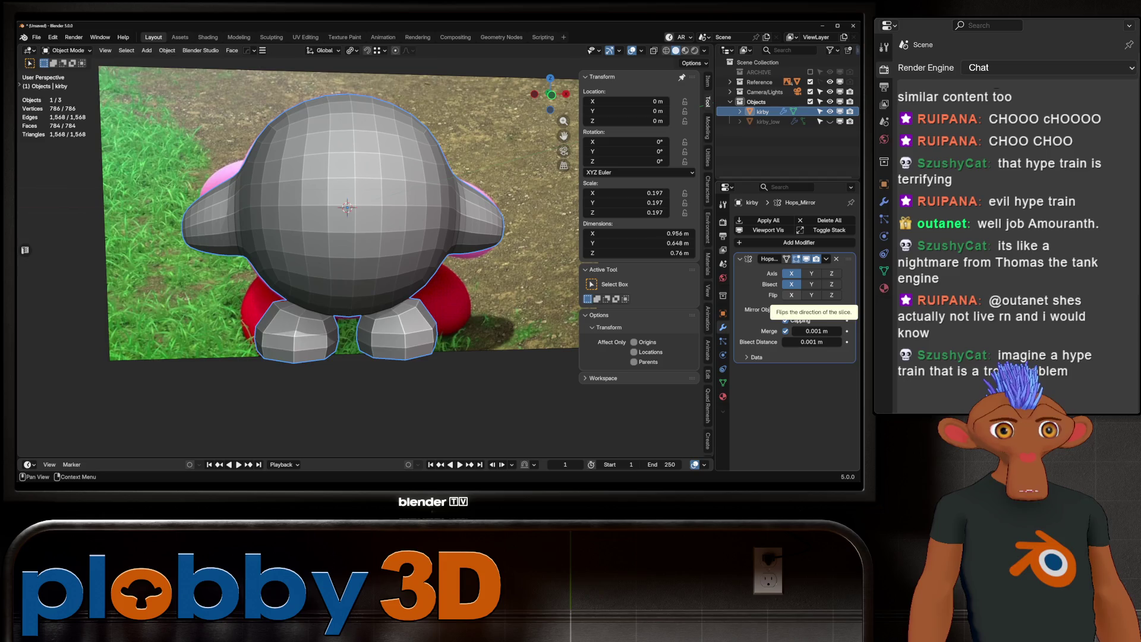
pyautogui.hotkey('ctrl', 'a')
# Step: Cut one new edge loop around the foot with Ctrl+R
pyautogui.press('Tab')
pyautogui.scroll(3, 339, 250)
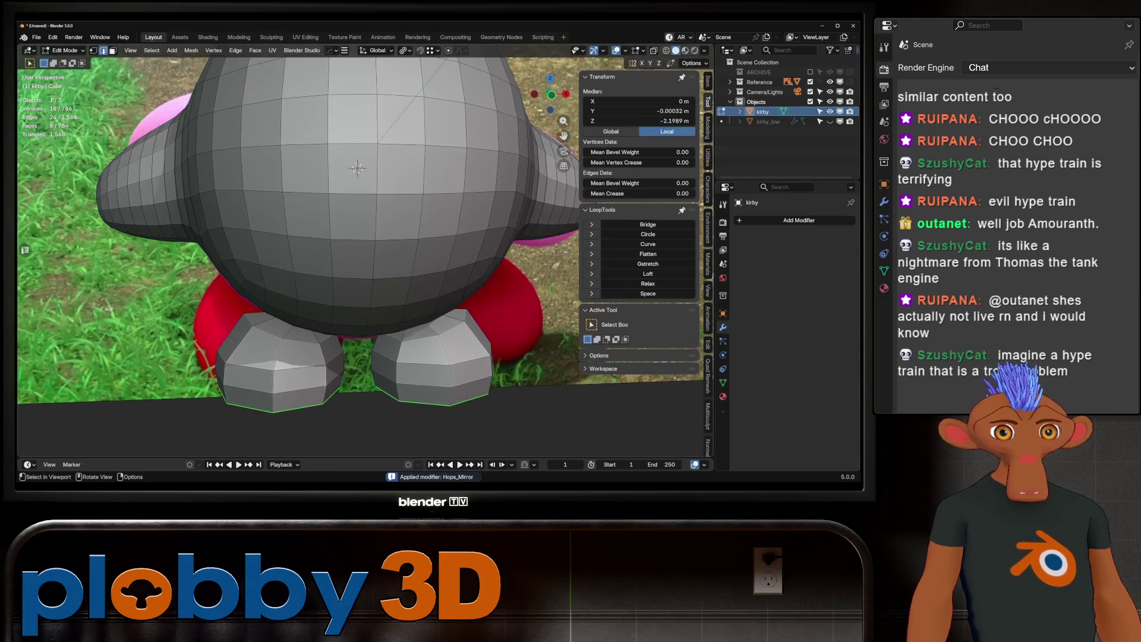
pyautogui.scroll(-5, 339, 250)
pyautogui.moveTo(339, 250); pyautogui.dragTo(376, 250, button='middle')
pyautogui.scroll(2, 339, 250)
pyautogui.hotkey('ctrl', 'r')
pyautogui.click(339, 250)
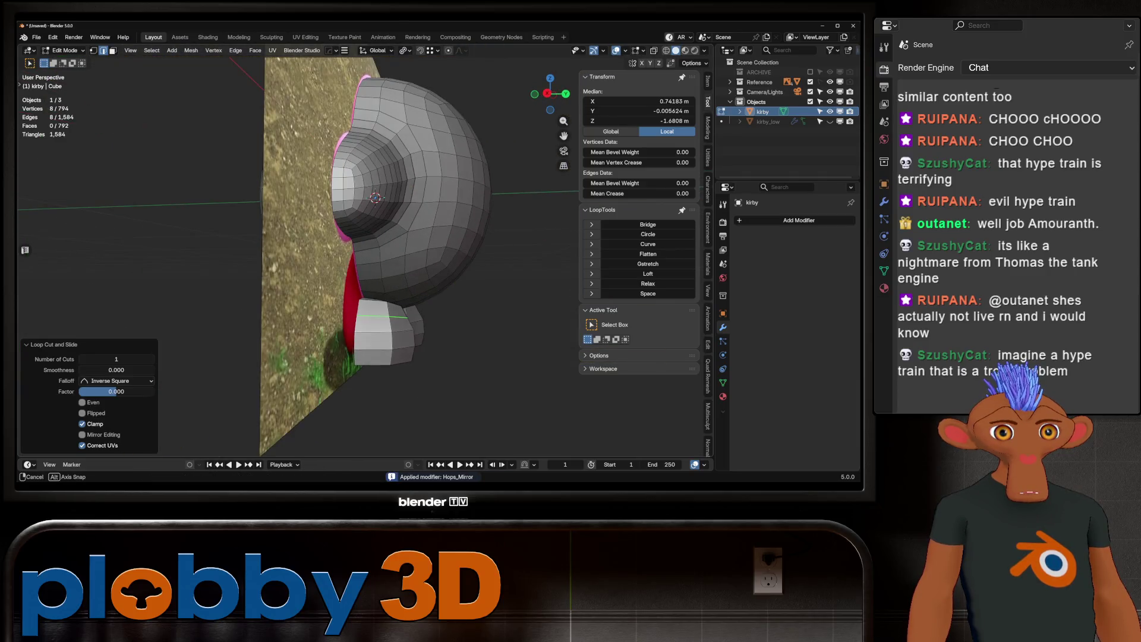
# Step: Inspect the model from several angles and select a face ring across body and foot
pyautogui.moveTo(375, 250); pyautogui.dragTo(393, 249, button='middle')
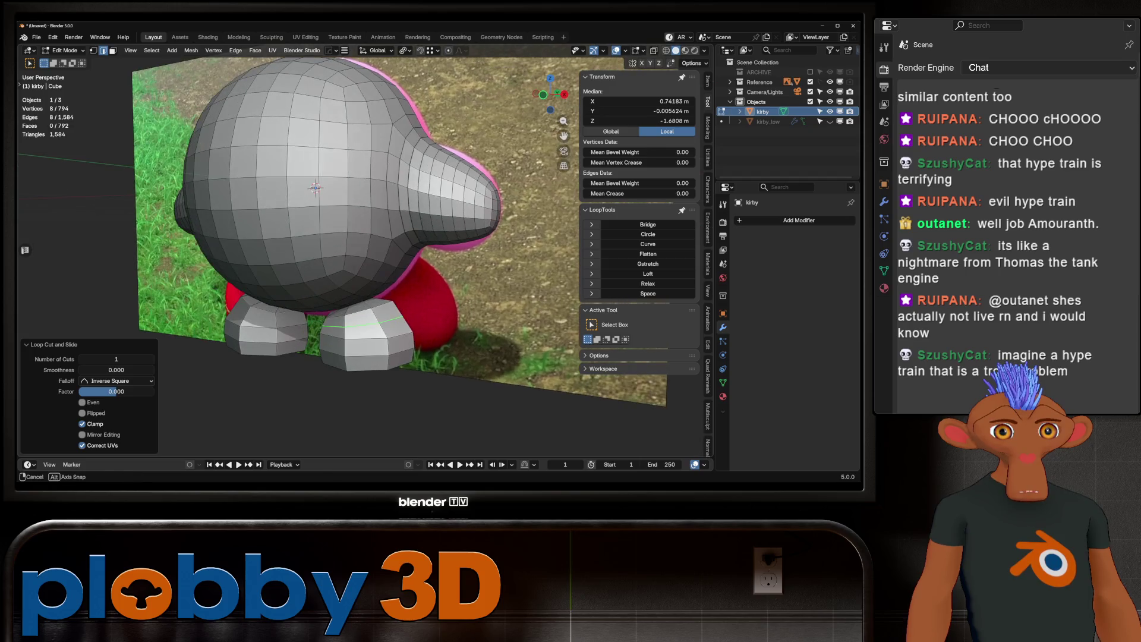
pyautogui.press('Tab')
pyautogui.scroll(-5, 375, 250)
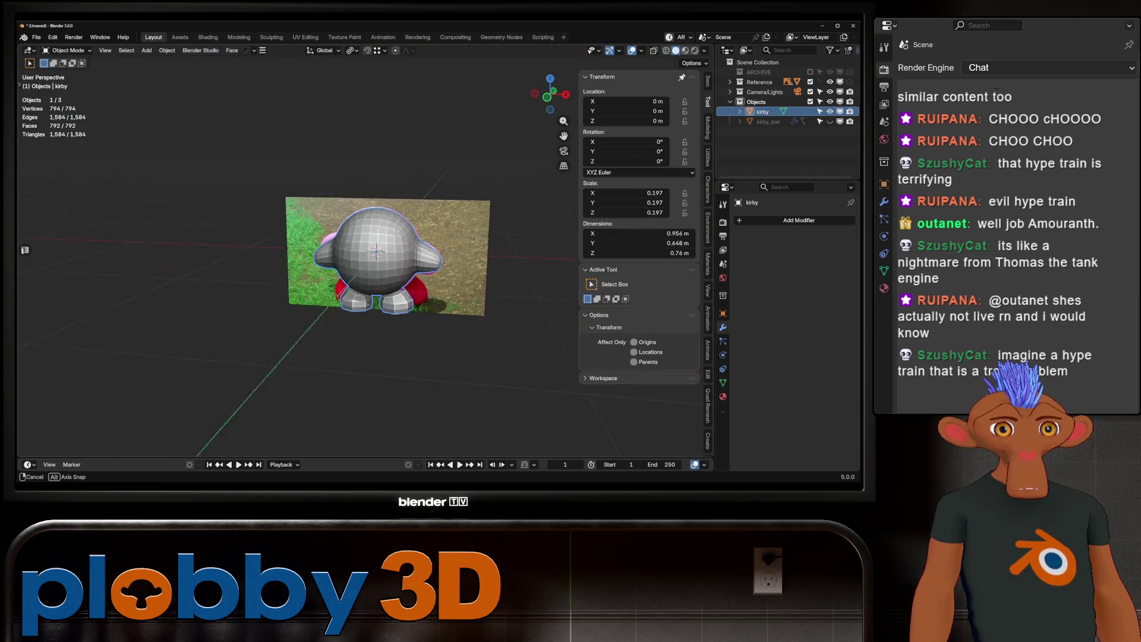
pyautogui.moveTo(374, 249); pyautogui.dragTo(411, 250, button='middle')
pyautogui.scroll(5, 375, 250)
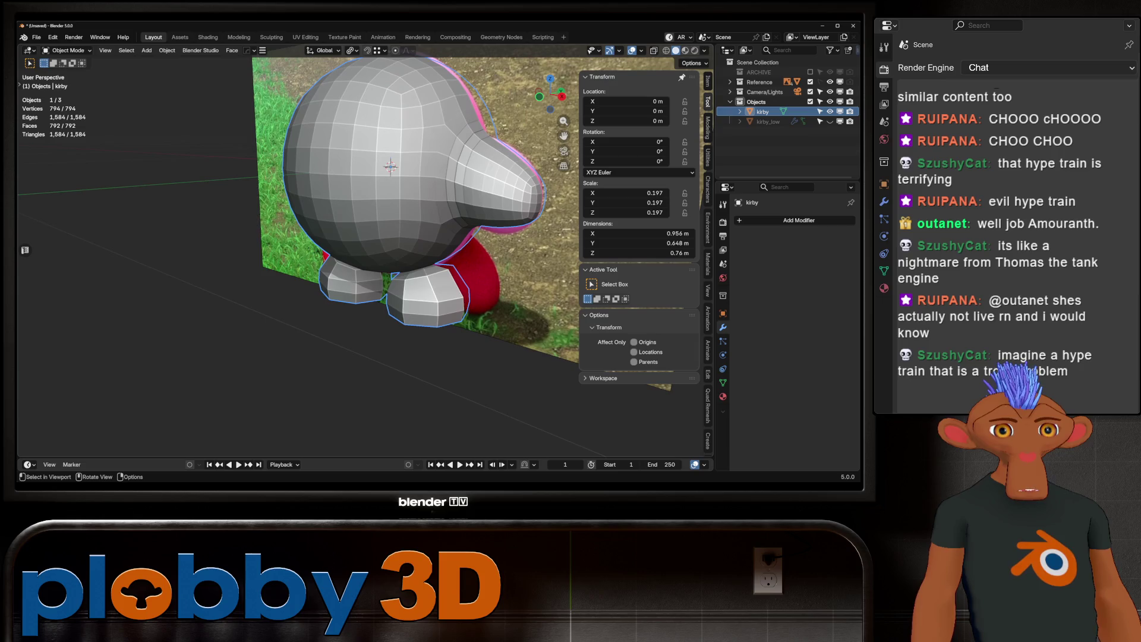
pyautogui.scroll(2, 374, 250)
pyautogui.press('Tab')
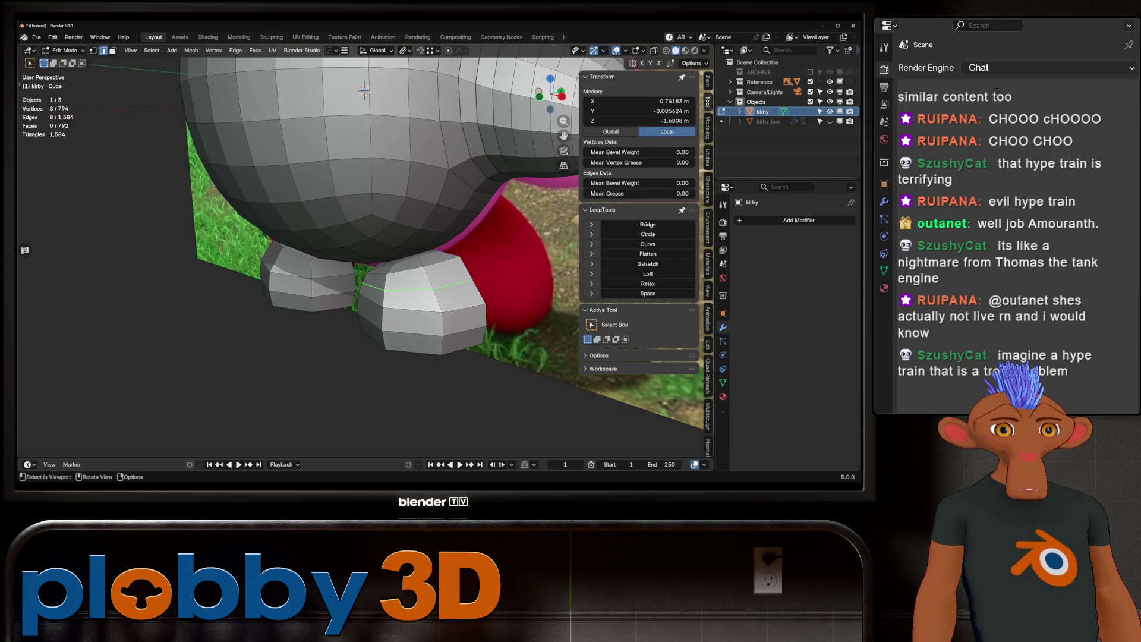
pyautogui.keyDown('ctrl'); pyautogui.keyDown('alt'); pyautogui.click(415, 295); pyautogui.keyUp('alt'); pyautogui.keyUp('ctrl')
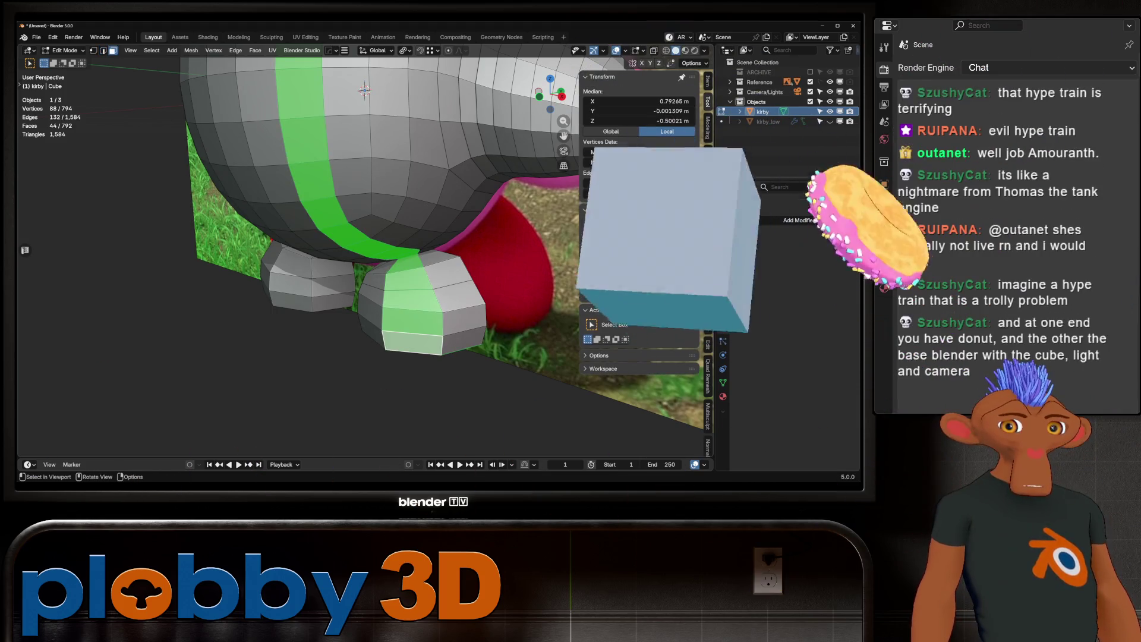
pyautogui.moveTo(356, 250); pyautogui.dragTo(375, 224, button='middle')
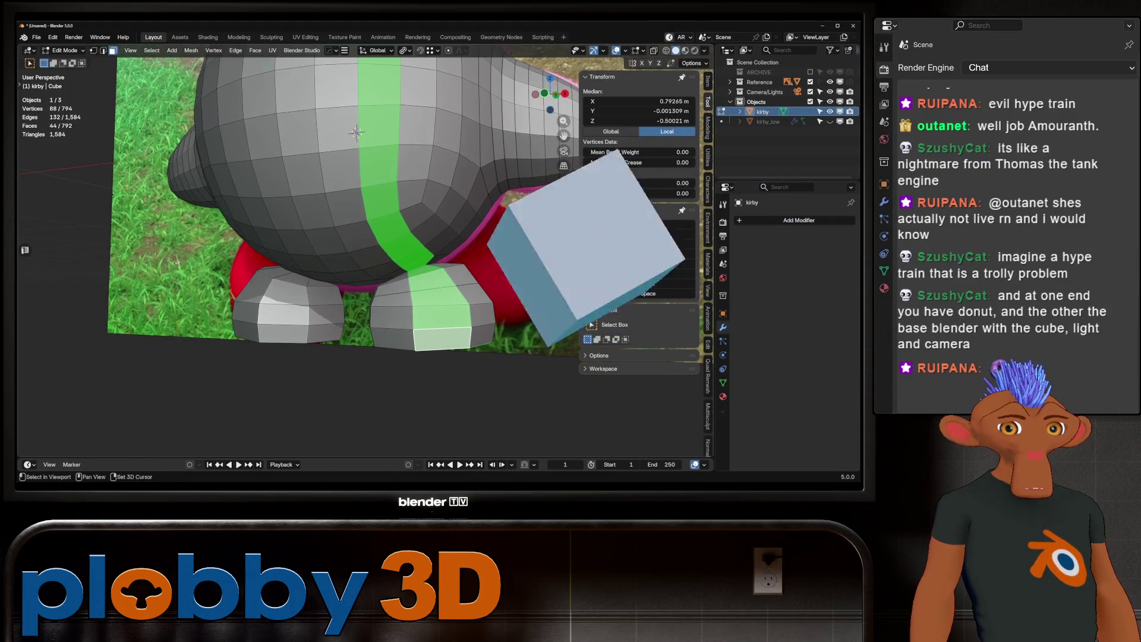
pyautogui.moveTo(348, 101); pyautogui.dragTo(318, 133, button='middle')
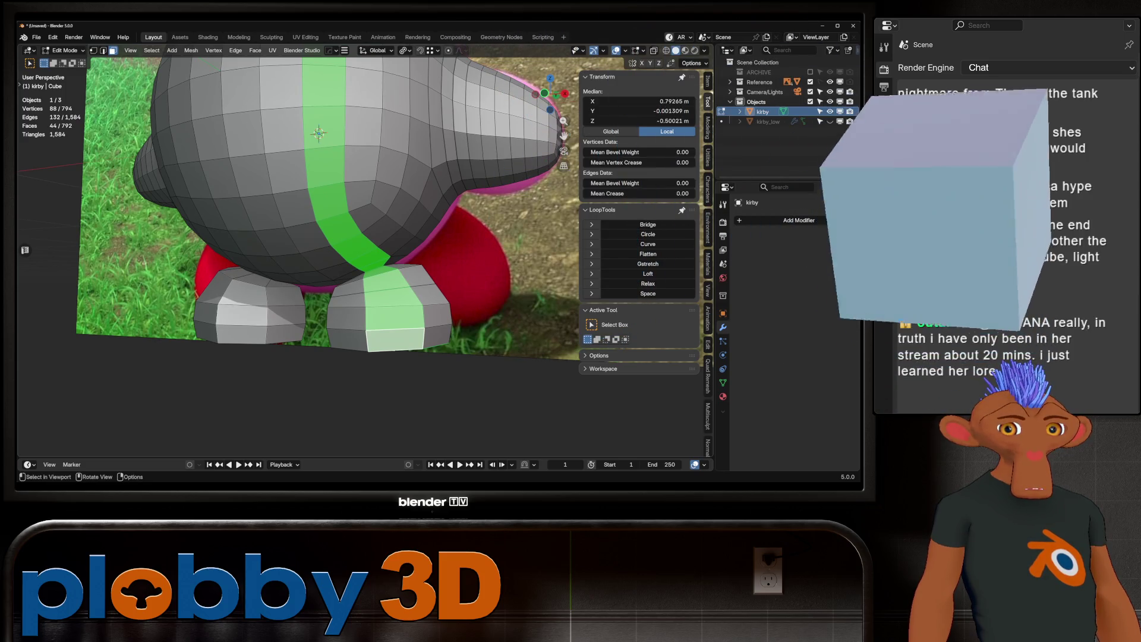
# Step: Grow the right foot's bottom face ring and Smooth Vertices, then return to Object Mode
pyautogui.keyDown('alt'); pyautogui.click(392, 337); pyautogui.keyUp('alt')
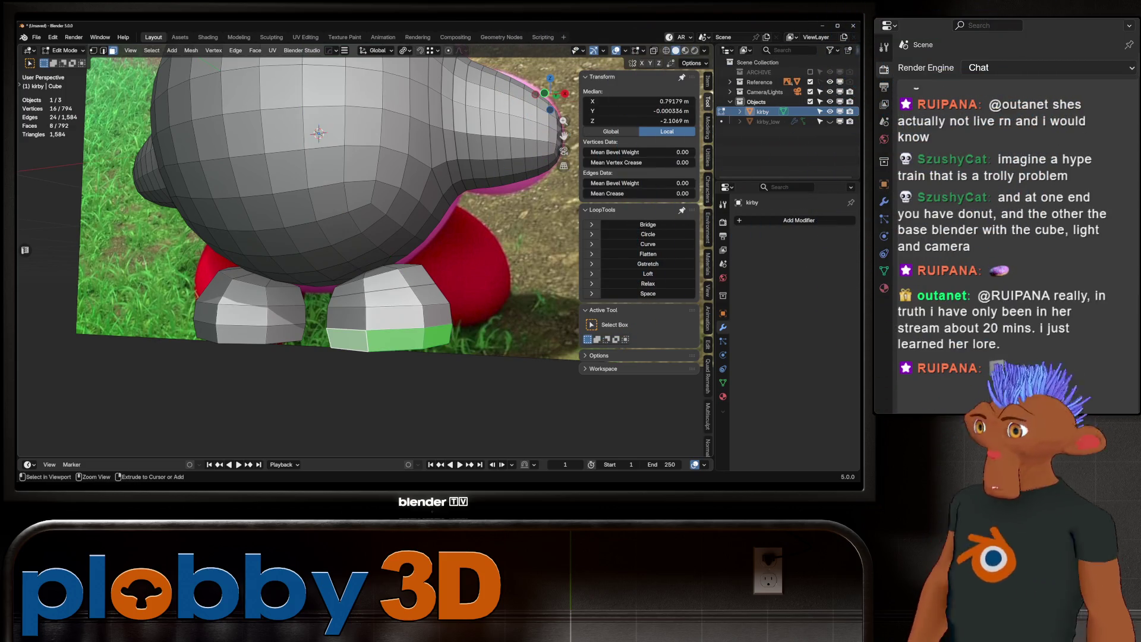
pyautogui.press('ctrl+KP_Add')
pyautogui.press('ctrl+KP_Add')
pyautogui.press('q')
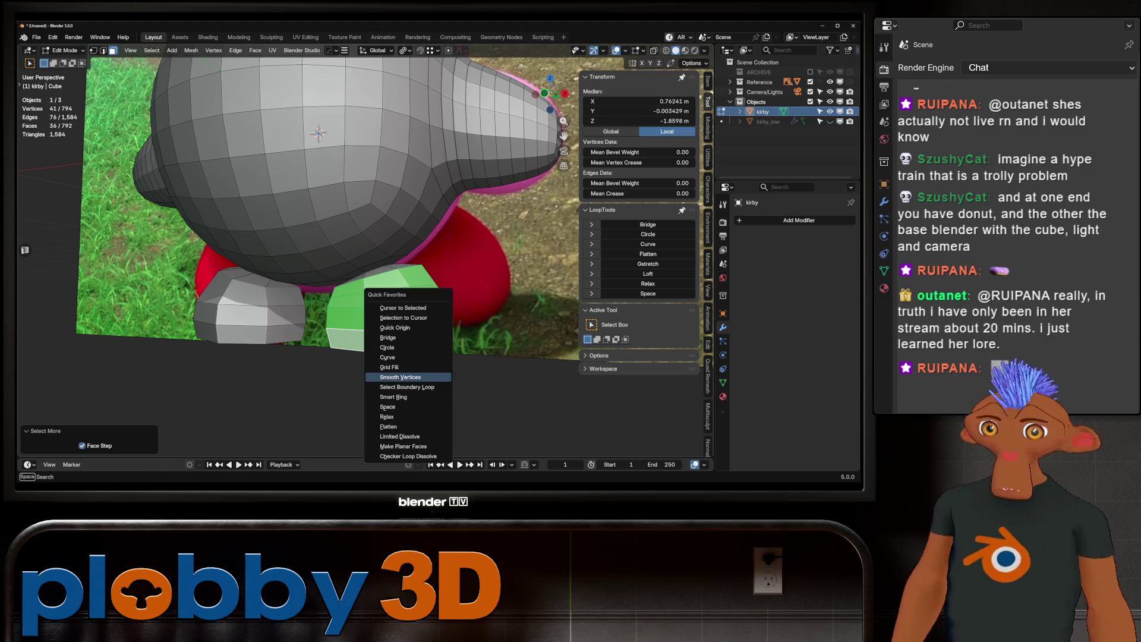
pyautogui.click(400, 377)
pyautogui.moveTo(400, 376)
pyautogui.mouseDown(button='middle')
pyautogui.moveTo(464, 339)
pyautogui.moveTo(374, 330)
pyautogui.mouseUp(button='middle')
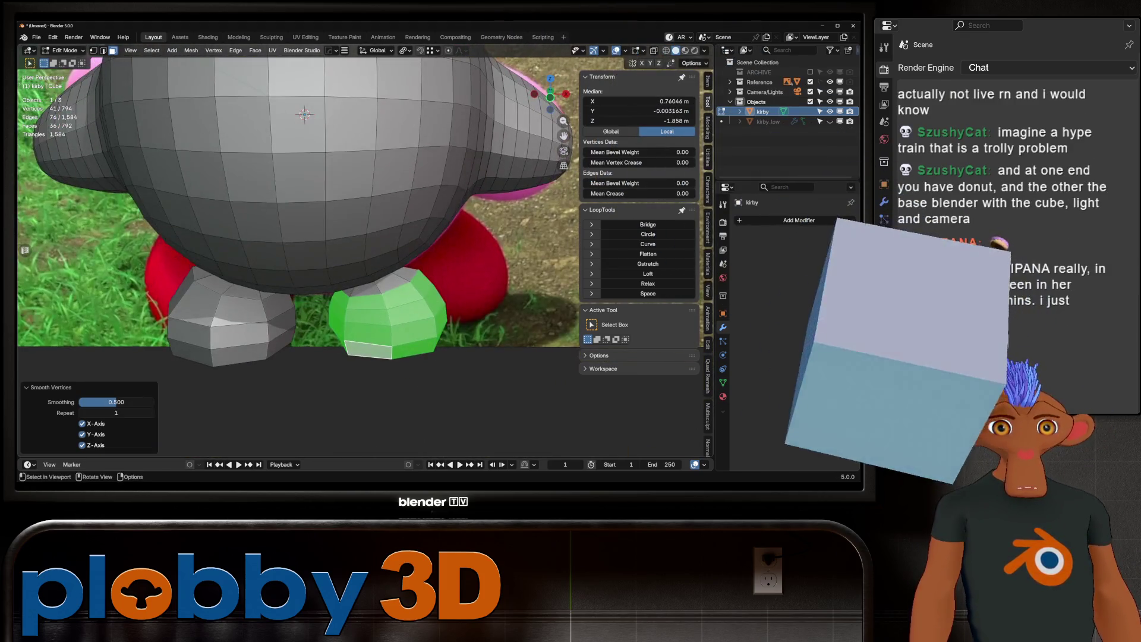
pyautogui.press('Tab')
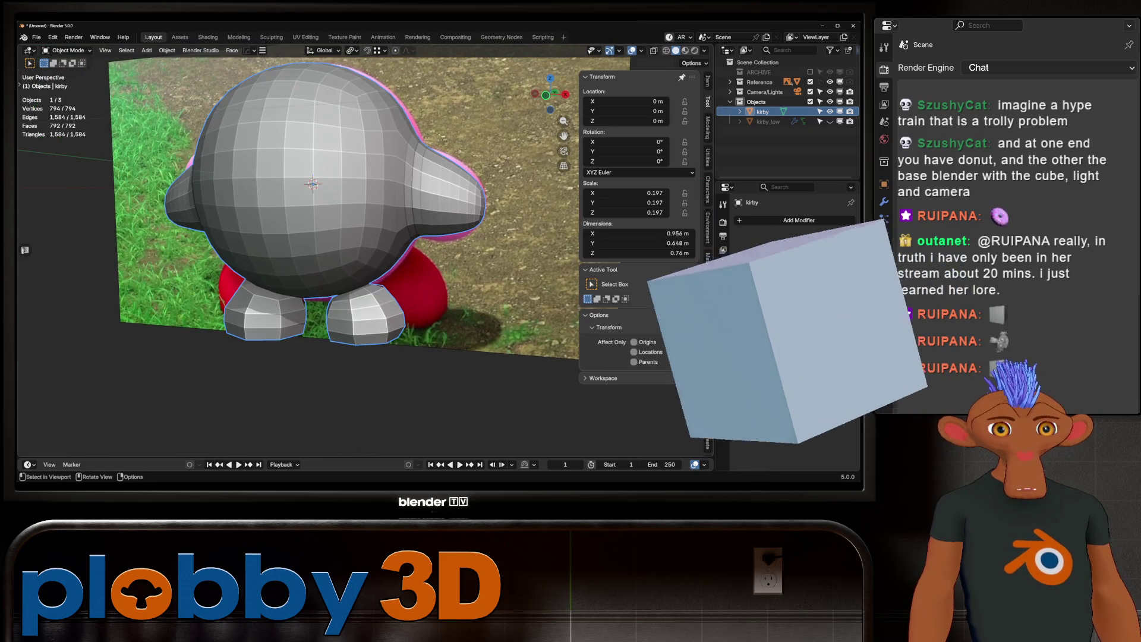
# Step: Mirror and apply across X with the HardOps gizmo, then switch to the Sculpting workspace
pyautogui.press('Tab')
pyautogui.press('Tab')
pyautogui.hotkey('alt', 'x')
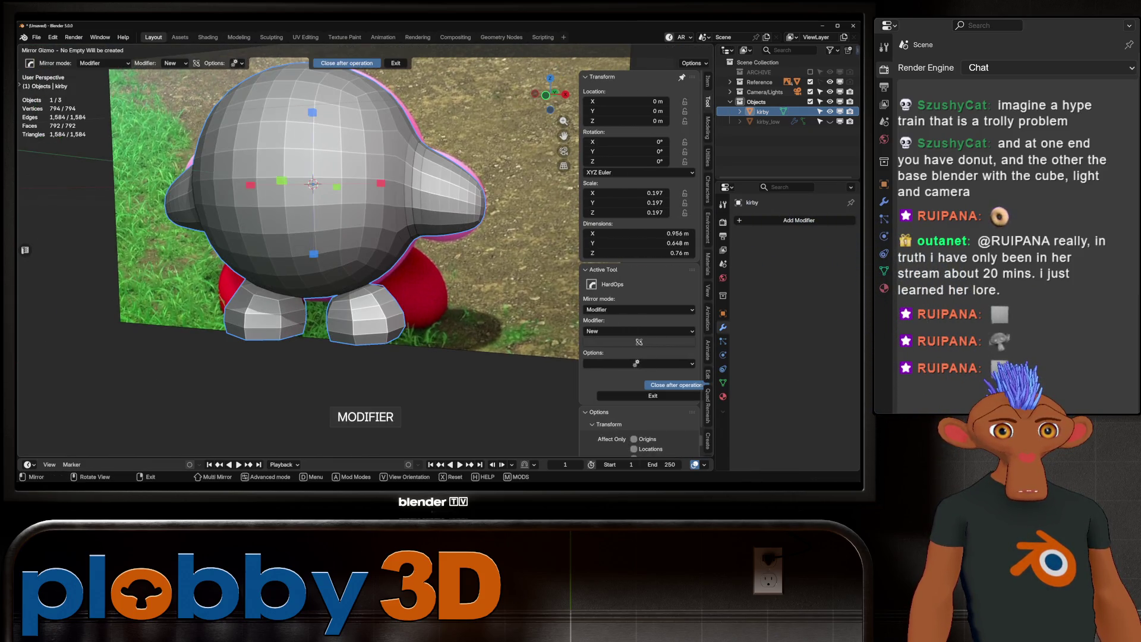
pyautogui.press('Return')
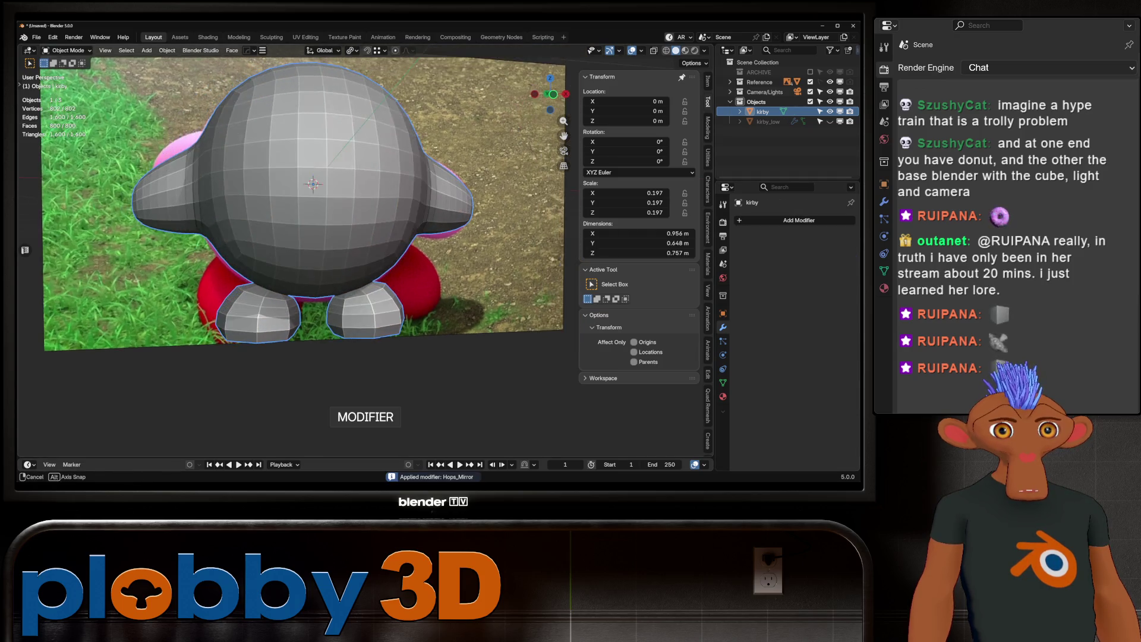
pyautogui.scroll(-3, 312, 224)
pyautogui.moveTo(357, 250); pyautogui.dragTo(500, 255, button='middle')
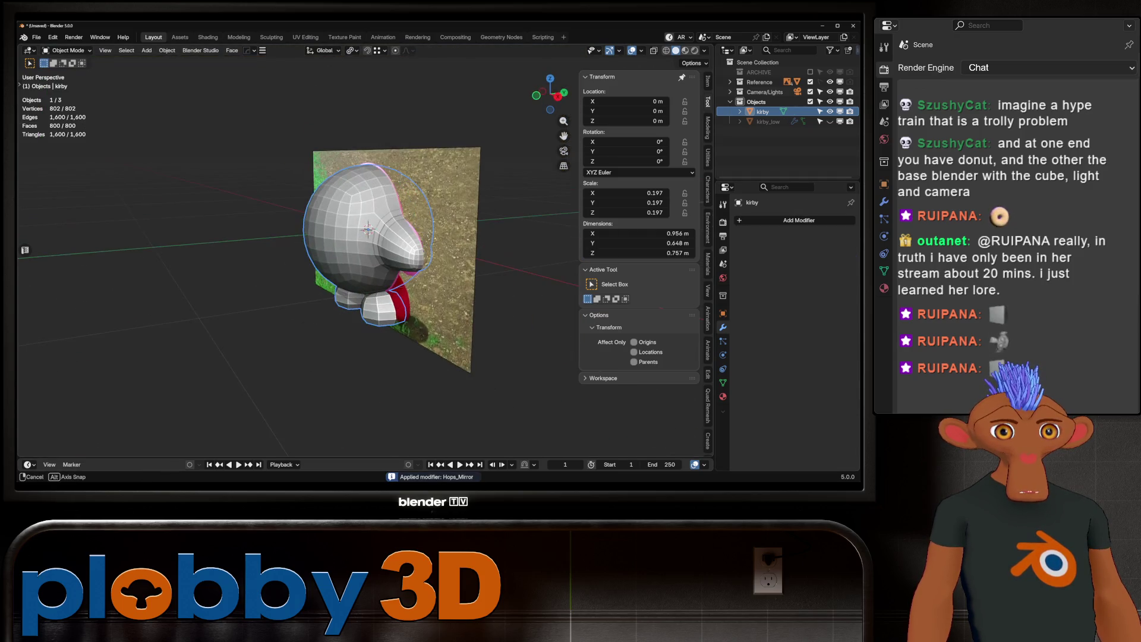
pyautogui.scroll(3, 369, 223)
pyautogui.scroll(2, 358, 259)
pyautogui.hotkey('ctrl', 'pagedown')
pyautogui.hotkey('ctrl', 'pagedown')
pyautogui.hotkey('ctrl', 'pagedown')
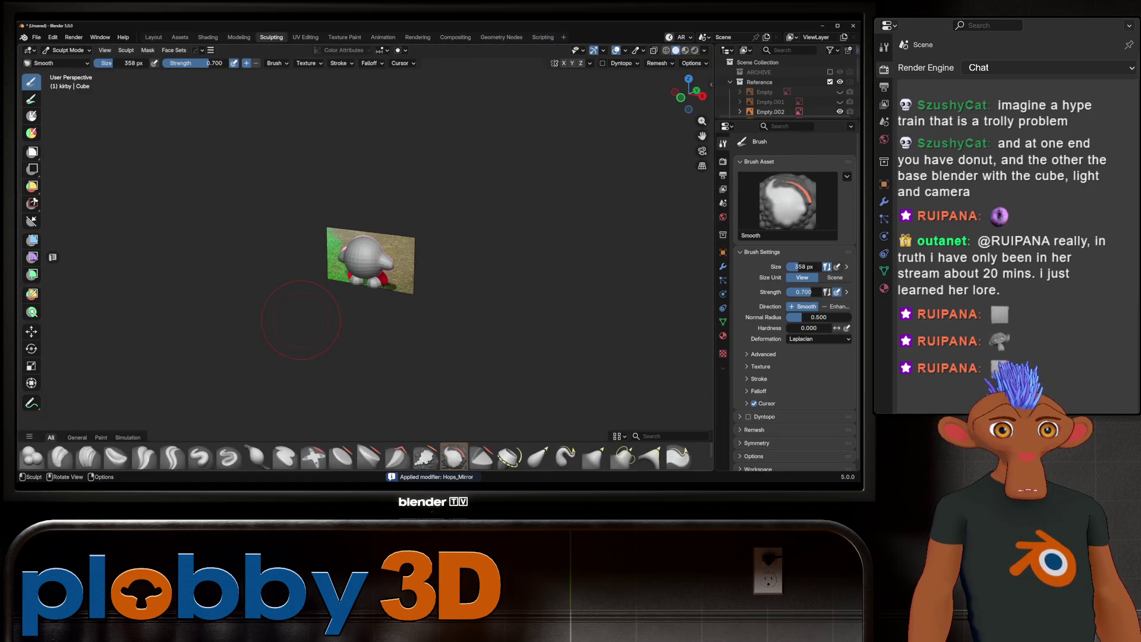
pyautogui.scroll(2, 357, 223)
pyautogui.scroll(3, 357, 223)
pyautogui.scroll(2, 357, 223)
# Step: From the front view, paint a mask over both feet and invert it so only the feet are editable
pyautogui.moveTo(330, 294); pyautogui.dragTo(337, 304, button='middle')
pyautogui.press('g')
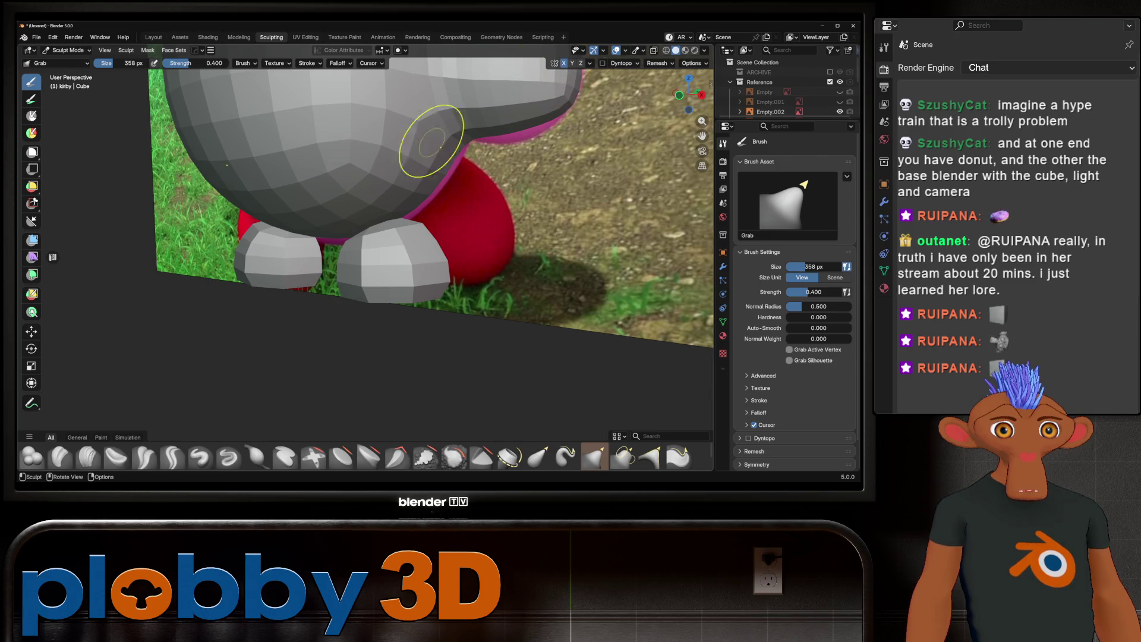
pyautogui.press('KP_1')
pyautogui.press('m')
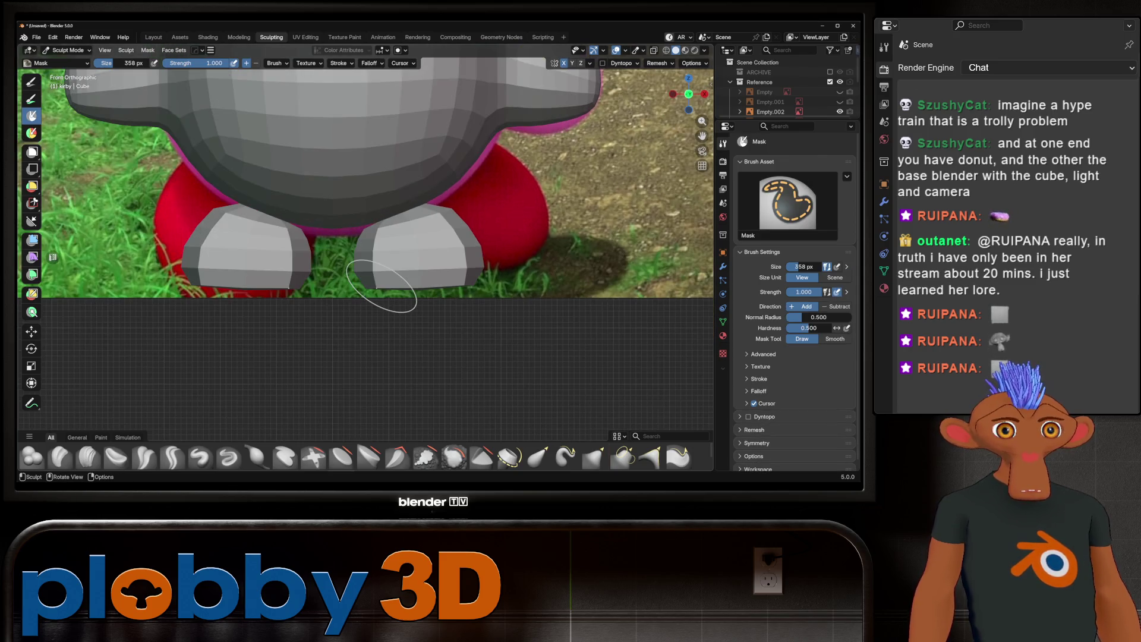
pyautogui.moveTo(454, 283); pyautogui.dragTo(250, 255)
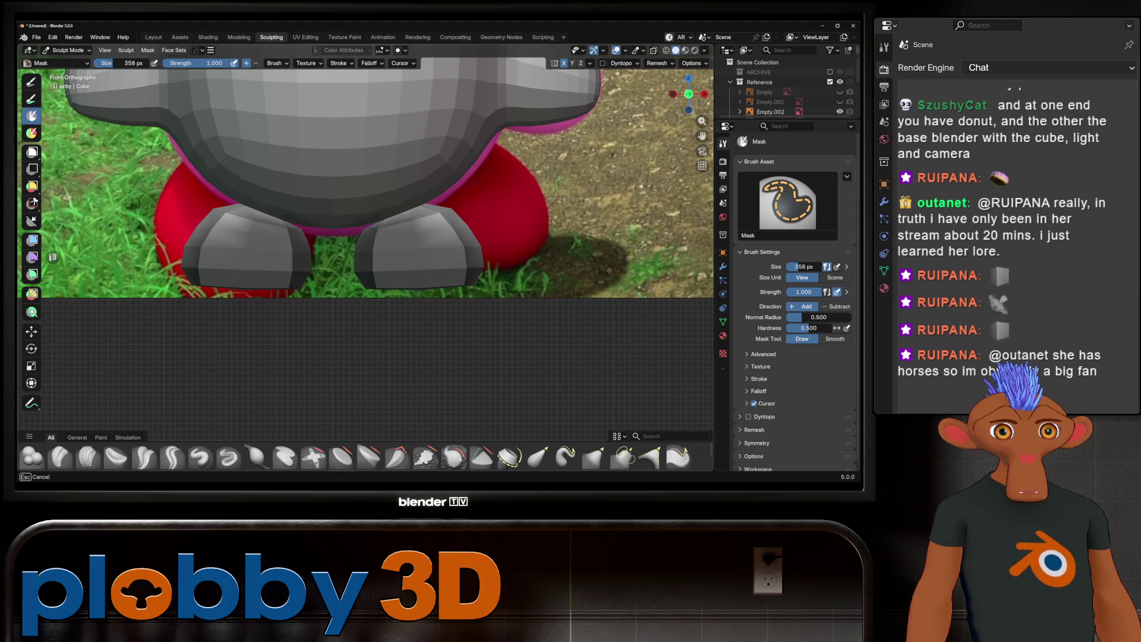
pyautogui.hotkey('ctrl', 'z')
pyautogui.moveTo(401, 257); pyautogui.dragTo(451, 251)
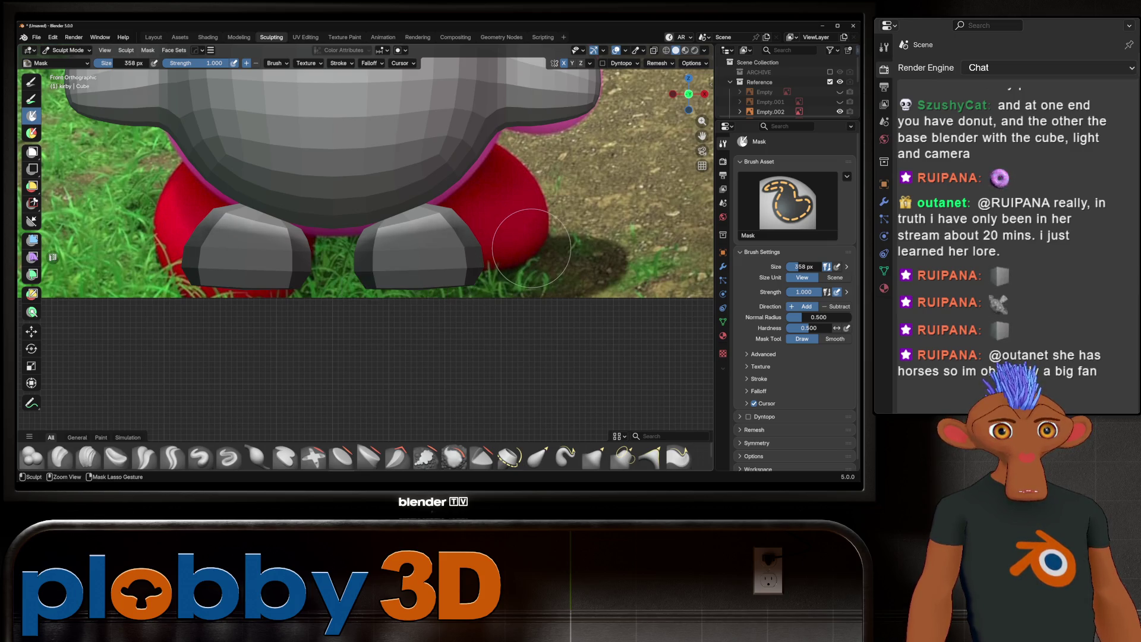
pyautogui.hotkey('ctrl', 'i')
# Step: Tuck the feet under the body with the Grab brush, adjusting the brush size
pyautogui.moveTo(523, 255)
pyautogui.mouseDown(button='middle')
pyautogui.moveTo(364, 256)
pyautogui.moveTo(426, 250)
pyautogui.mouseUp(button='middle')
pyautogui.press('g')
pyautogui.press('f')
pyautogui.click(382, 288)
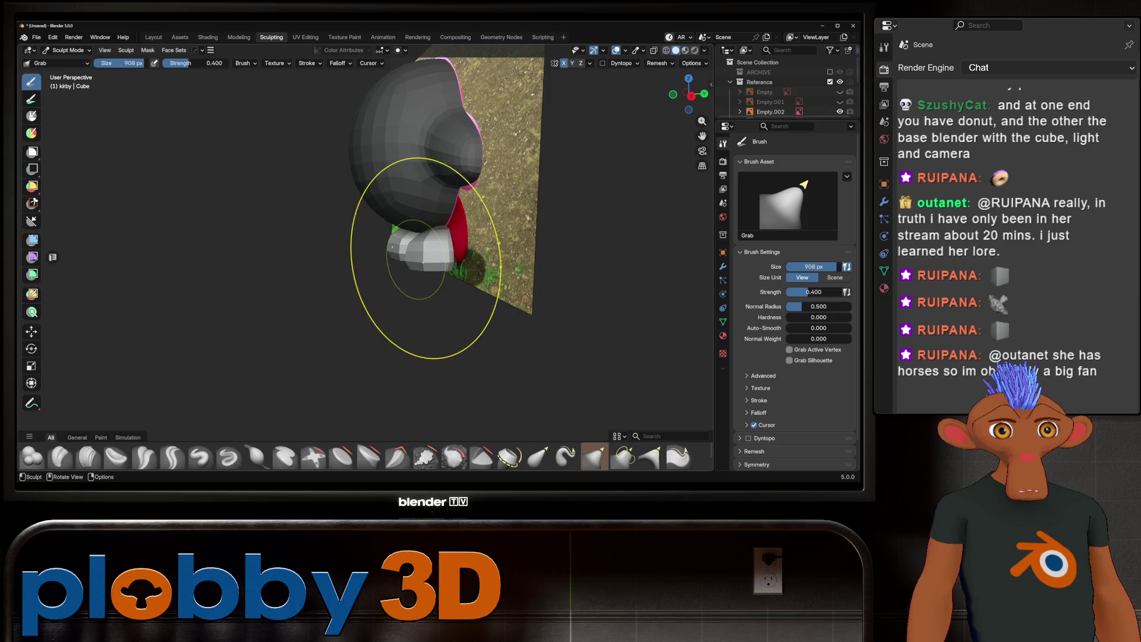
pyautogui.press('f')
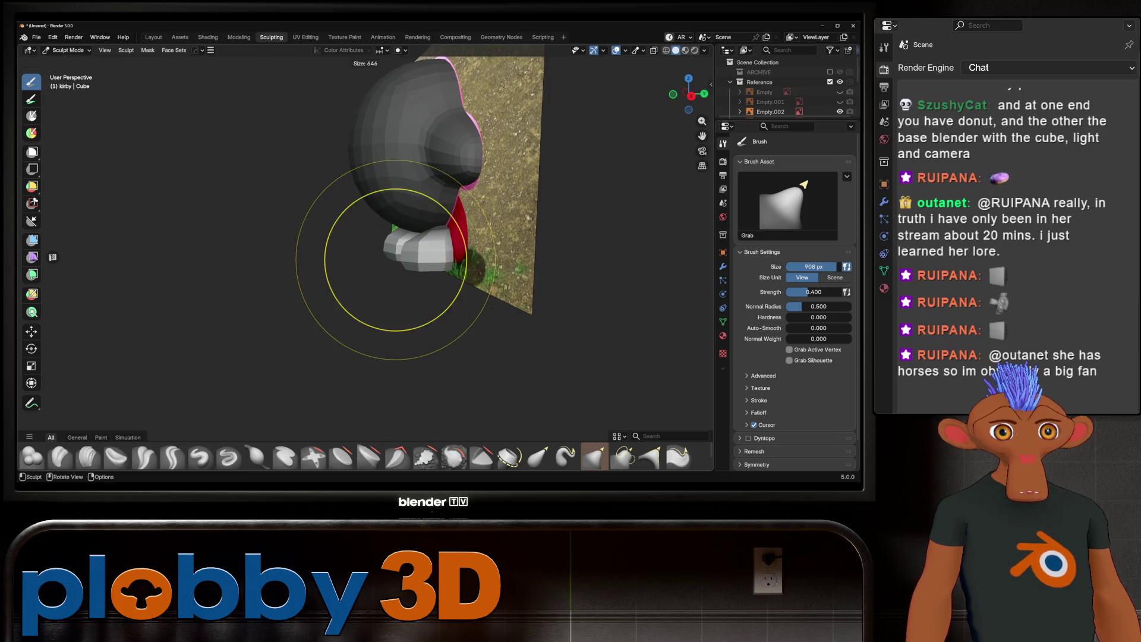
pyautogui.click(416, 262)
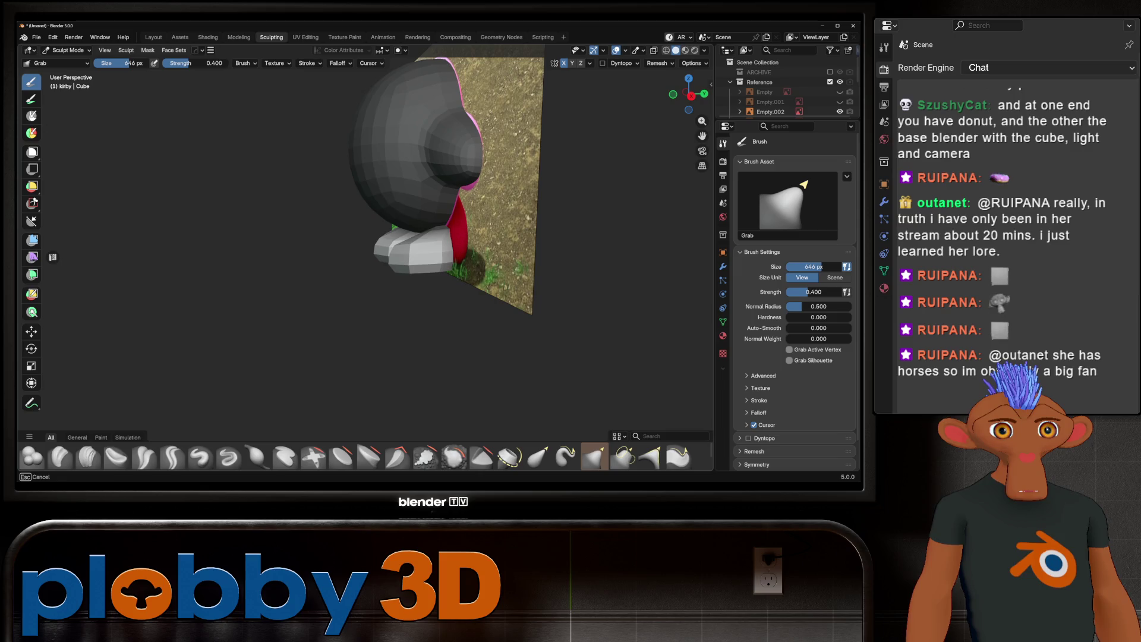
pyautogui.moveTo(414, 242); pyautogui.dragTo(339, 241, button='middle')
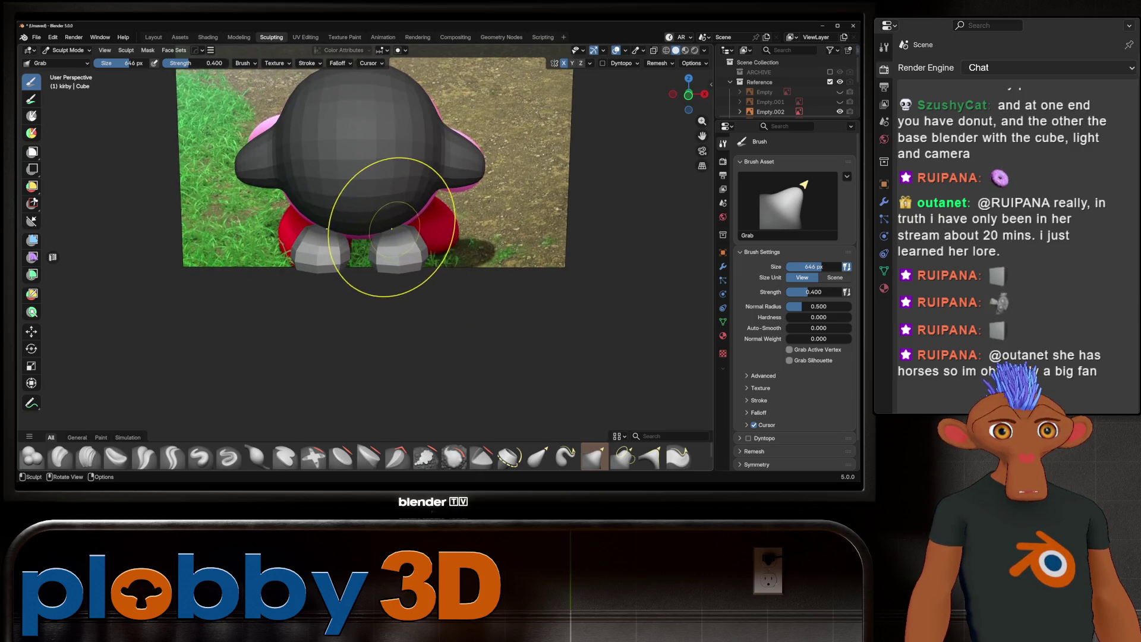
pyautogui.scroll(3, 393, 228)
pyautogui.scroll(2, 393, 228)
# Step: Smooth the feet with the Smooth brush and select the Empty.002 reference
pyautogui.click(454, 457)
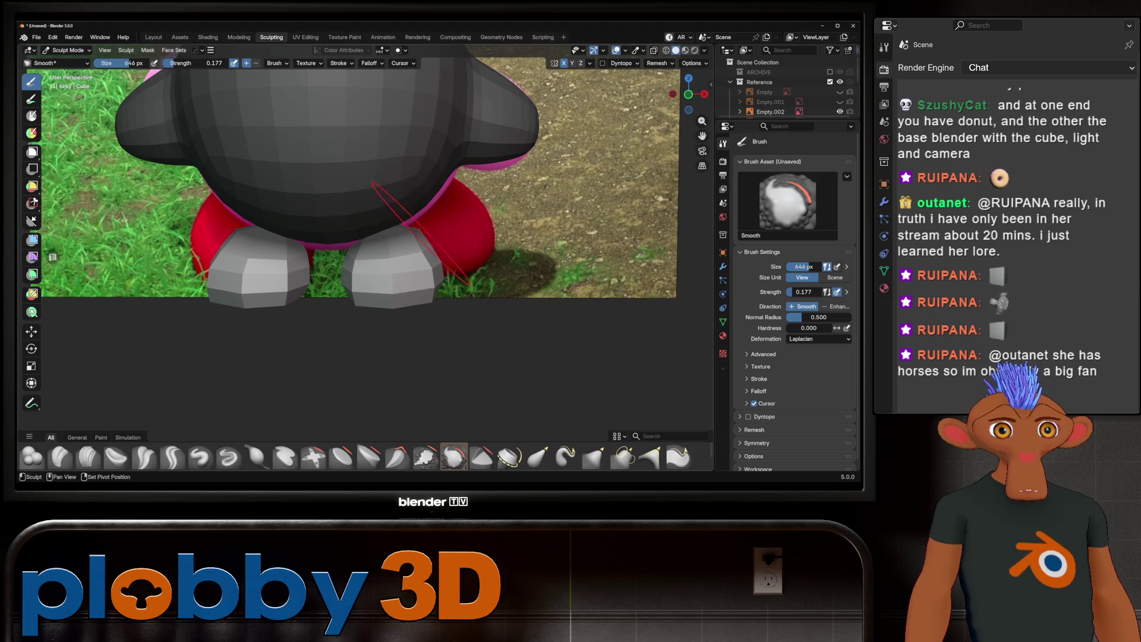
pyautogui.moveTo(415, 230); pyautogui.dragTo(500, 223, button='middle')
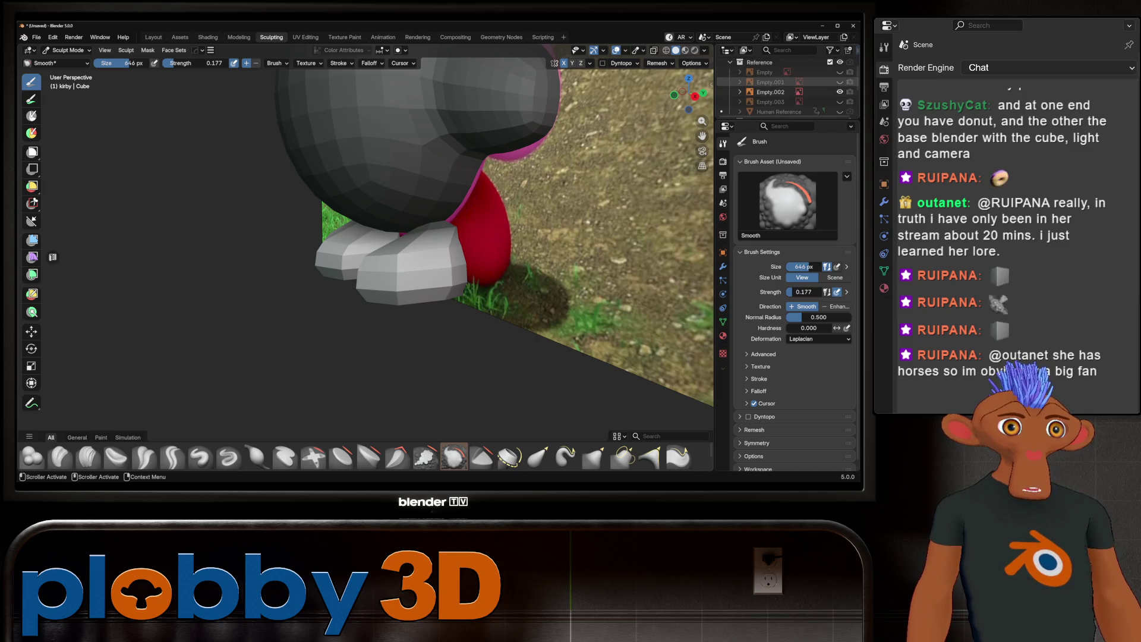
pyautogui.click(767, 92)
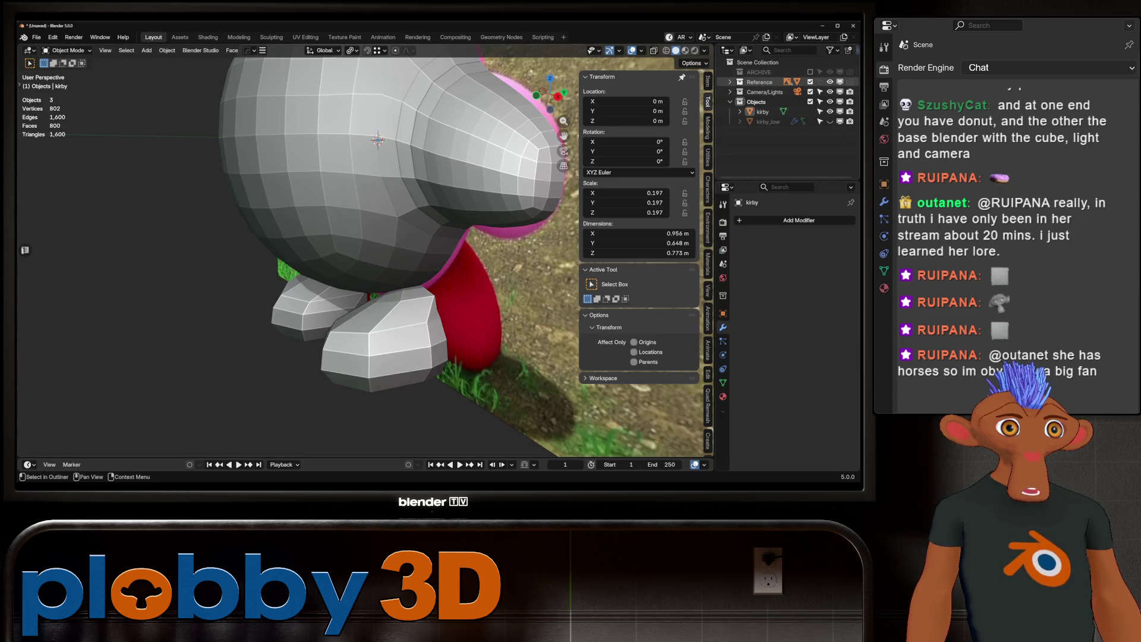
# Step: Show the Reference collection's empties and make the collection selectable
pyautogui.click(760, 82)
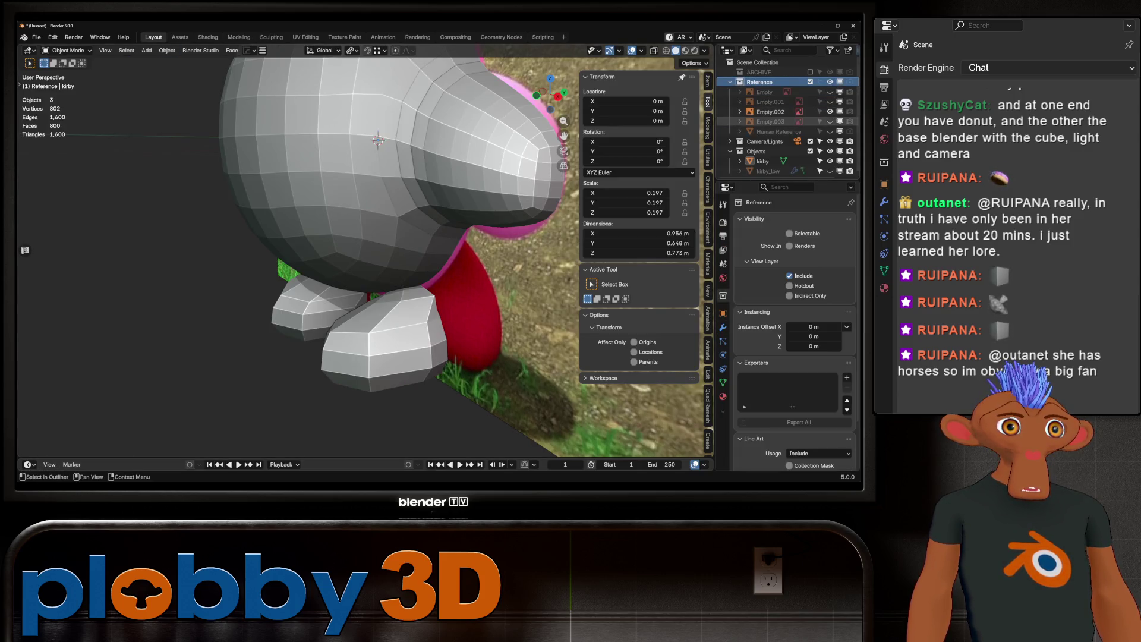
pyautogui.click(769, 112)
pyautogui.moveTo(830, 121); pyautogui.dragTo(830, 92)
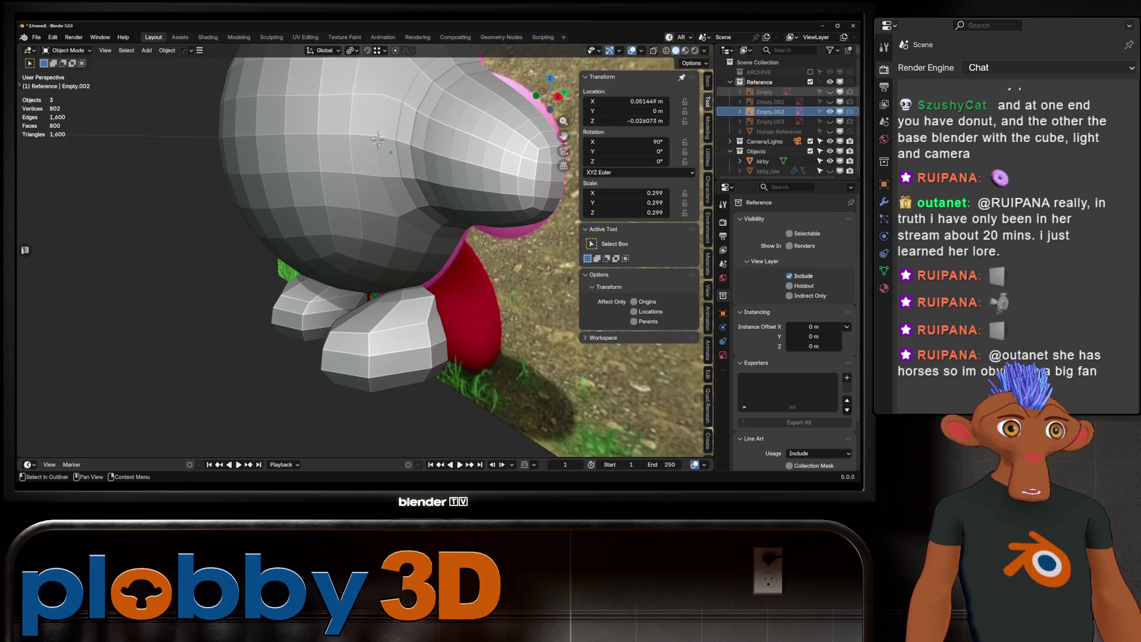
pyautogui.click(820, 80)
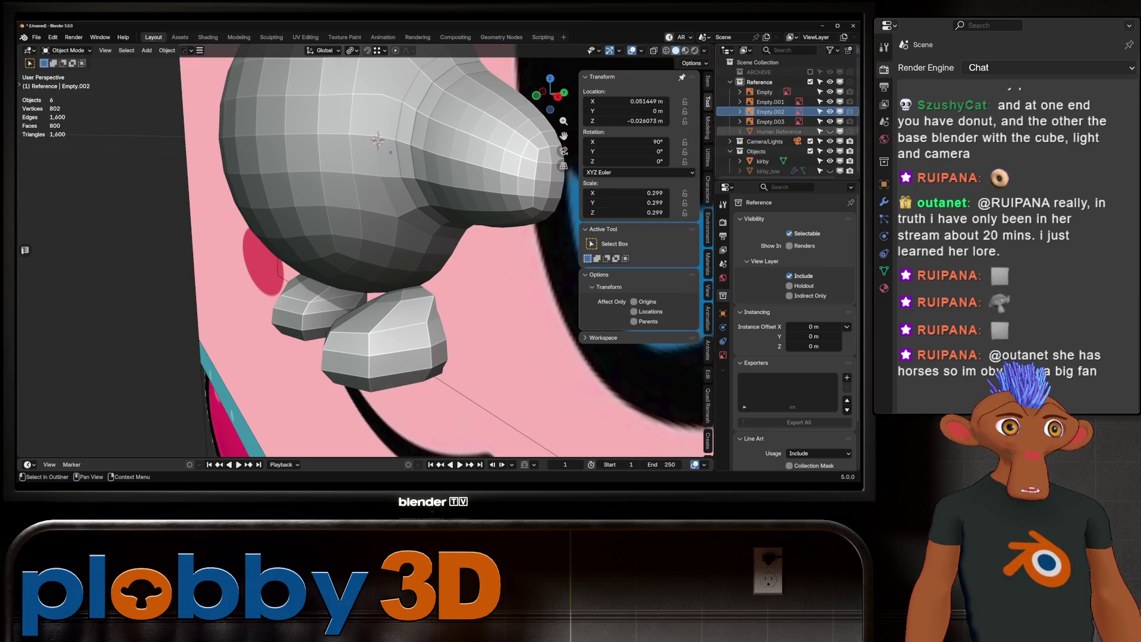
# Step: Select Empty.003 plus the other three empties and show their Object Data image settings
pyautogui.click(771, 122)
pyautogui.keyDown('shift'); pyautogui.click(765, 92); pyautogui.keyUp('shift')
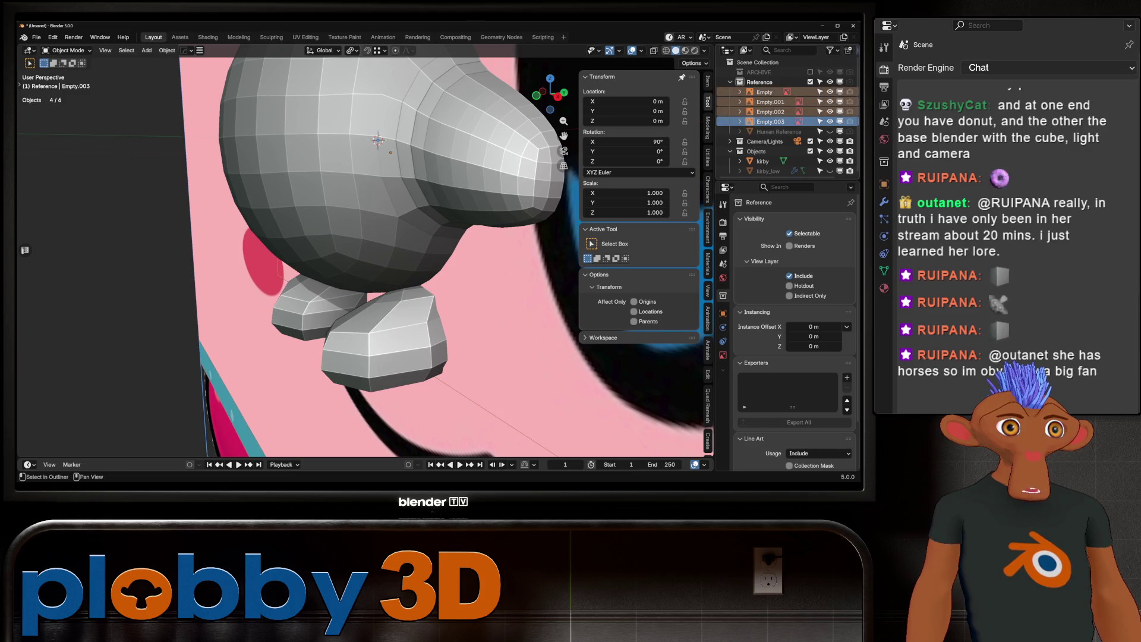
pyautogui.scroll(-2, 796, 331)
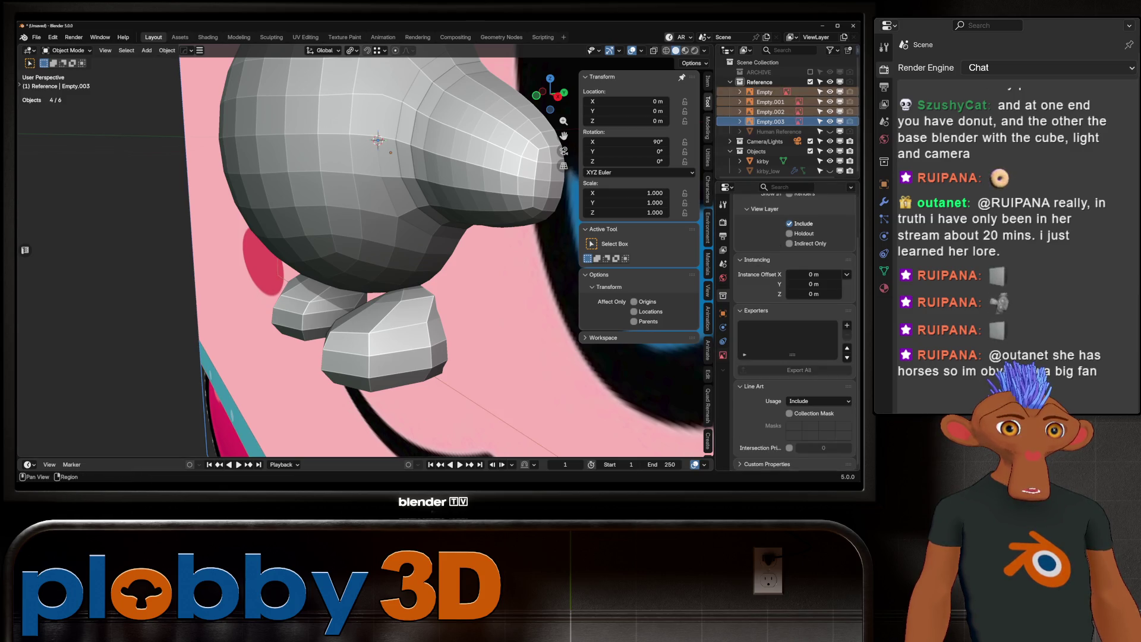
pyautogui.click(722, 356)
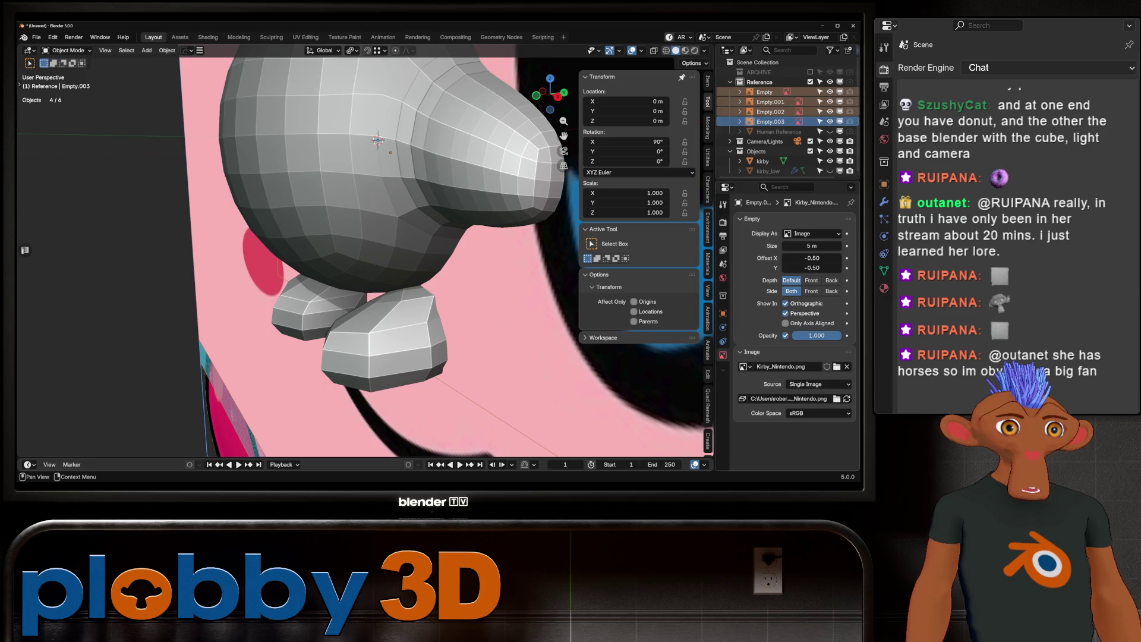
# Step: Copy Use Alpha, 0.743 opacity and perspective-off display to all selected reference images
pyautogui.rightClick(786, 335)
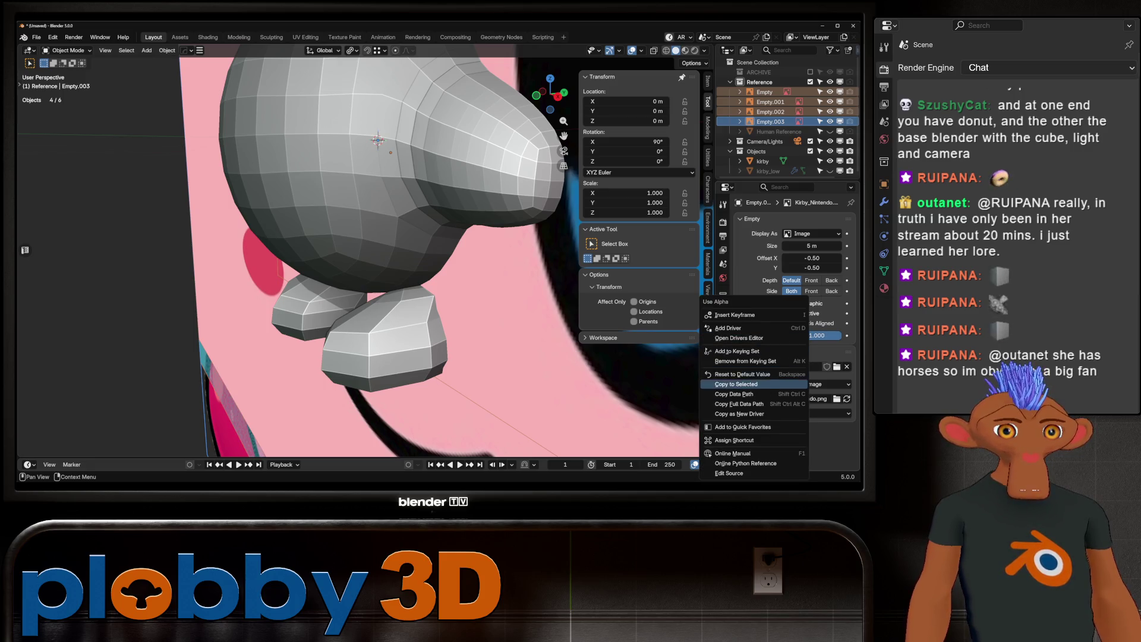
pyautogui.click(741, 384)
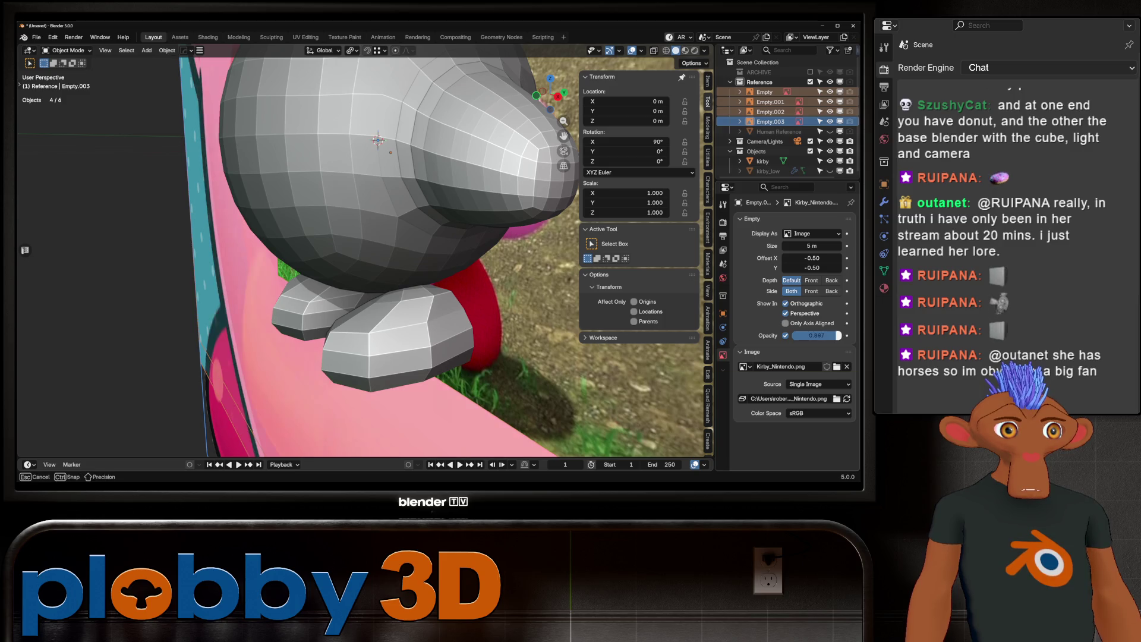
pyautogui.rightClick(775, 336)
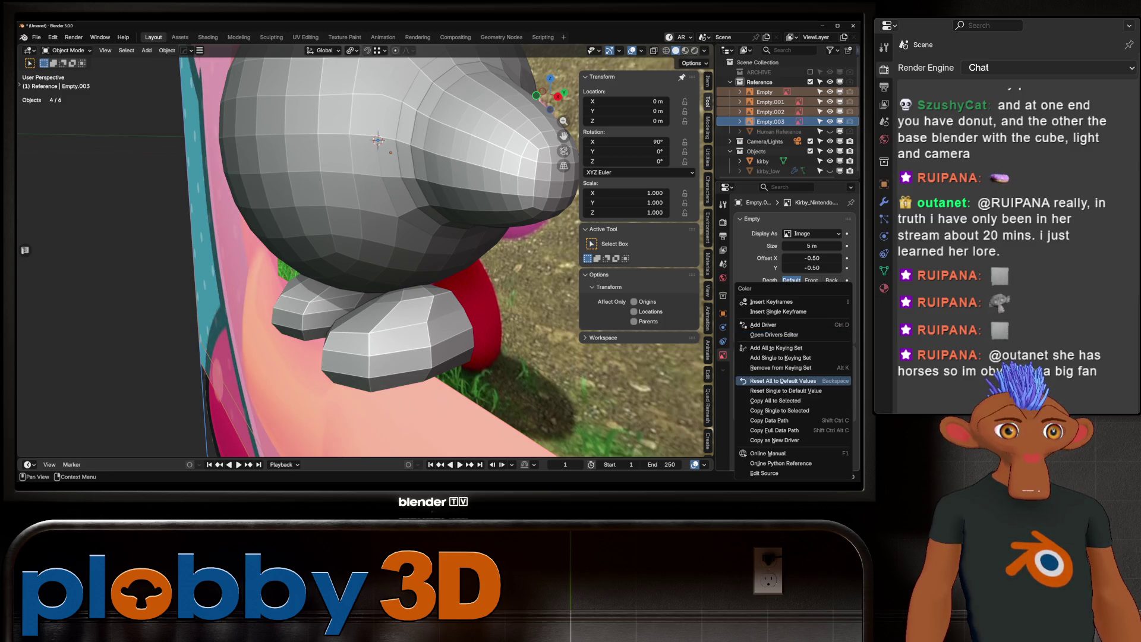
pyautogui.click(777, 400)
pyautogui.click(786, 313)
pyautogui.rightClick(785, 313)
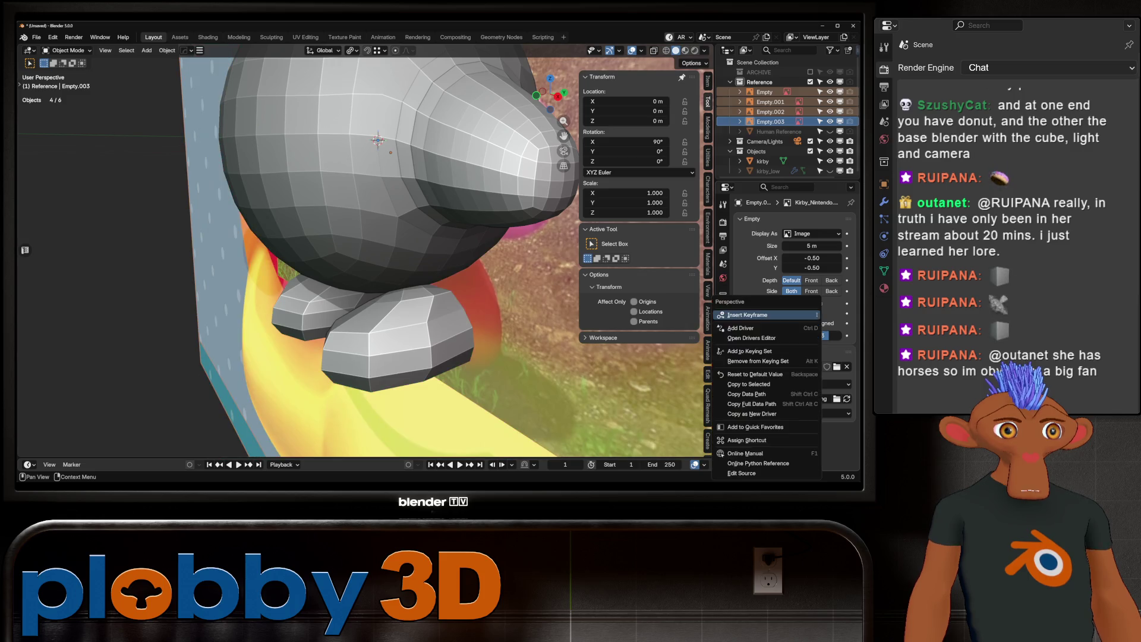
pyautogui.click(767, 384)
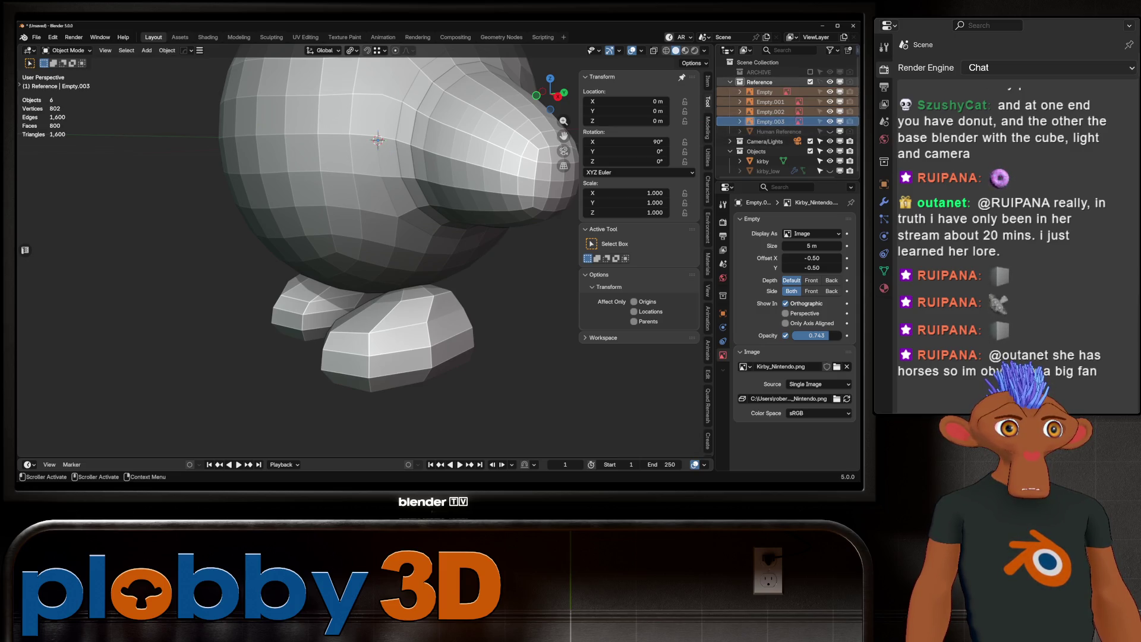
# Step: In front orthographic view, hide the three overlapping reference empties leaving one image
pyautogui.press('KP_1')
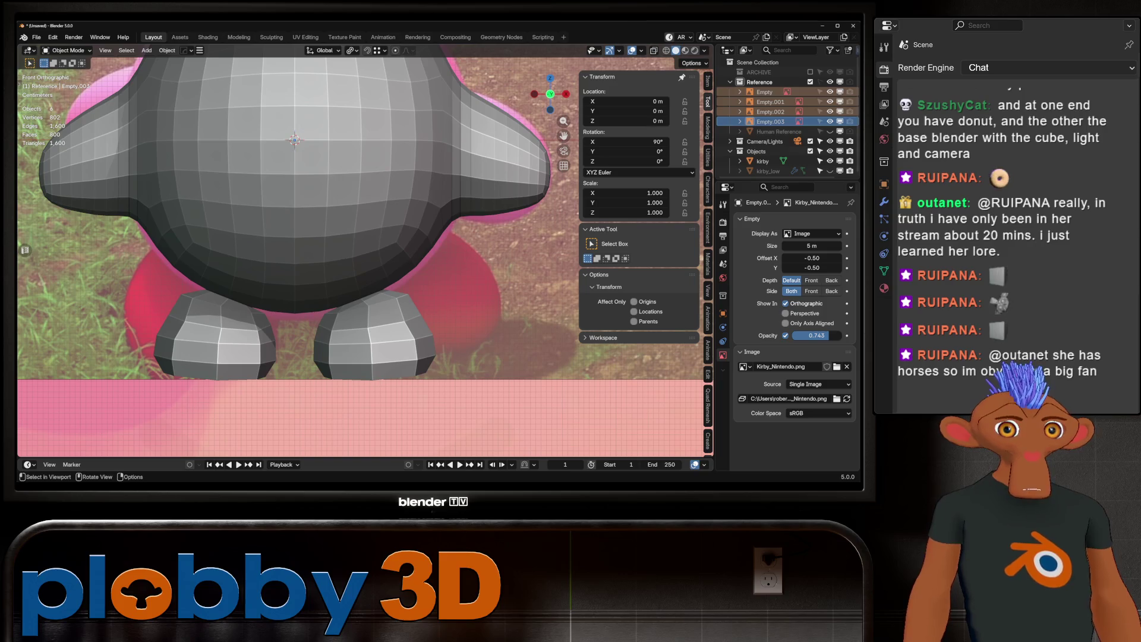
pyautogui.click(830, 121)
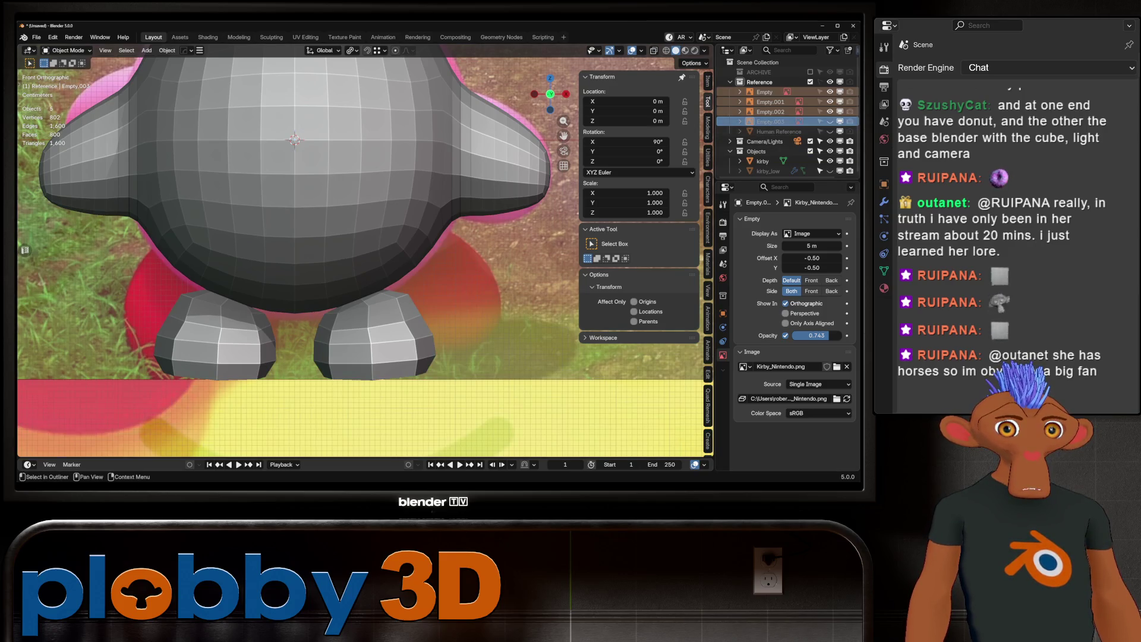
pyautogui.click(829, 112)
pyautogui.click(829, 91)
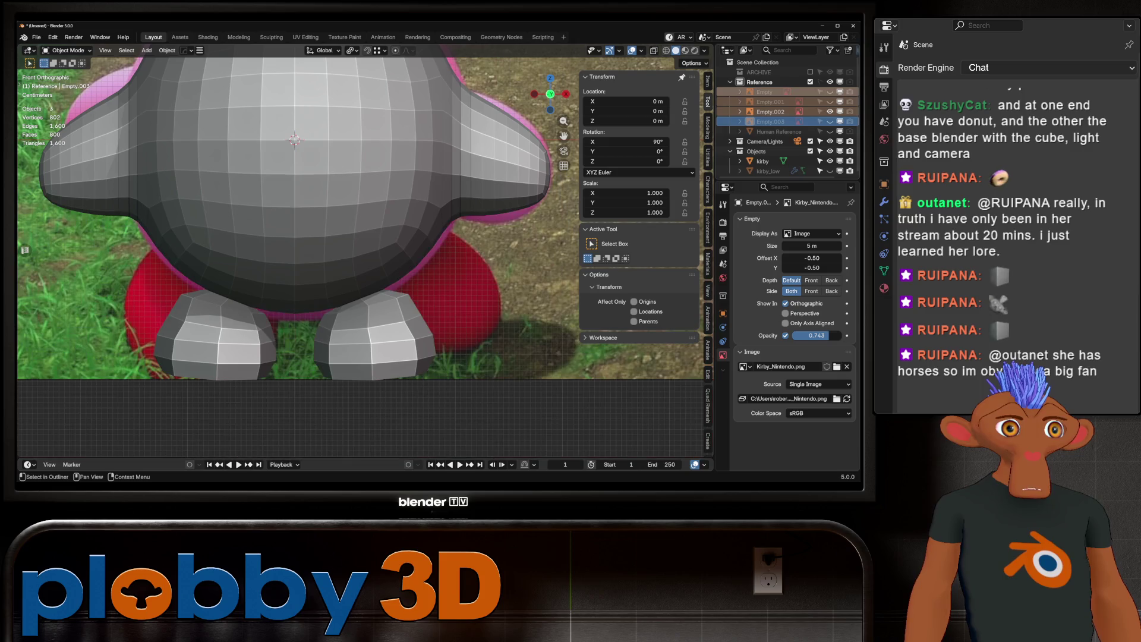
pyautogui.scroll(-3, 294, 141)
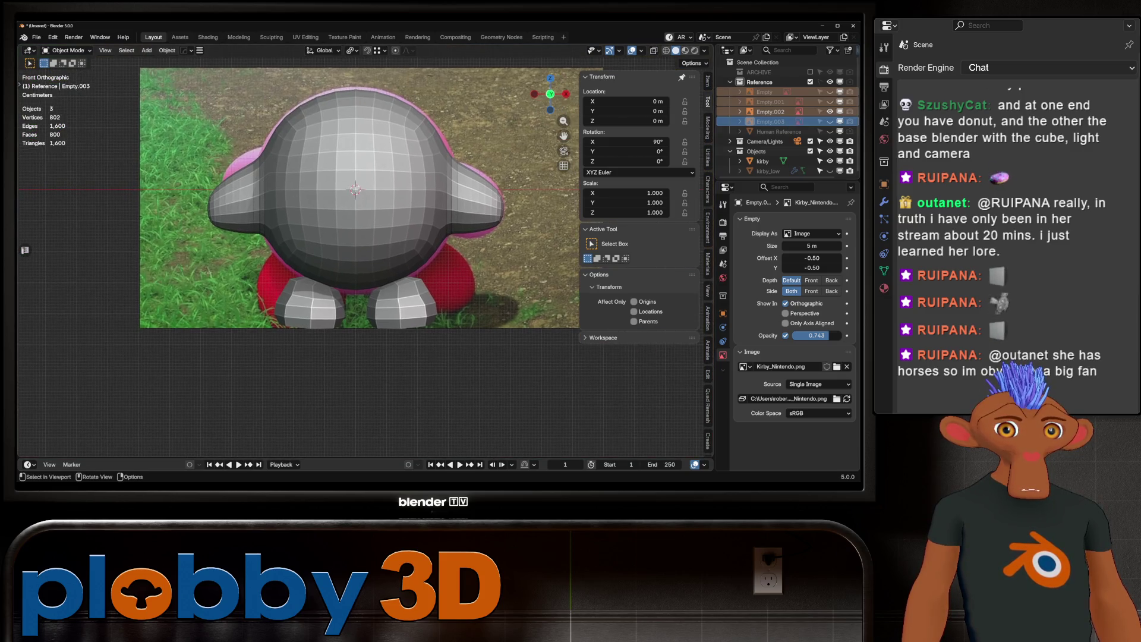
pyautogui.scroll(3, 343, 149)
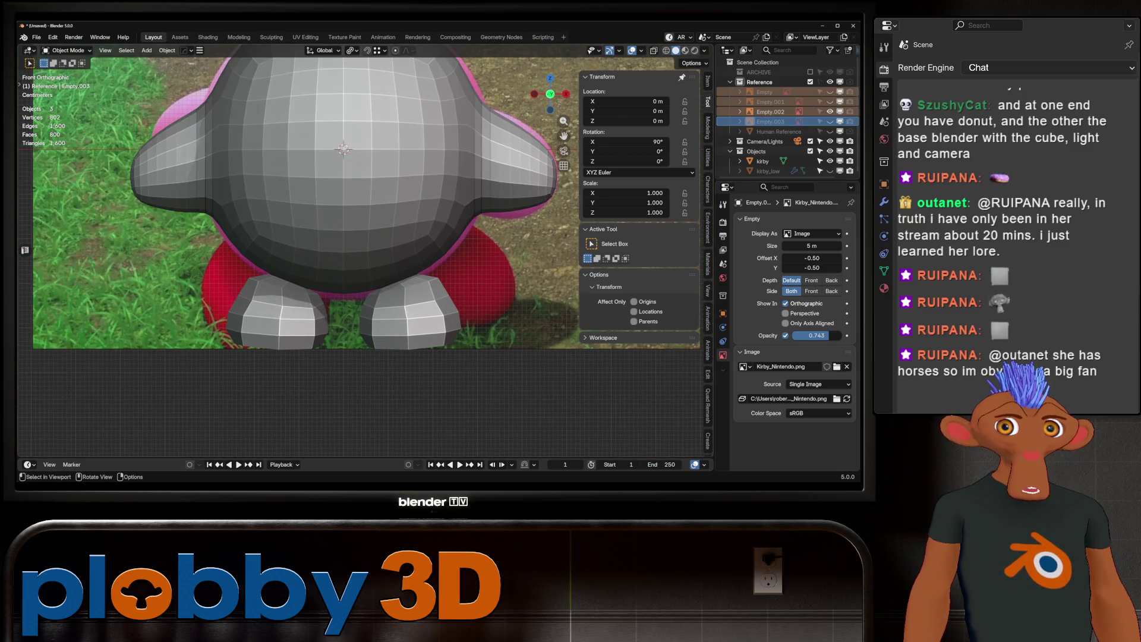
# Step: Enter Sculpt Mode on Kirby and reshape the foot with Grab brush strokes
pyautogui.click(763, 160)
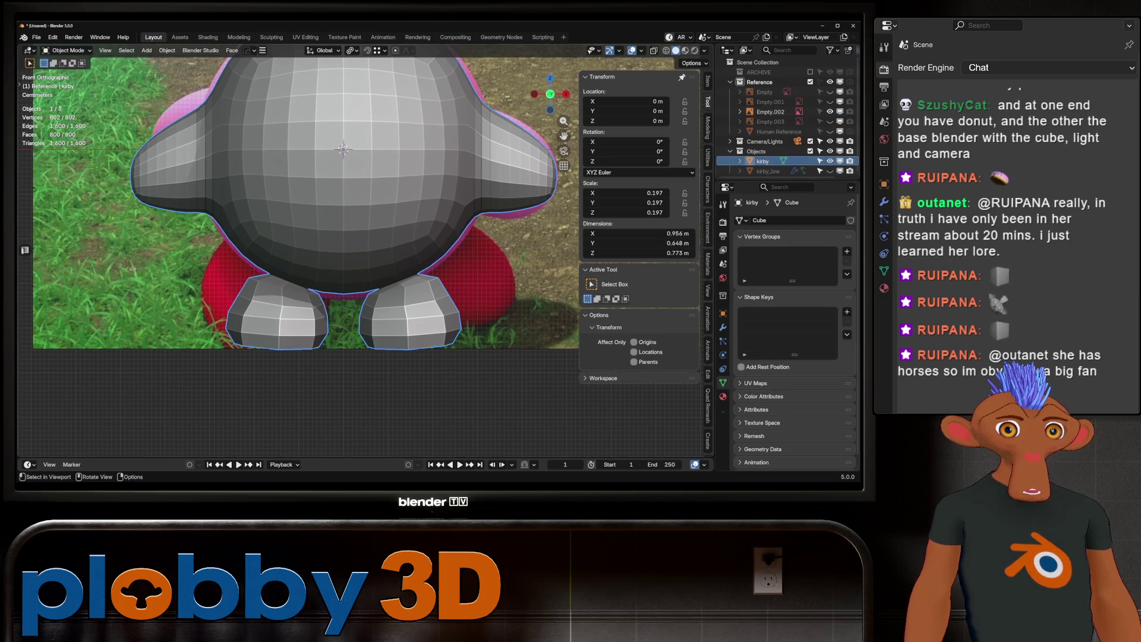
pyautogui.hotkey('ctrl', 'Tab')
pyautogui.press('2')
pyautogui.moveTo(421, 309); pyautogui.dragTo(411, 311, button='middle')
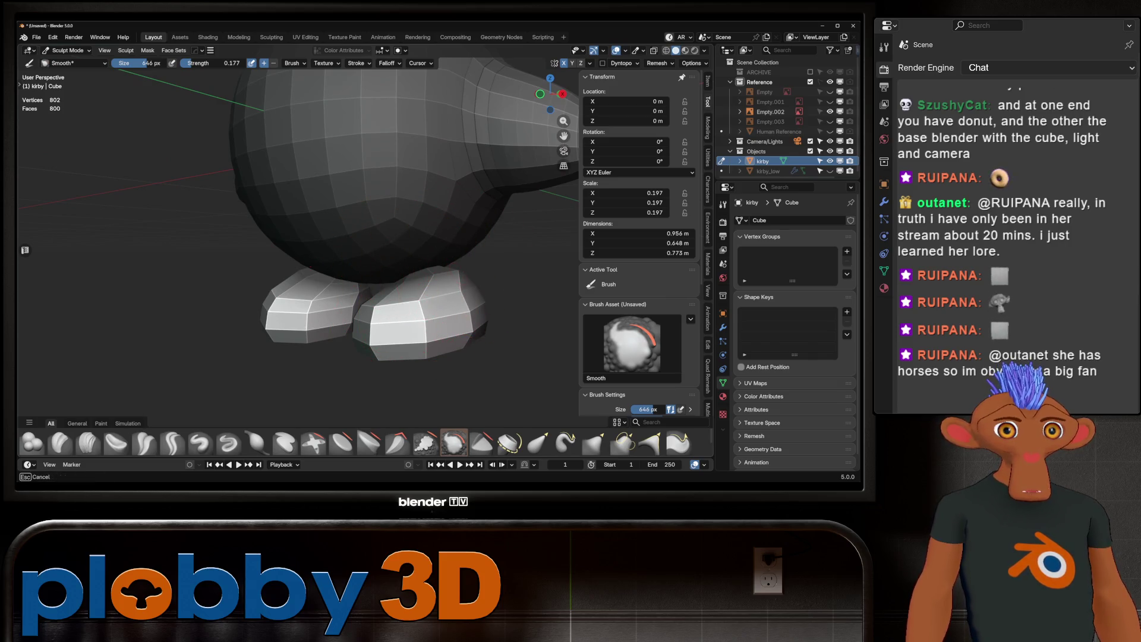
pyautogui.moveTo(440, 313)
pyautogui.mouseDown(button='middle')
pyautogui.moveTo(420, 286)
pyautogui.moveTo(465, 267)
pyautogui.mouseUp(button='middle')
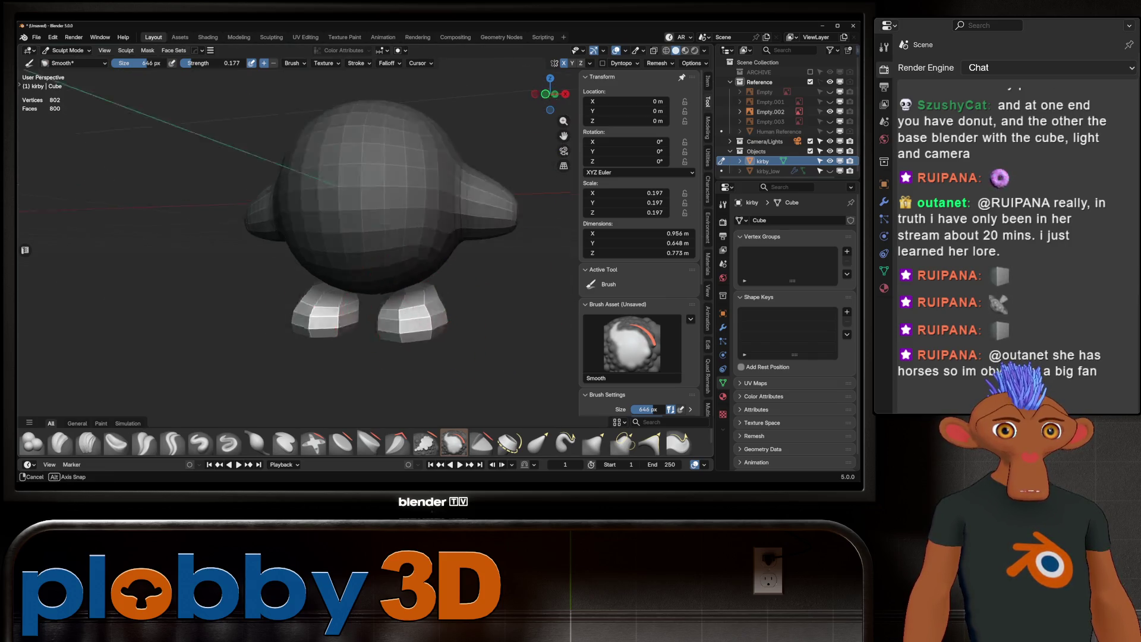
pyautogui.scroll(2, 443, 321)
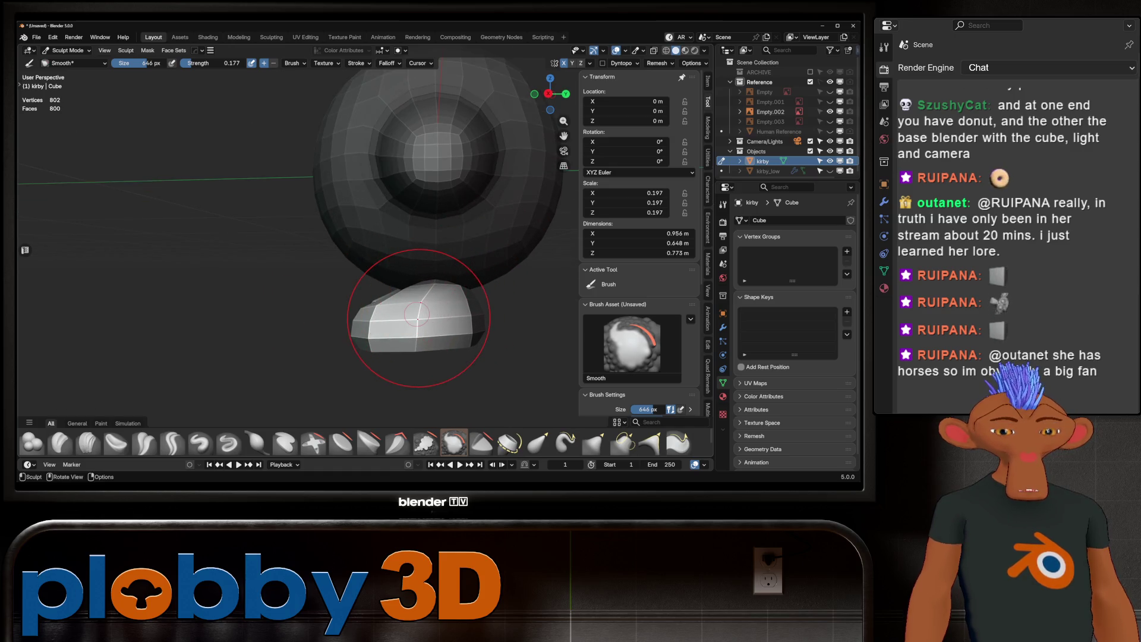
pyautogui.press('g')
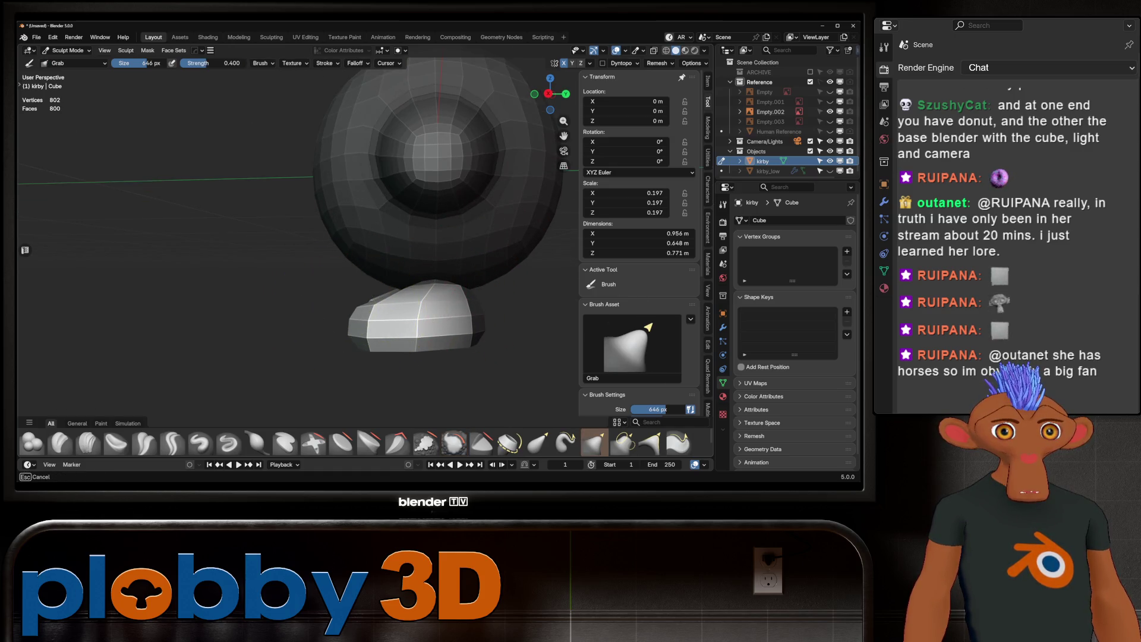
pyautogui.moveTo(357, 308); pyautogui.dragTo(486, 341)
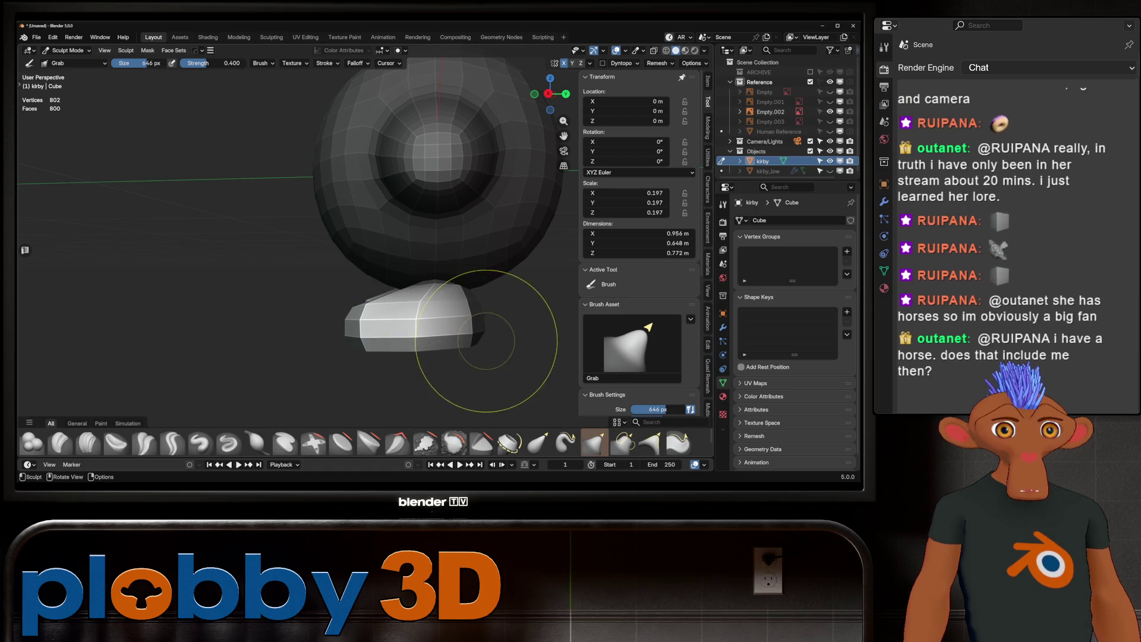
pyautogui.moveTo(421, 268); pyautogui.dragTo(437, 284)
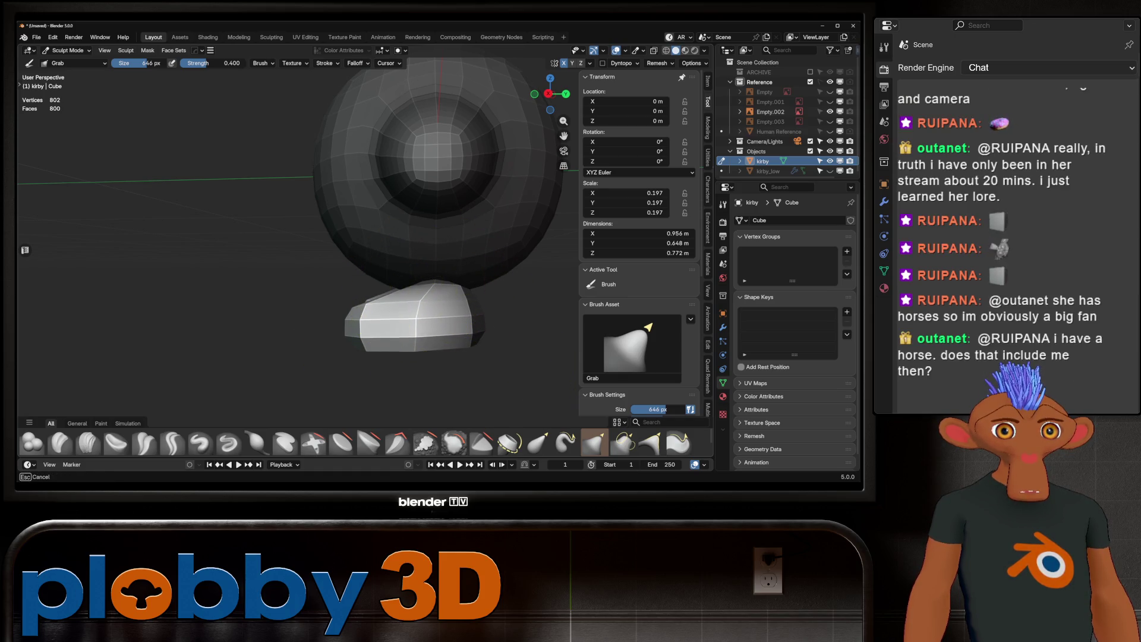
# Step: Shrink the foot mask via Quick Favorites and check body and feet from the front
pyautogui.click(147, 50)
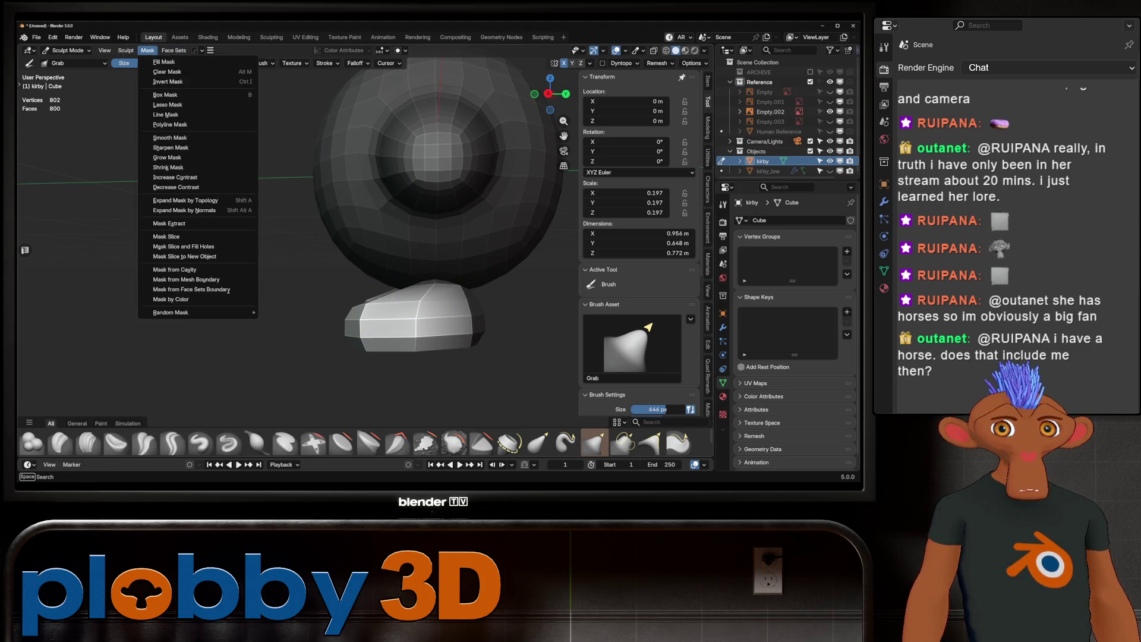
pyautogui.press('q')
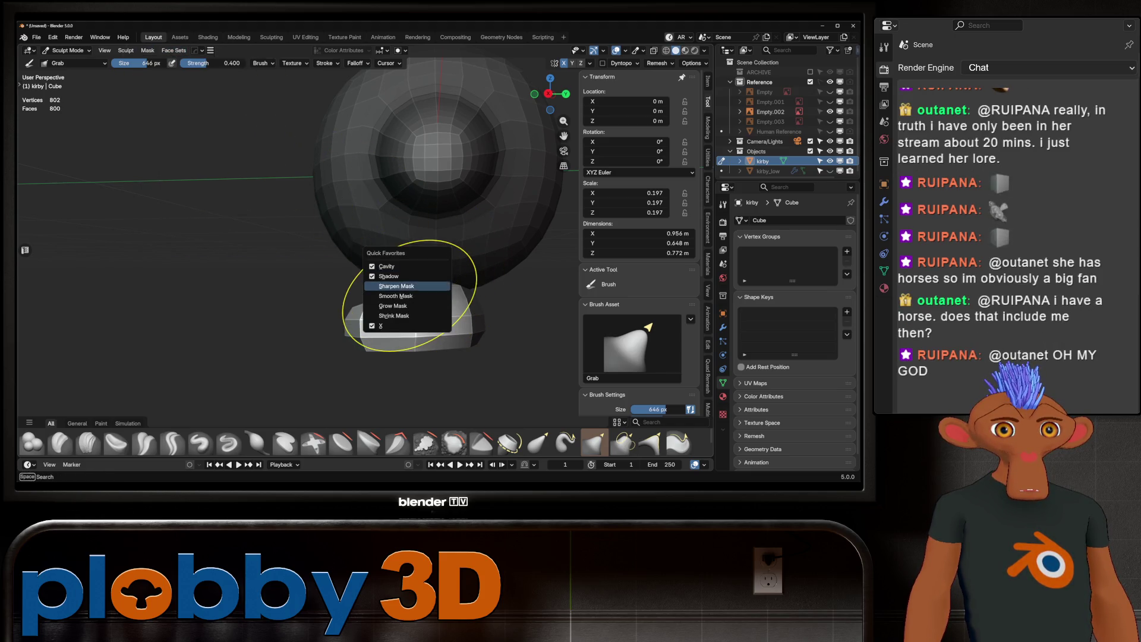
pyautogui.click(393, 317)
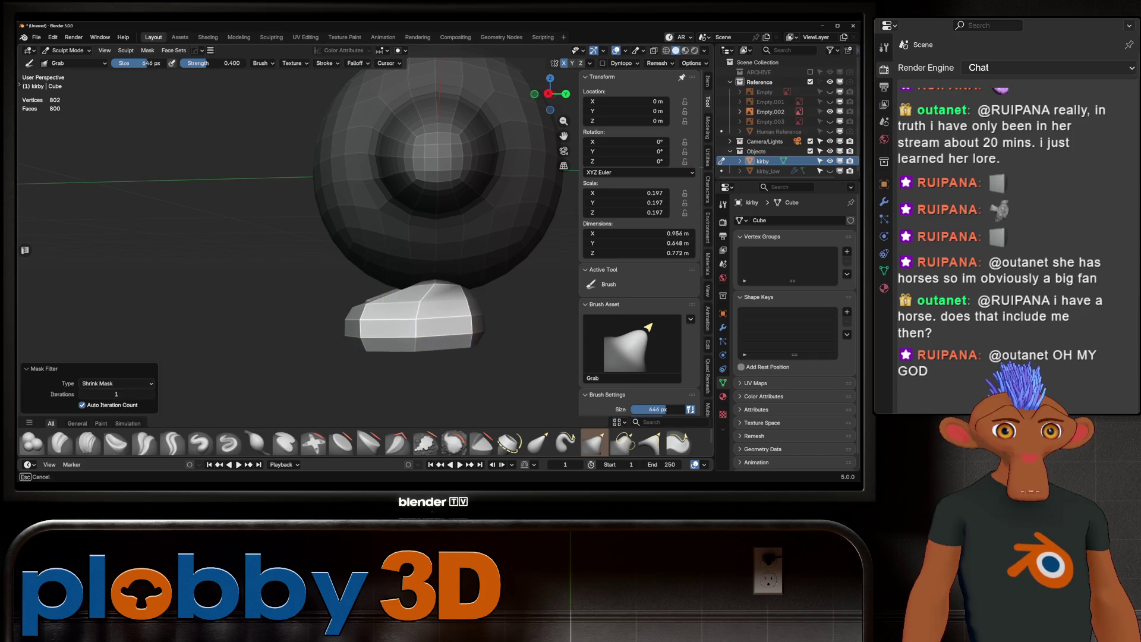
pyautogui.hotkey('ctrl', 'z')
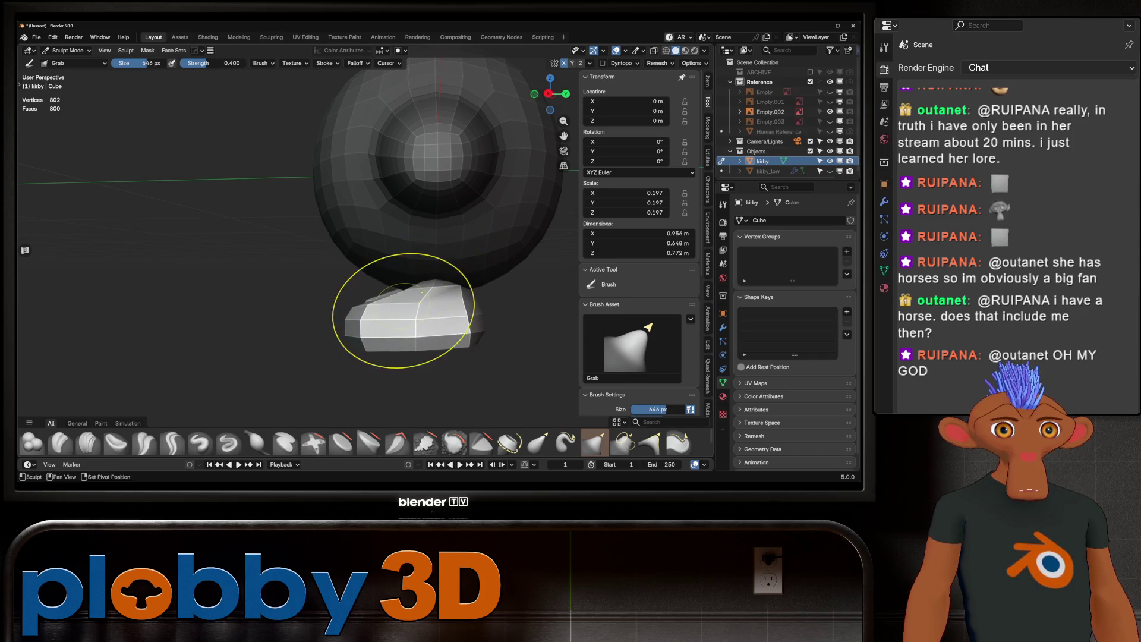
pyautogui.moveTo(403, 310); pyautogui.dragTo(339, 349, button='middle')
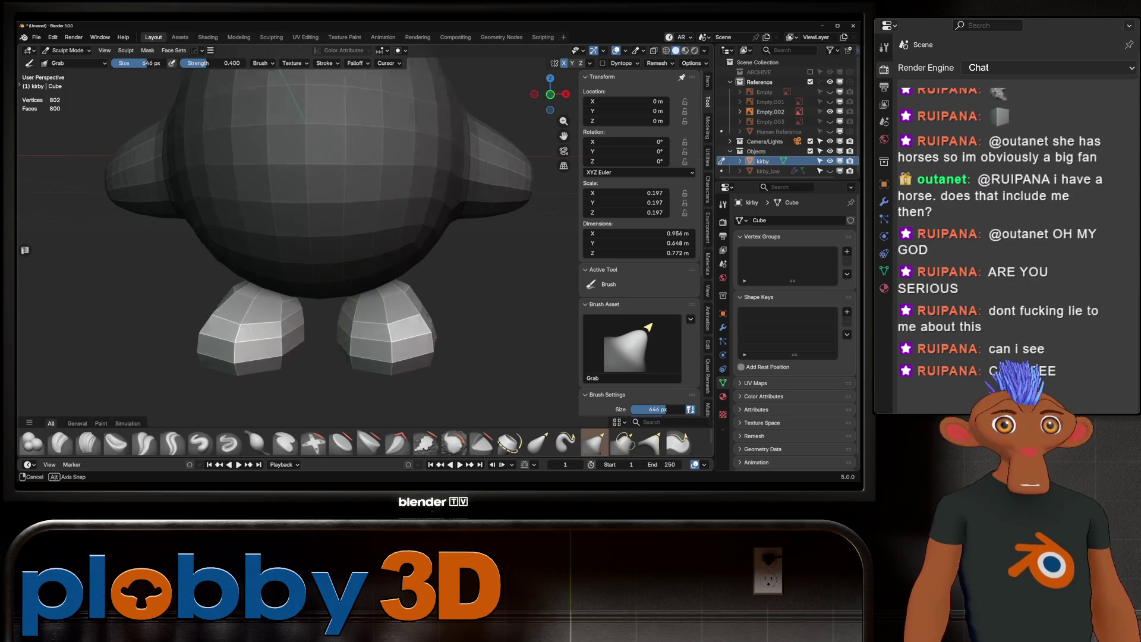
# Step: Orbit to check both feet from all sides, then switch from Sculpt Mode to Object Mode
pyautogui.moveTo(136, 293); pyautogui.dragTo(216, 267, button='middle')
pyautogui.moveTo(420, 294); pyautogui.dragTo(441, 308)
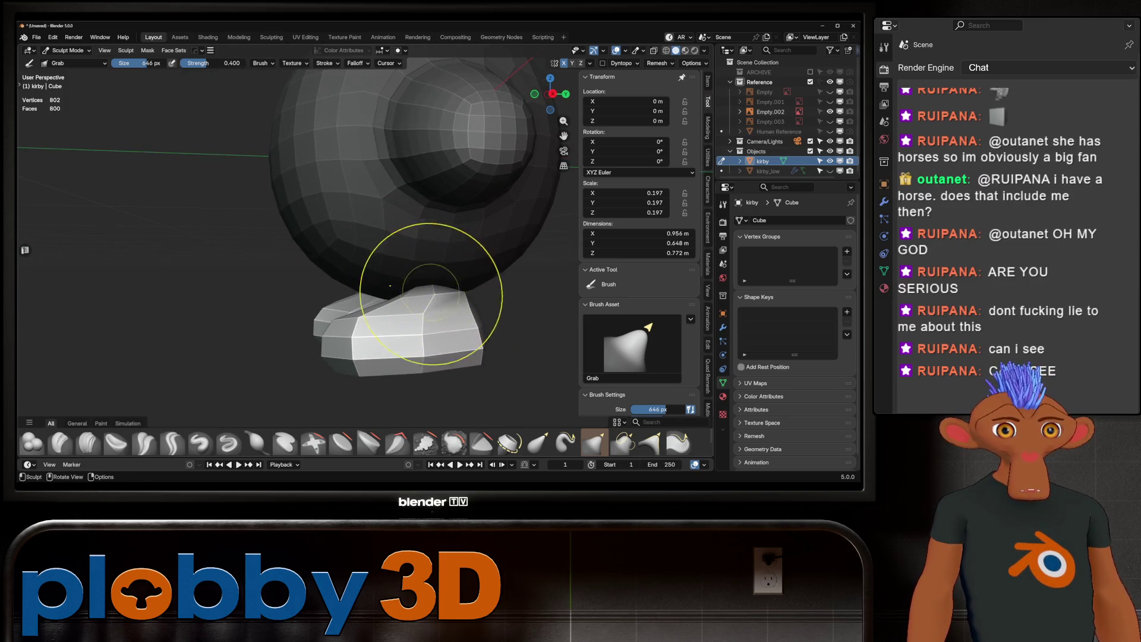
pyautogui.press('q')
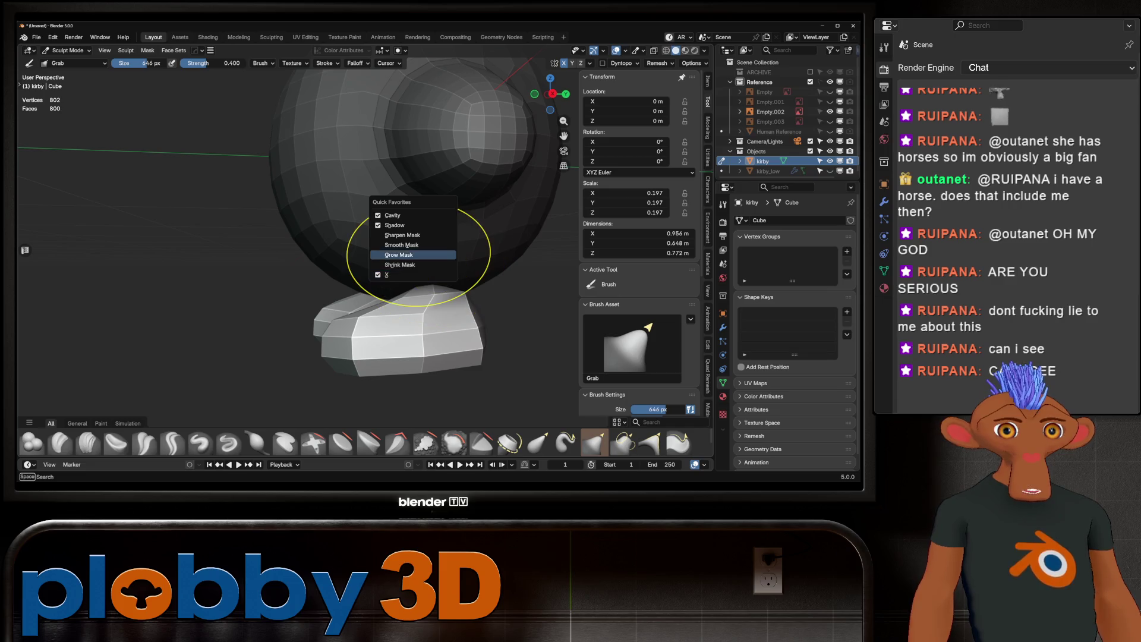
pyautogui.moveTo(484, 267)
pyautogui.mouseDown(button='middle')
pyautogui.moveTo(453, 319)
pyautogui.moveTo(459, 294)
pyautogui.moveTo(408, 273)
pyautogui.moveTo(420, 304)
pyautogui.moveTo(408, 331)
pyautogui.moveTo(375, 302)
pyautogui.mouseUp(button='middle')
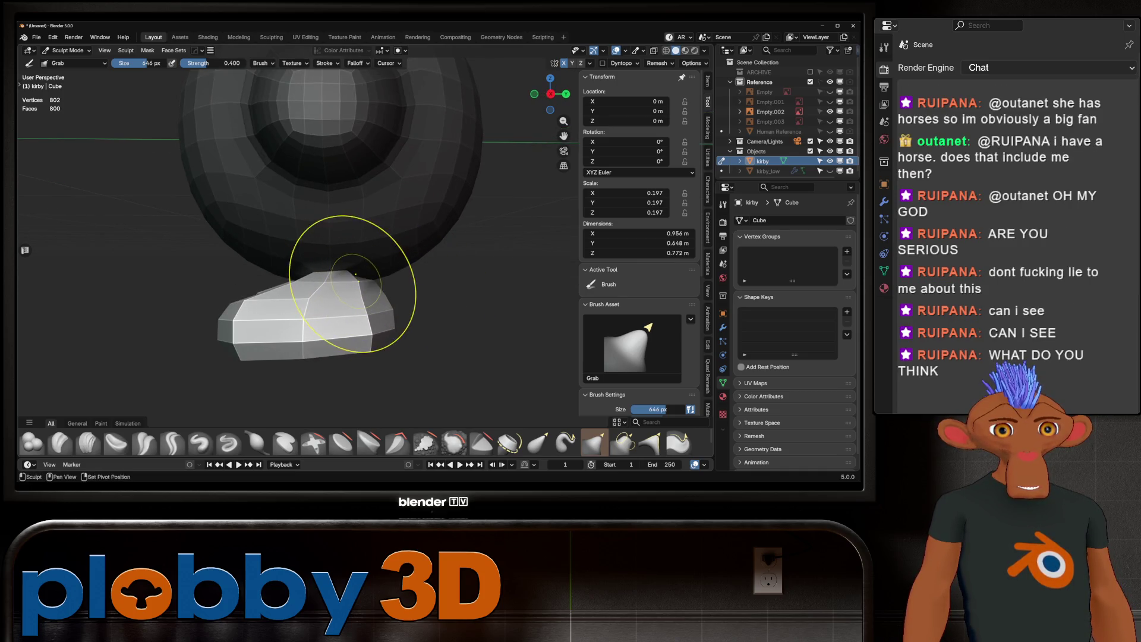
pyautogui.moveTo(344, 255); pyautogui.dragTo(291, 290, button='middle')
pyautogui.scroll(-3, 295, 293)
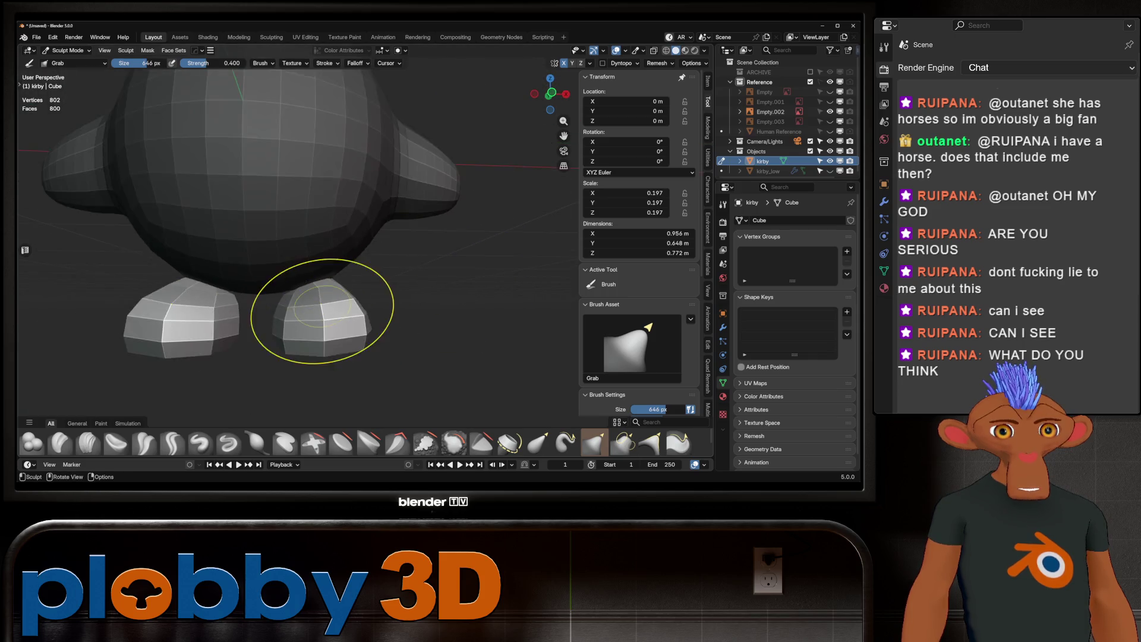
pyautogui.scroll(-3, 331, 331)
pyautogui.moveTo(381, 331)
pyautogui.mouseDown(button='middle')
pyautogui.moveTo(373, 290)
pyautogui.moveTo(337, 319)
pyautogui.mouseUp(button='middle')
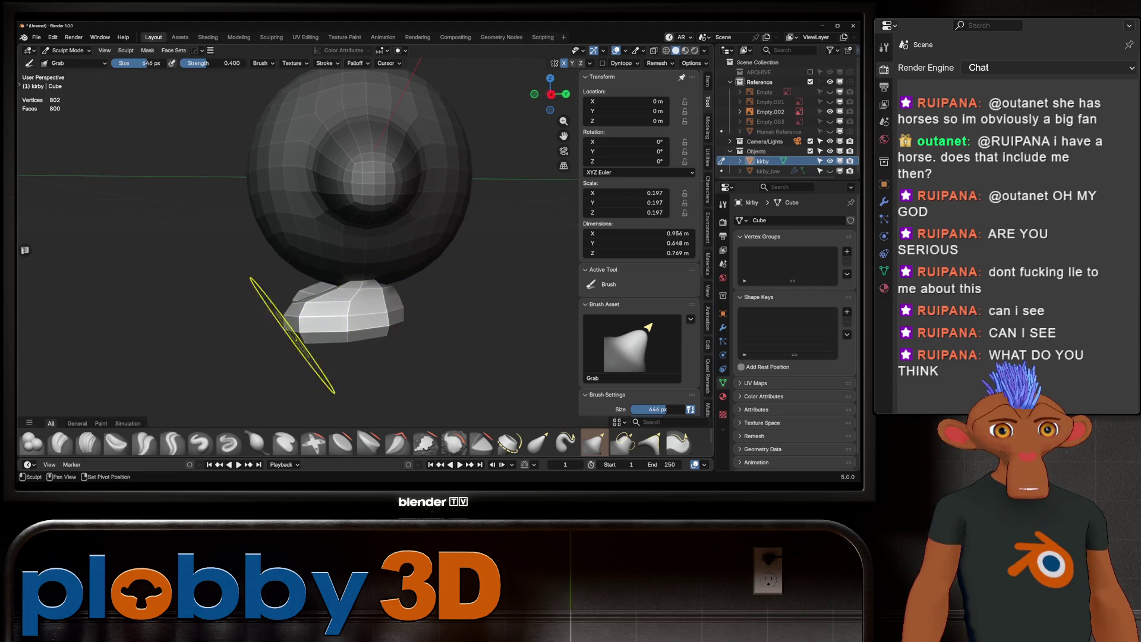
pyautogui.moveTo(339, 313)
pyautogui.mouseDown(button='middle')
pyautogui.moveTo(259, 286)
pyautogui.moveTo(355, 317)
pyautogui.mouseUp(button='middle')
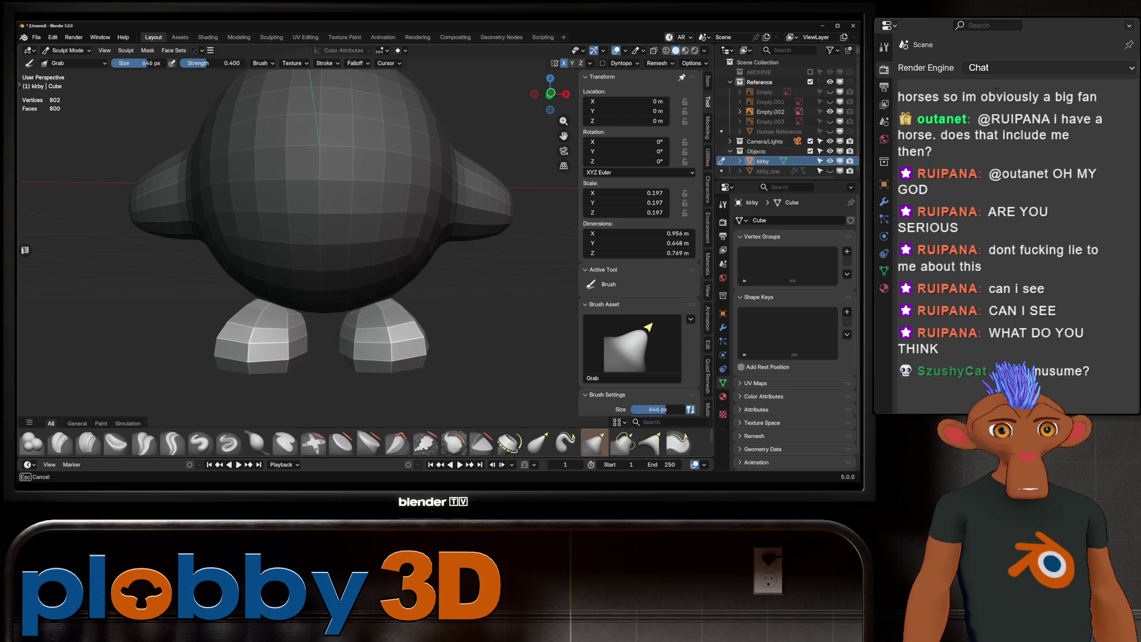
pyautogui.scroll(-4, 369, 306)
pyautogui.moveTo(416, 229); pyautogui.dragTo(344, 174, button='middle')
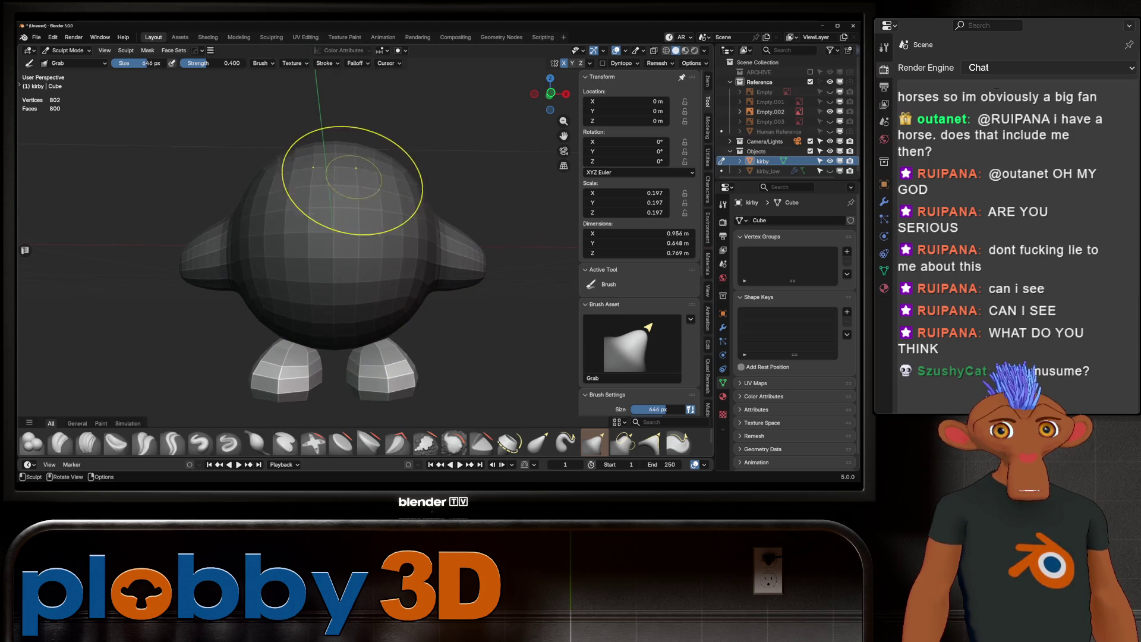
pyautogui.click(67, 50)
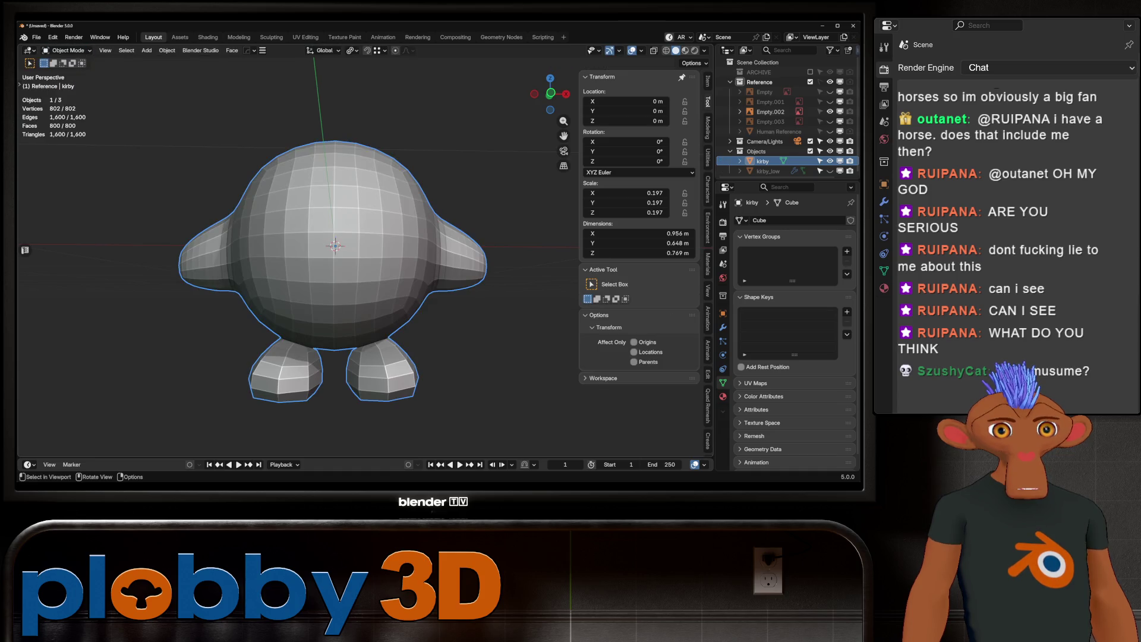
# Step: Subdivide the Kirby mesh one more level and select the foot faces, grown by one ring, from the right view
pyautogui.moveTo(356, 267)
pyautogui.mouseDown(button='middle')
pyautogui.moveTo(268, 268)
pyautogui.moveTo(347, 258)
pyautogui.moveTo(348, 357)
pyautogui.mouseUp(button='middle')
pyautogui.hotkey('ctrl', '1')
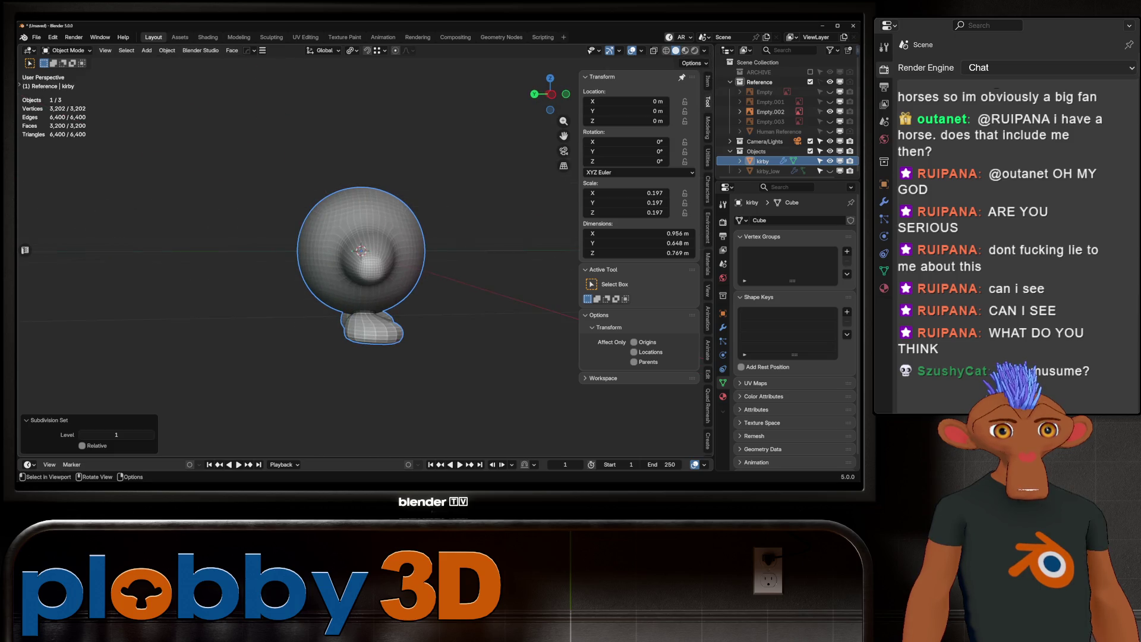
pyautogui.press('KP_3')
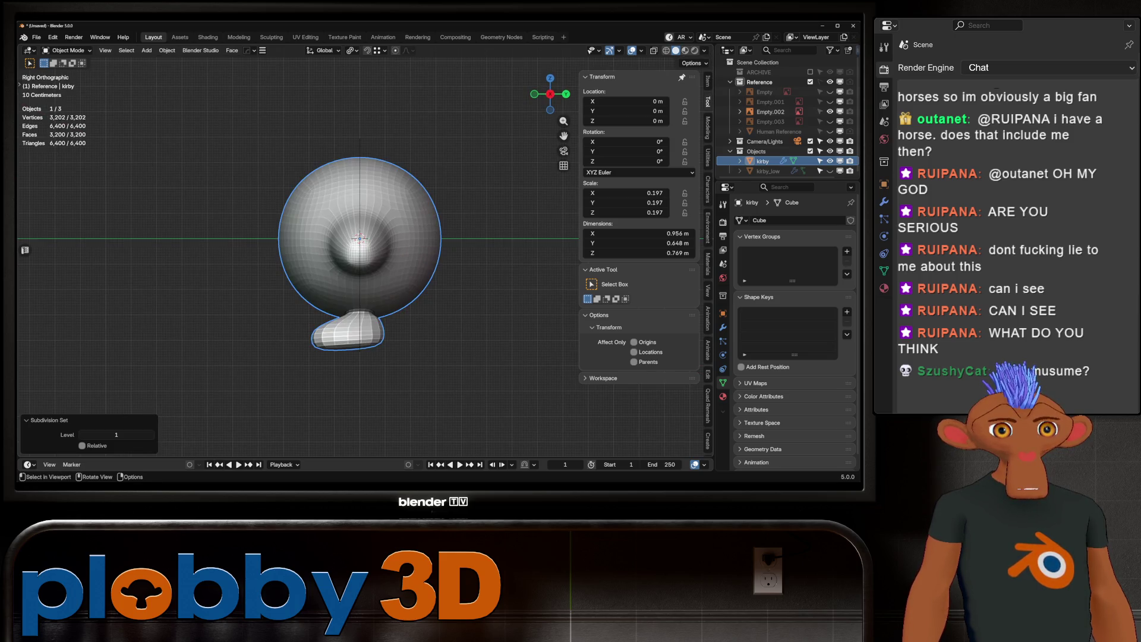
pyautogui.press('Tab')
pyautogui.press('ctrl+KP_Add')
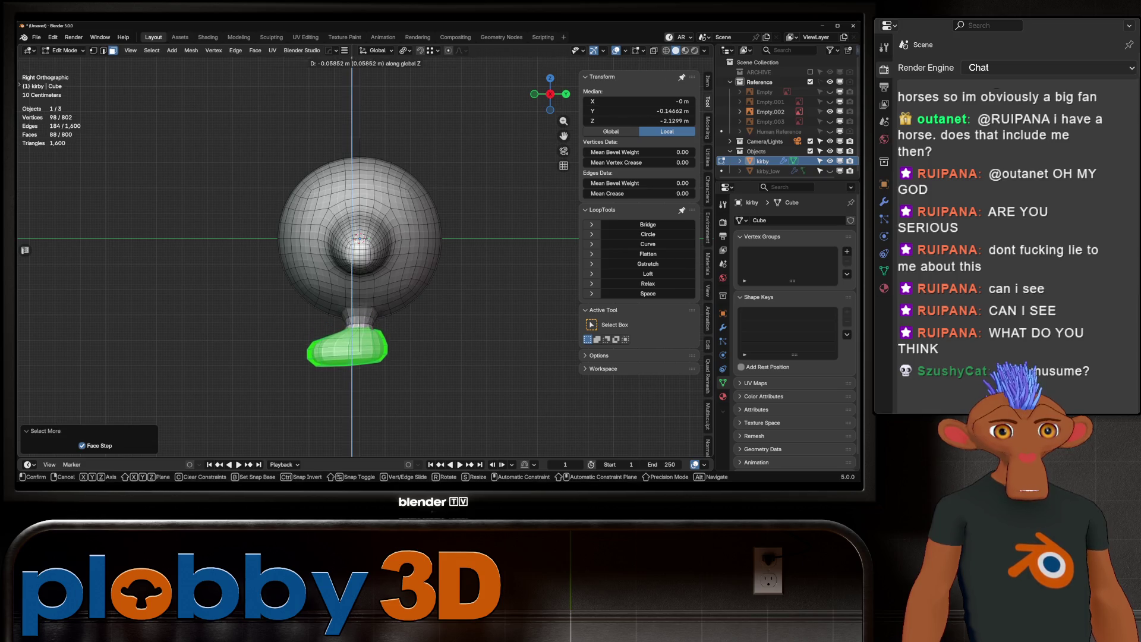
# Step: Tilt the selected foot faces and shift the foot back along Y
pyautogui.press('r')
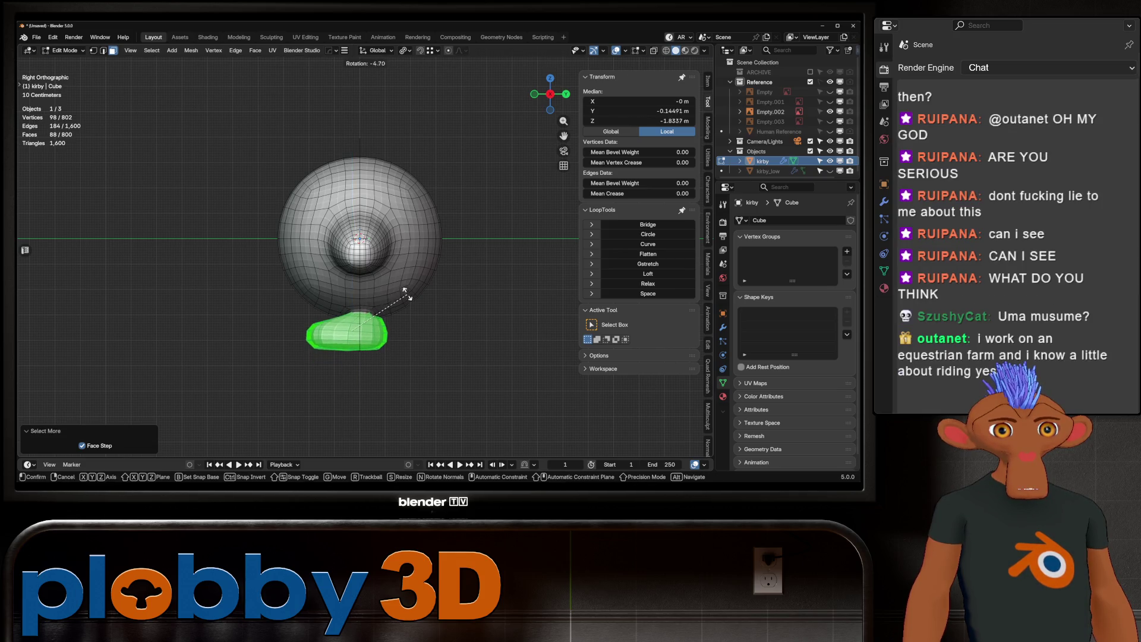
pyautogui.click(406, 293)
pyautogui.press('g')
pyautogui.press('y')
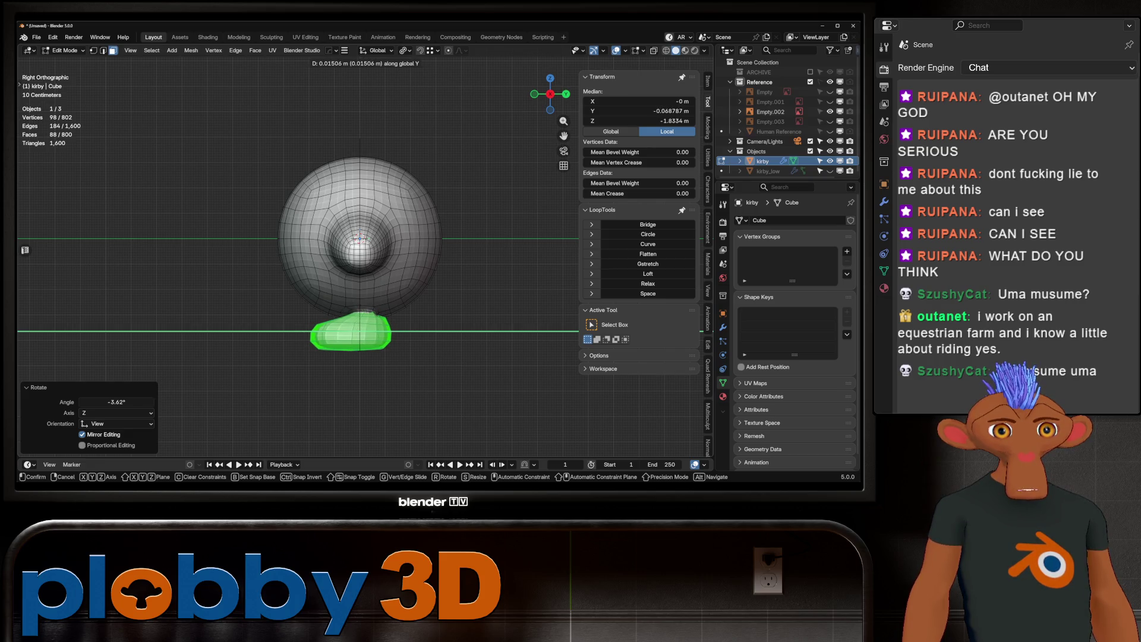
pyautogui.press('Return')
# Step: Grow the selection another ring and move the foot along Y with proportional falloff
pyautogui.press('ctrl+KP_Add')
pyautogui.press('g')
pyautogui.press('y')
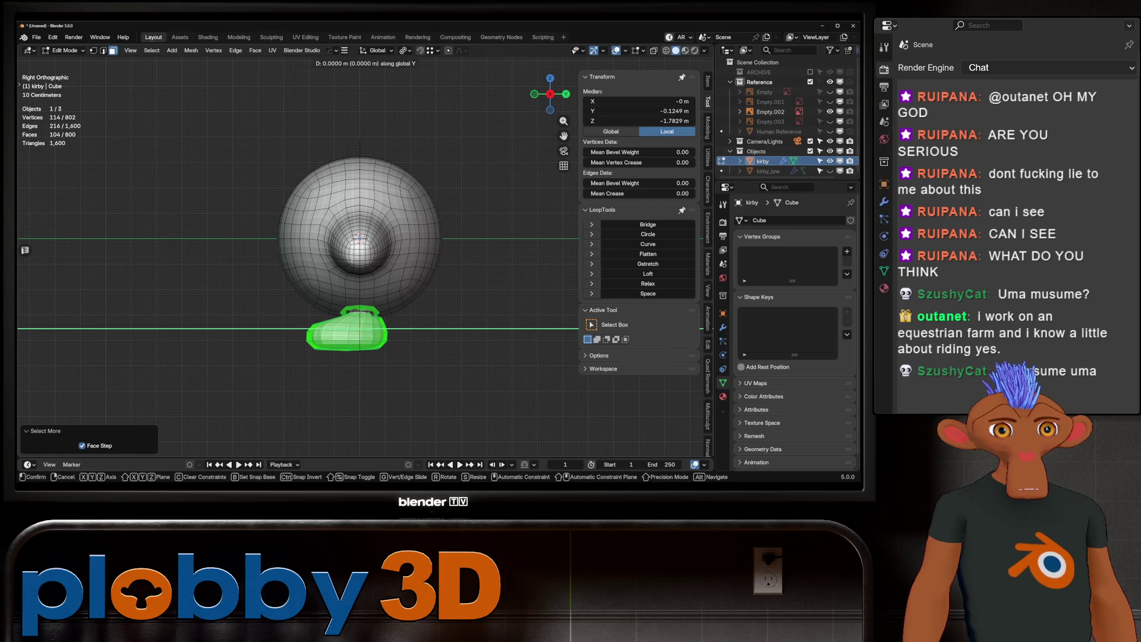
pyautogui.press('o')
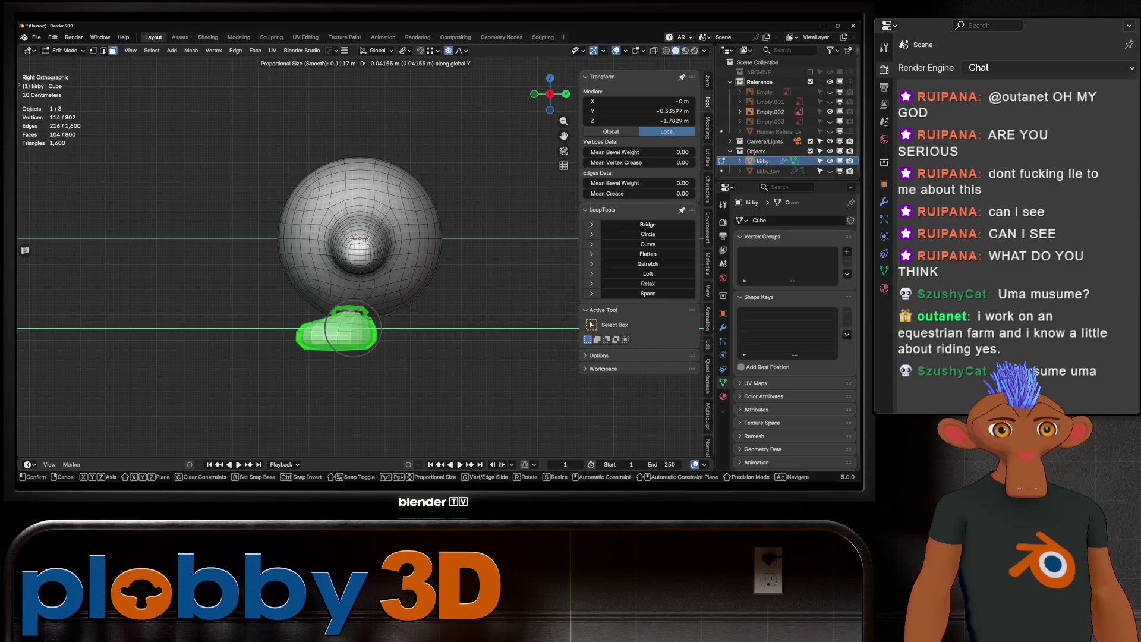
pyautogui.press('Return')
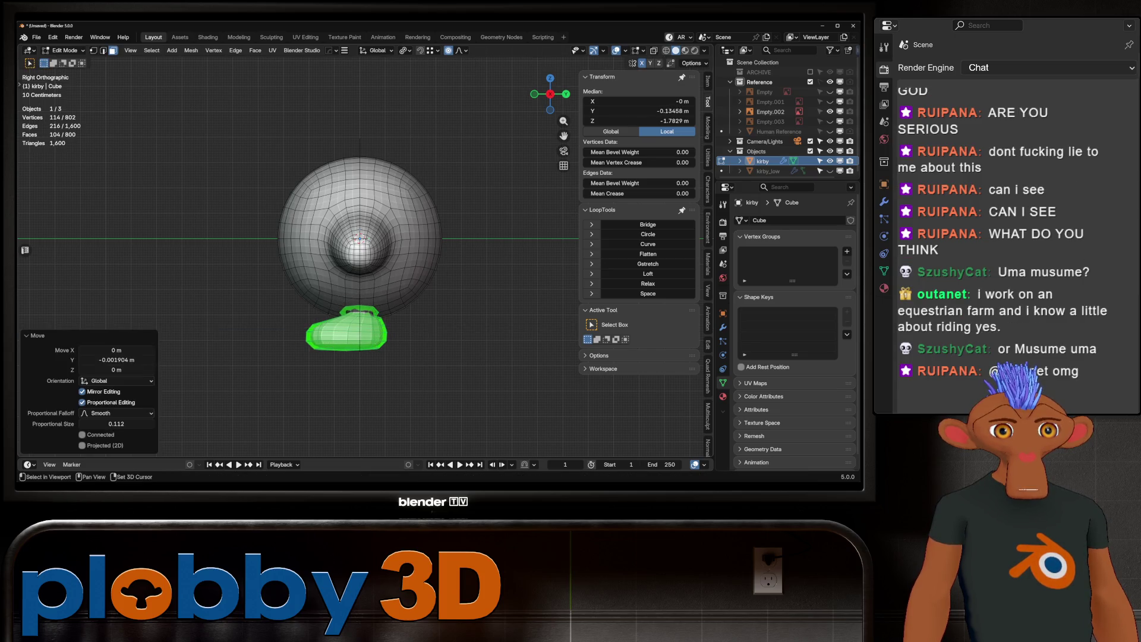
# Step: Smooth the selected foot vertices and return to object mode
pyautogui.moveTo(357, 241)
pyautogui.mouseDown(button='middle')
pyautogui.moveTo(411, 227)
pyautogui.moveTo(366, 239)
pyautogui.mouseUp(button='middle')
pyautogui.rightClick(410, 313)
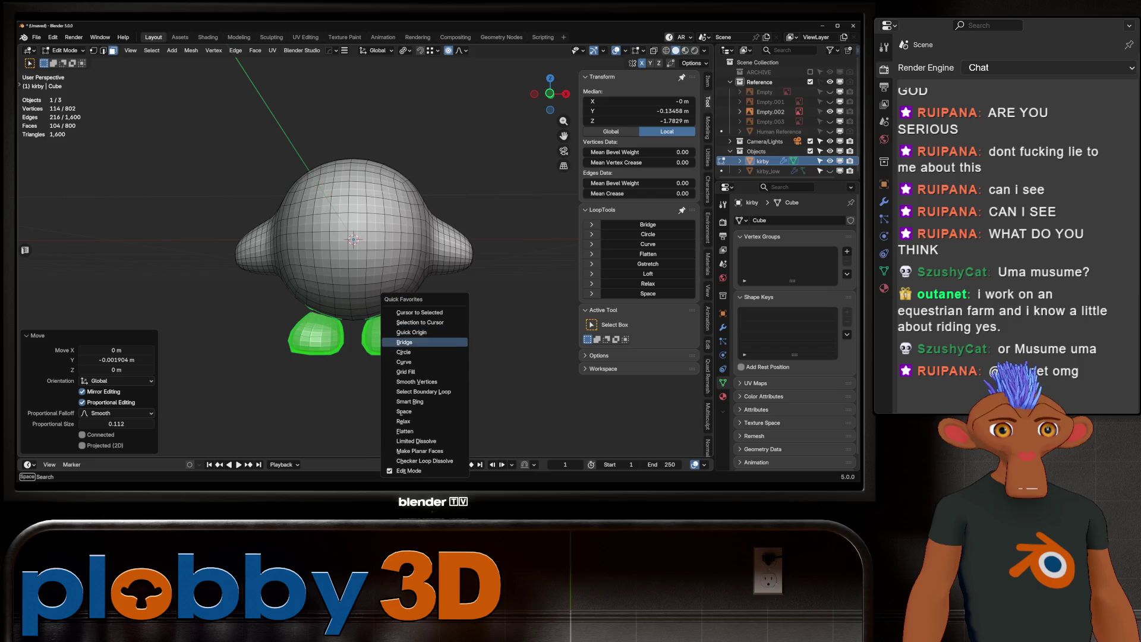
pyautogui.click(410, 382)
pyautogui.moveTo(410, 382)
pyautogui.mouseDown(button='middle')
pyautogui.moveTo(357, 241)
pyautogui.moveTo(324, 237)
pyautogui.moveTo(356, 268)
pyautogui.mouseUp(button='middle')
pyautogui.press('Tab')
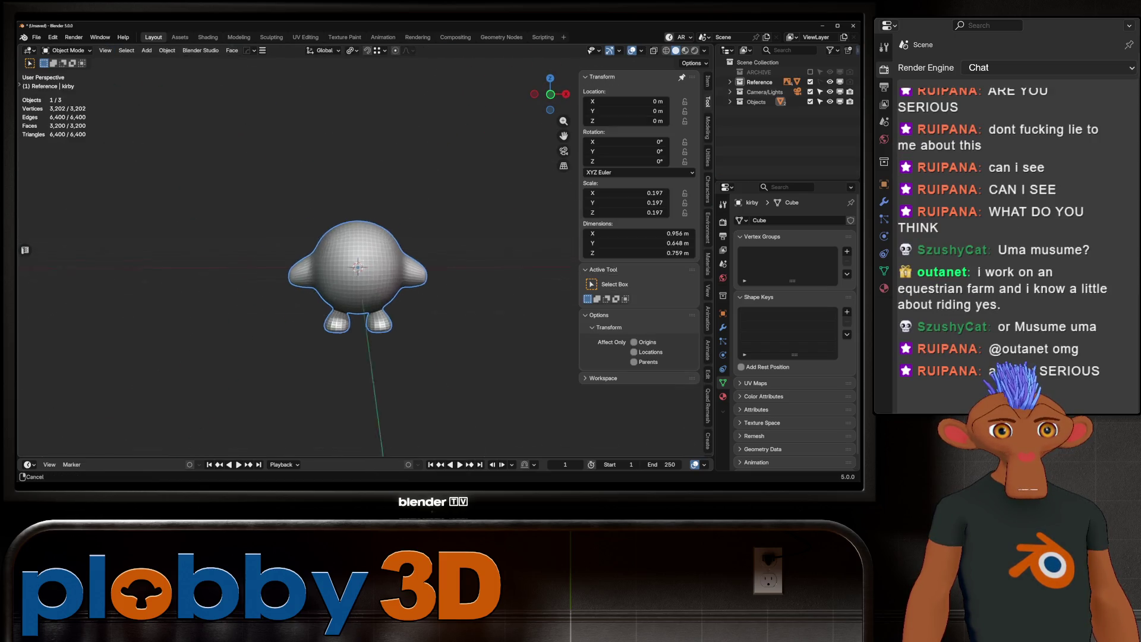
# Step: Select the loop at the bottom of the feet, grow it one step and puff the foot outward with Alt+S
pyautogui.press('KP_1')
pyautogui.press('Tab')
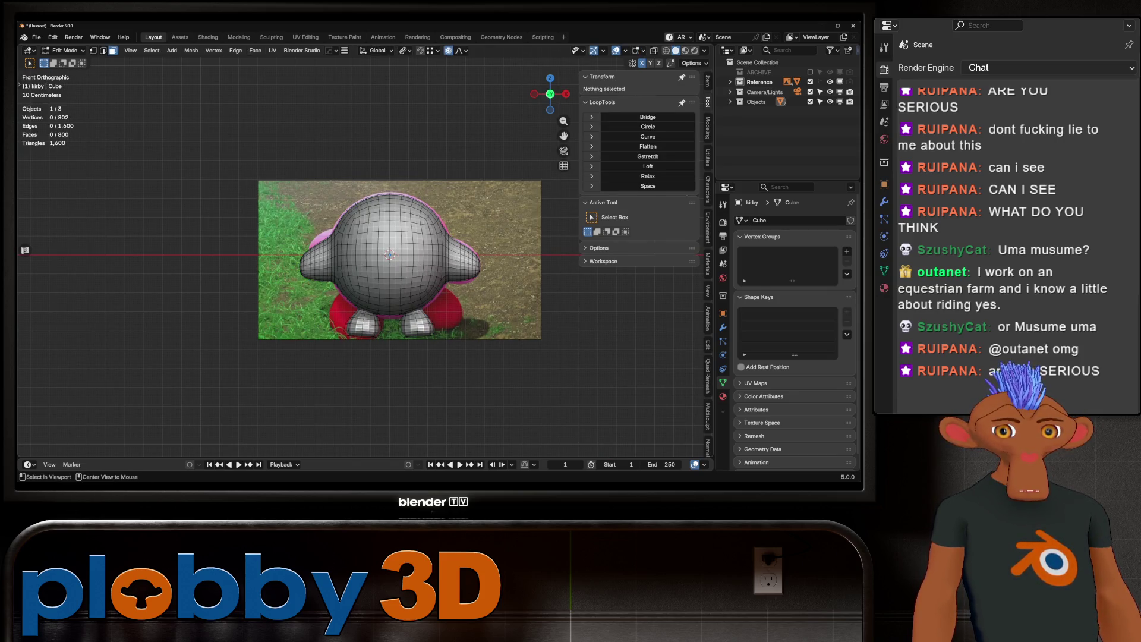
pyautogui.keyDown('alt'); pyautogui.click(414, 333); pyautogui.keyUp('alt')
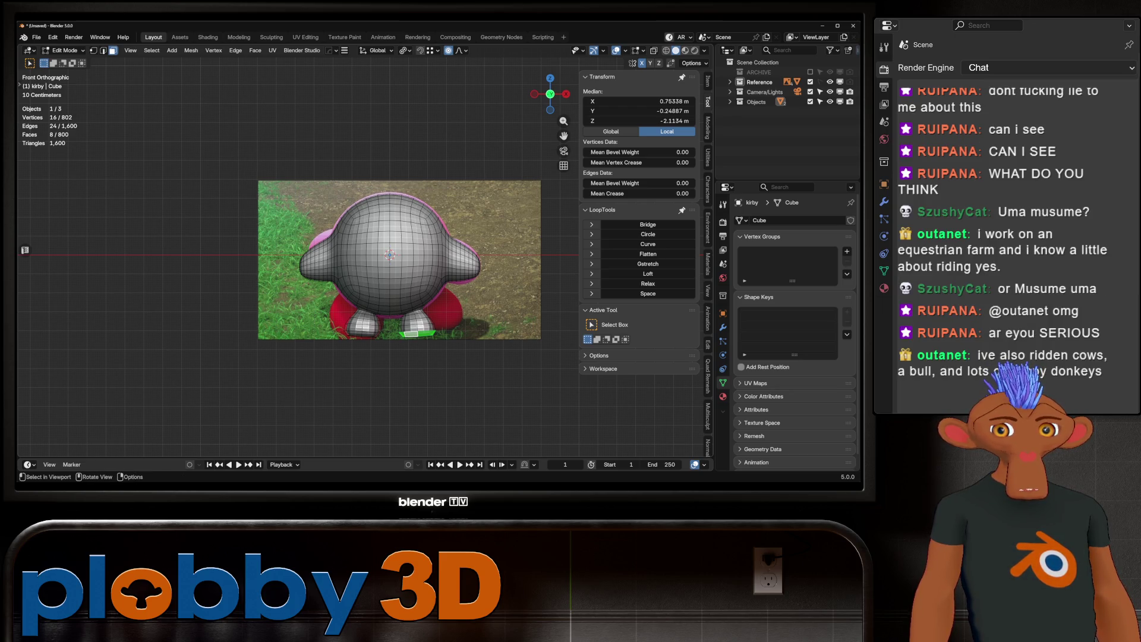
pyautogui.press('ctrl+KP_Add')
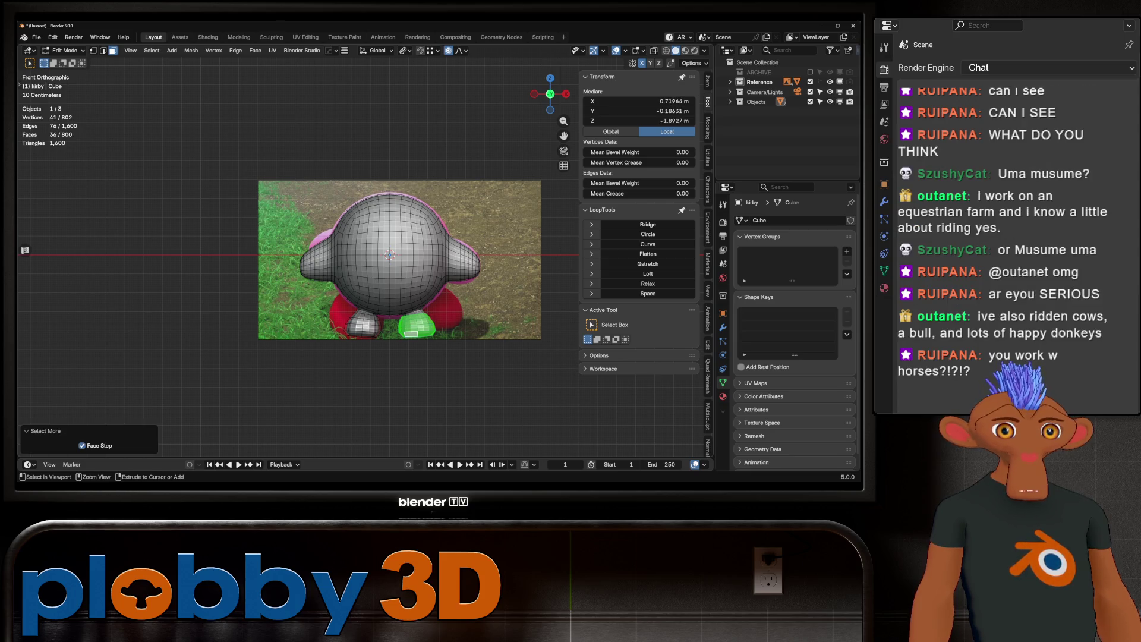
pyautogui.hotkey('alt', 's')
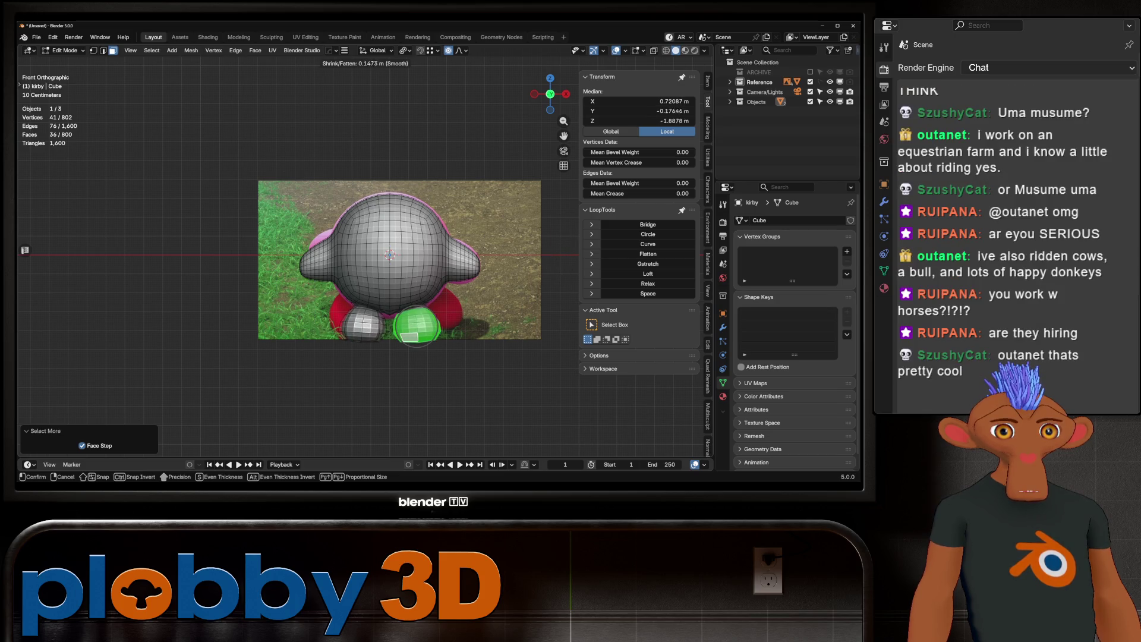
pyautogui.press('Return')
# Step: Adjust the foot with proportional move/scale and turn it 19.5° about the vertical axis
pyautogui.press('g')
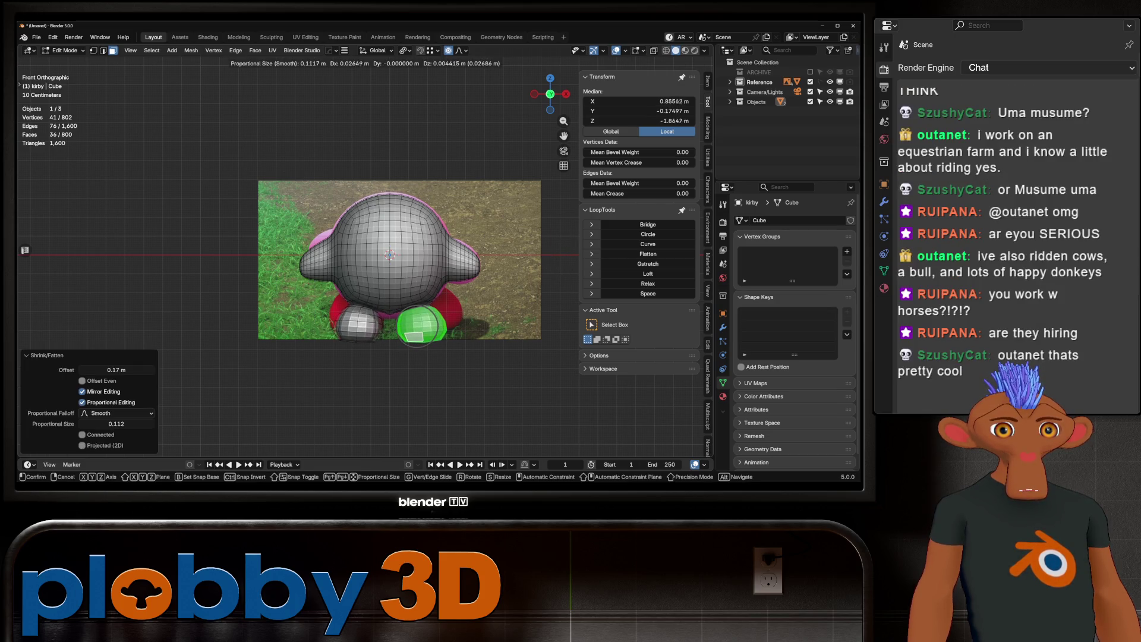
pyautogui.press('s')
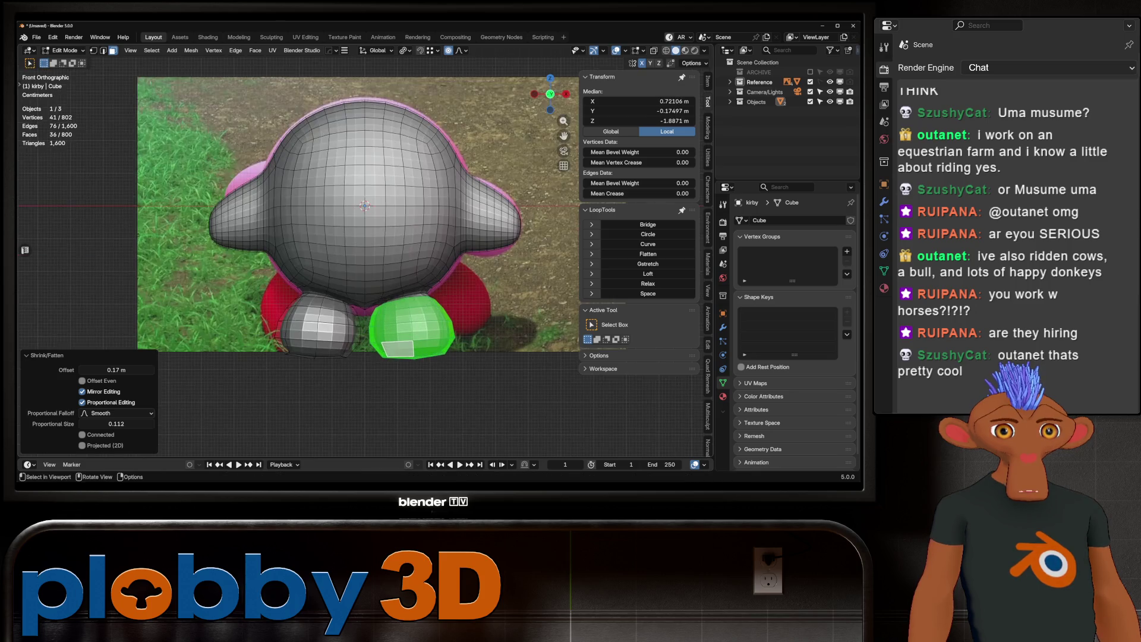
pyautogui.keyDown('alt'); pyautogui.scroll(3, 423, 319); pyautogui.keyUp('alt')
pyautogui.scroll(7, 500, 314)
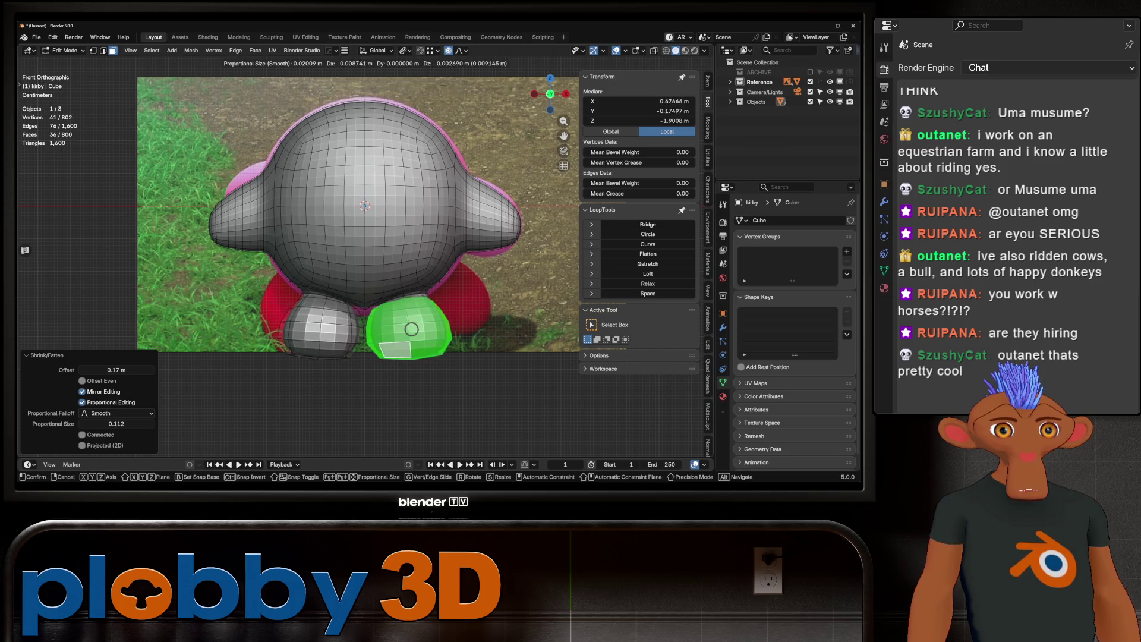
pyautogui.press('g')
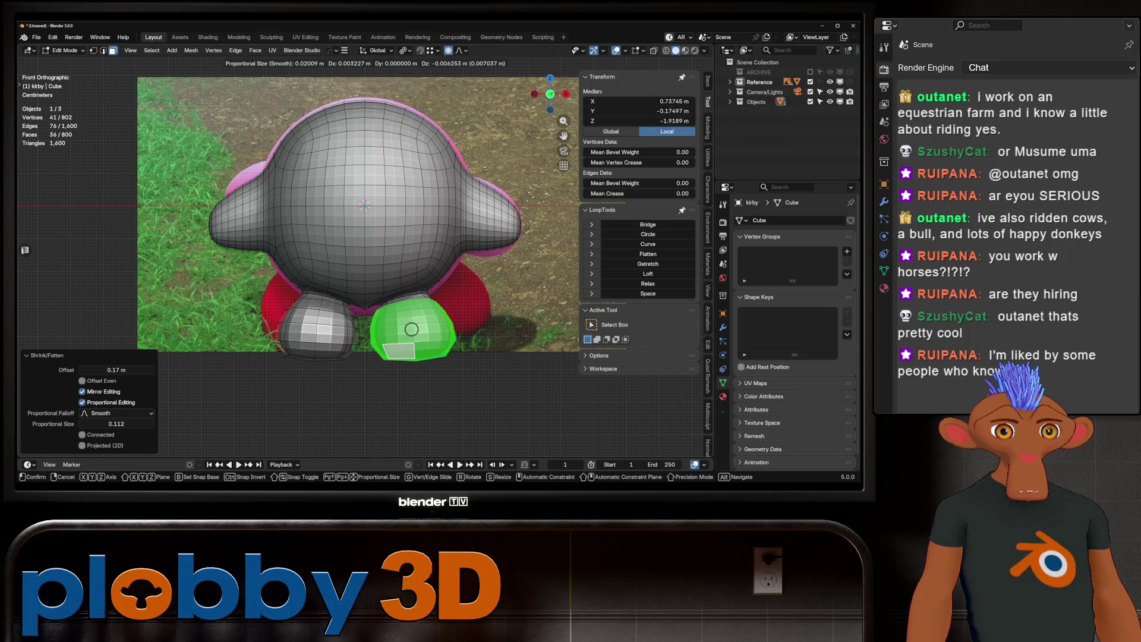
pyautogui.press('r')
pyautogui.press('z')
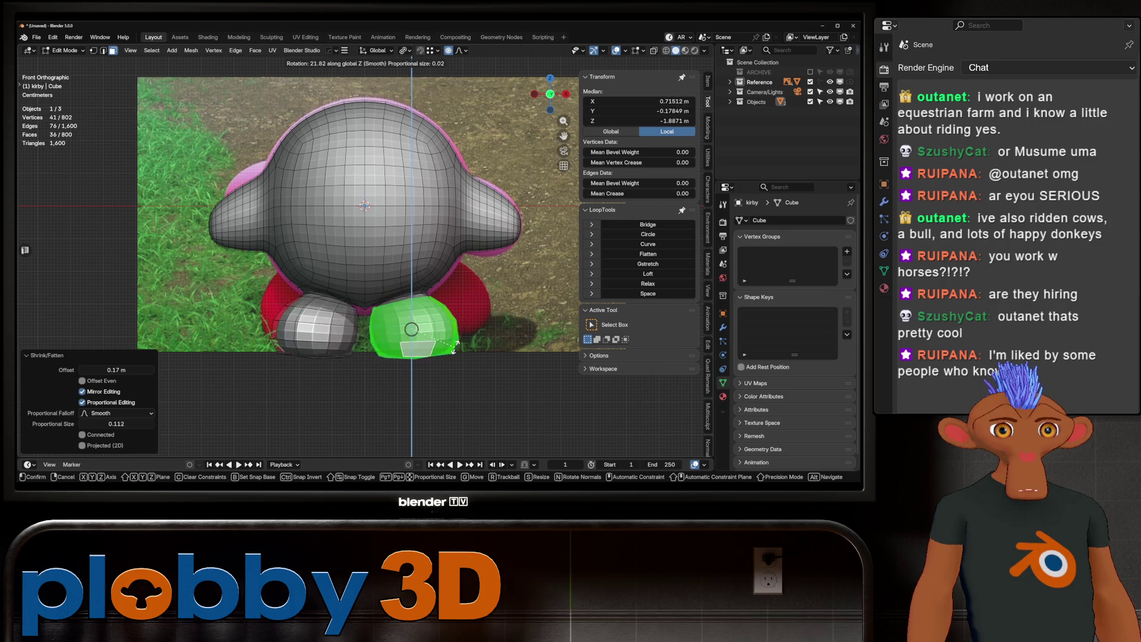
pyautogui.click(455, 346)
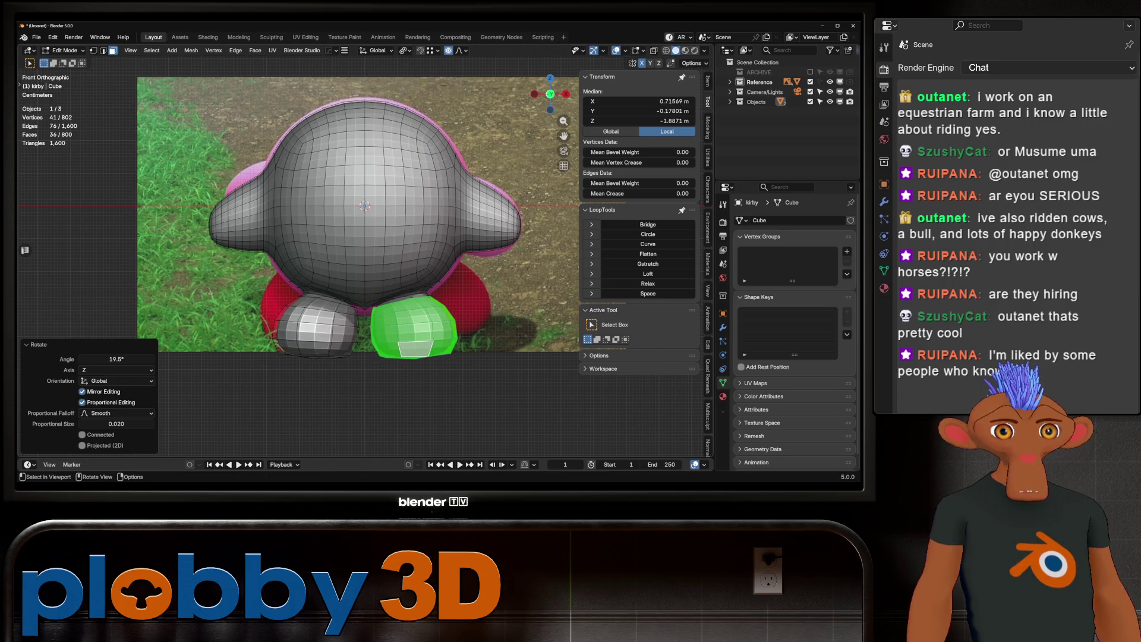
# Step: Nudge the foot slightly along the vertical axis
pyautogui.moveTo(455, 345)
pyautogui.mouseDown(button='middle')
pyautogui.moveTo(419, 268)
pyautogui.moveTo(428, 294)
pyautogui.mouseUp(button='middle')
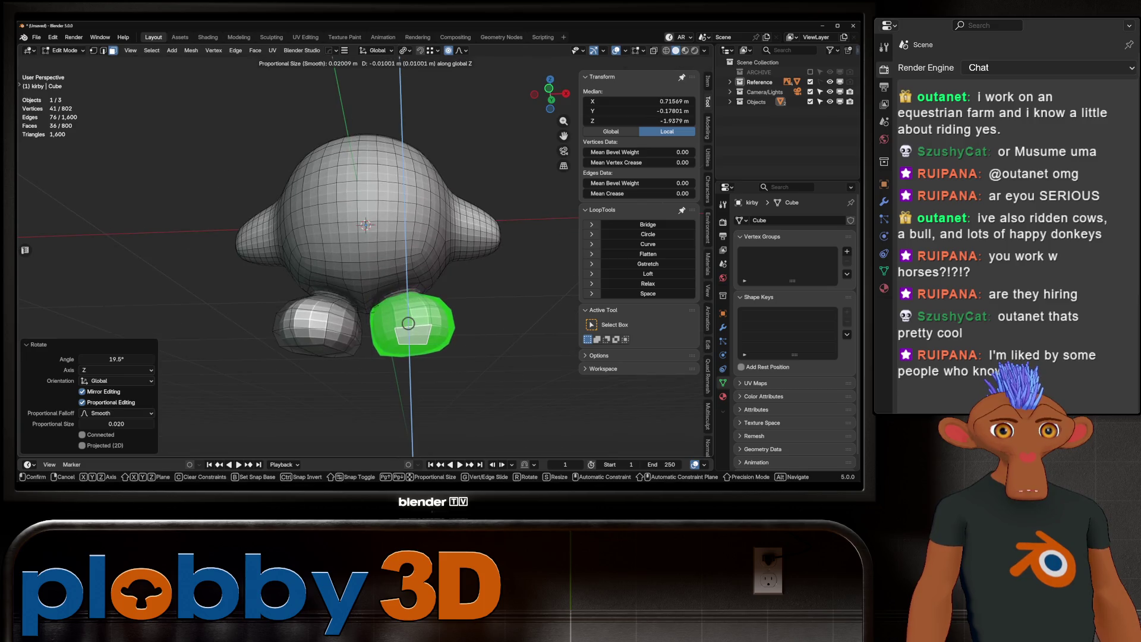
pyautogui.press('g')
pyautogui.press('z')
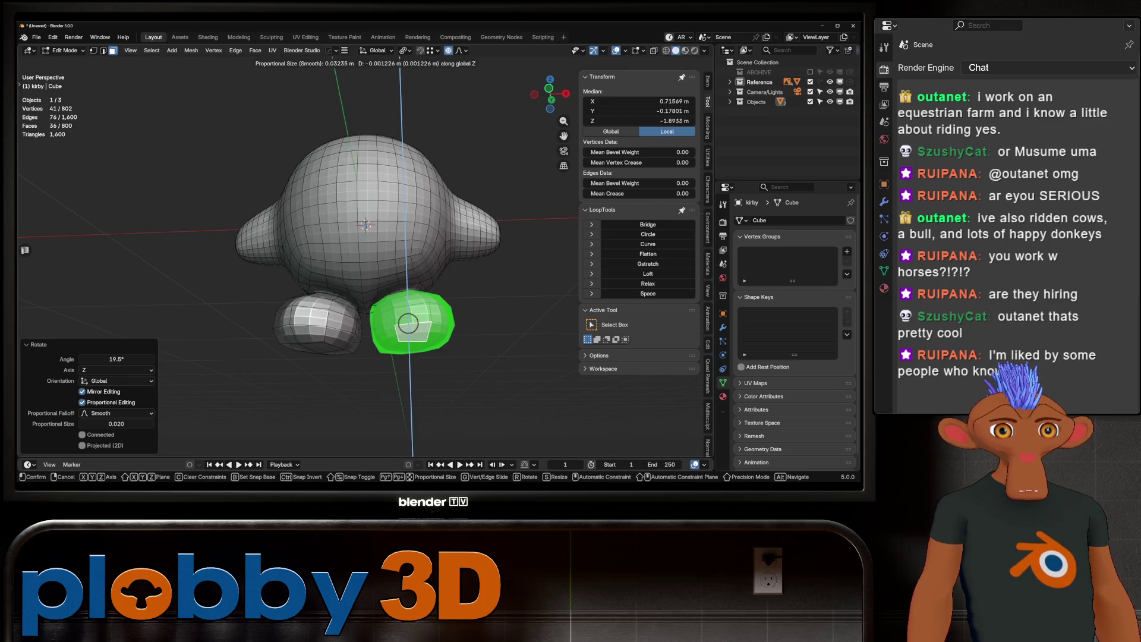
pyautogui.click(429, 295)
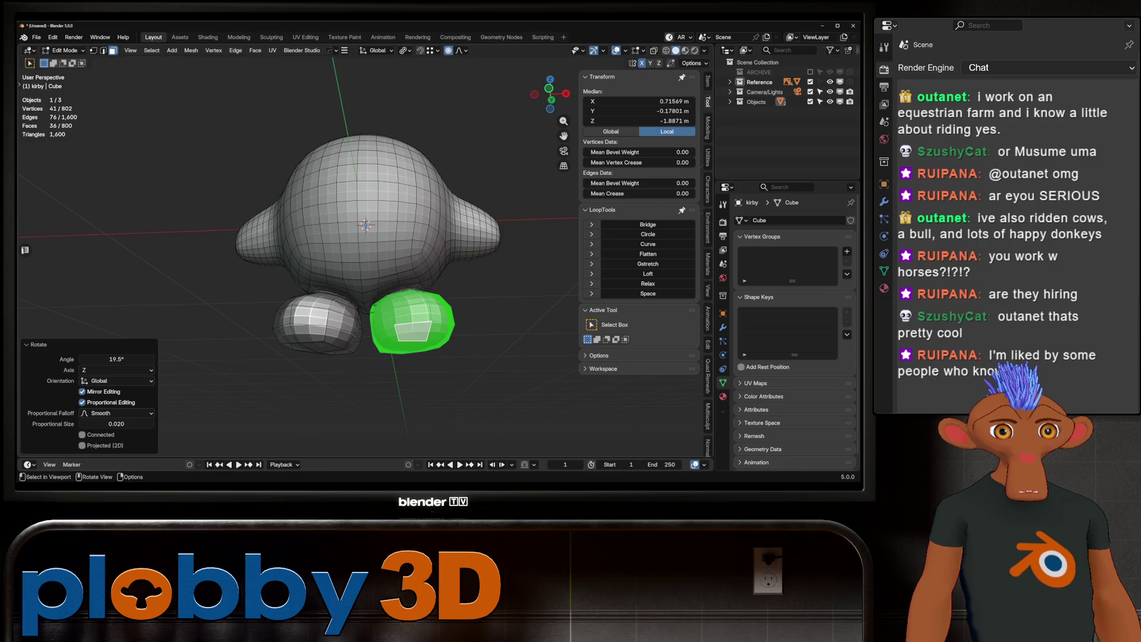
pyautogui.moveTo(429, 295)
pyautogui.mouseDown(button='middle')
pyautogui.moveTo(419, 267)
pyautogui.moveTo(419, 295)
pyautogui.mouseUp(button='middle')
pyautogui.press('Tab')
pyautogui.press('Tab')
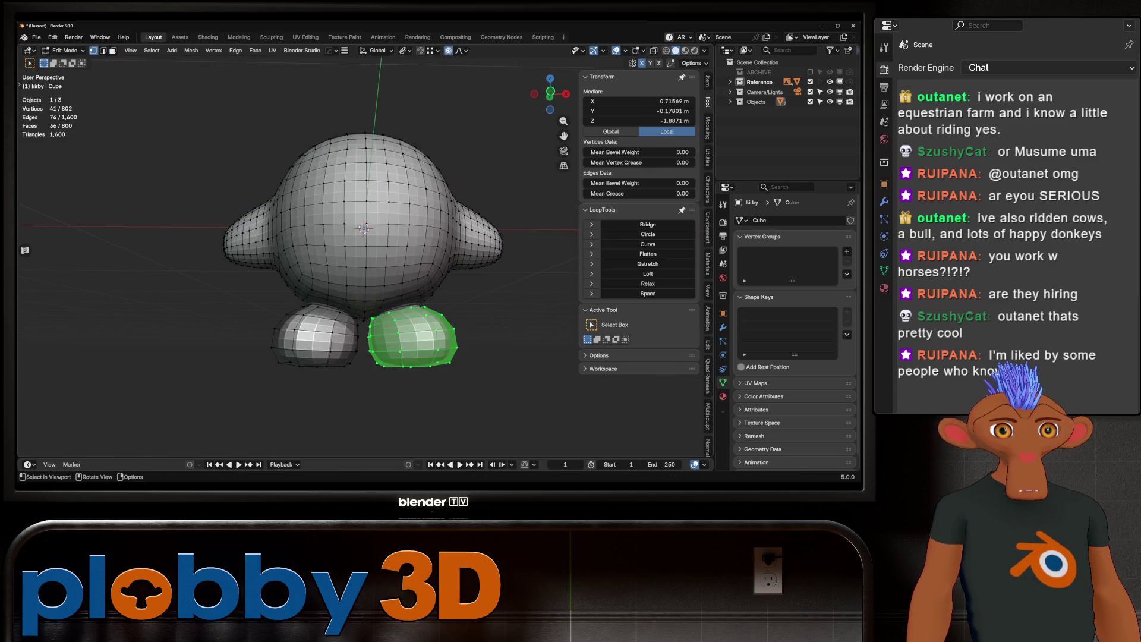
pyautogui.scroll(3, 366, 249)
pyautogui.scroll(2, 366, 251)
# Step: Select the centre-line vertex path between the feet, relax it with LoopTools and smooth its vertices
pyautogui.click(368, 281)
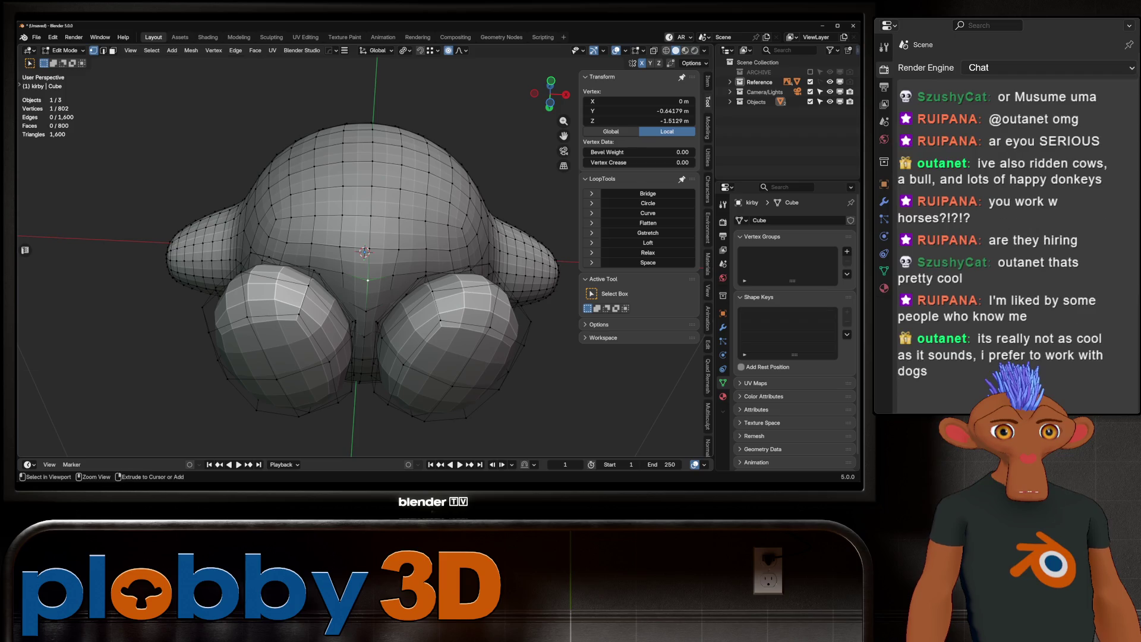
pyautogui.keyDown('ctrl'); pyautogui.click(361, 373); pyautogui.keyUp('ctrl')
pyautogui.click(648, 284)
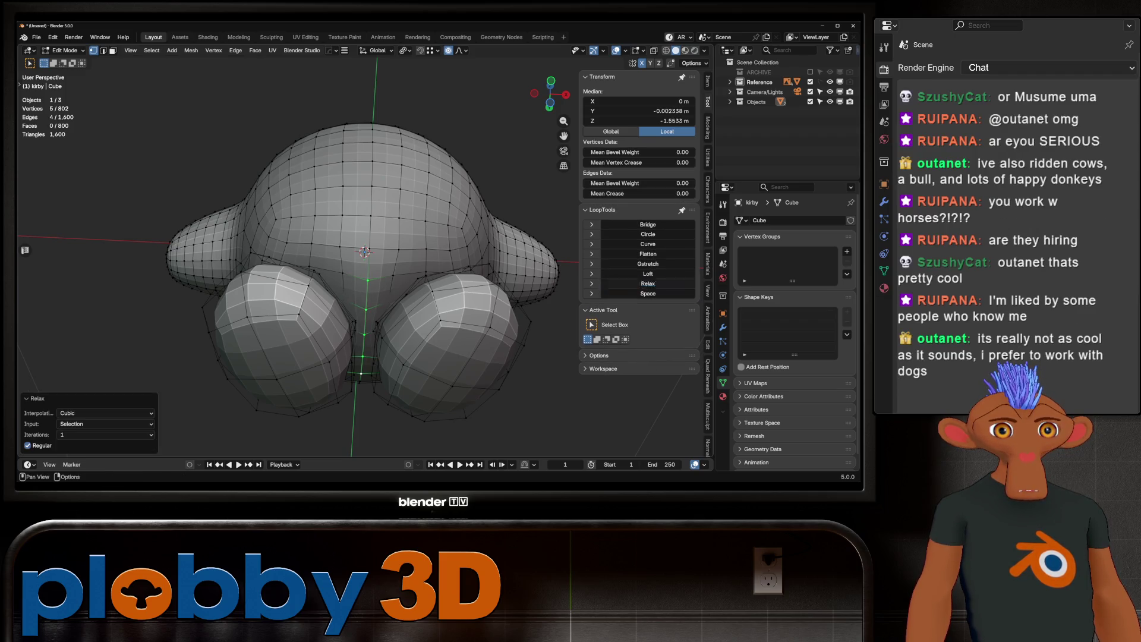
pyautogui.moveTo(374, 294)
pyautogui.mouseDown(button='middle')
pyautogui.moveTo(375, 258)
pyautogui.moveTo(410, 259)
pyautogui.mouseUp(button='middle')
pyautogui.rightClick(384, 272)
pyautogui.click(401, 357)
pyautogui.scroll(-5, 357, 251)
# Step: Switch to sculpting and pull the surface between the feet into shape with the Grab brush, checking from several angles
pyautogui.press('Tab')
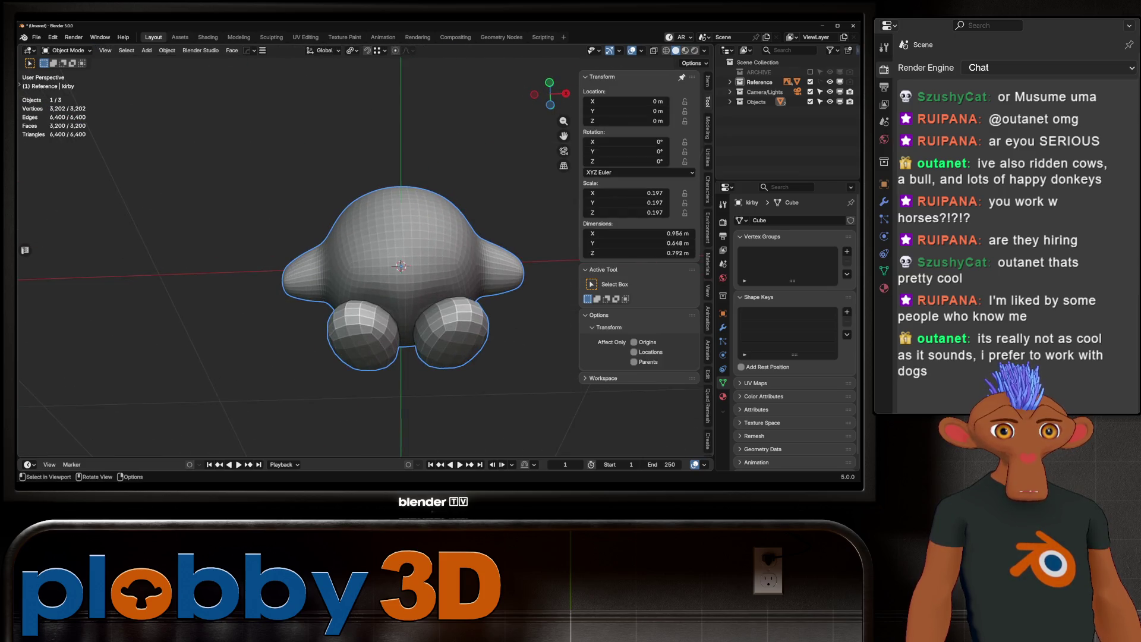
pyautogui.scroll(3, 419, 326)
pyautogui.hotkey('ctrl', 'Tab')
pyautogui.click(397, 339)
pyautogui.scroll(3, 397, 330)
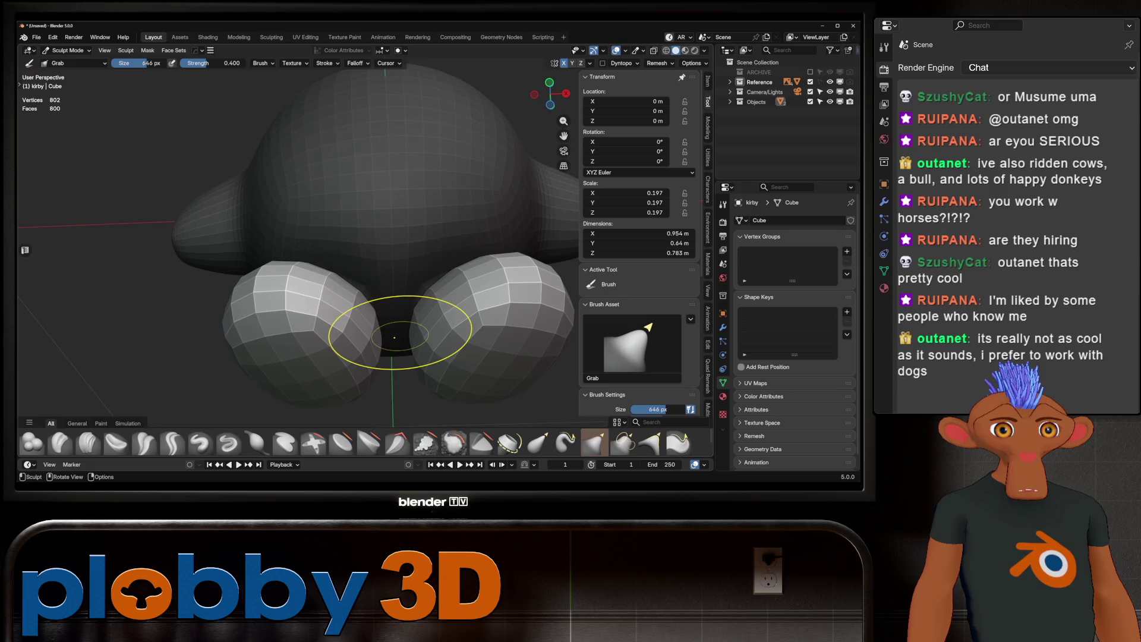
pyautogui.scroll(3, 400, 323)
pyautogui.moveTo(400, 307); pyautogui.dragTo(399, 332)
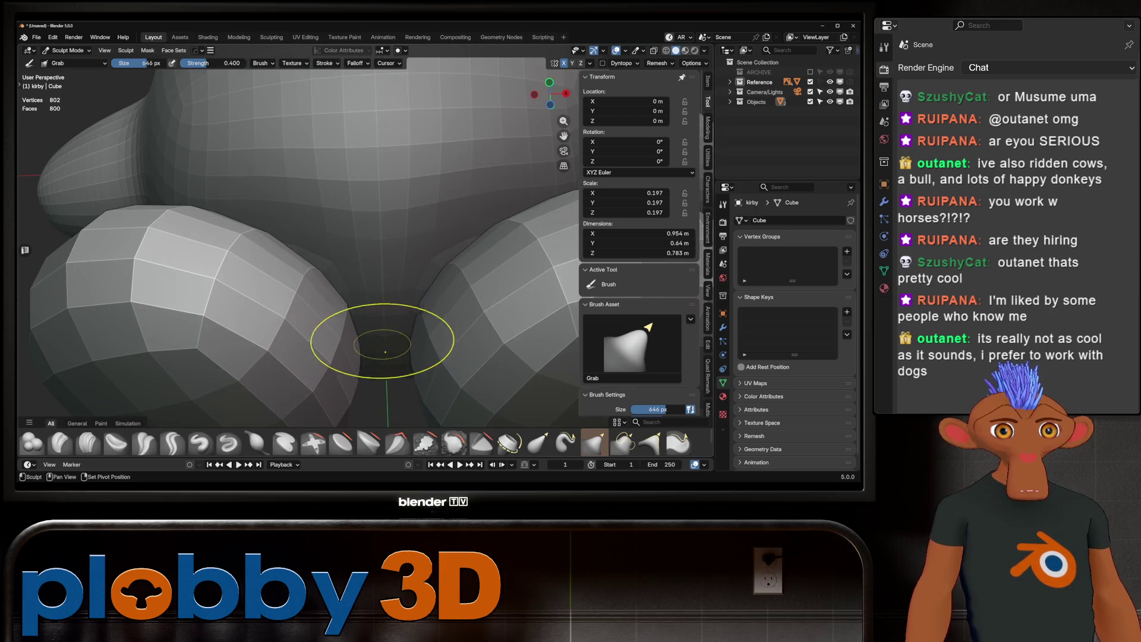
pyautogui.scroll(-2, 382, 264)
pyautogui.scroll(-2, 374, 263)
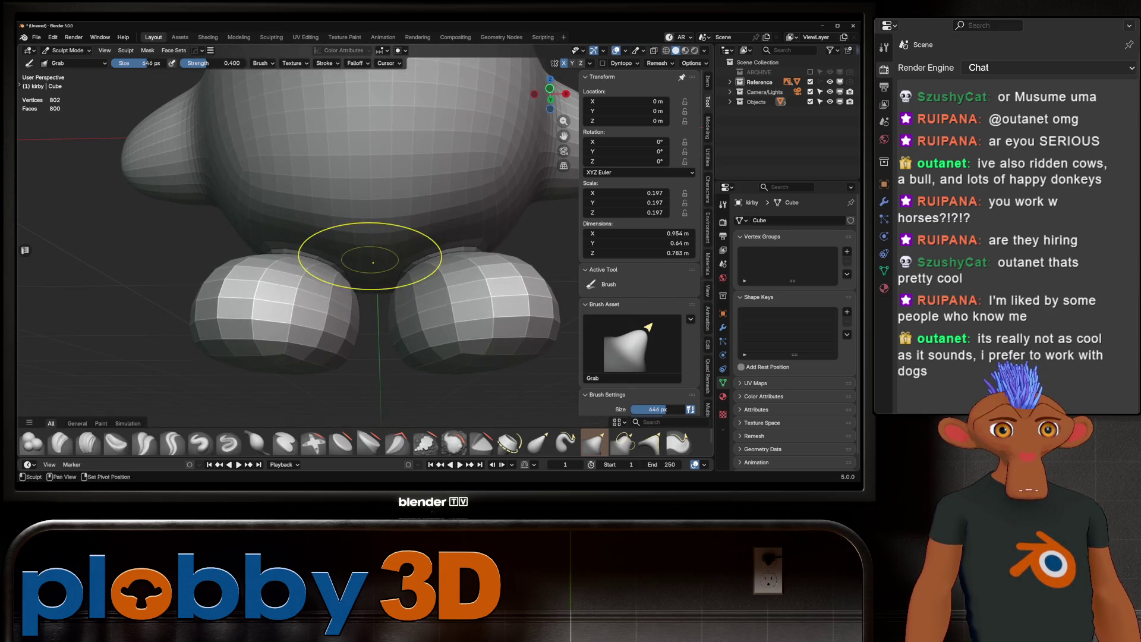
pyautogui.moveTo(337, 239); pyautogui.dragTo(294, 223, button='middle')
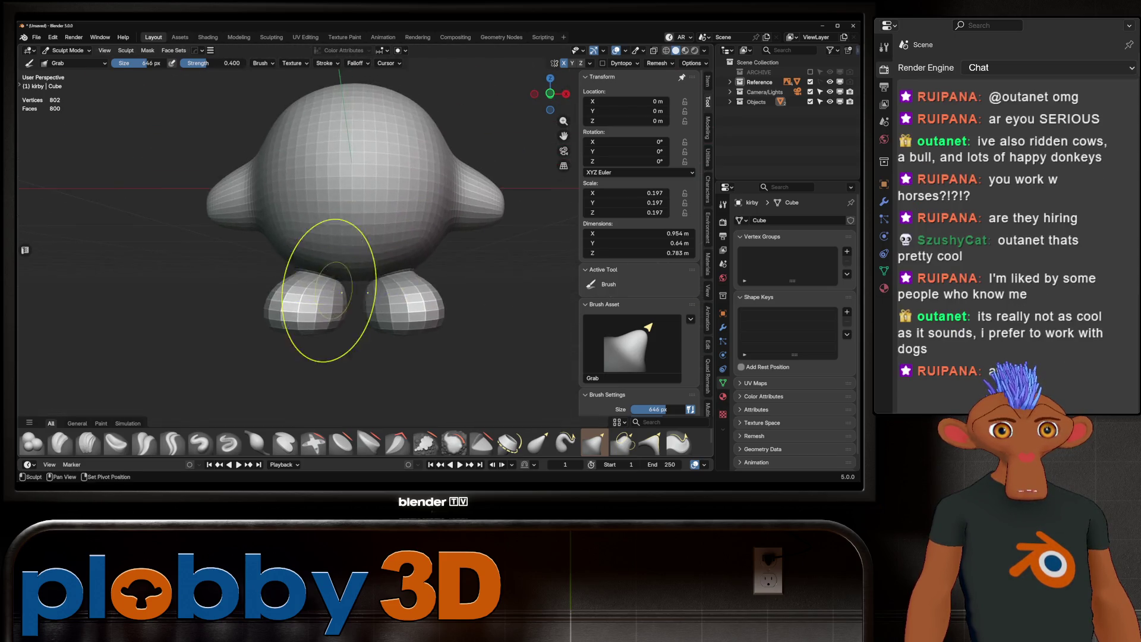
pyautogui.moveTo(306, 199); pyautogui.dragTo(341, 243, button='middle')
pyautogui.scroll(3, 342, 245)
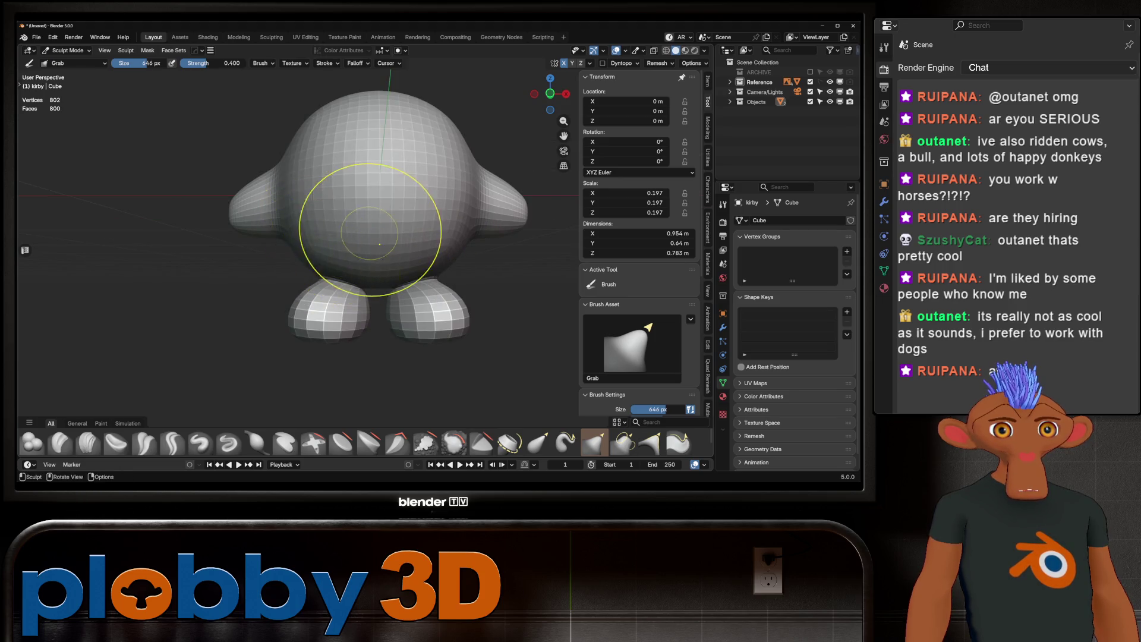
pyautogui.scroll(-3, 380, 243)
pyautogui.moveTo(380, 243)
pyautogui.mouseDown(button='middle')
pyautogui.moveTo(343, 290)
pyautogui.moveTo(295, 285)
pyautogui.mouseUp(button='middle')
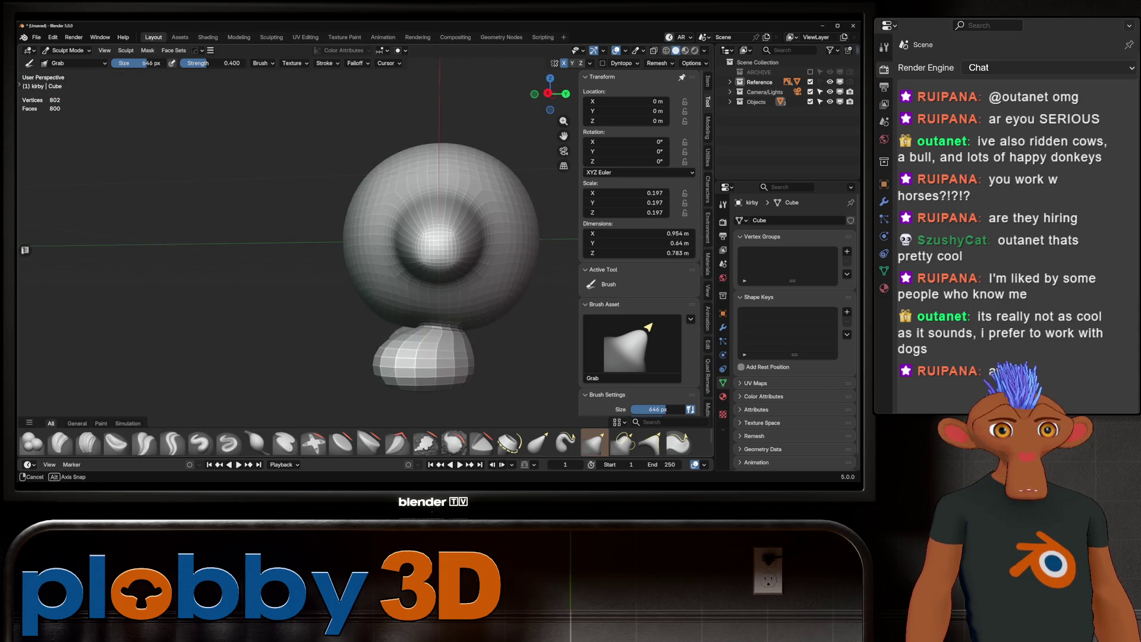
pyautogui.keyDown('alt'); pyautogui.moveTo(442, 348); pyautogui.dragTo(442, 348, button='middle'); pyautogui.keyUp('alt')
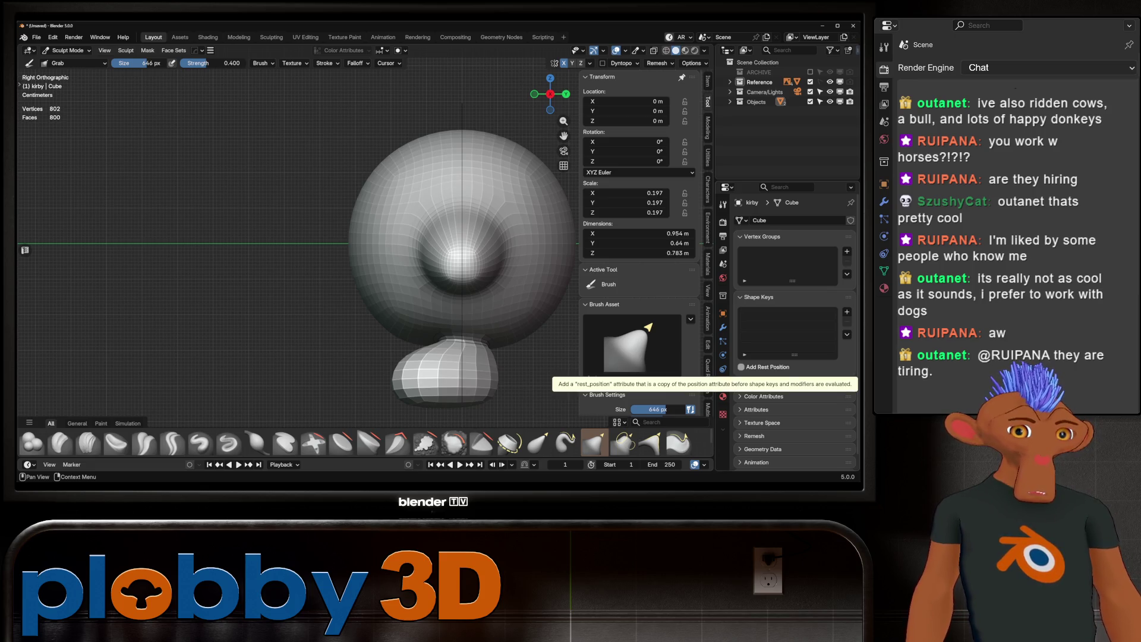
pyautogui.keyDown('shift'); pyautogui.moveTo(508, 233); pyautogui.dragTo(434, 201, button='middle'); pyautogui.keyUp('shift')
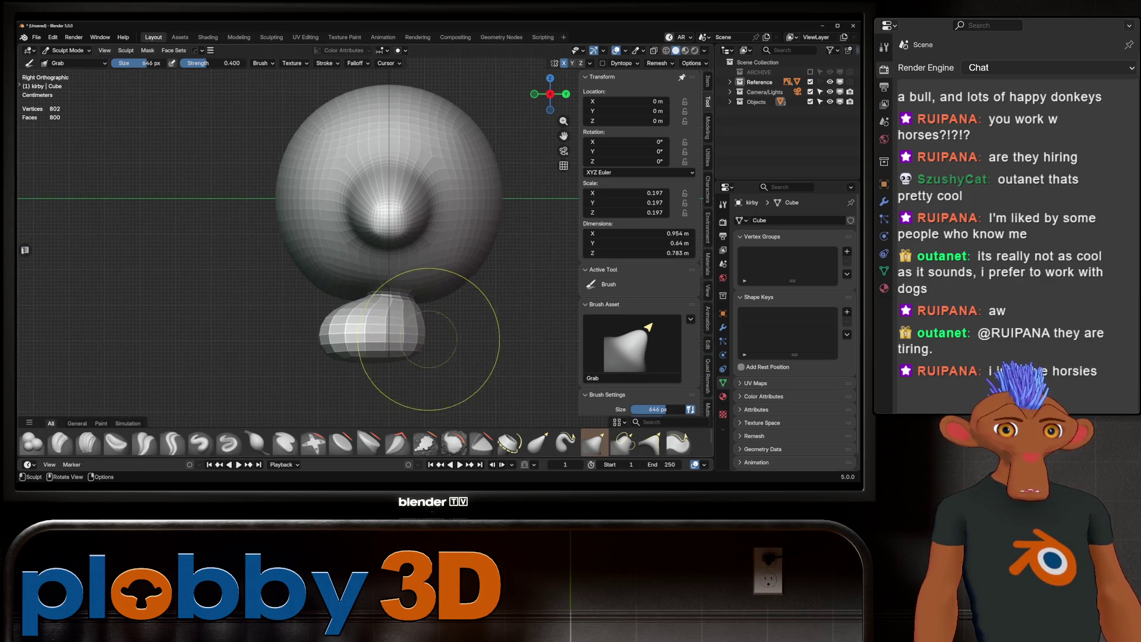
# Step: Reshape the foot's side profile, rounding it and widening its top into the body
pyautogui.moveTo(415, 357)
pyautogui.mouseDown()
pyautogui.moveTo(419, 339)
pyautogui.moveTo(345, 357)
pyautogui.mouseUp()
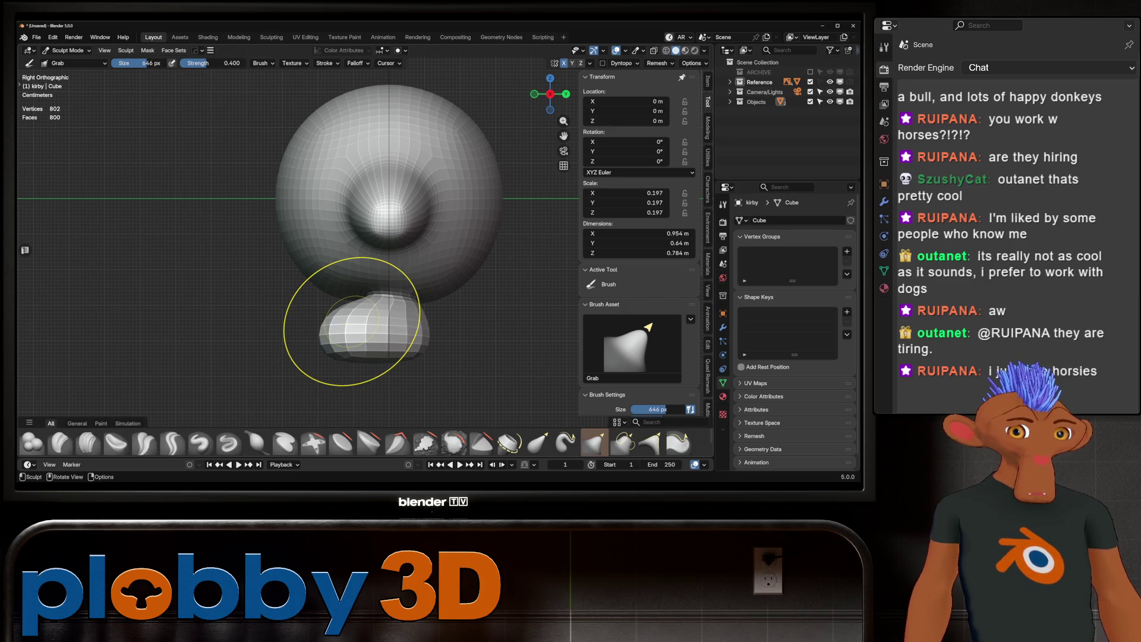
pyautogui.moveTo(351, 321); pyautogui.dragTo(362, 304)
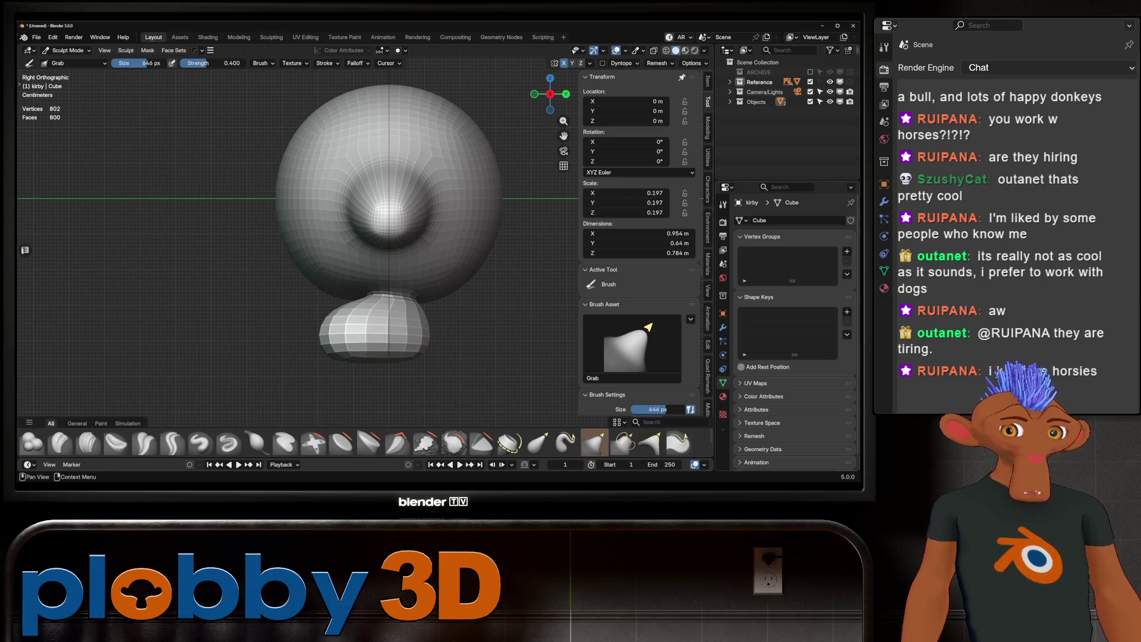
pyautogui.scroll(4, 345, 357)
pyautogui.moveTo(339, 276); pyautogui.dragTo(321, 267)
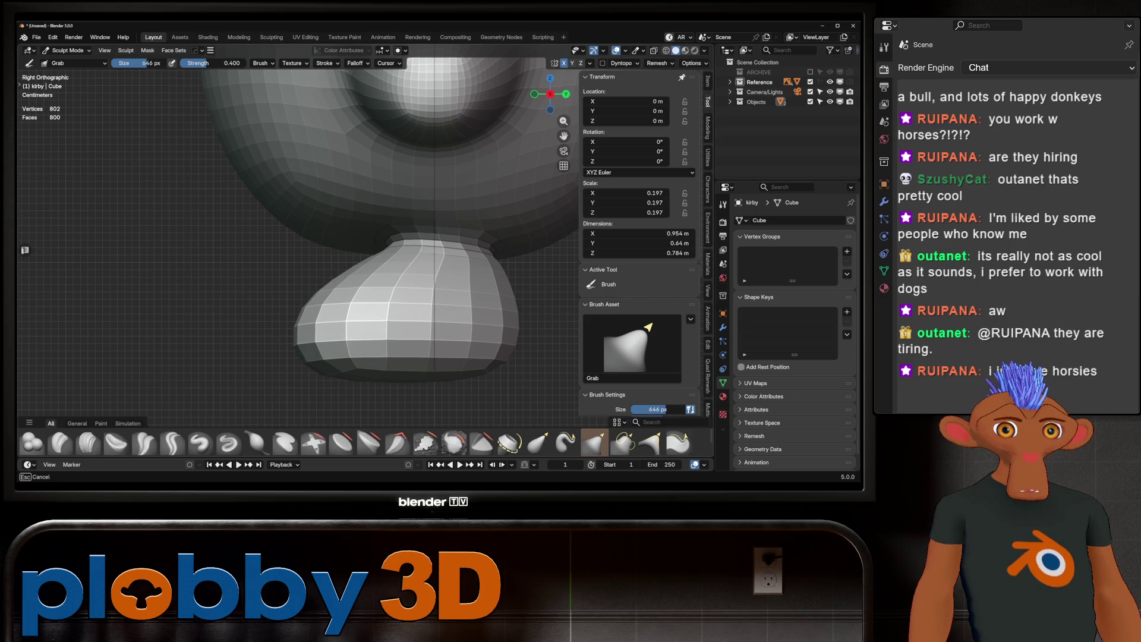
pyautogui.moveTo(304, 334); pyautogui.dragTo(294, 345)
pyautogui.scroll(-3, 384, 303)
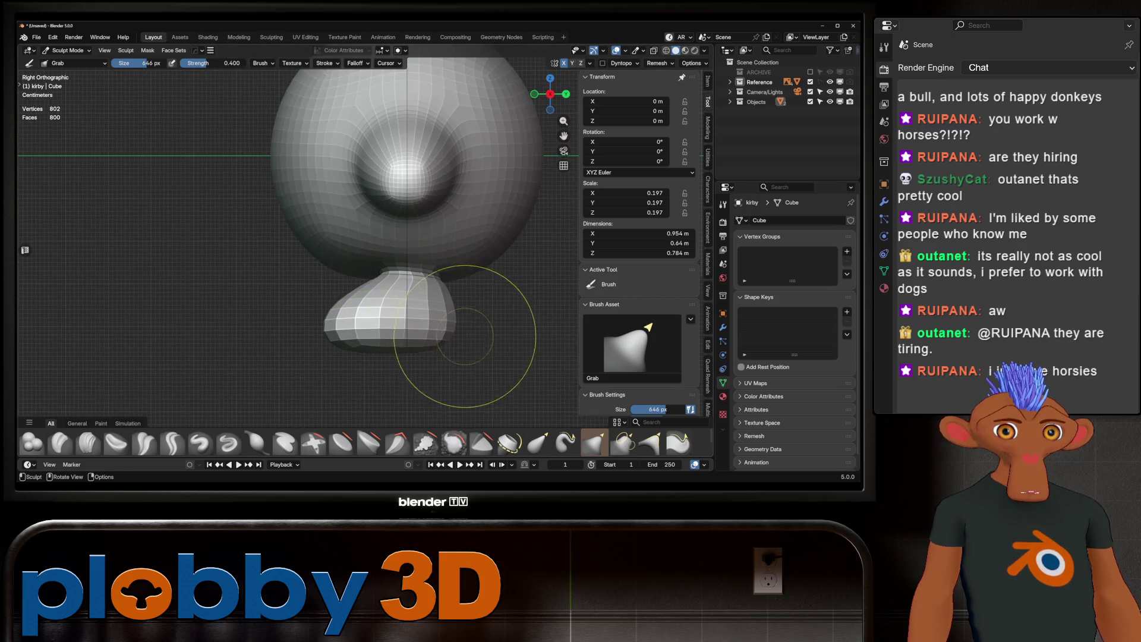
pyautogui.moveTo(426, 356); pyautogui.dragTo(379, 299)
# Step: Inspect the sculpted model from perspective and front views, then leave sculpting via the mode dropdown
pyautogui.moveTo(379, 299); pyautogui.dragTo(434, 241, button='middle')
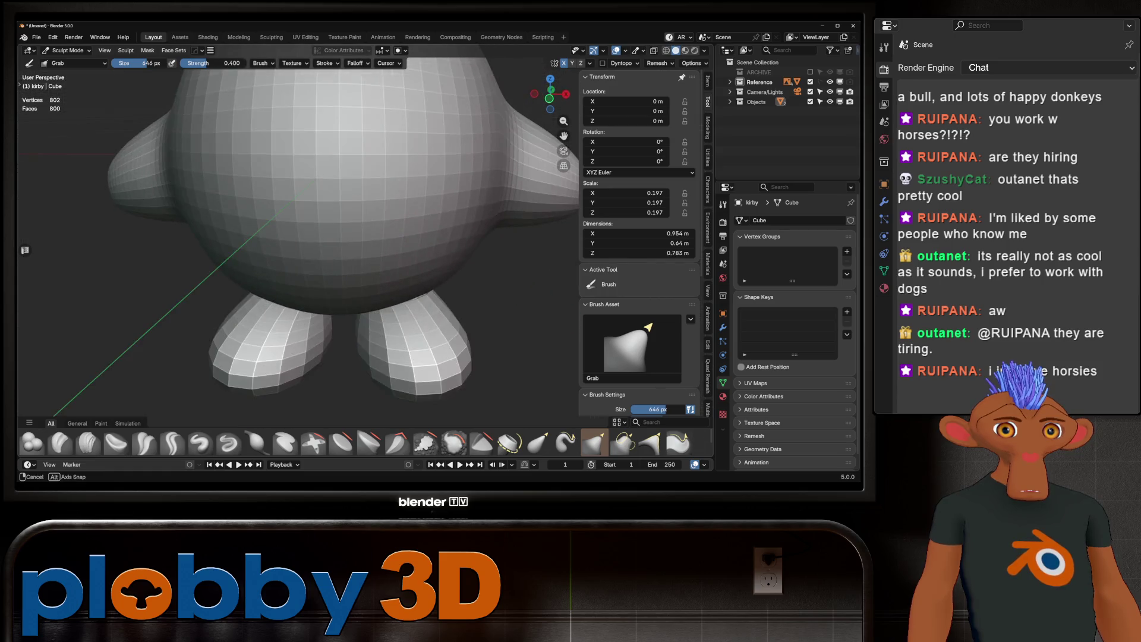
pyautogui.scroll(-3, 434, 242)
pyautogui.scroll(2, 441, 230)
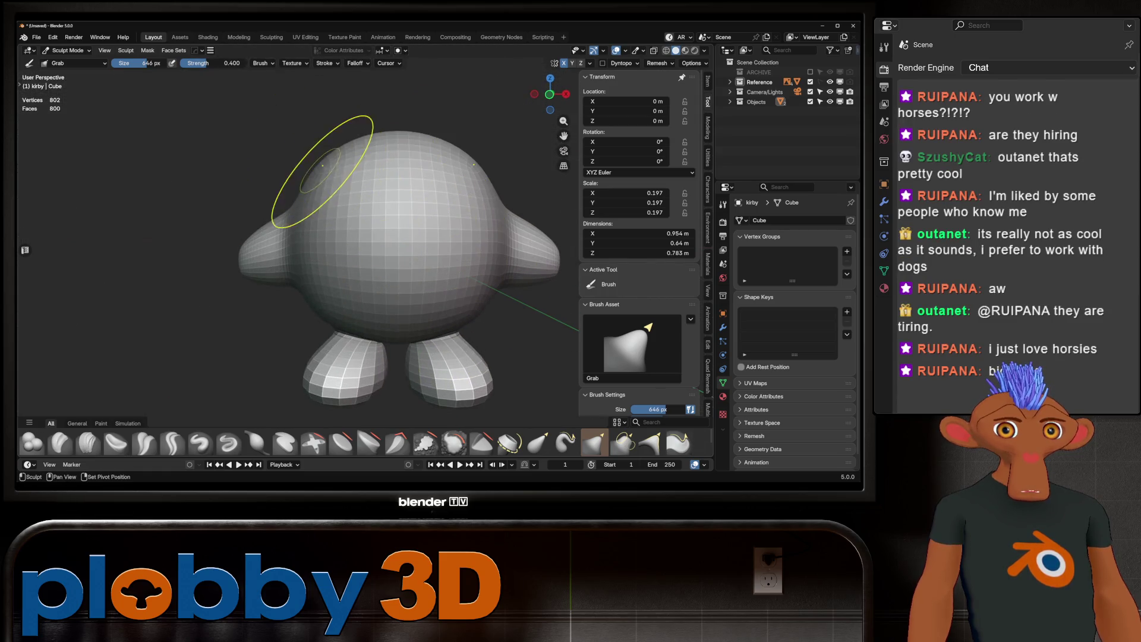
pyautogui.moveTo(331, 198); pyautogui.dragTo(331, 193)
pyautogui.scroll(-3, 332, 197)
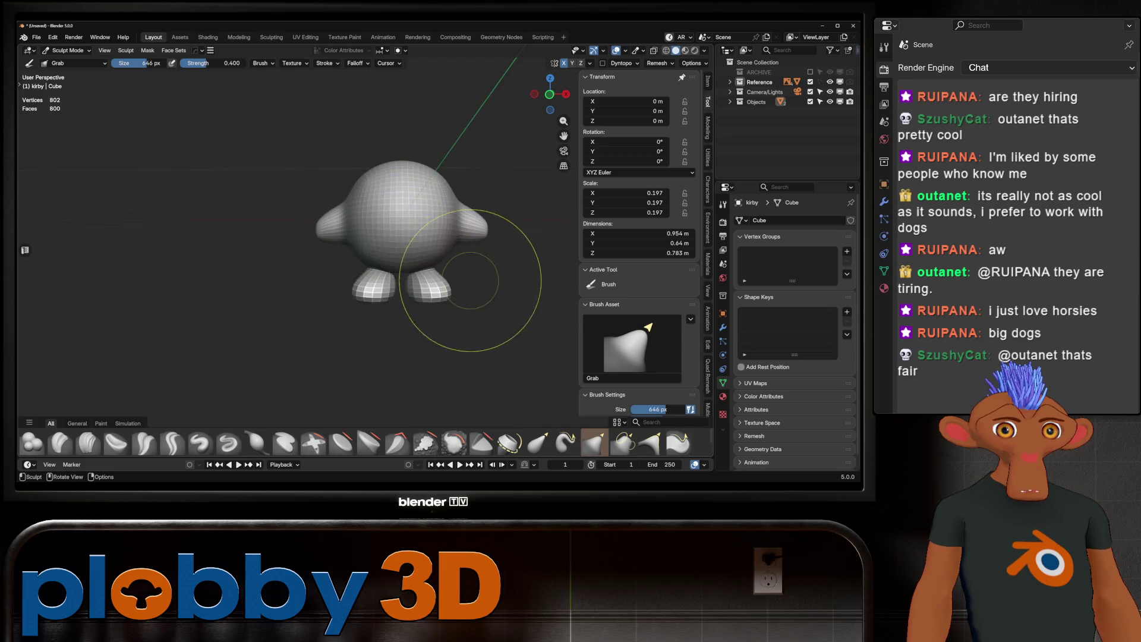
pyautogui.moveTo(439, 227); pyautogui.dragTo(424, 250, button='middle')
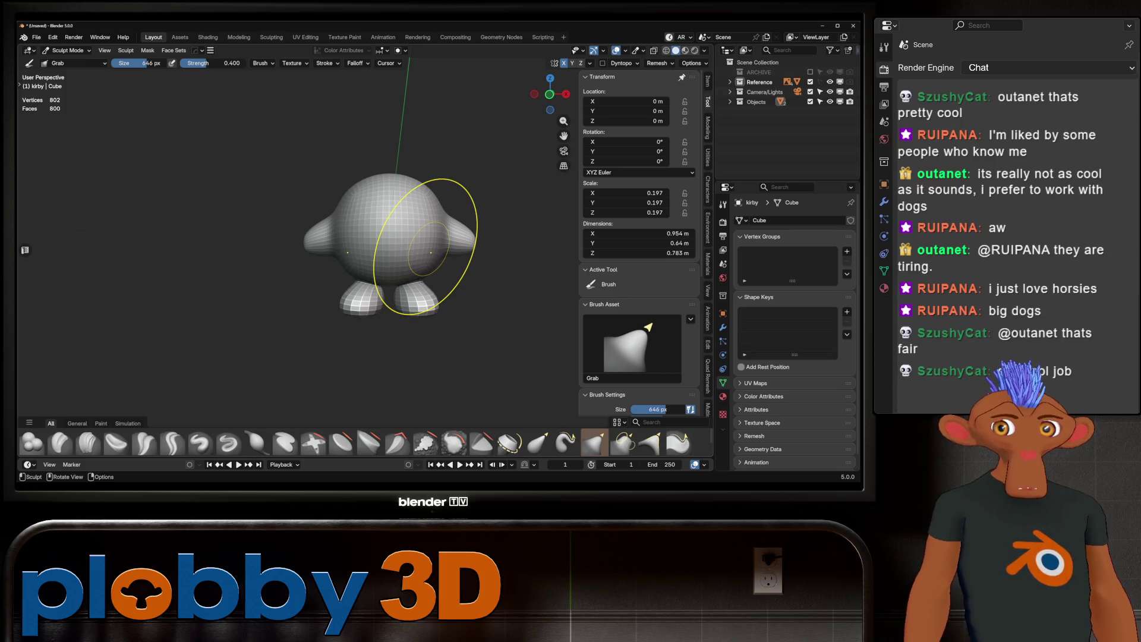
pyautogui.scroll(4, 383, 216)
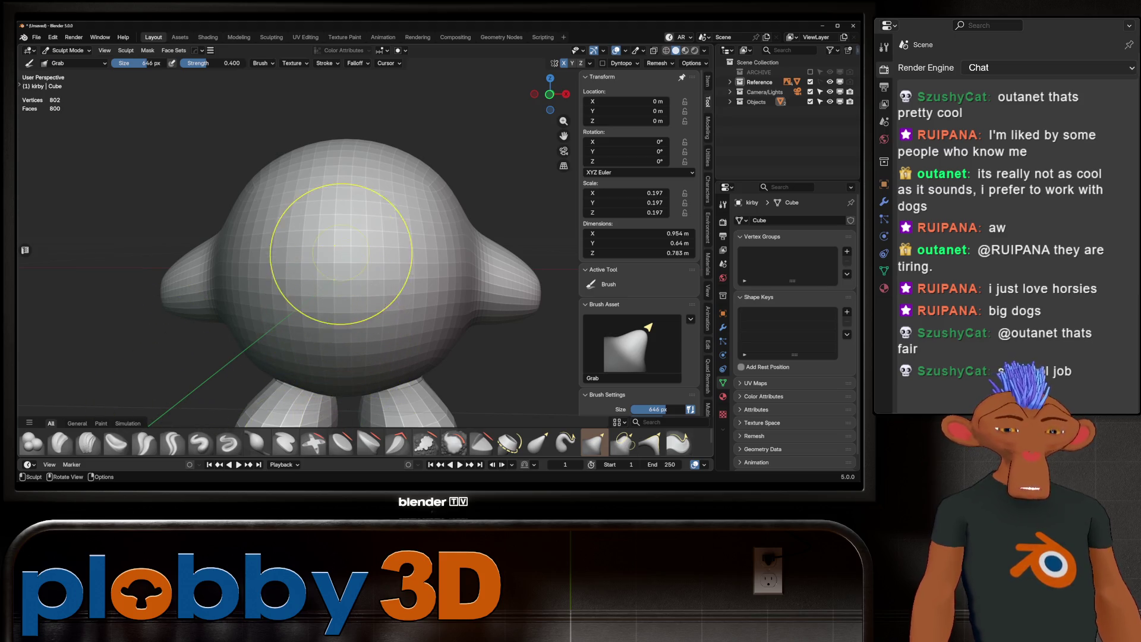
pyautogui.click(67, 50)
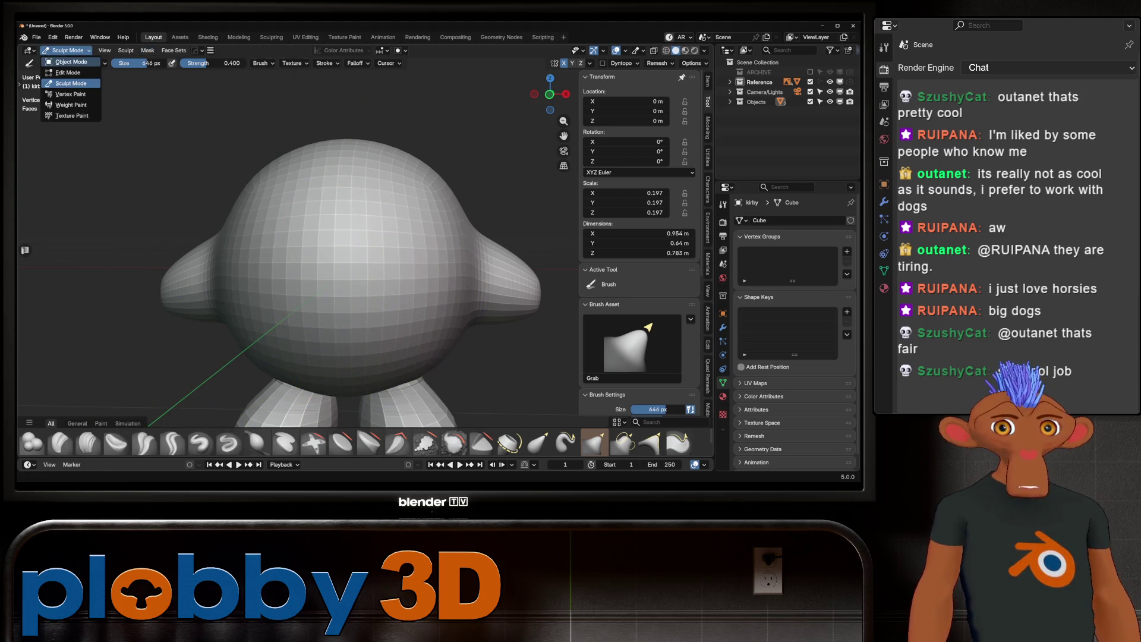
# Step: Set kirby's Subdivision modifier Viewport level to 0 and start editing the low-poly cage
pyautogui.click(731, 102)
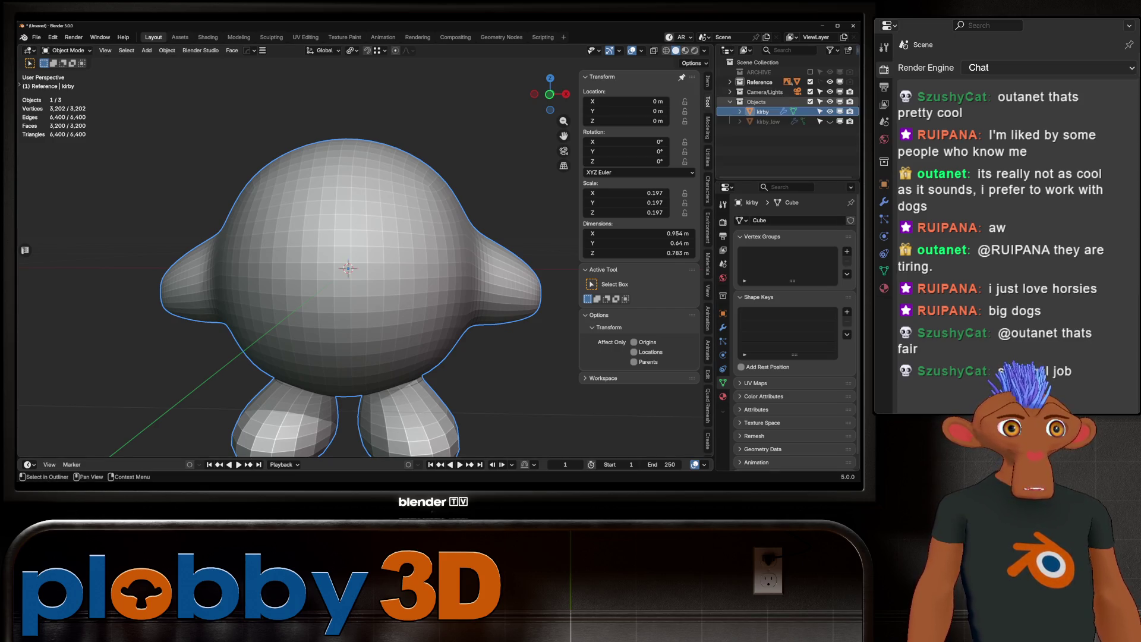
pyautogui.click(723, 328)
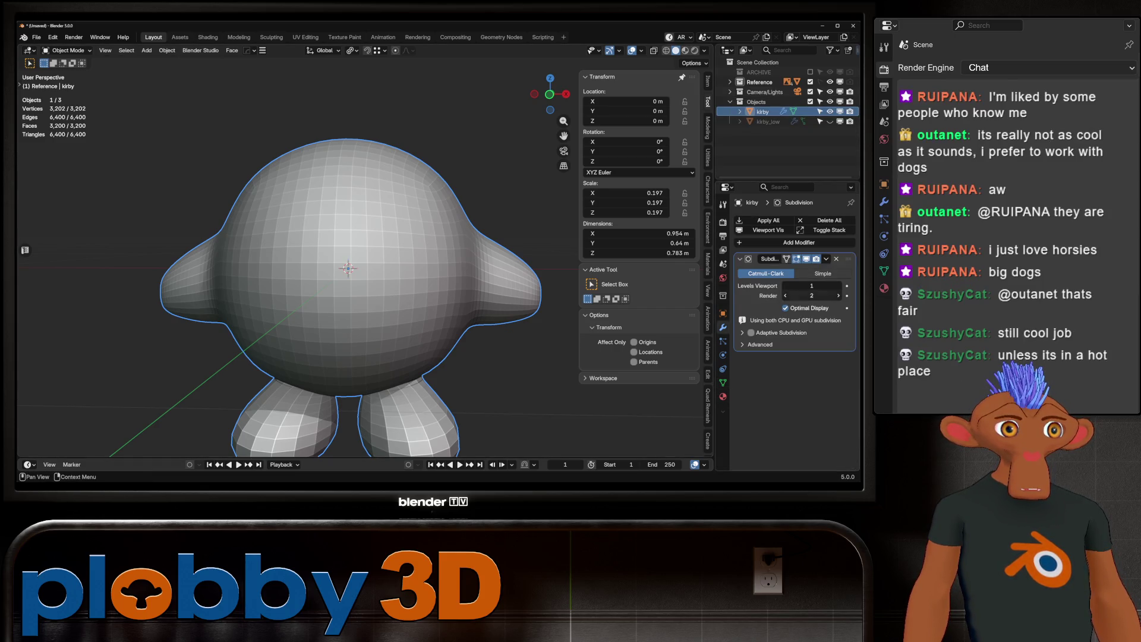
pyautogui.click(787, 285)
pyautogui.scroll(-3, 348, 268)
pyautogui.moveTo(348, 267); pyautogui.dragTo(470, 262, button='middle')
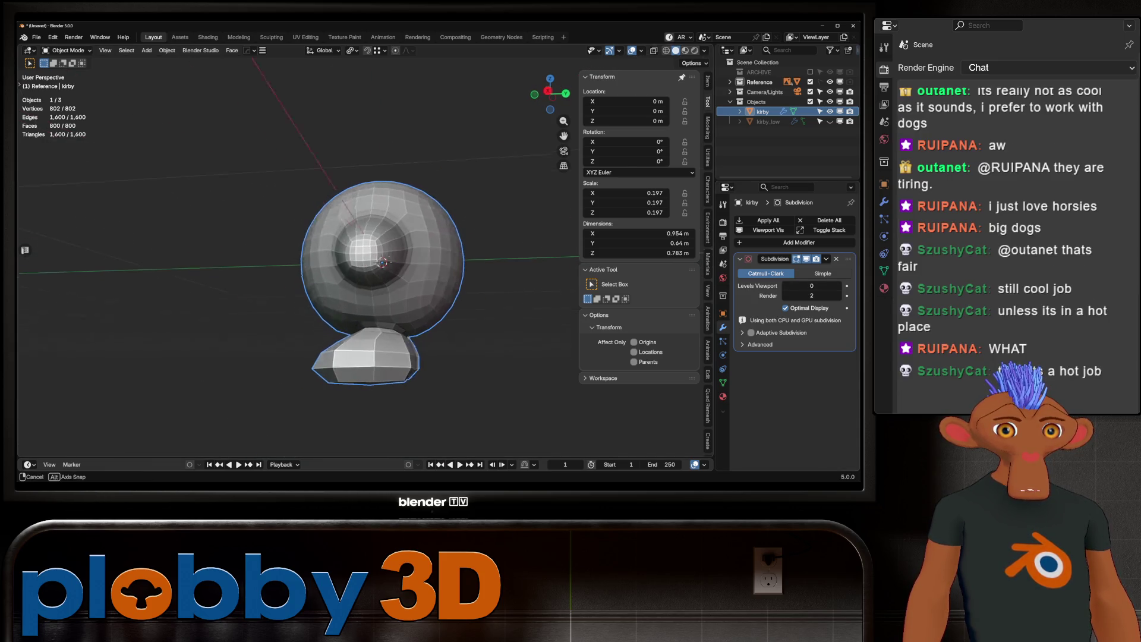
pyautogui.moveTo(381, 262); pyautogui.dragTo(426, 261, button='middle')
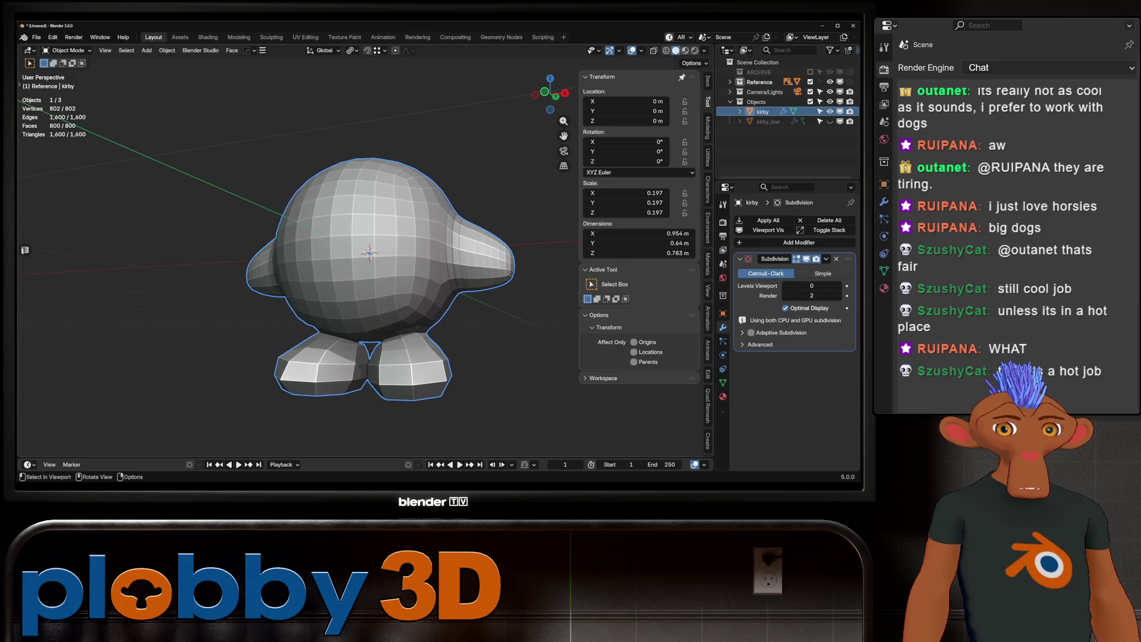
pyautogui.scroll(2, 370, 251)
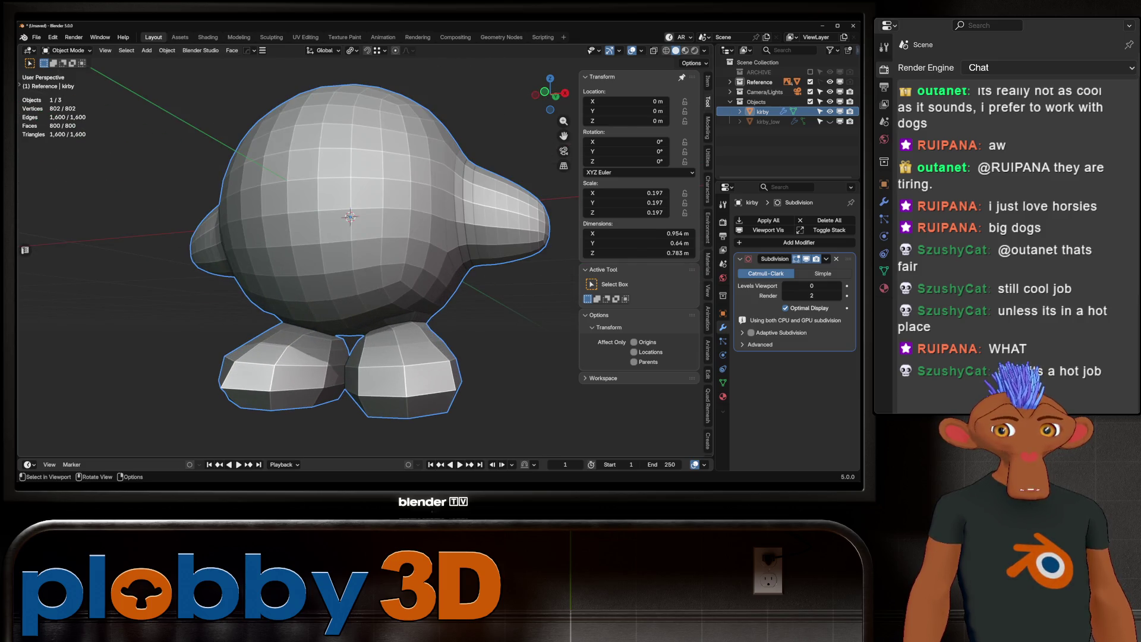
pyautogui.press('Tab')
pyautogui.moveTo(381, 262); pyautogui.dragTo(425, 295, button='middle')
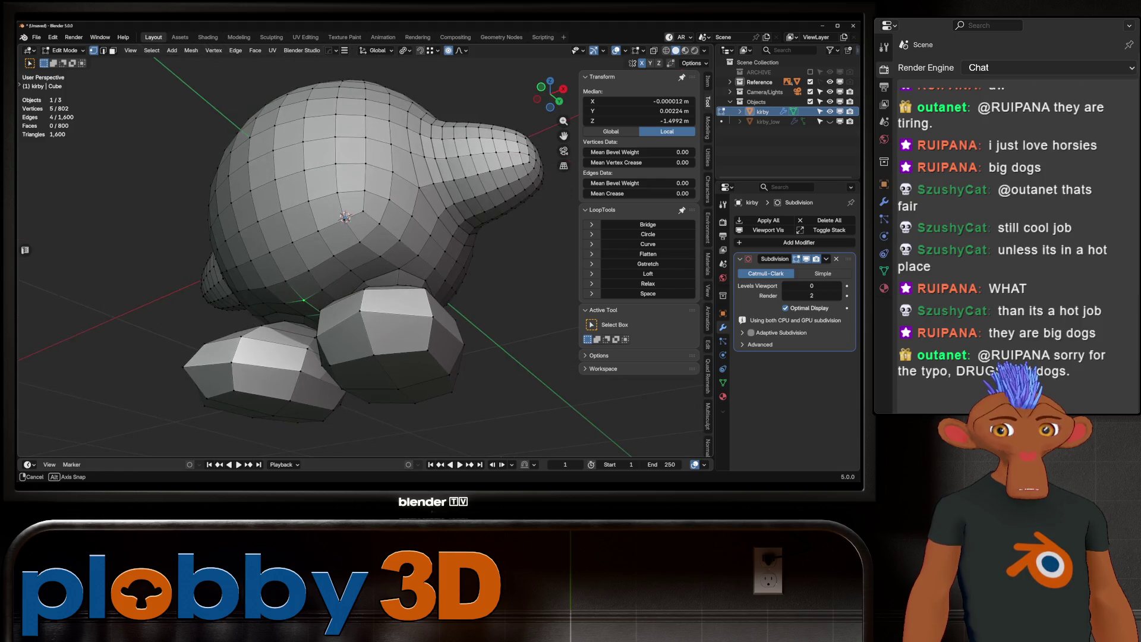
# Step: In edge select, pick the foot's edge rings and space them evenly with LoopTools Space
pyautogui.press('2')
pyautogui.click(371, 335)
pyautogui.moveTo(372, 335); pyautogui.dragTo(375, 295, button='middle')
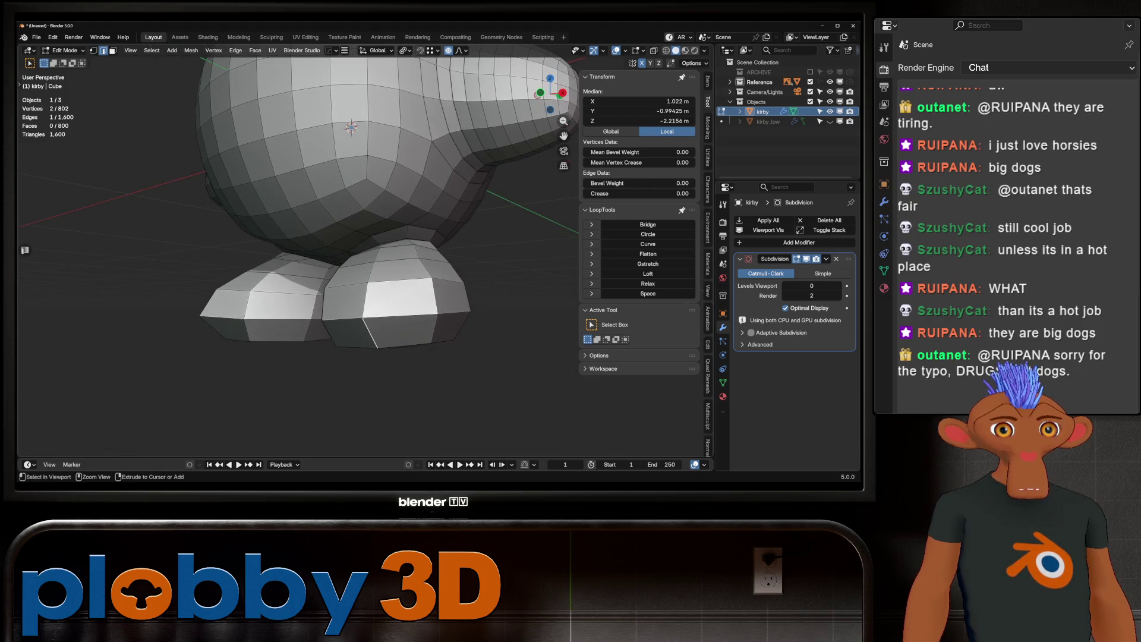
pyautogui.keyDown('ctrl'); pyautogui.click(378, 248); pyautogui.keyUp('ctrl')
pyautogui.rightClick(429, 295)
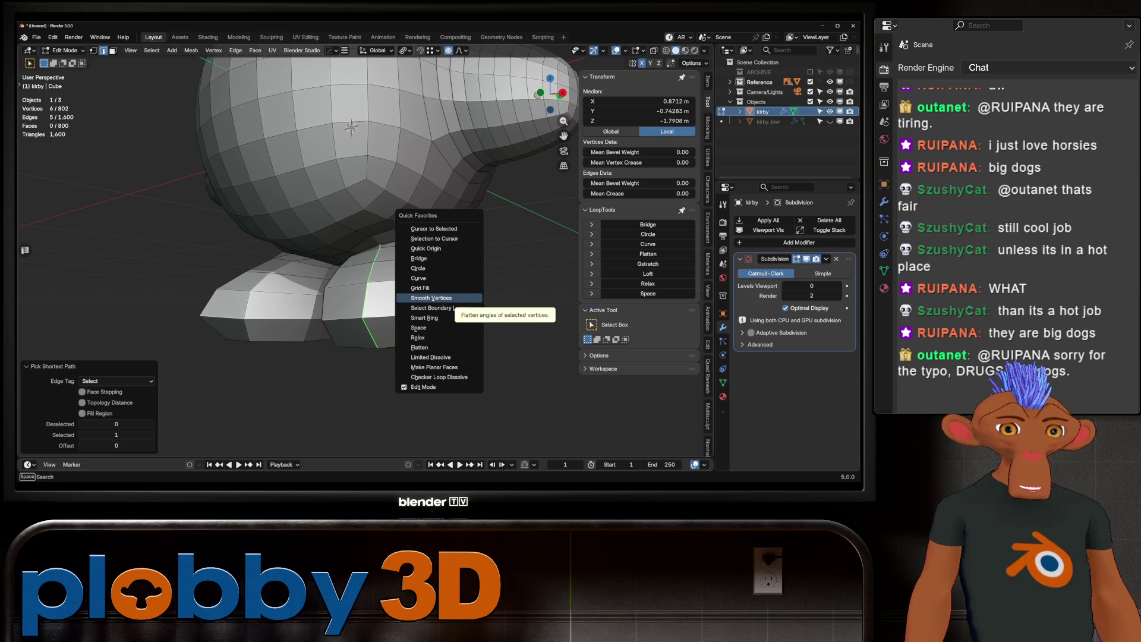
pyautogui.click(432, 312)
pyautogui.click(648, 293)
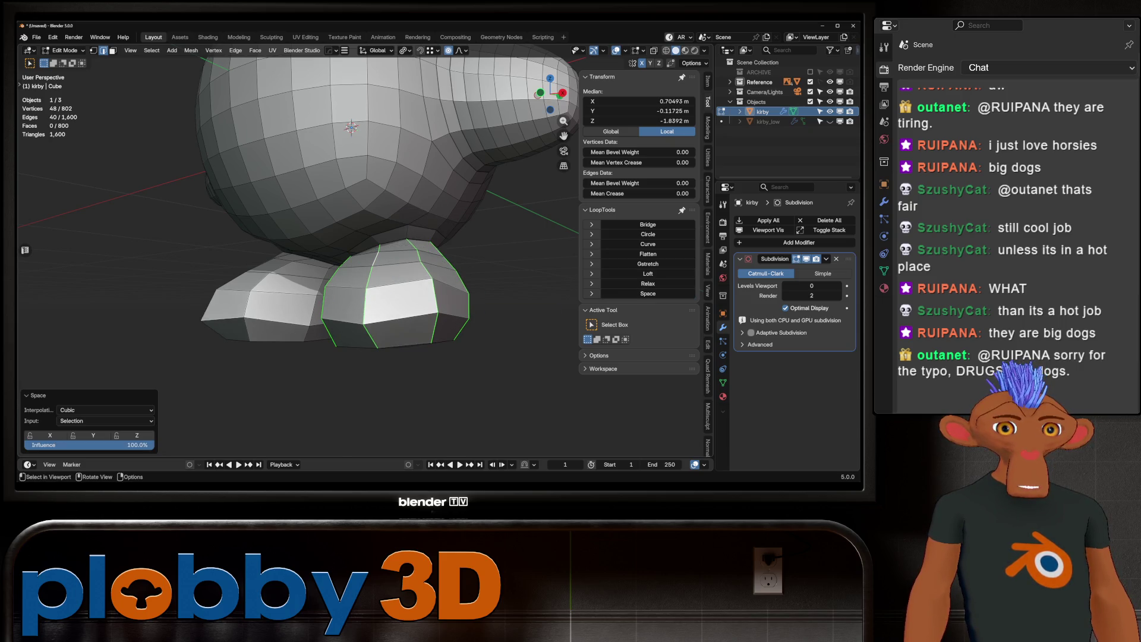
# Step: Select the loop on top of the foot and relax it twice with LoopTools Relax
pyautogui.moveTo(374, 223); pyautogui.dragTo(392, 214, button='middle')
pyautogui.moveTo(370, 116); pyautogui.dragTo(462, 83, button='middle')
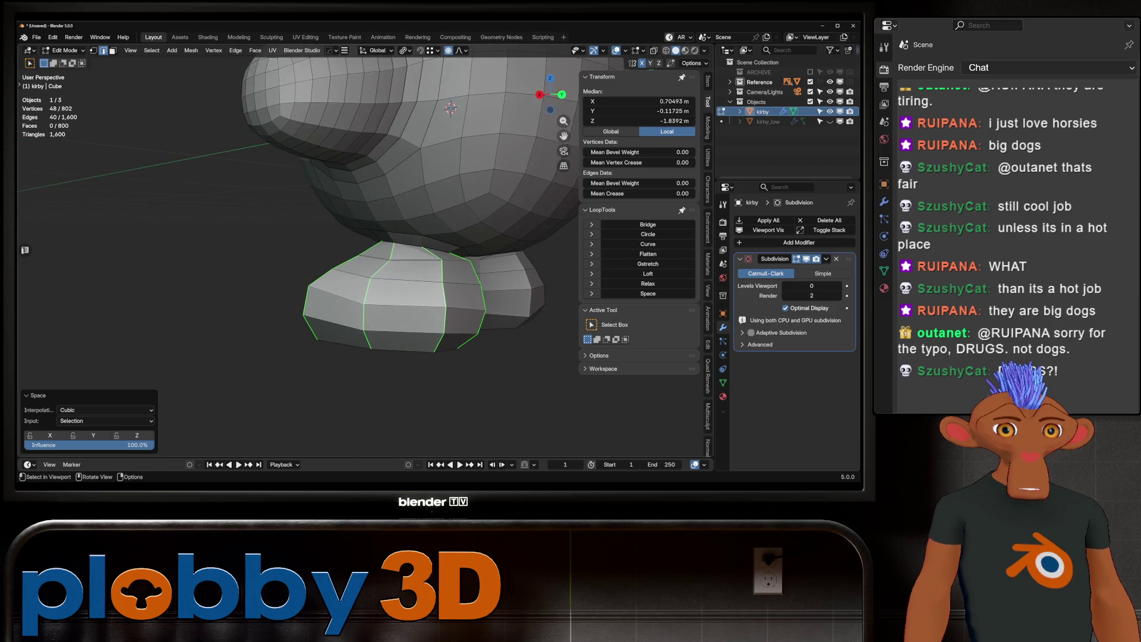
pyautogui.moveTo(428, 179); pyautogui.dragTo(384, 240, button='middle')
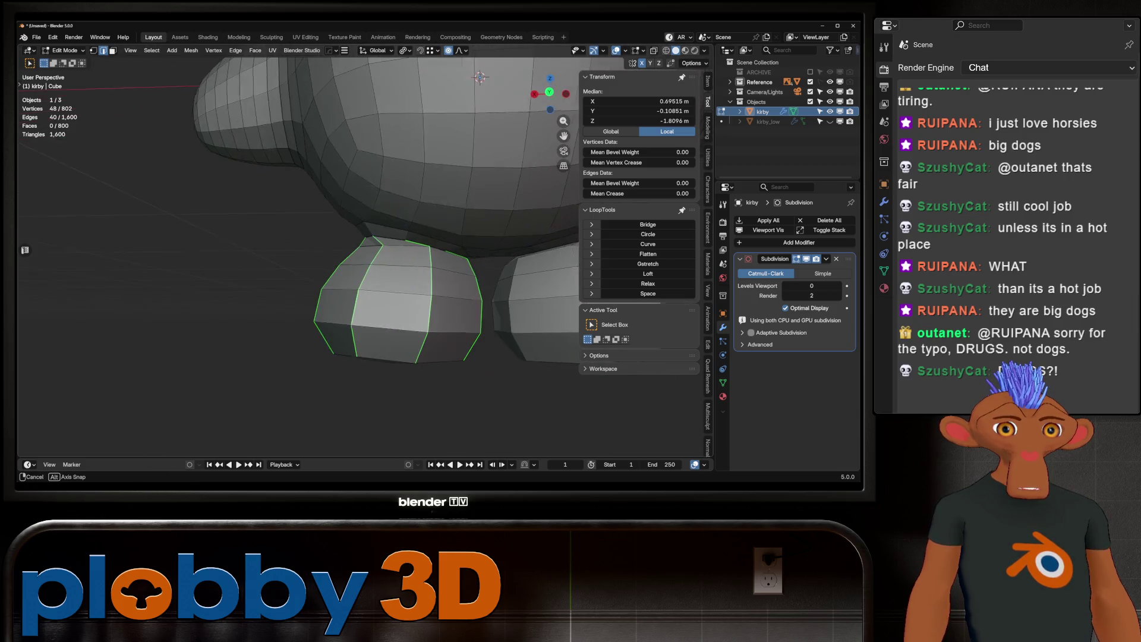
pyautogui.keyDown('alt'); pyautogui.click(383, 239); pyautogui.keyUp('alt')
pyautogui.click(648, 284)
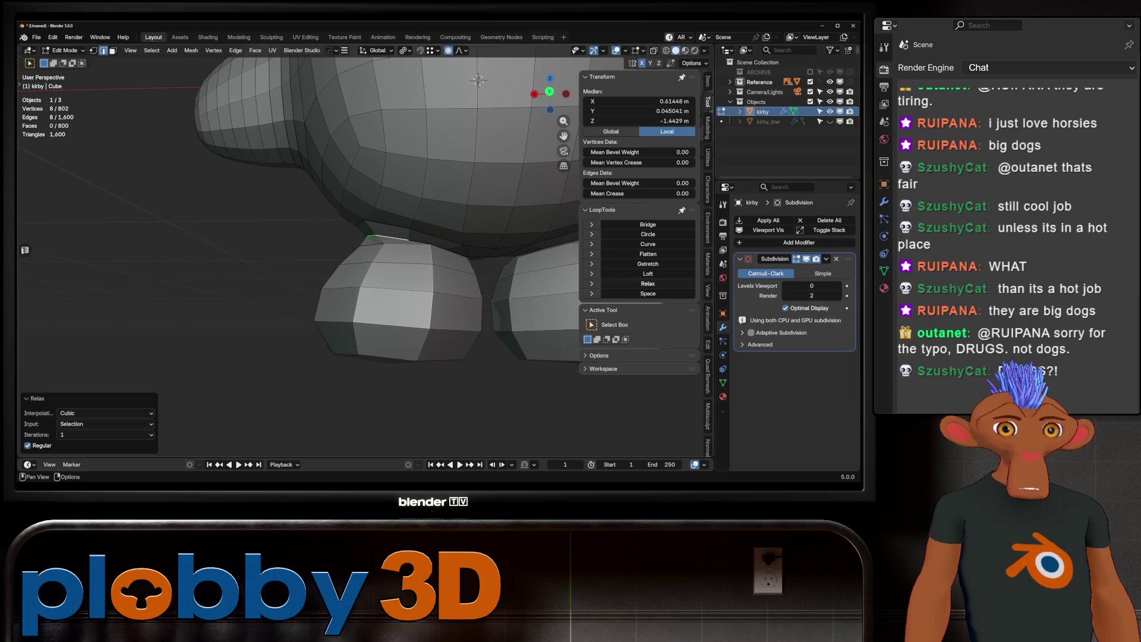
pyautogui.moveTo(428, 224); pyautogui.dragTo(393, 224, button='middle')
pyautogui.keyDown('shift'); pyautogui.click(379, 223); pyautogui.keyUp('shift')
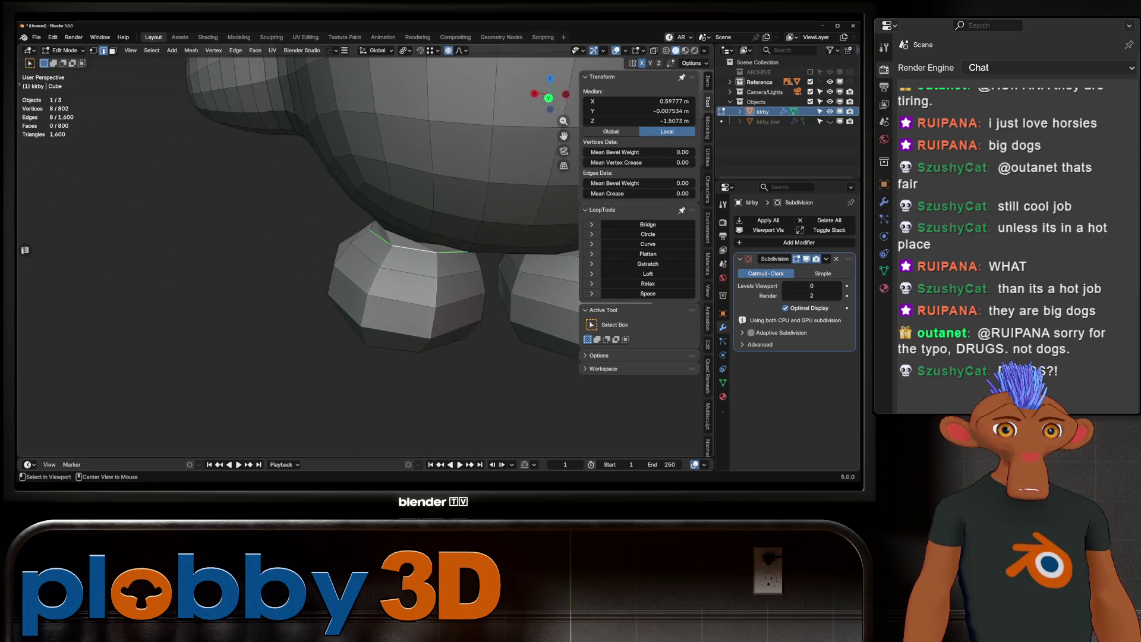
pyautogui.click(649, 283)
# Step: Begin rotating the top foot loop around the vertical axis, cancelling one attempt
pyautogui.moveTo(428, 268); pyautogui.dragTo(403, 263, button='middle')
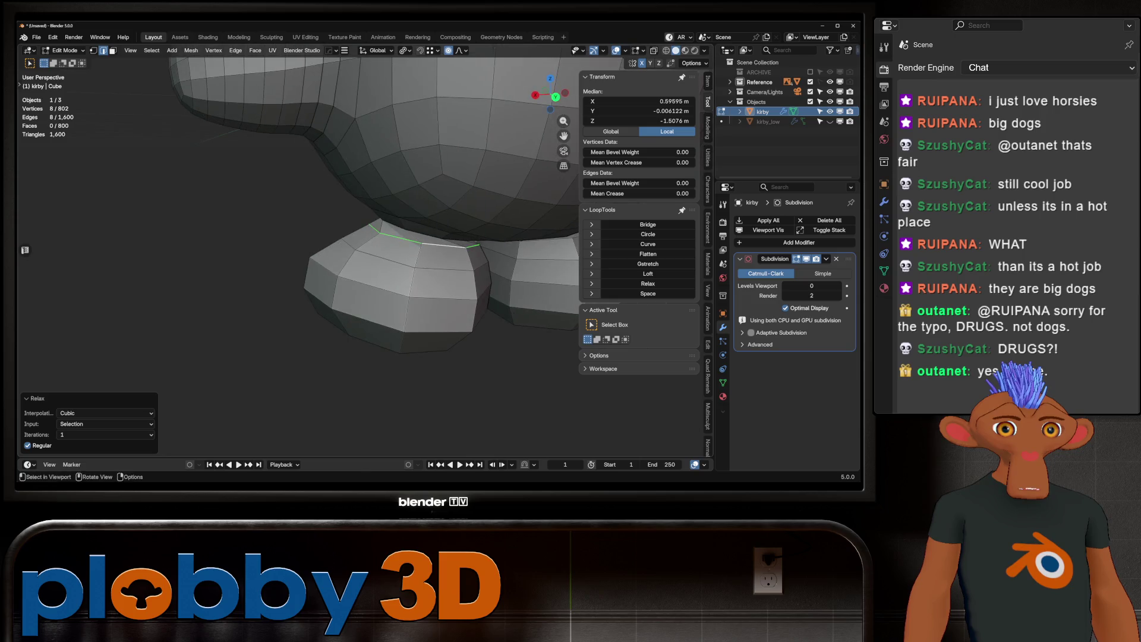
pyautogui.press('r')
pyautogui.press('z')
pyautogui.press('Escape')
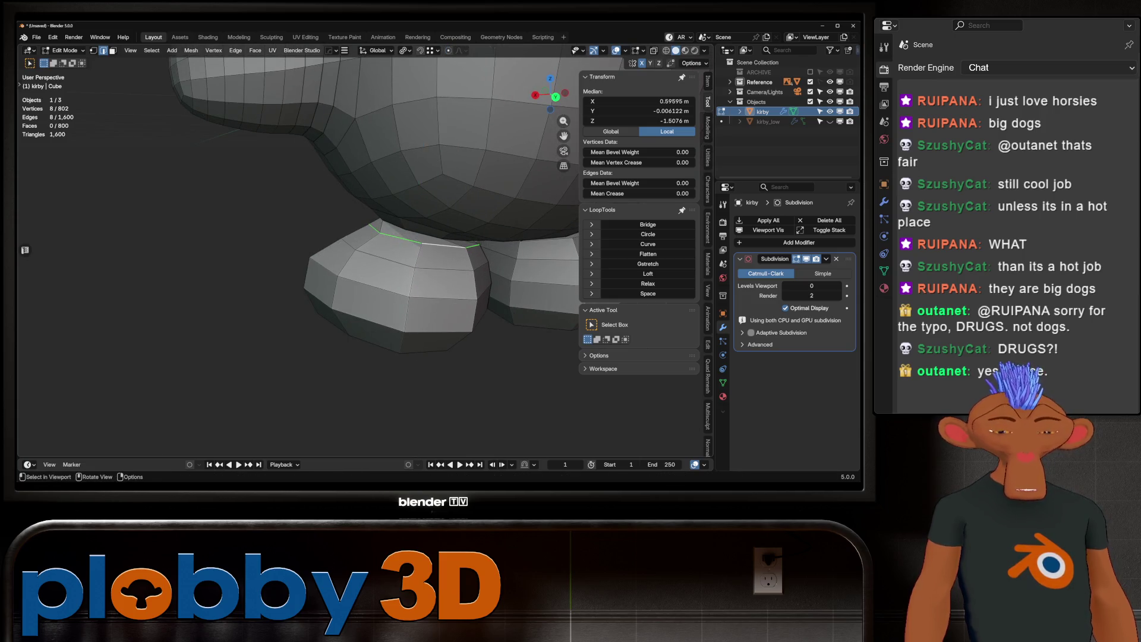
pyautogui.press('r')
pyautogui.press('z')
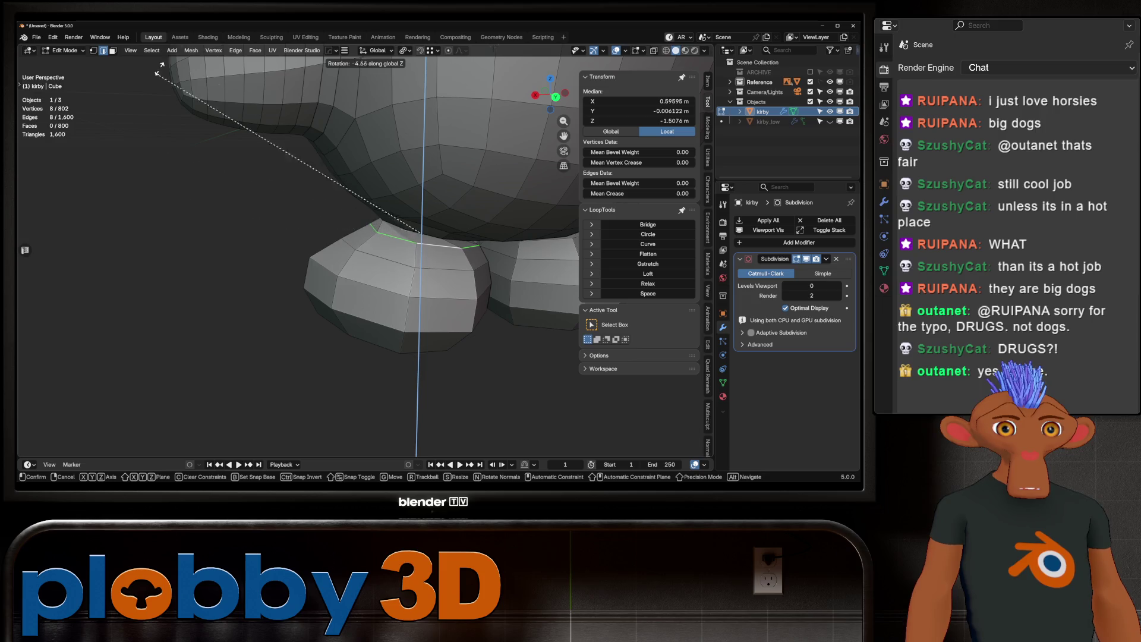
# Step: Turn the top foot loop slightly around the vertical axis in several small rotations
pyautogui.click(187, 247)
pyautogui.moveTo(186, 247)
pyautogui.mouseDown(button='middle')
pyautogui.moveTo(482, 61)
pyautogui.moveTo(442, 221)
pyautogui.mouseUp(button='middle')
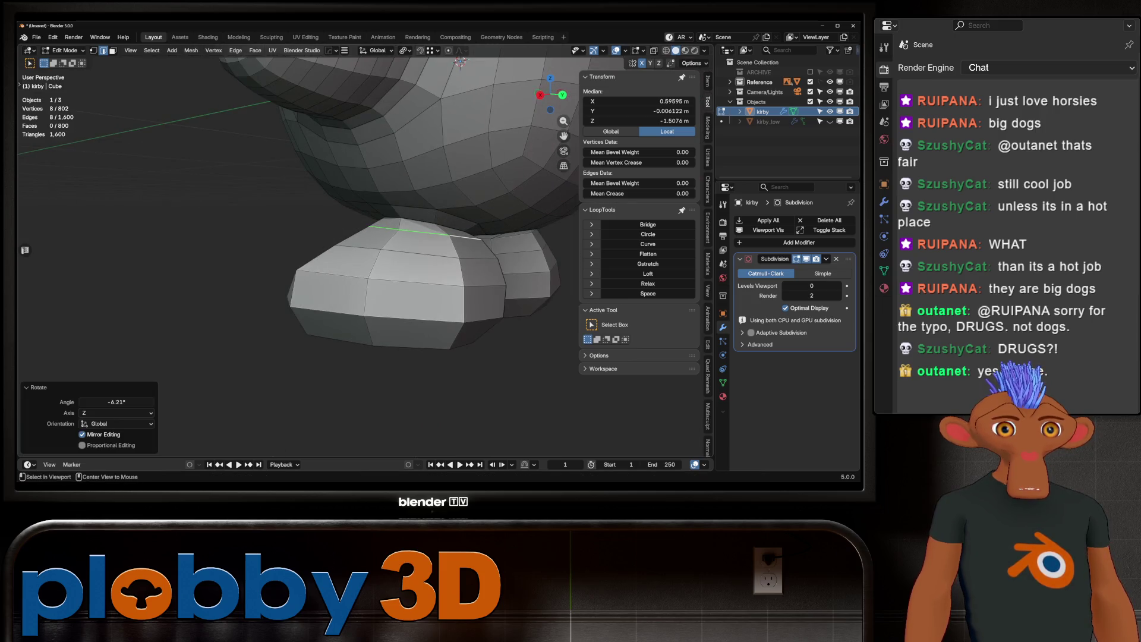
pyautogui.press('r')
pyautogui.press('z')
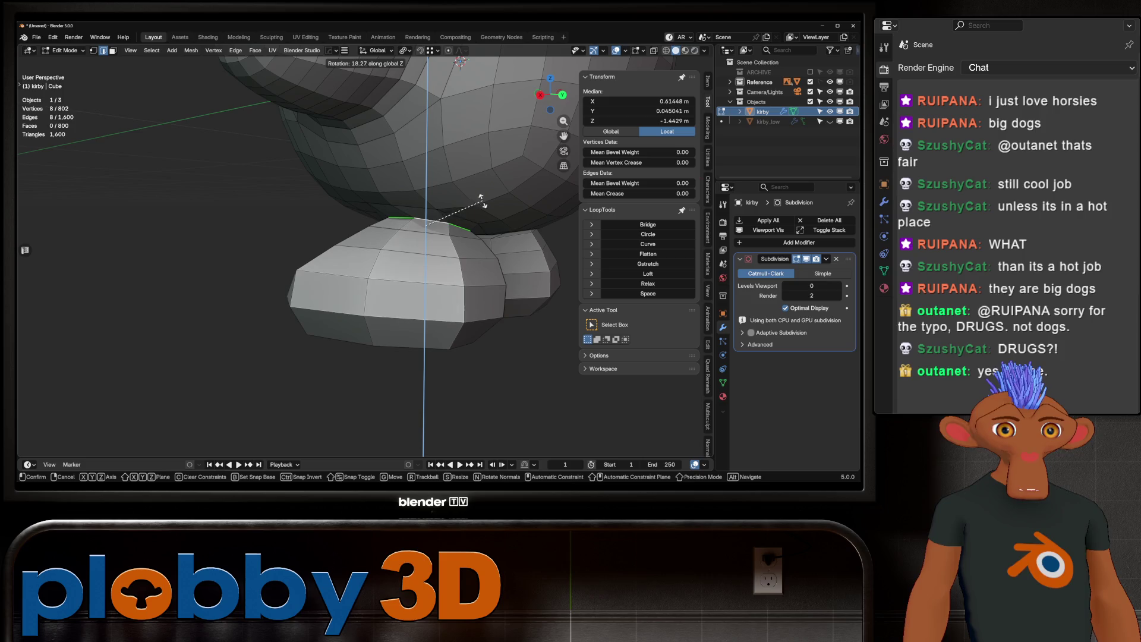
pyautogui.click(471, 215)
pyautogui.moveTo(471, 215)
pyautogui.mouseDown(button='middle')
pyautogui.moveTo(360, 63)
pyautogui.moveTo(455, 216)
pyautogui.mouseUp(button='middle')
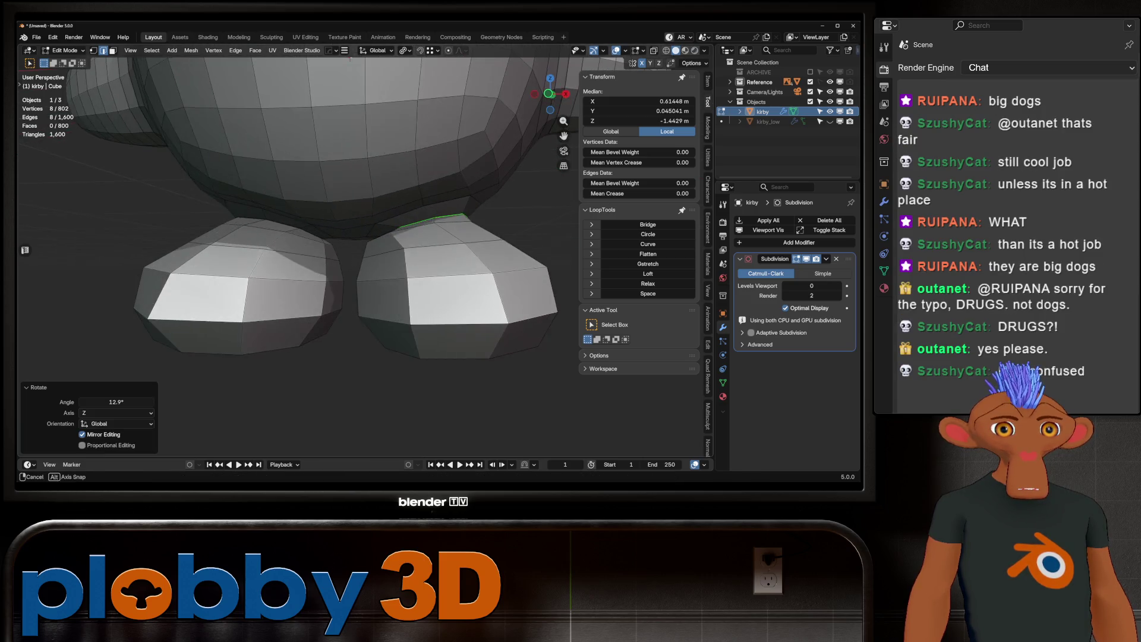
pyautogui.press('r')
pyautogui.click(457, 218)
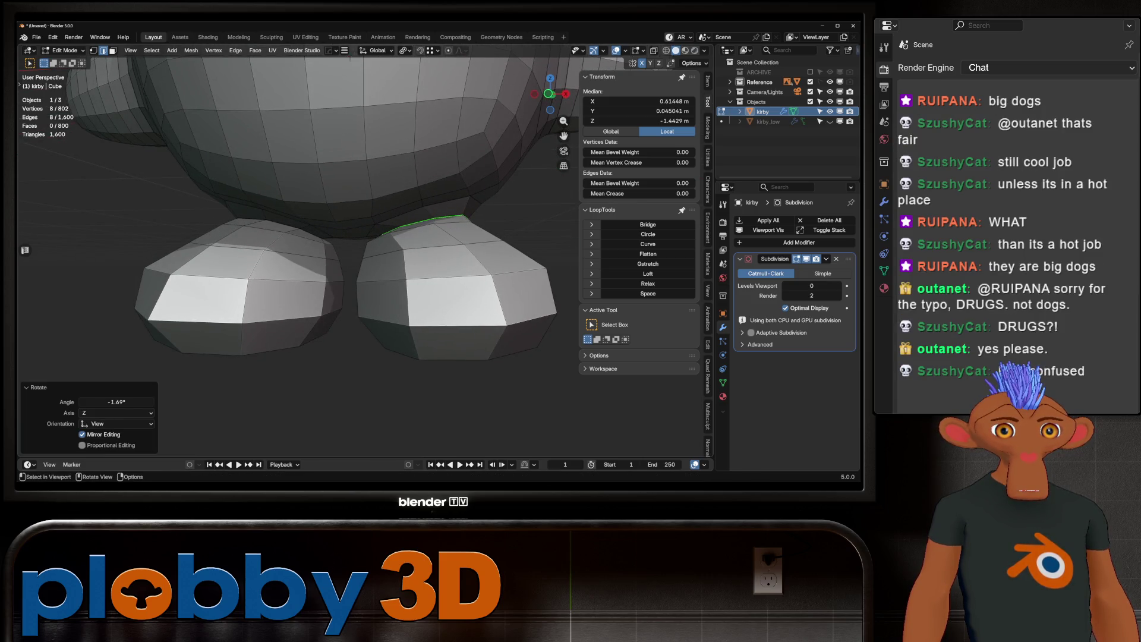
# Step: Nudge the short loop on top of the right foot, return to object mode and bring up the mirror tool
pyautogui.keyDown('alt'); pyautogui.click(357, 236); pyautogui.keyUp('alt')
pyautogui.keyDown('alt'); pyautogui.click(423, 231); pyautogui.keyUp('alt')
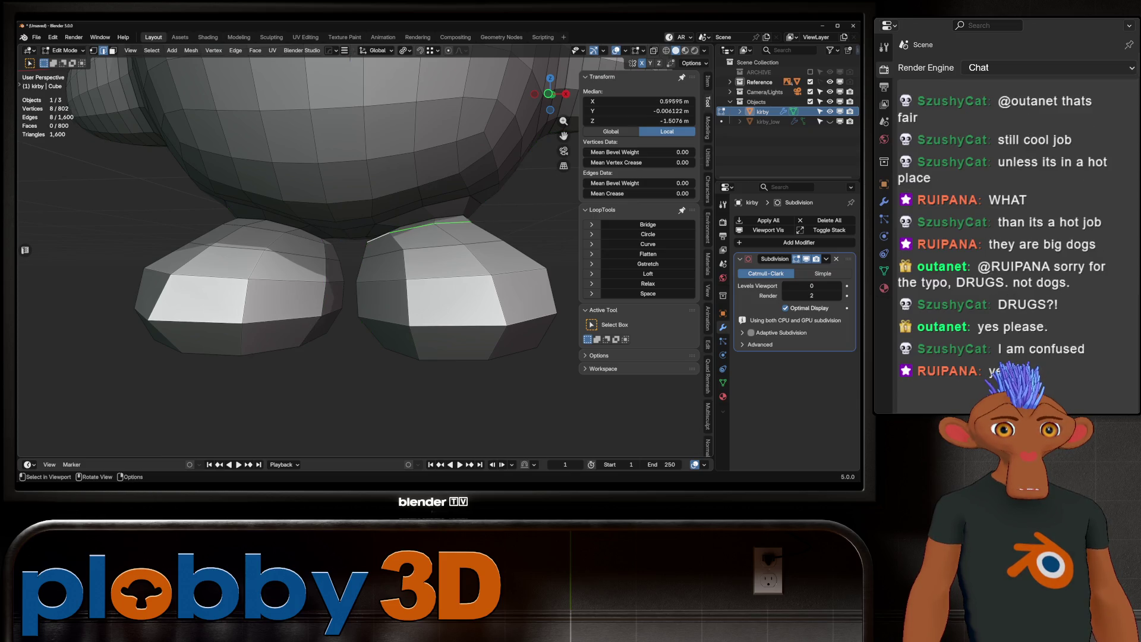
pyautogui.press('g')
pyautogui.press('Return')
pyautogui.scroll(-3, 384, 241)
pyautogui.scroll(-3, 384, 241)
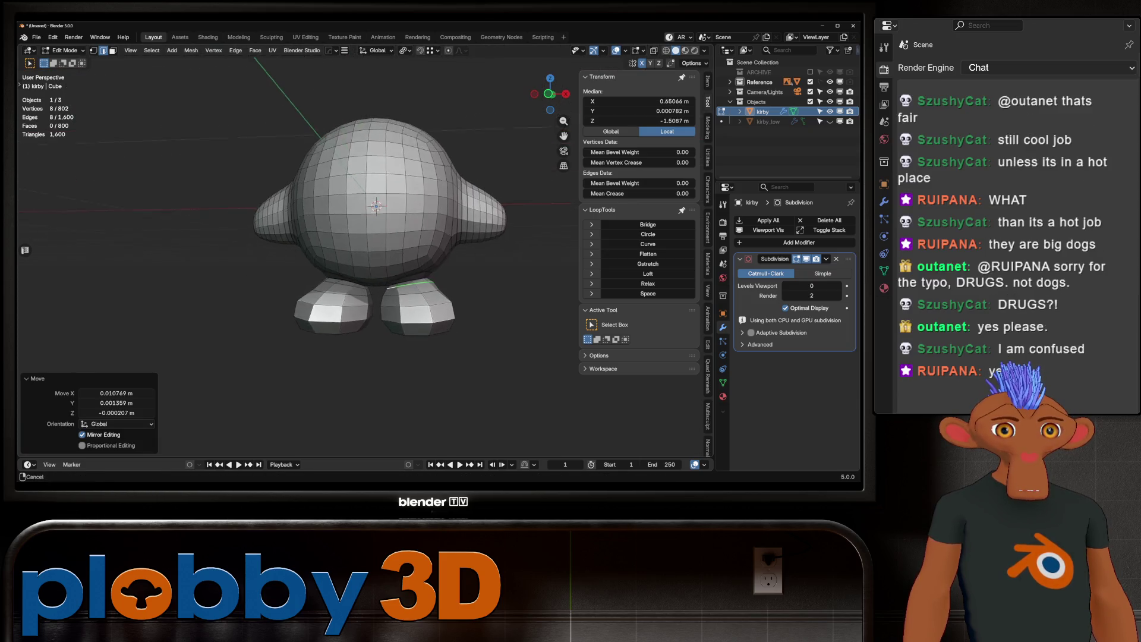
pyautogui.press('Tab')
pyautogui.hotkey('alt', 'x')
# Step: Mirror the kirby mesh across X with HardOps and apply the mirror modifier
pyautogui.click(453, 217)
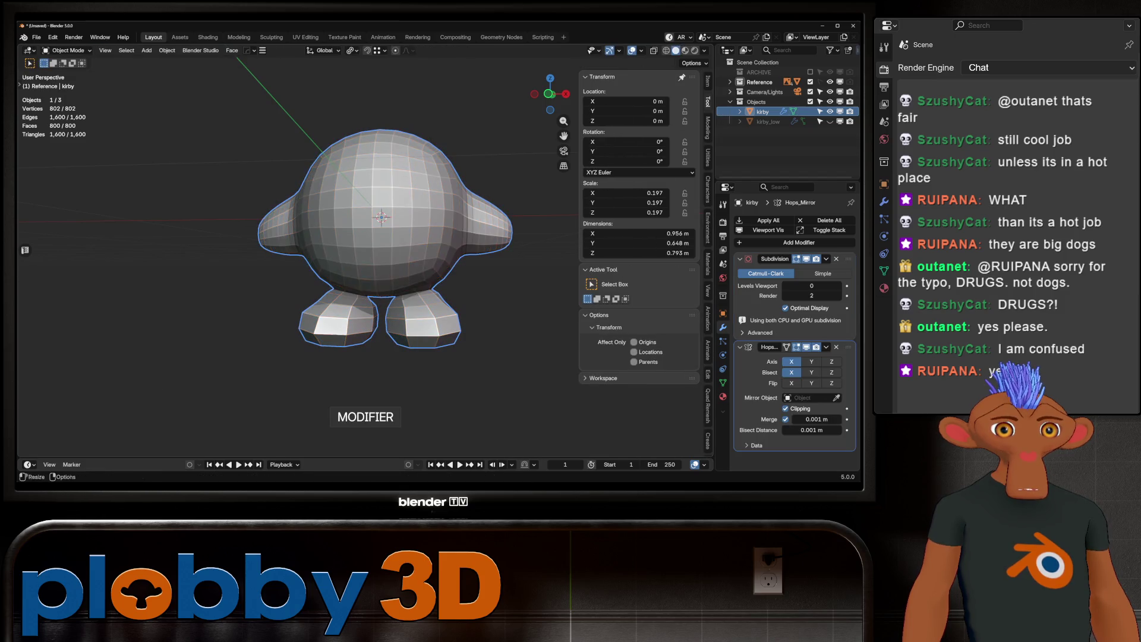
pyautogui.hotkey('ctrl', 'a')
pyautogui.moveTo(383, 241); pyautogui.dragTo(464, 240, button='middle')
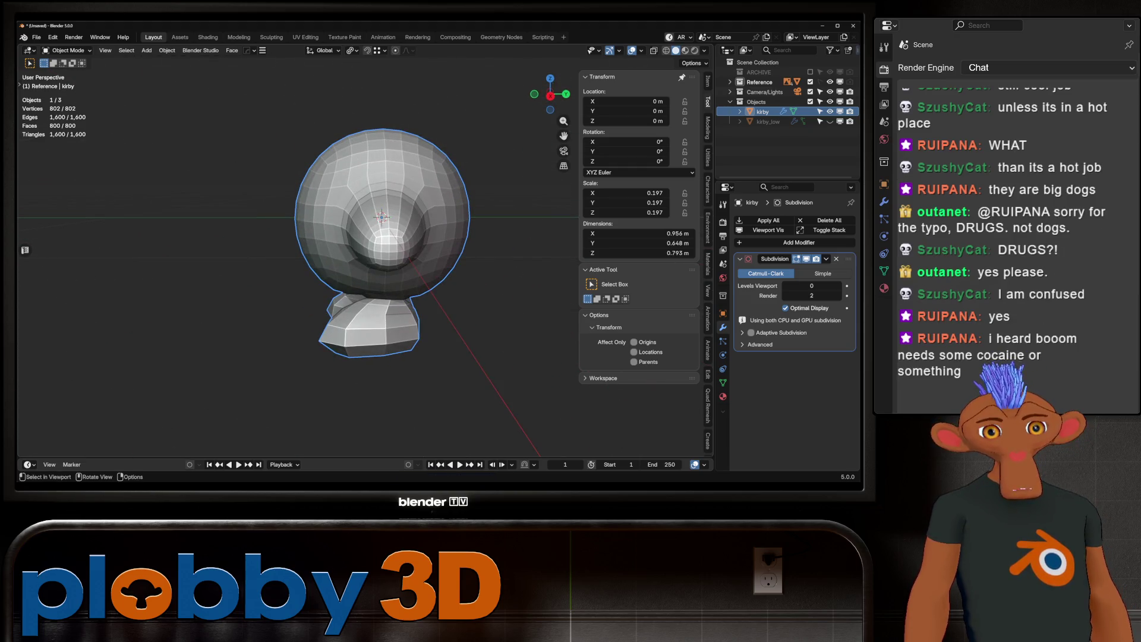
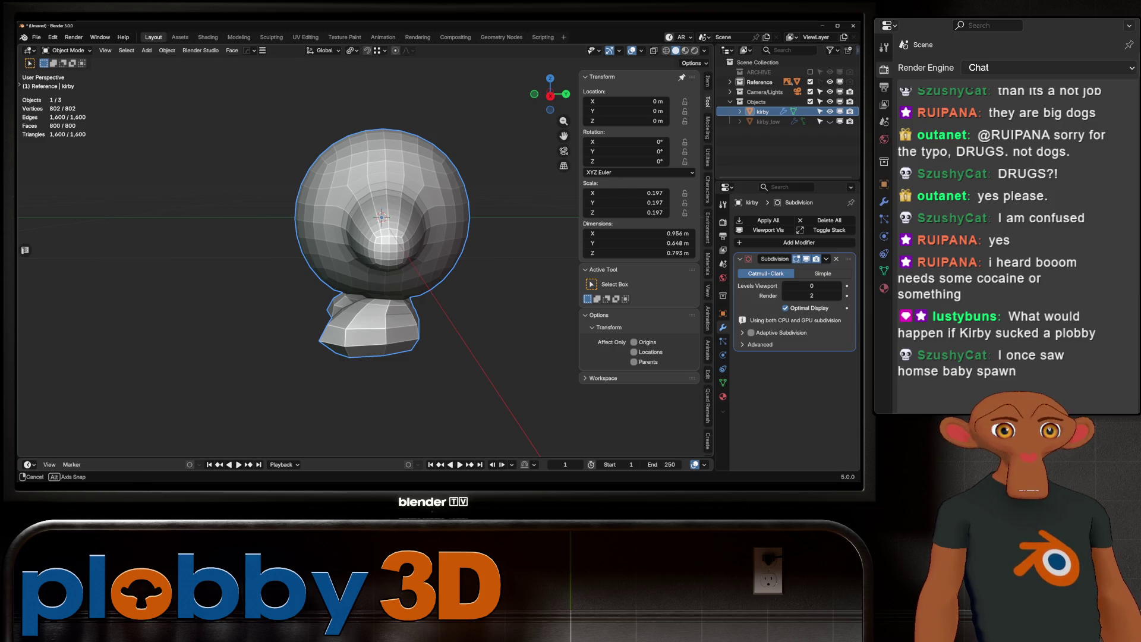
pyautogui.scroll(3, 357, 250)
# Step: In Edit Mode, curve-fit every loop except the first foot-join loop with LoopTools Curve
pyautogui.press('Tab')
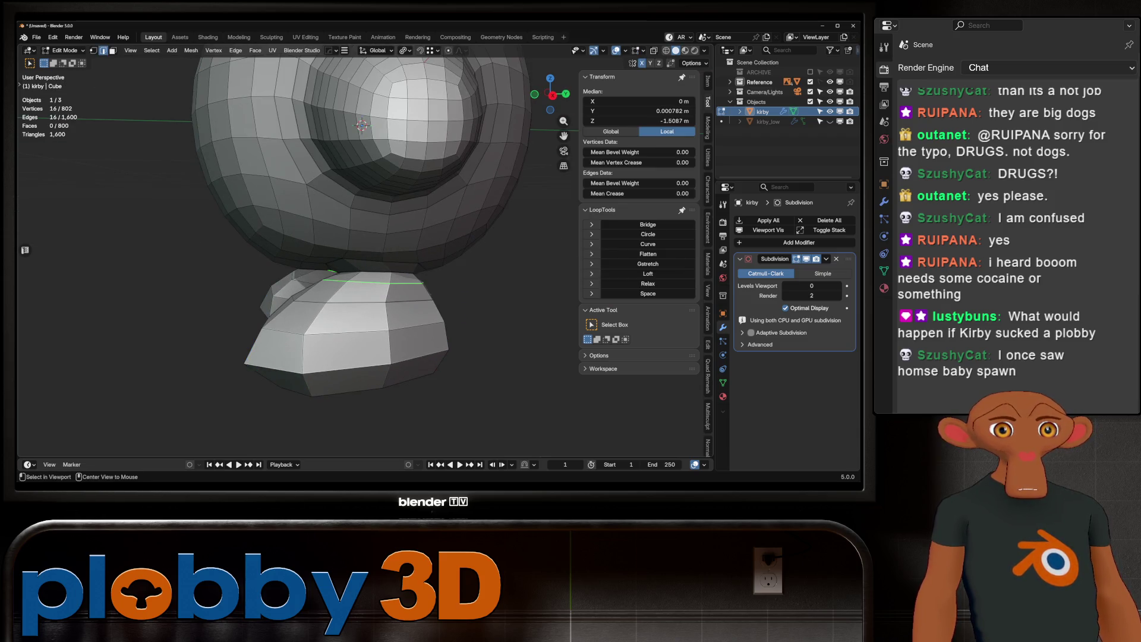
pyautogui.press('1')
pyautogui.keyDown('alt'); pyautogui.click(388, 300); pyautogui.keyUp('alt')
pyautogui.hotkey('ctrl', 'i')
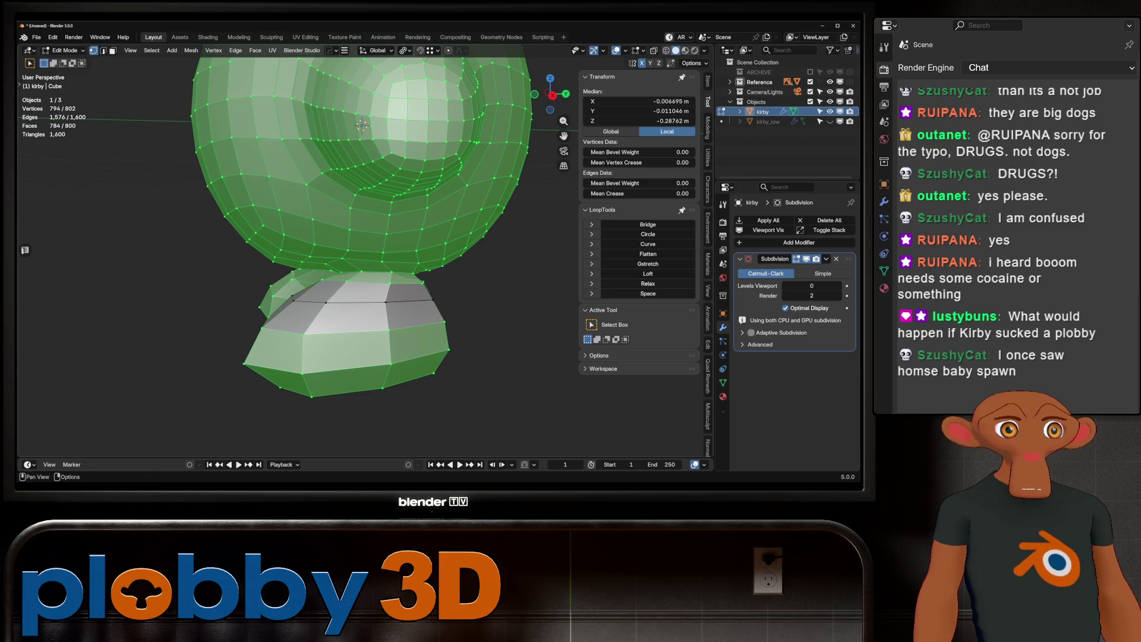
pyautogui.click(648, 243)
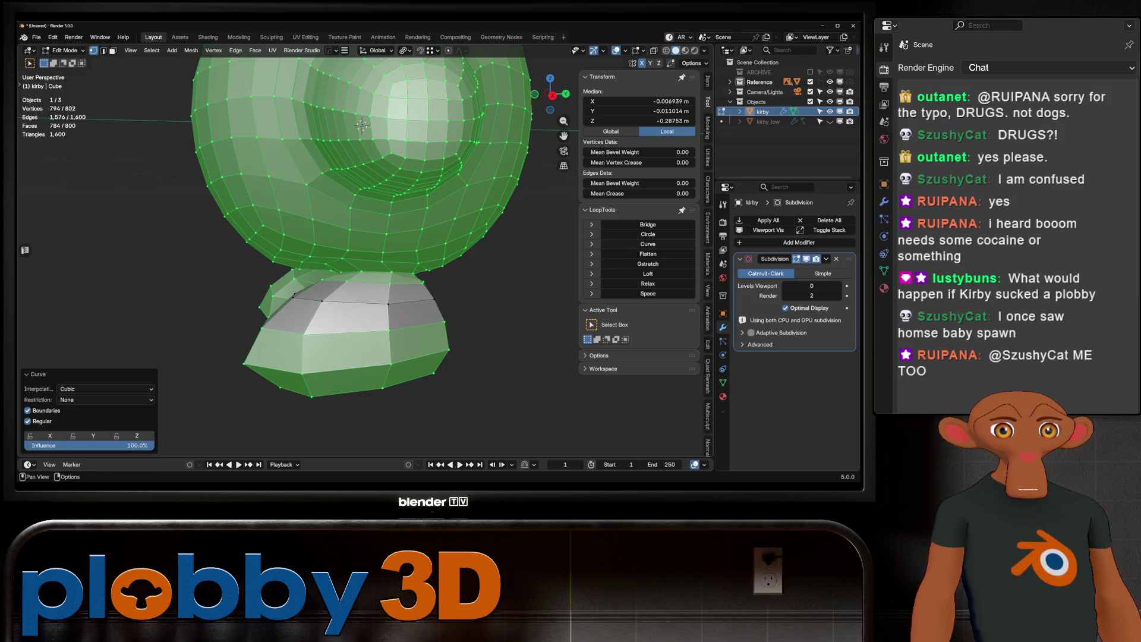
pyautogui.moveTo(401, 267); pyautogui.dragTo(357, 259, button='middle')
pyautogui.moveTo(362, 179); pyautogui.dragTo(361, 232, button='middle')
pyautogui.scroll(-4, 361, 233)
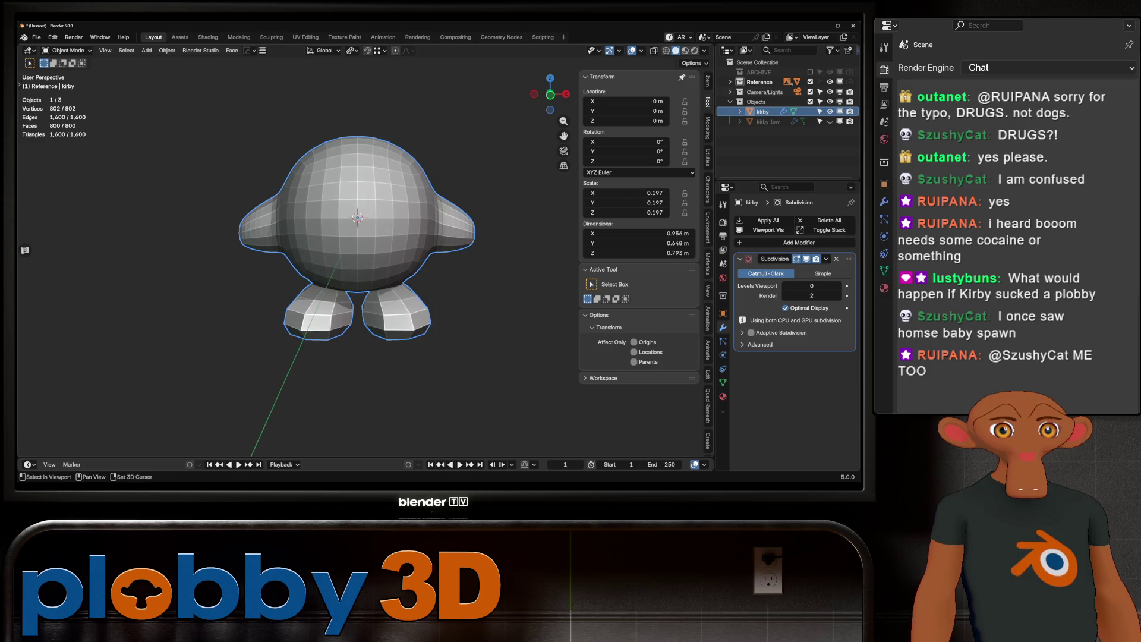
# Step: Repeat the curve fit excluding the right-foot loop, undoing and retrying, then return to Object Mode
pyautogui.keyDown('alt'); pyautogui.click(406, 330); pyautogui.keyUp('alt')
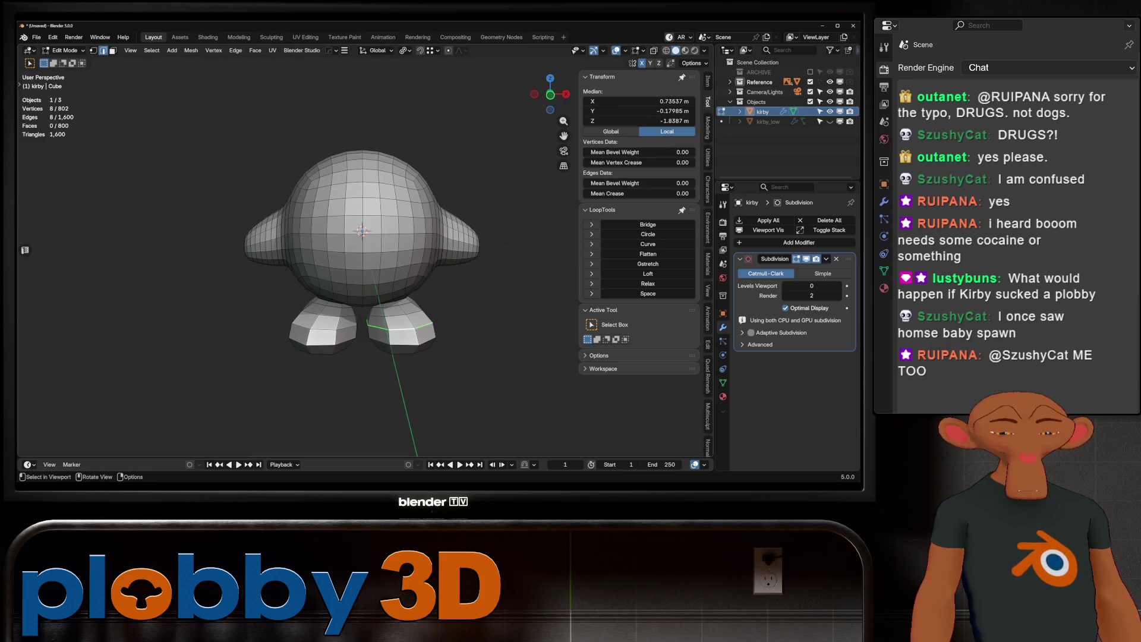
pyautogui.hotkey('ctrl', 'i')
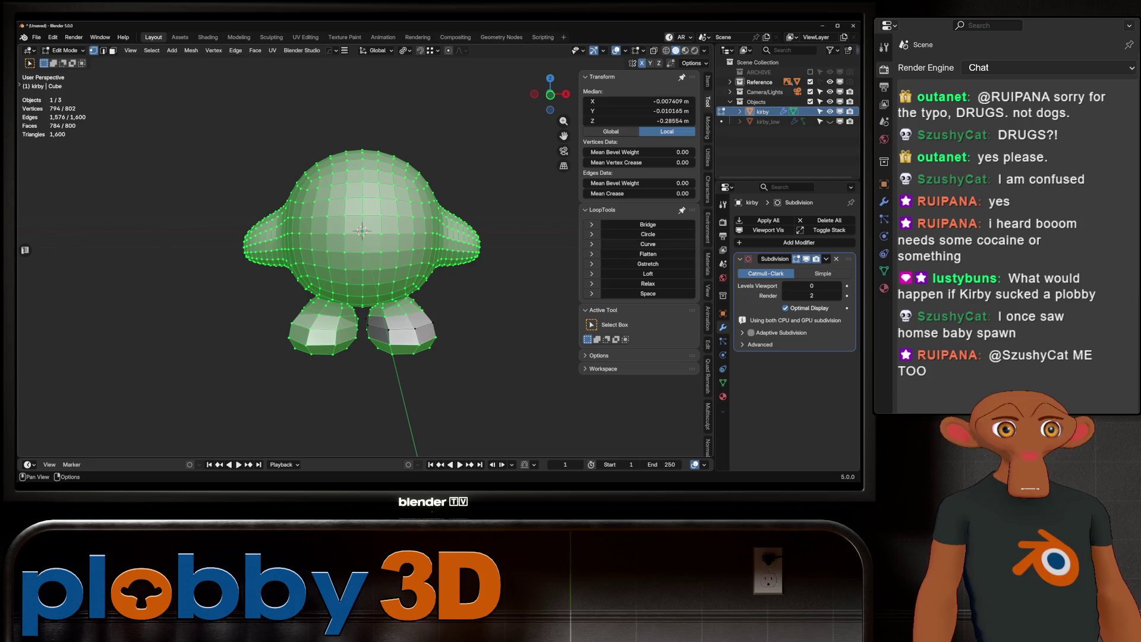
pyautogui.click(648, 244)
pyautogui.hotkey('ctrl', 'z')
pyautogui.hotkey('ctrl', 'z')
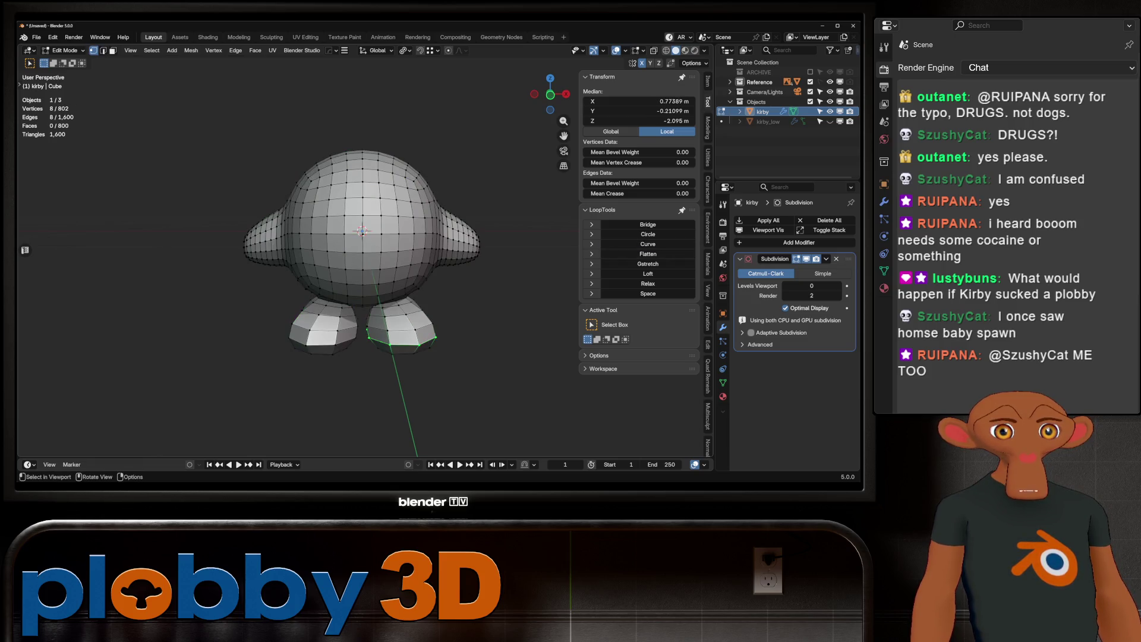
pyautogui.hotkey('ctrl', 'i')
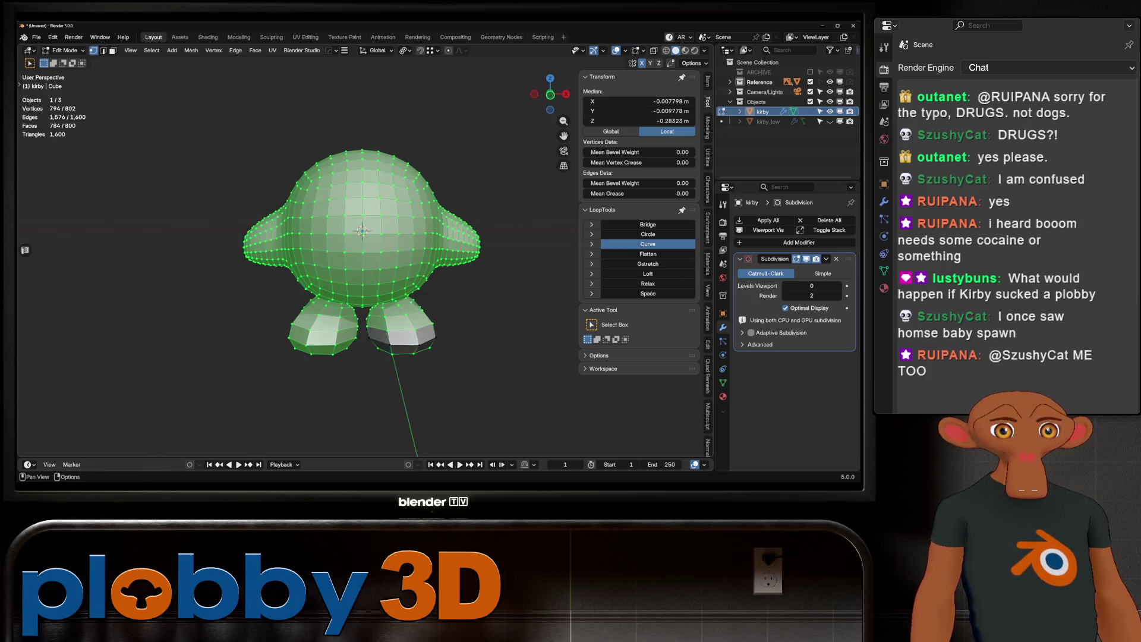
pyautogui.click(648, 244)
pyautogui.moveTo(428, 268); pyautogui.dragTo(357, 268, button='middle')
pyautogui.hotkey('ctrl', 'z')
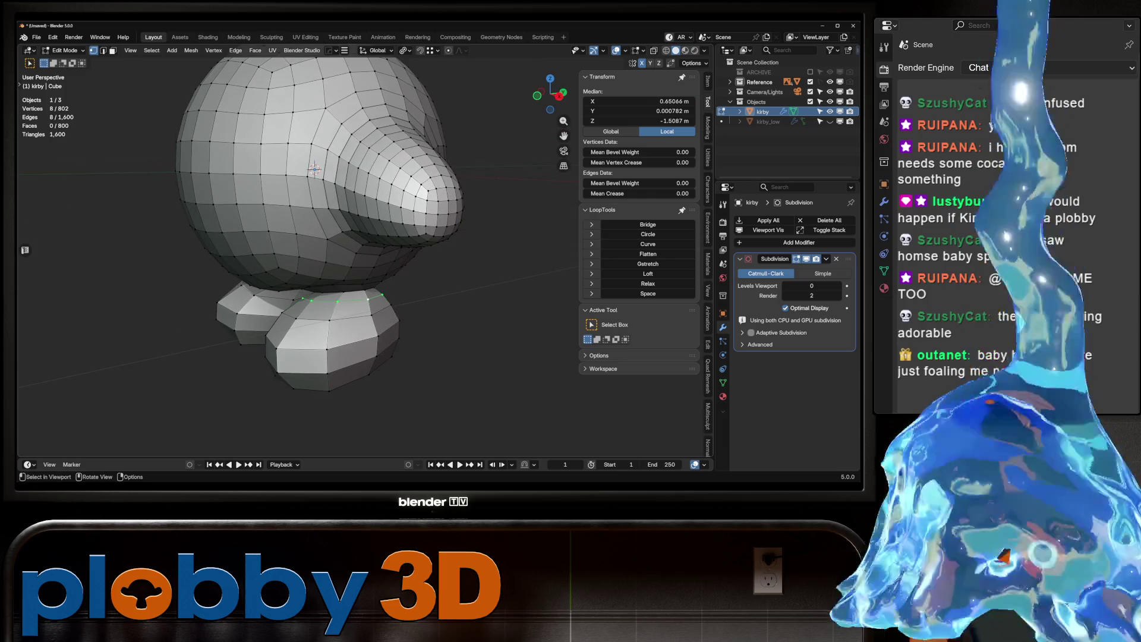
pyautogui.hotkey('ctrl', 'shift', 'z')
pyautogui.hotkey('ctrl', 'shift', 'z')
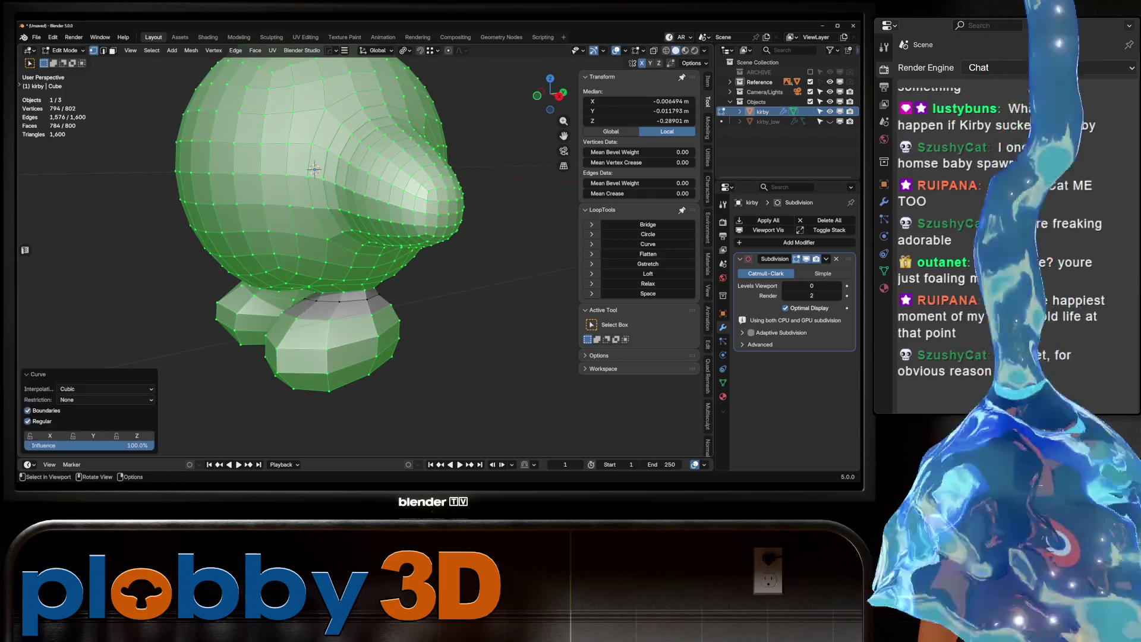
pyautogui.moveTo(357, 267); pyautogui.dragTo(420, 260, button='middle')
pyautogui.hotkey('ctrl', 'z')
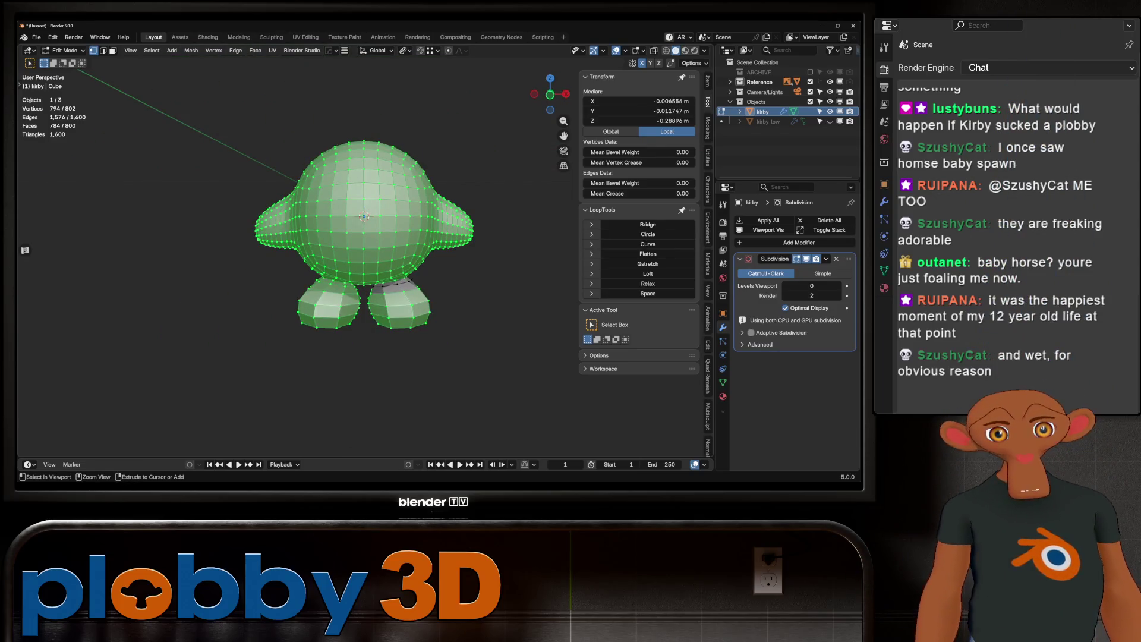
pyautogui.press('Tab')
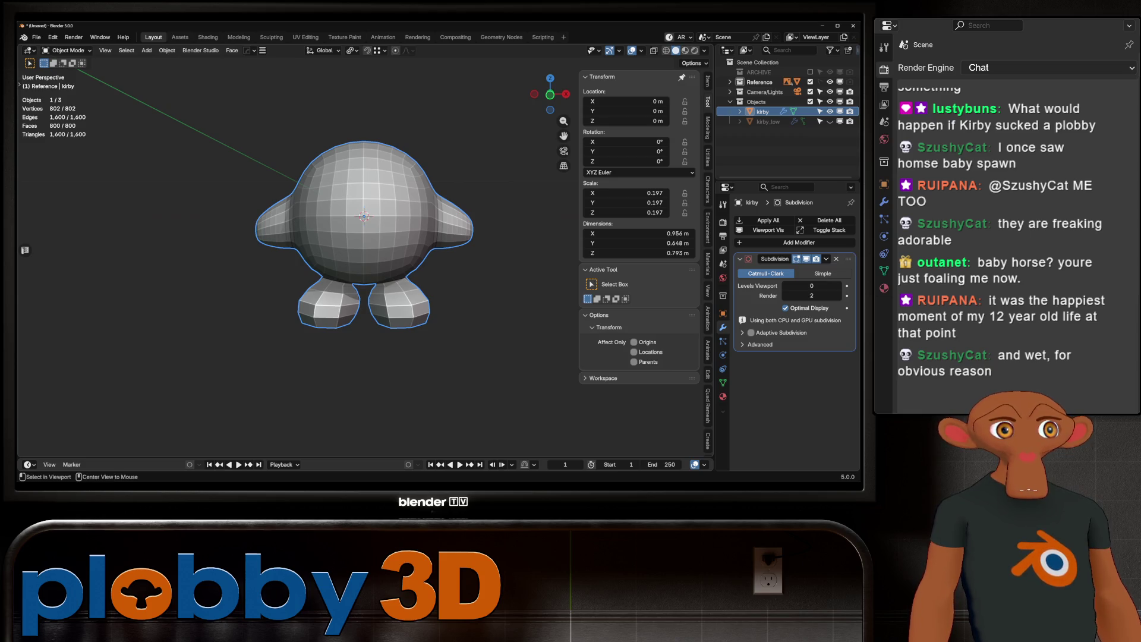
# Step: Apply the HardOps mirror modifier to the Kirby mesh and check the result in Edit Mode
pyautogui.hotkey('alt', 'x')
pyautogui.press('Escape')
pyautogui.hotkey('ctrl', 'a')
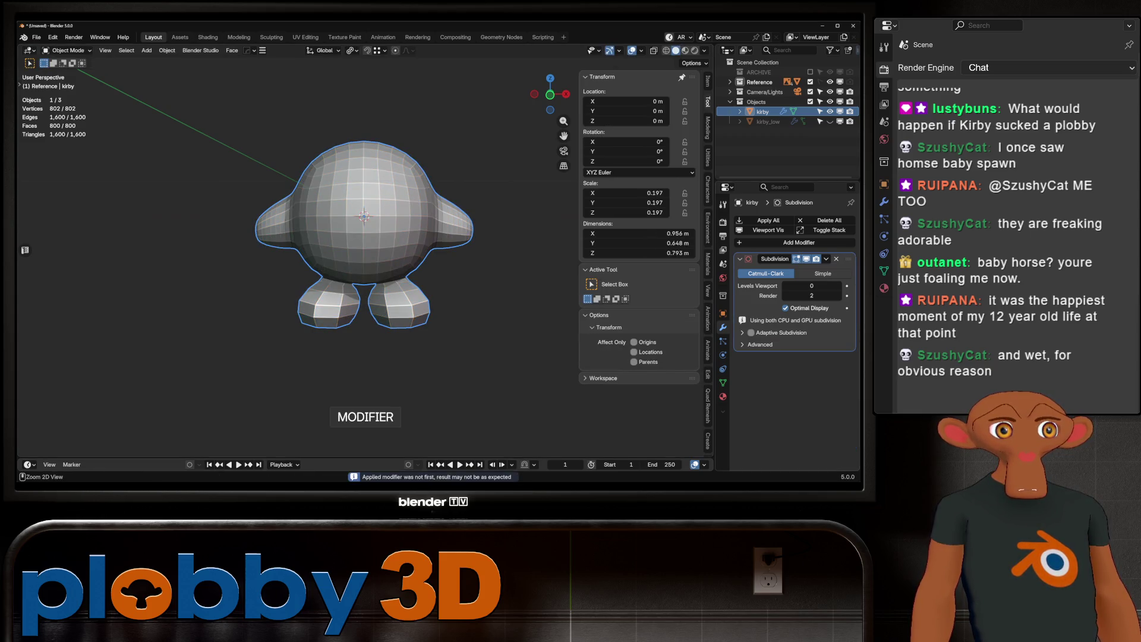
pyautogui.scroll(2, 393, 270)
pyautogui.press('q')
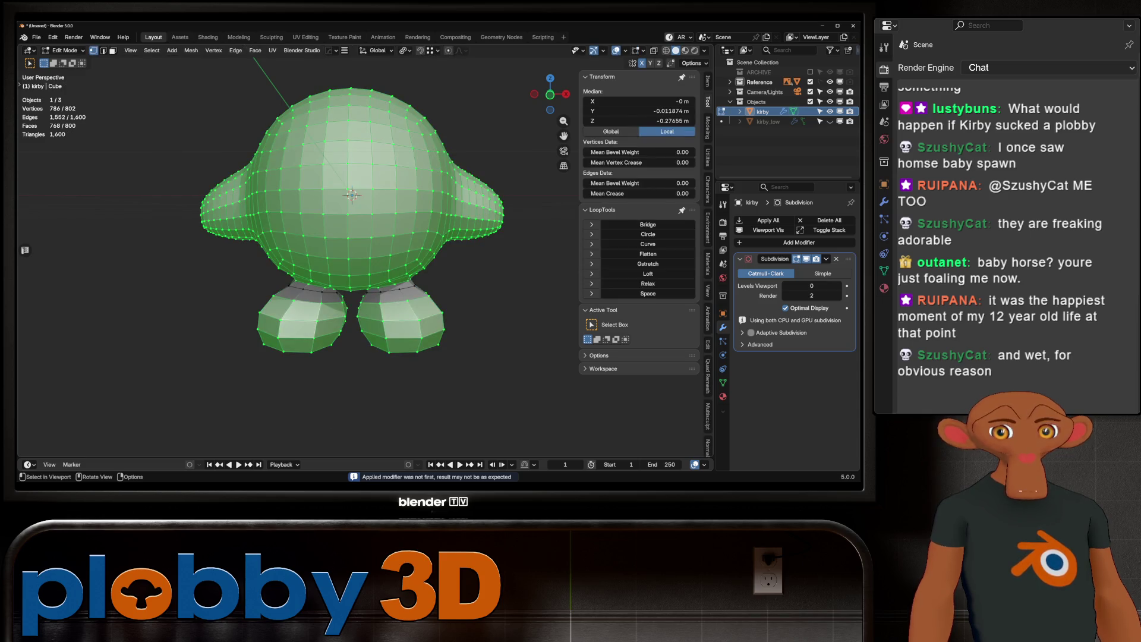
pyautogui.press('Escape')
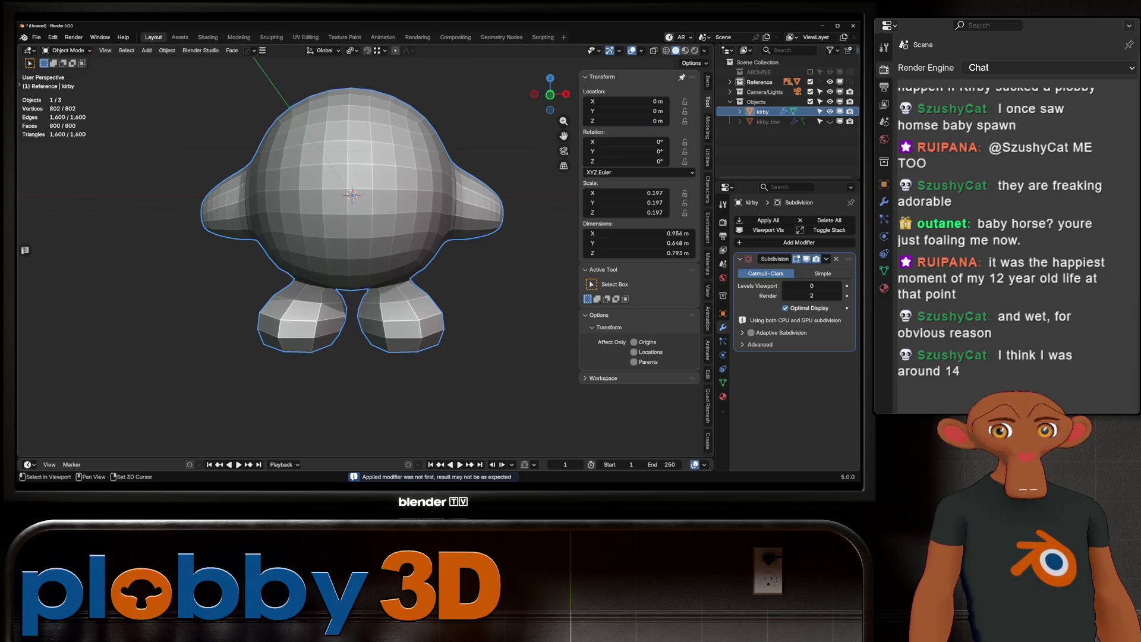
pyautogui.moveTo(357, 267); pyautogui.dragTo(358, 241, button='middle')
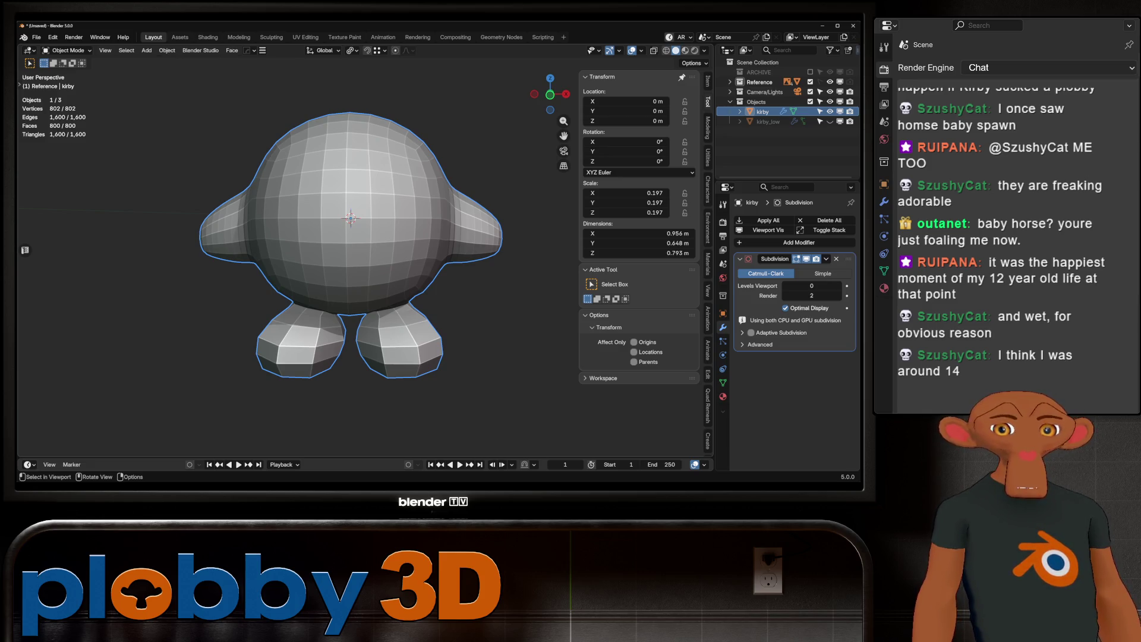
# Step: Inspect Kirby in front orthographic with X-ray toggled, then expand the Reference collection in the Outliner
pyautogui.keyDown('alt'); pyautogui.moveTo(351, 218); pyautogui.dragTo(348, 210, button='middle'); pyautogui.keyUp('alt')
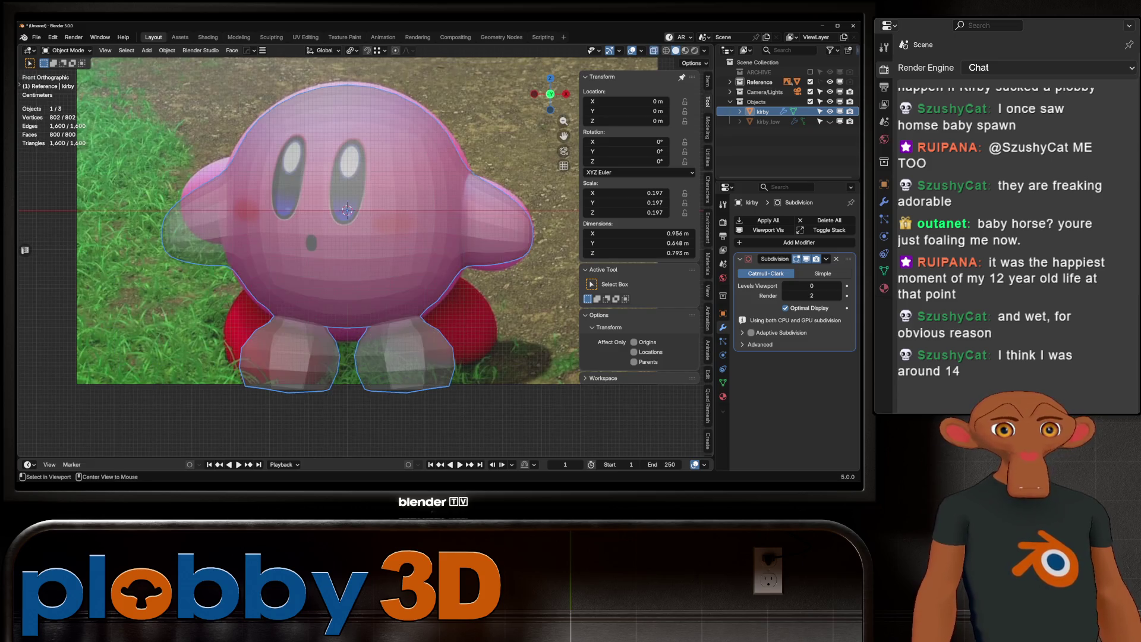
pyautogui.hotkey('alt', 'z')
pyautogui.hotkey('alt', 'z')
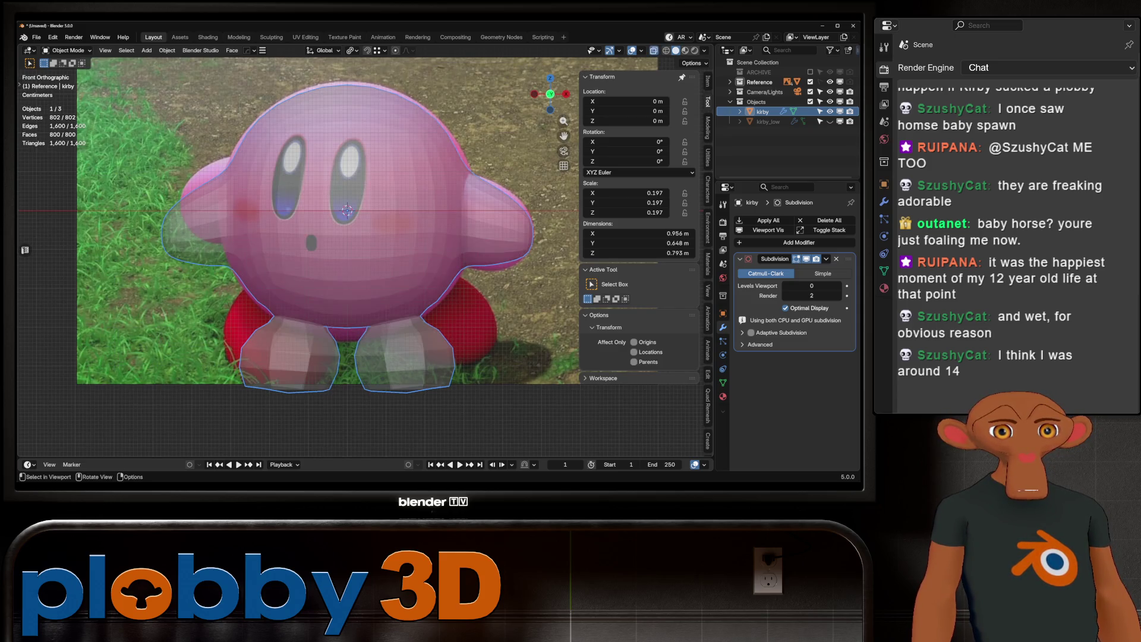
pyautogui.scroll(-4, 375, 250)
pyautogui.hotkey('alt', 'z')
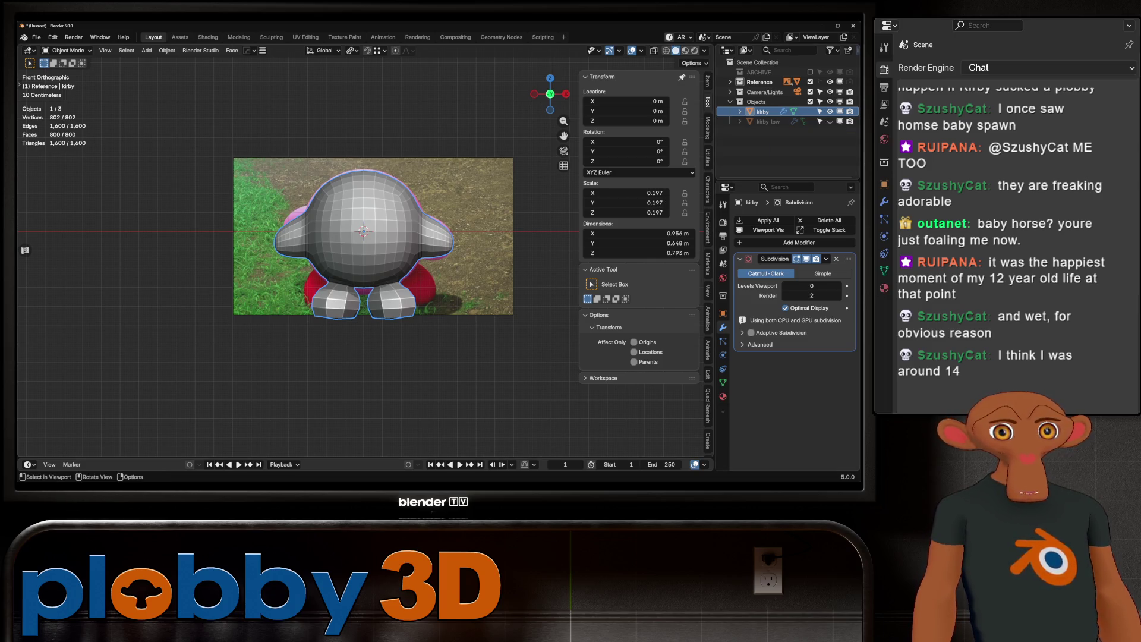
pyautogui.moveTo(356, 250)
pyautogui.mouseDown(button='middle')
pyautogui.moveTo(393, 223)
pyautogui.moveTo(375, 232)
pyautogui.moveTo(371, 214)
pyautogui.moveTo(384, 259)
pyautogui.moveTo(358, 223)
pyautogui.mouseUp(button='middle')
pyautogui.scroll(-5, 373, 232)
pyautogui.scroll(2, 375, 232)
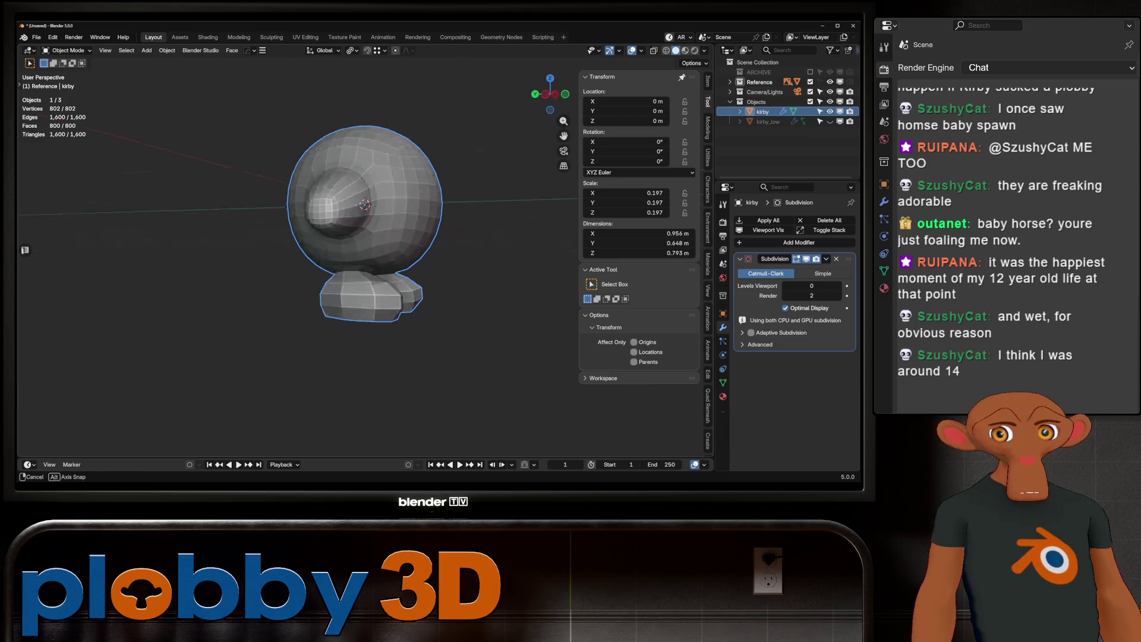
pyautogui.scroll(2, 366, 214)
pyautogui.press('KP_1')
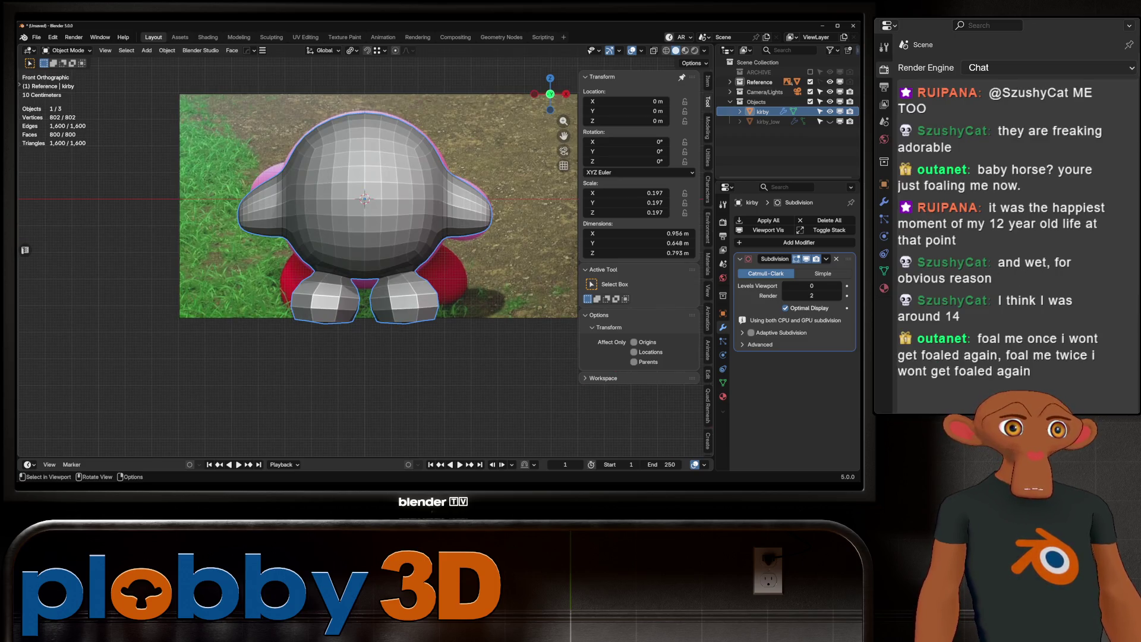
pyautogui.click(730, 81)
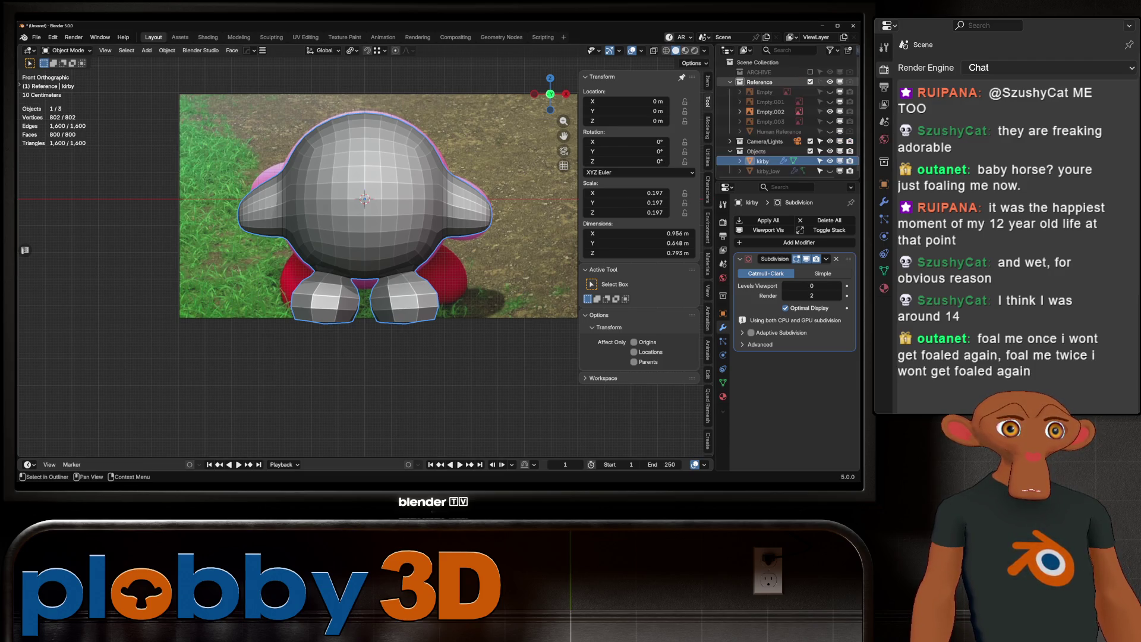
# Step: Hide the photo and star references, show the Kirby face reference and select its Empty
pyautogui.click(830, 112)
pyautogui.click(830, 102)
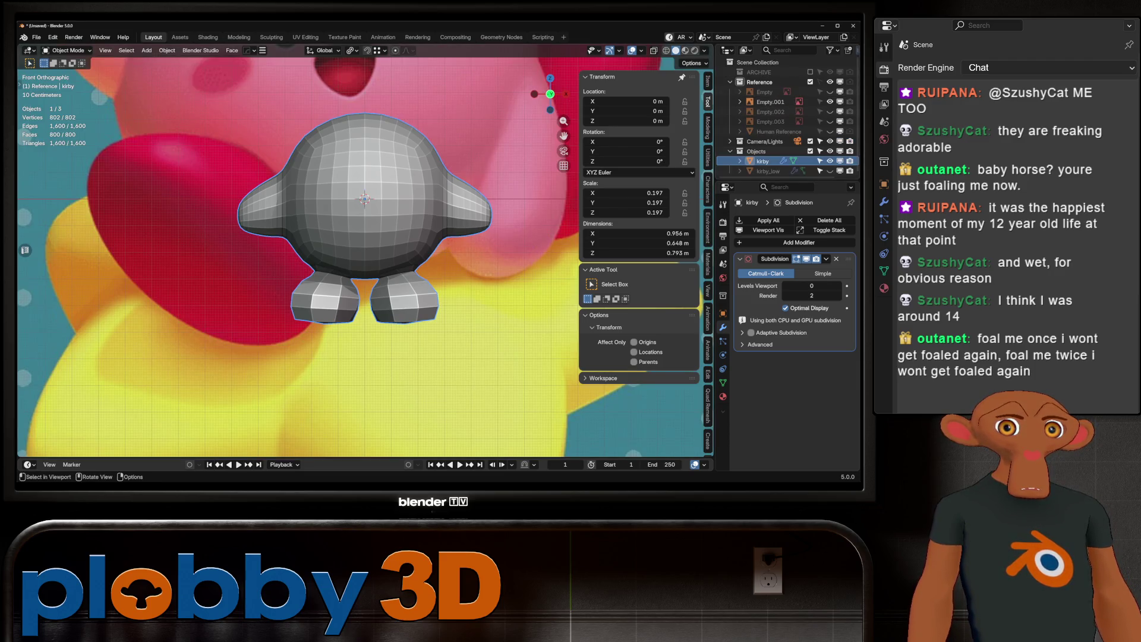
pyautogui.scroll(-5, 357, 249)
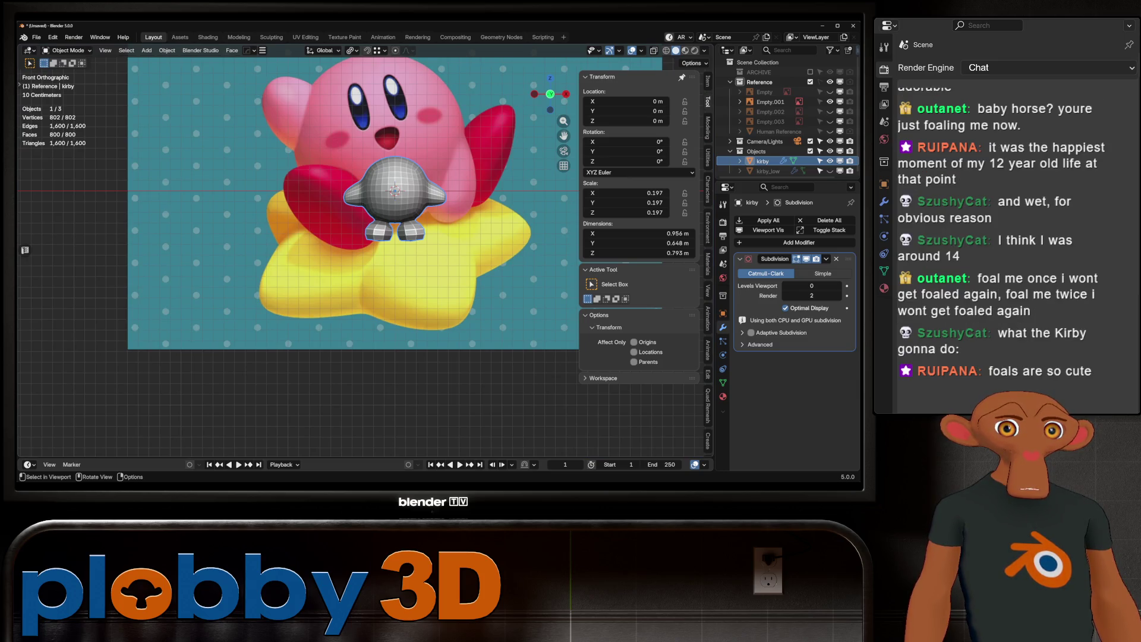
pyautogui.scroll(2, 414, 169)
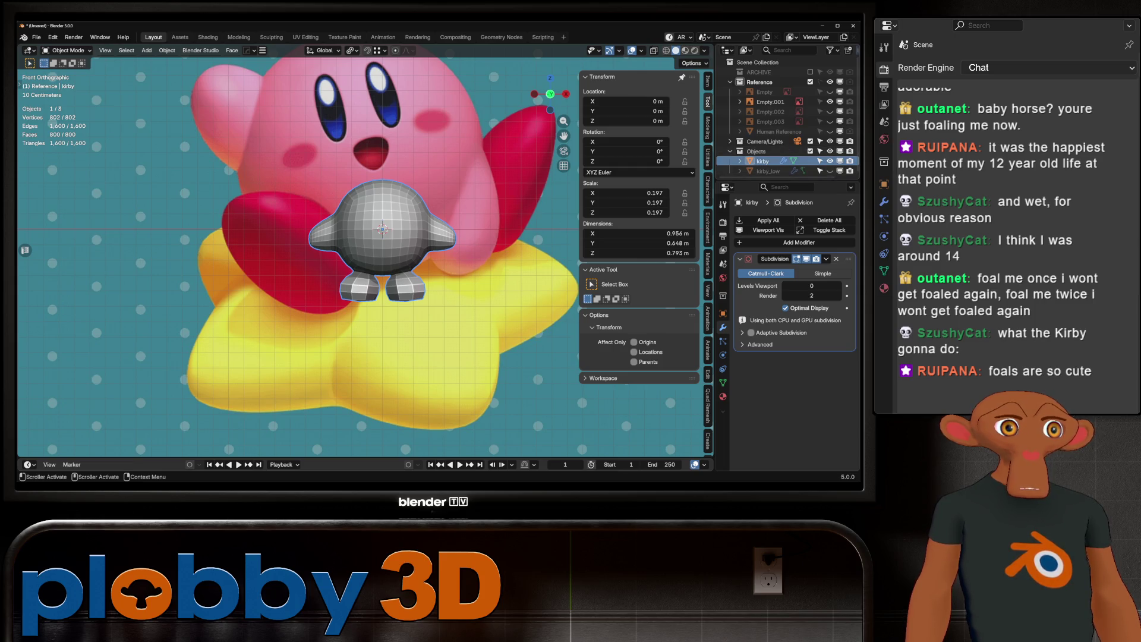
pyautogui.hotkey('alt', 'a')
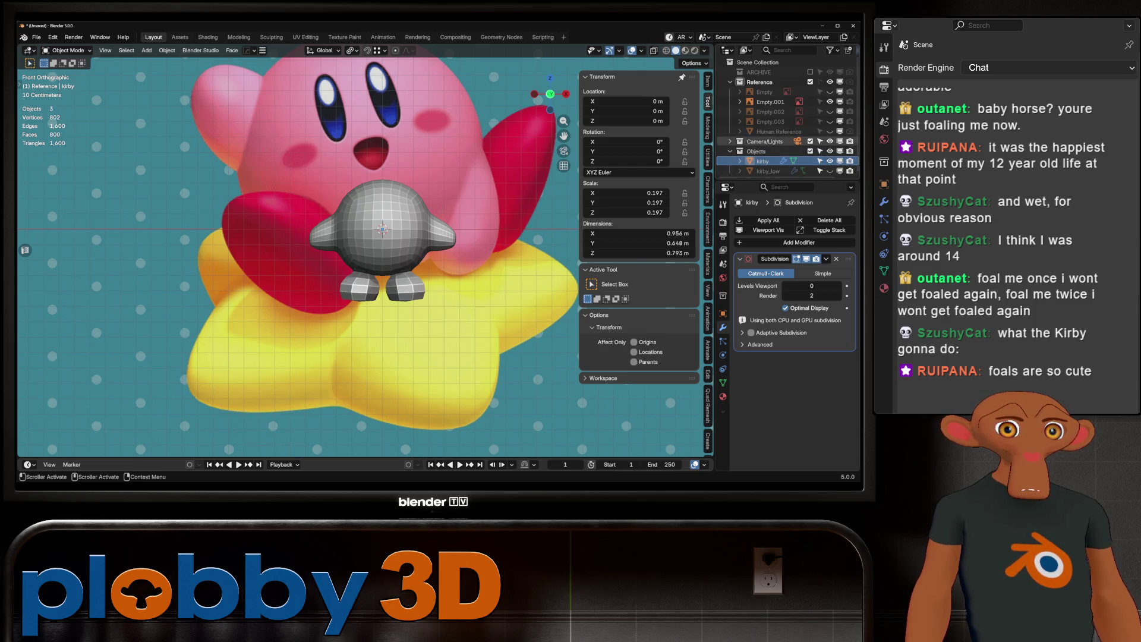
pyautogui.click(829, 103)
pyautogui.click(830, 101)
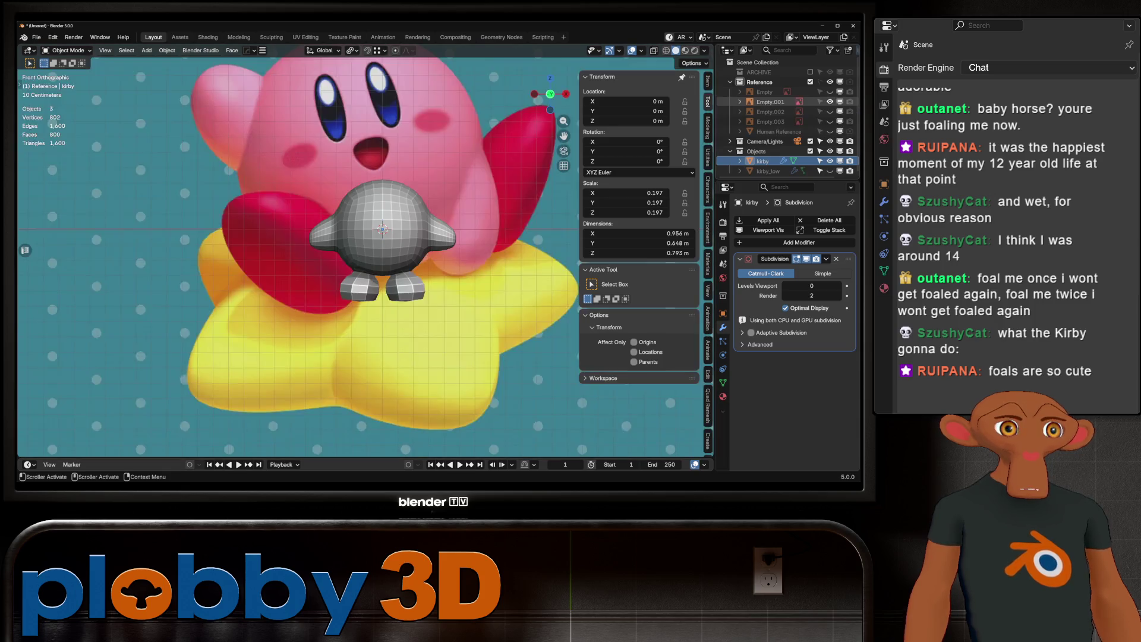
pyautogui.click(830, 91)
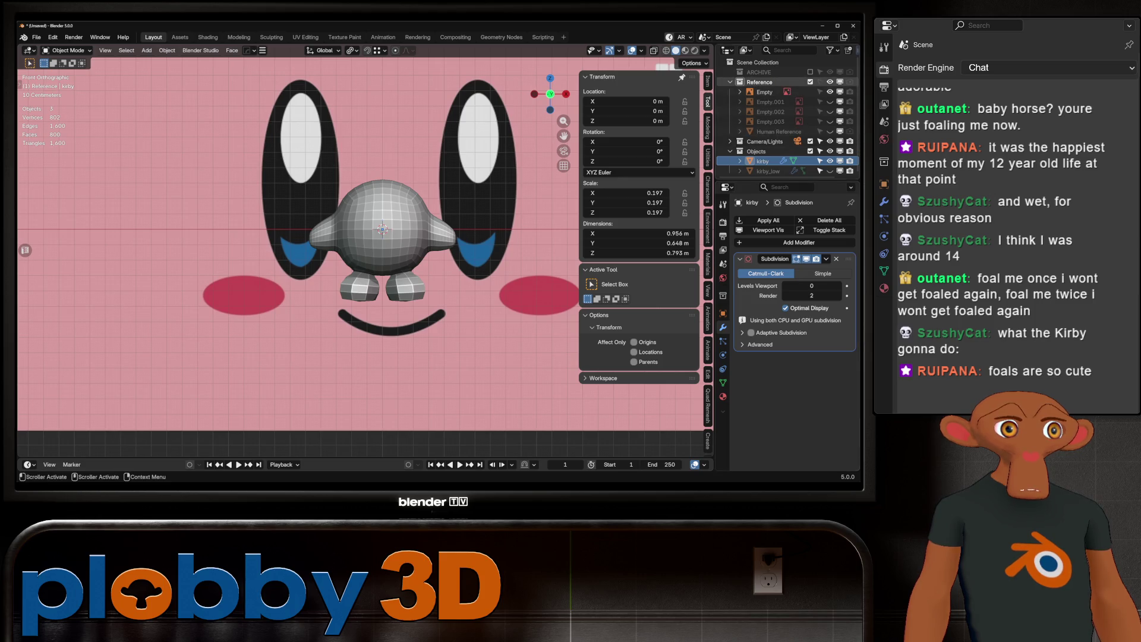
pyautogui.click(765, 92)
# Step: Scale the face reference Empty down to 0.691 behind Kirby's head
pyautogui.press('s')
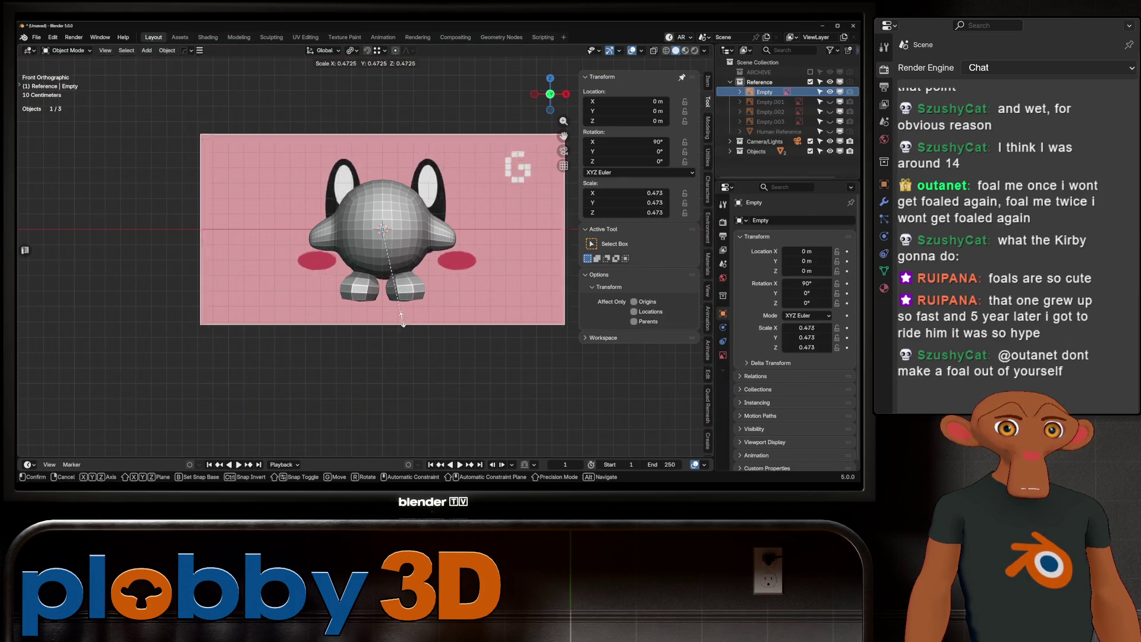
pyautogui.click(384, 283)
pyautogui.press('s')
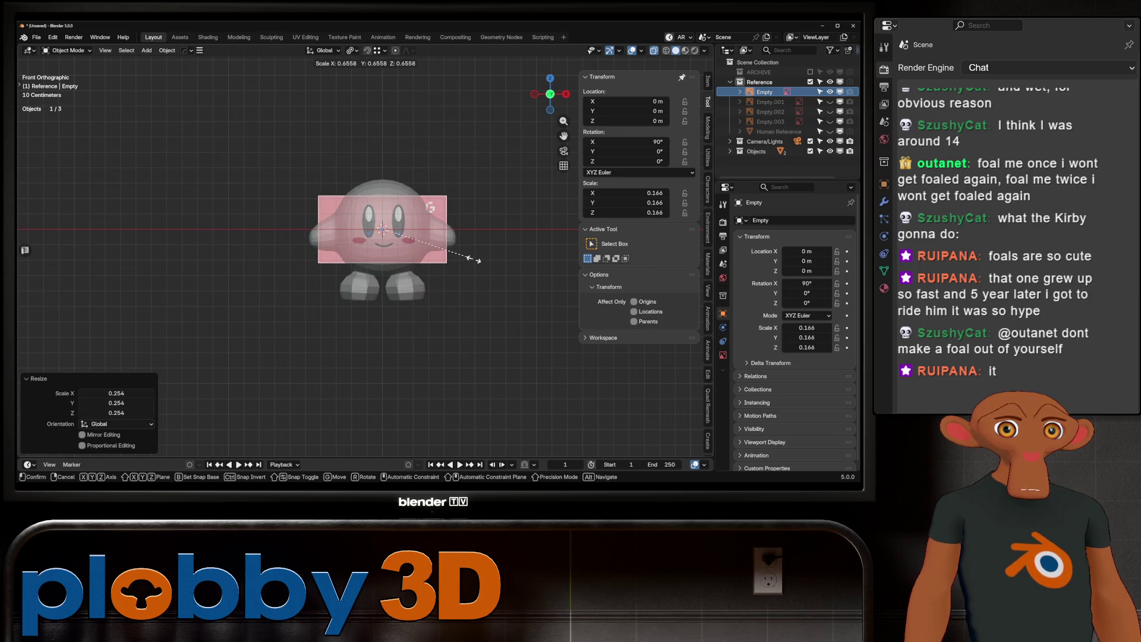
pyautogui.click(479, 262)
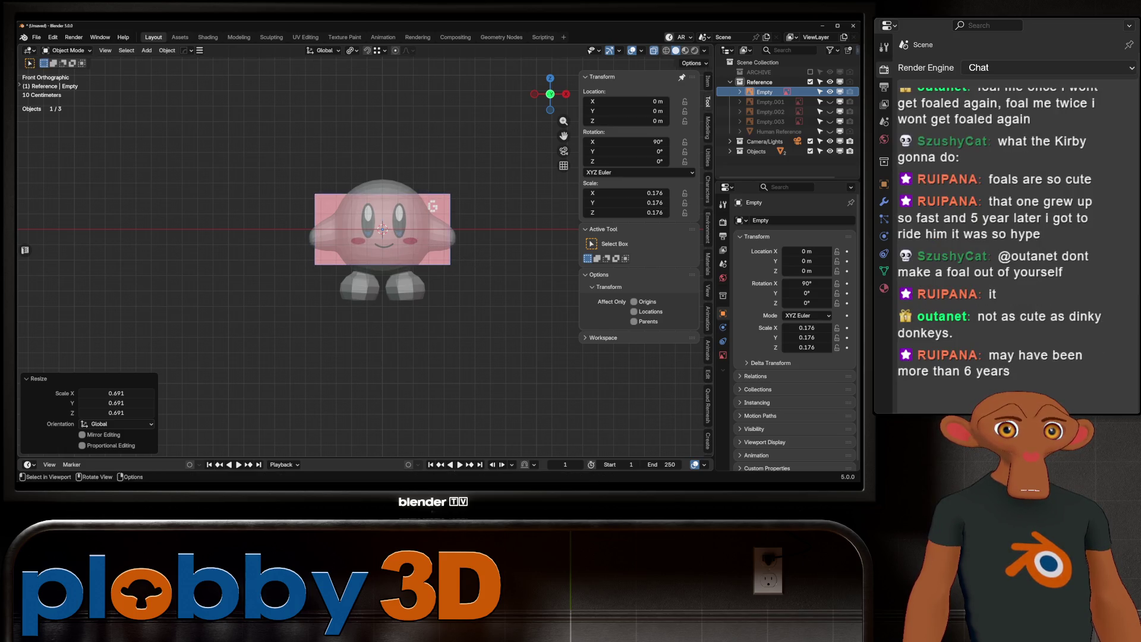
pyautogui.scroll(4, 479, 262)
pyautogui.scroll(1, 490, 171)
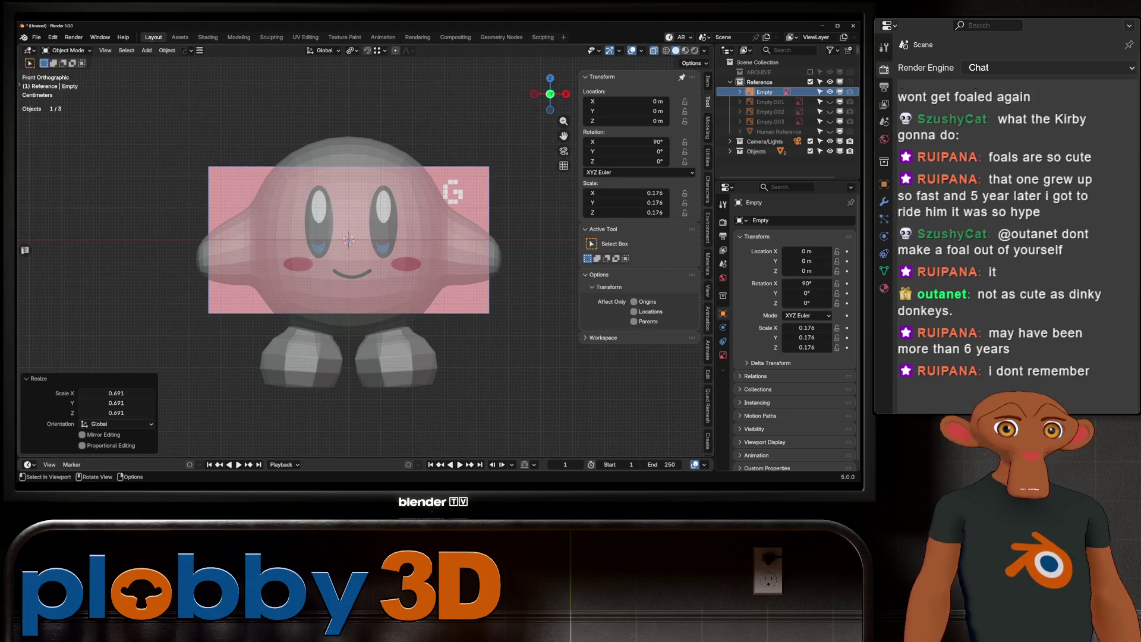
pyautogui.scroll(1, 490, 171)
pyautogui.scroll(1, 489, 171)
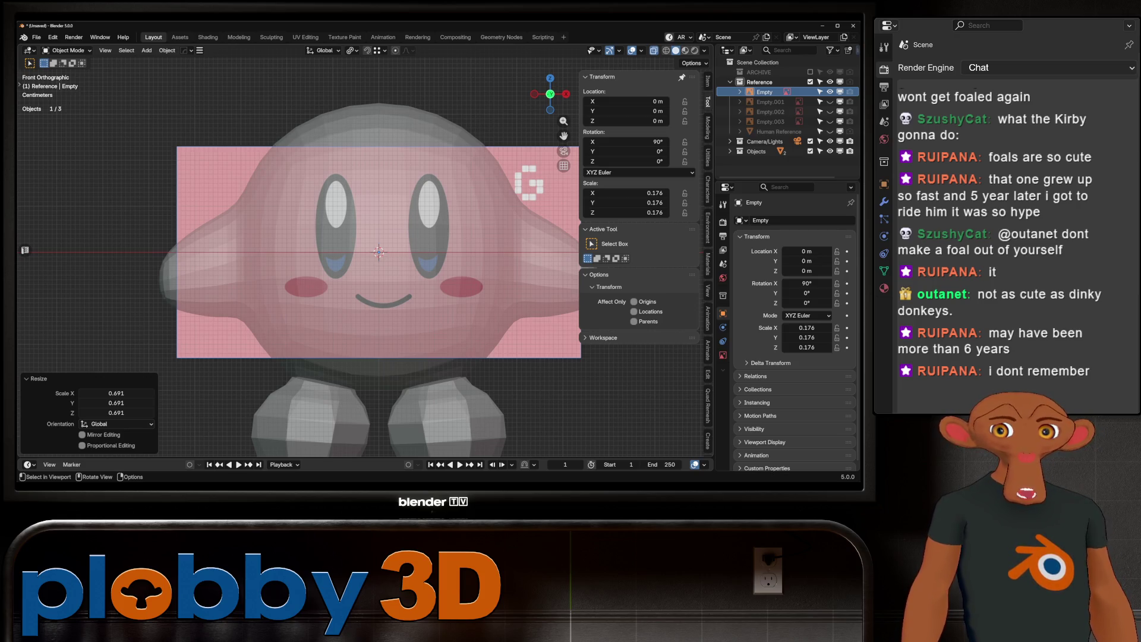
pyautogui.scroll(-2, 377, 250)
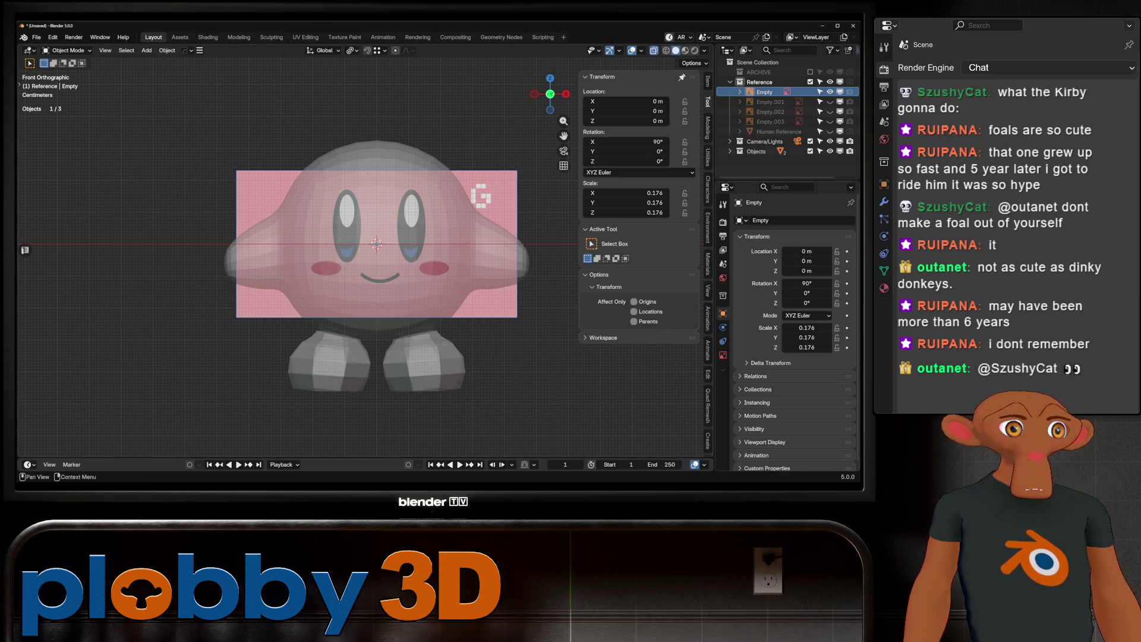
# Step: Adjust viewport options, then switch to GIMP and close the outlinemask image
pyautogui.rightClick(340, 289)
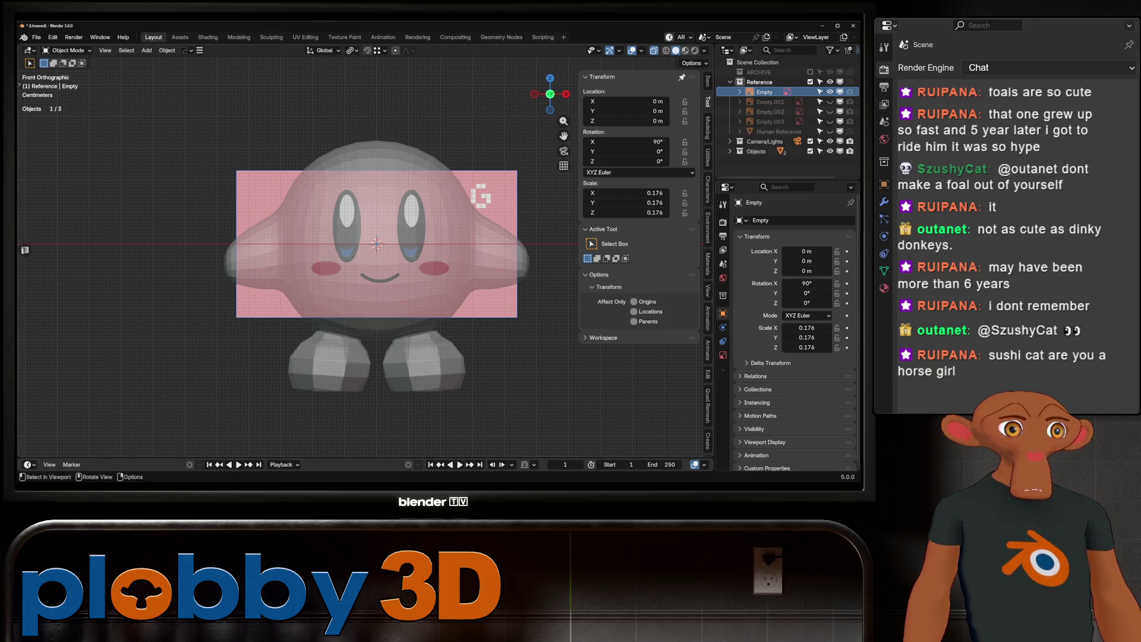
pyautogui.click(725, 355)
pyautogui.click(724, 313)
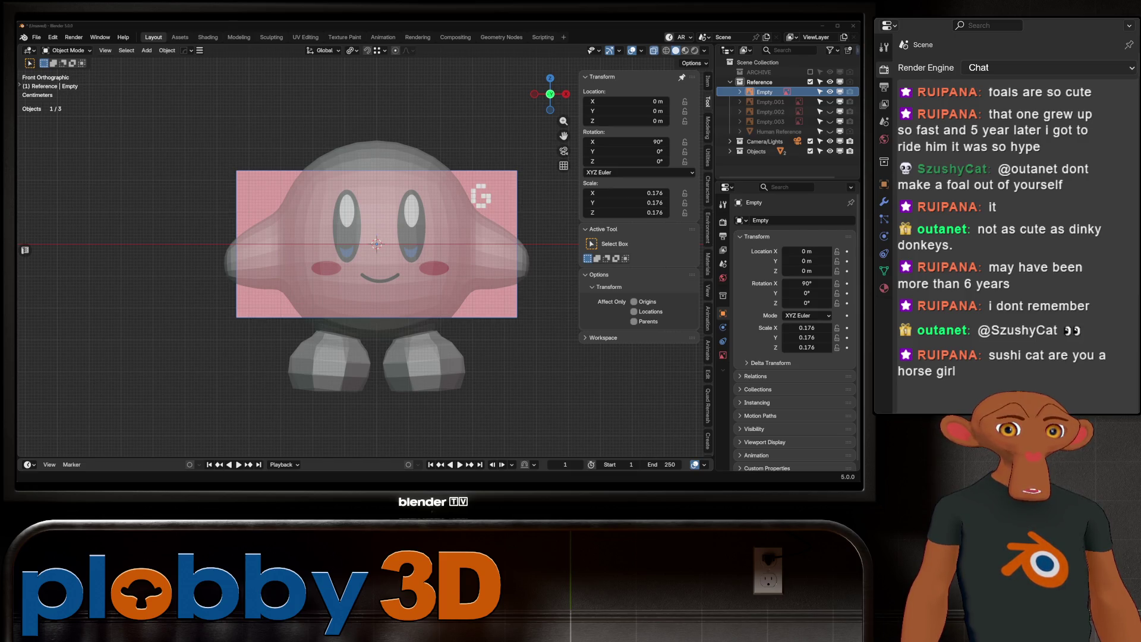
pyautogui.hotkey('alt', 'Tab')
pyautogui.hotkey('ctrl', 'w')
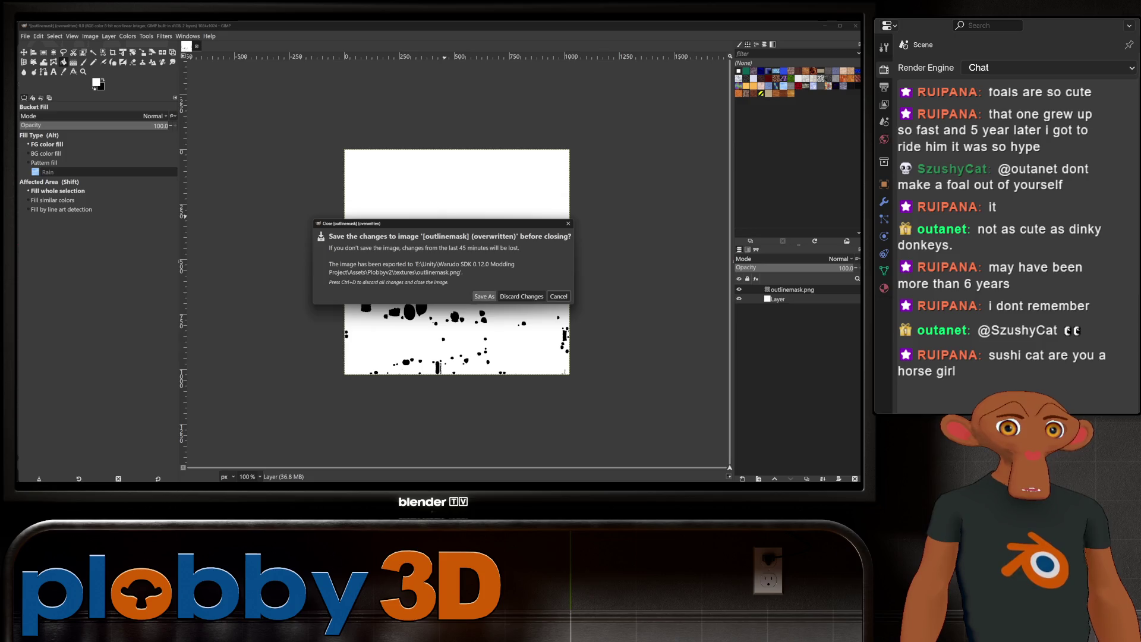
# Step: Discard outlinemask's changes so the Kirby face texture shows
pyautogui.click(522, 296)
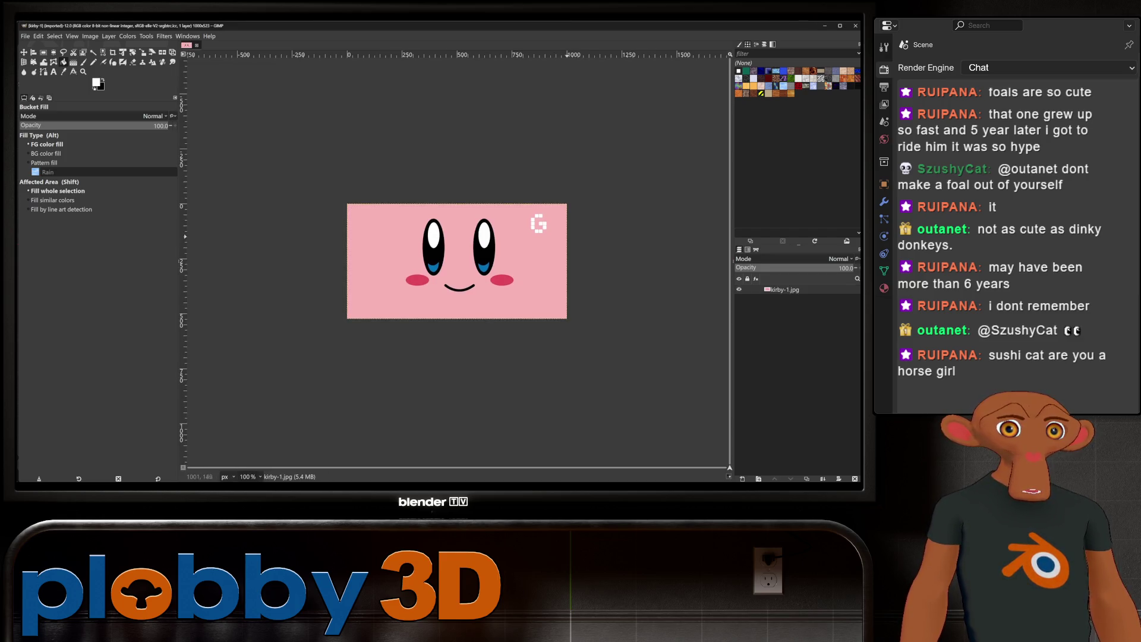
pyautogui.keyDown('ctrl'); pyautogui.scroll(2, 571, 232); pyautogui.keyUp('ctrl')
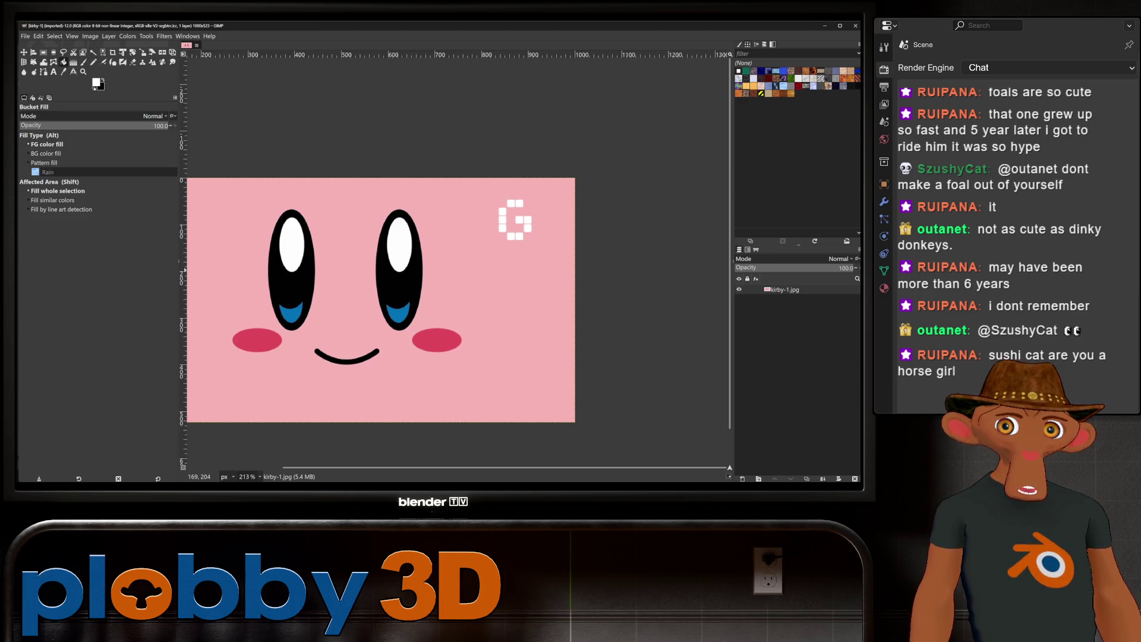
# Step: Sample the pink background, select the white G mark and bucket-fill it pink
pyautogui.press('o')
pyautogui.click(488, 365)
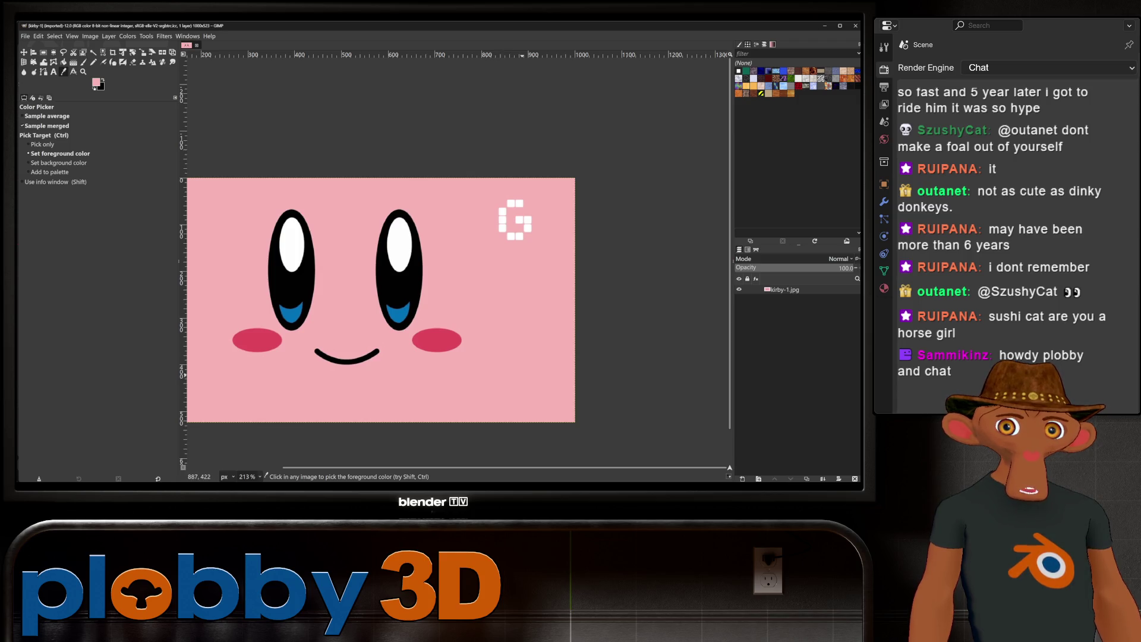
pyautogui.press('r')
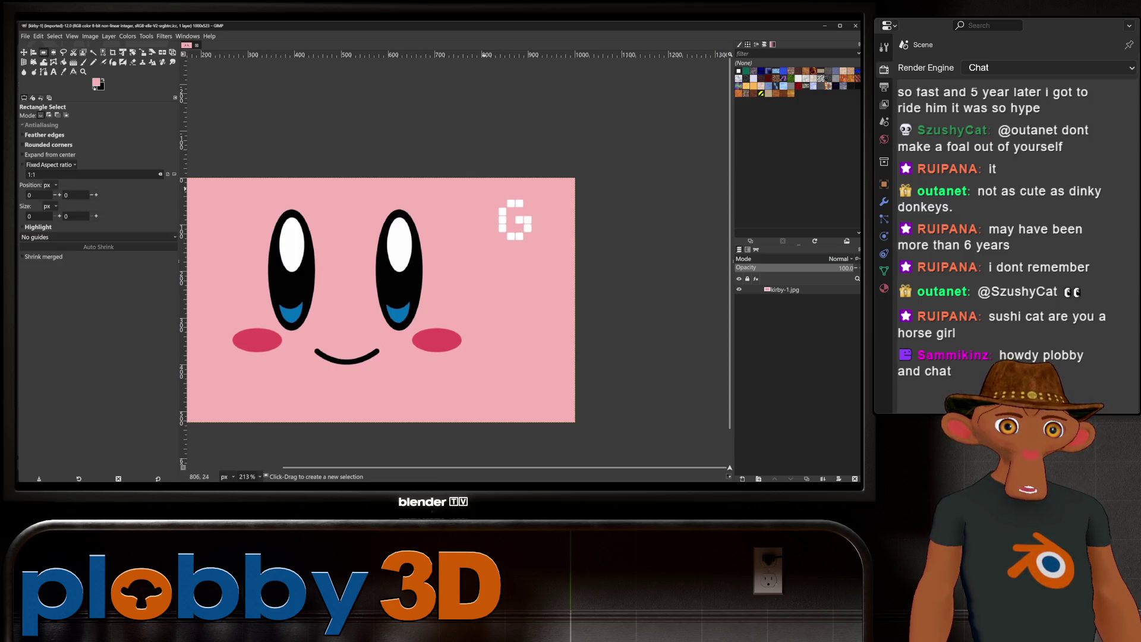
pyautogui.moveTo(484, 188); pyautogui.dragTo(553, 260)
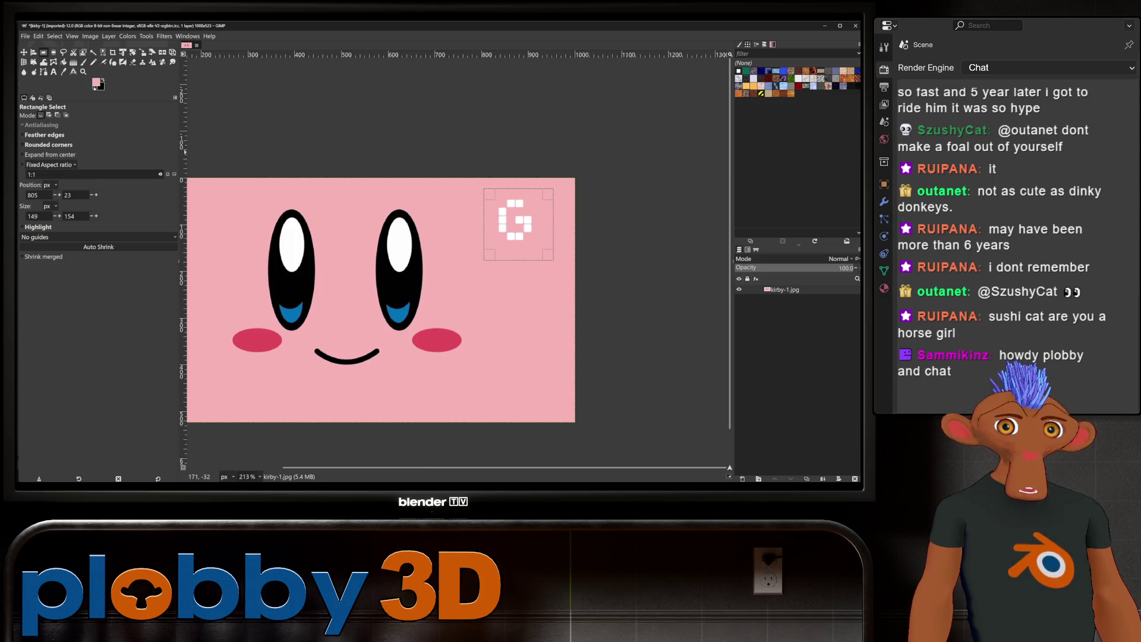
pyautogui.hotkey('shift', 'b')
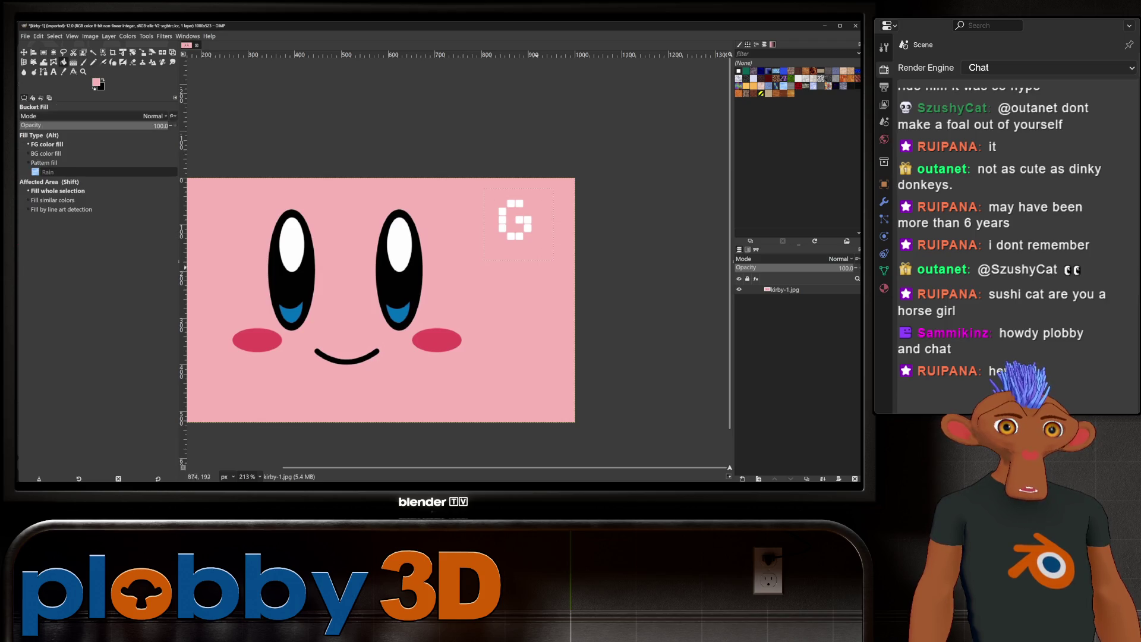
pyautogui.click(517, 222)
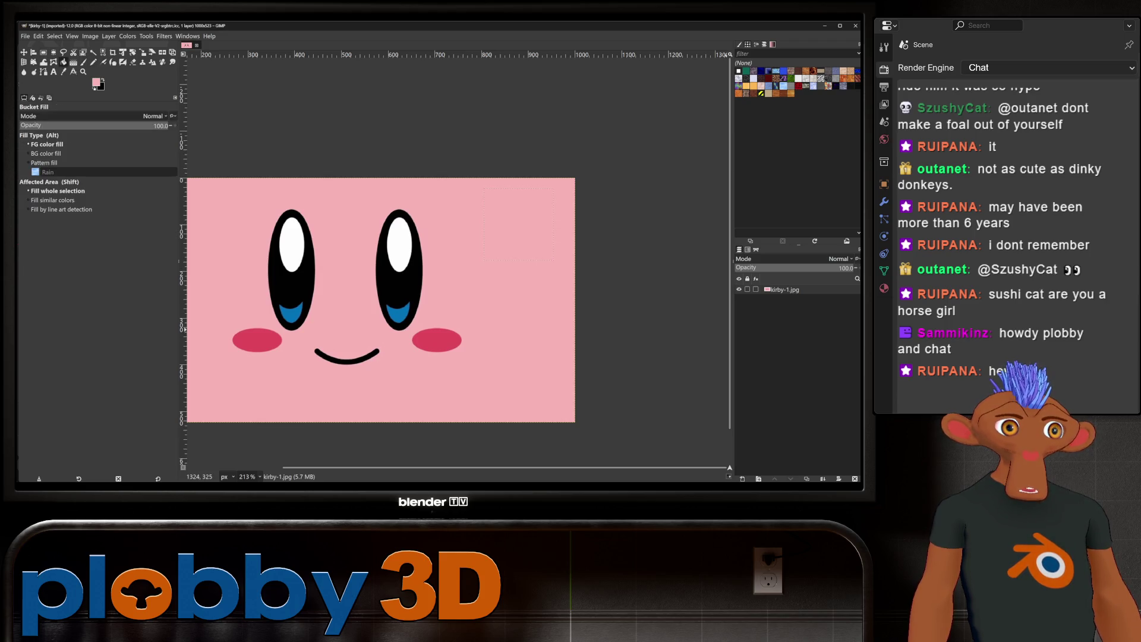
pyautogui.keyDown('ctrl'); pyautogui.scroll(-1, 404, 270); pyautogui.keyUp('ctrl')
pyautogui.keyDown('ctrl'); pyautogui.scroll(-1, 404, 269); pyautogui.keyUp('ctrl')
pyautogui.keyDown('ctrl'); pyautogui.scroll(-1, 403, 270); pyautogui.keyUp('ctrl')
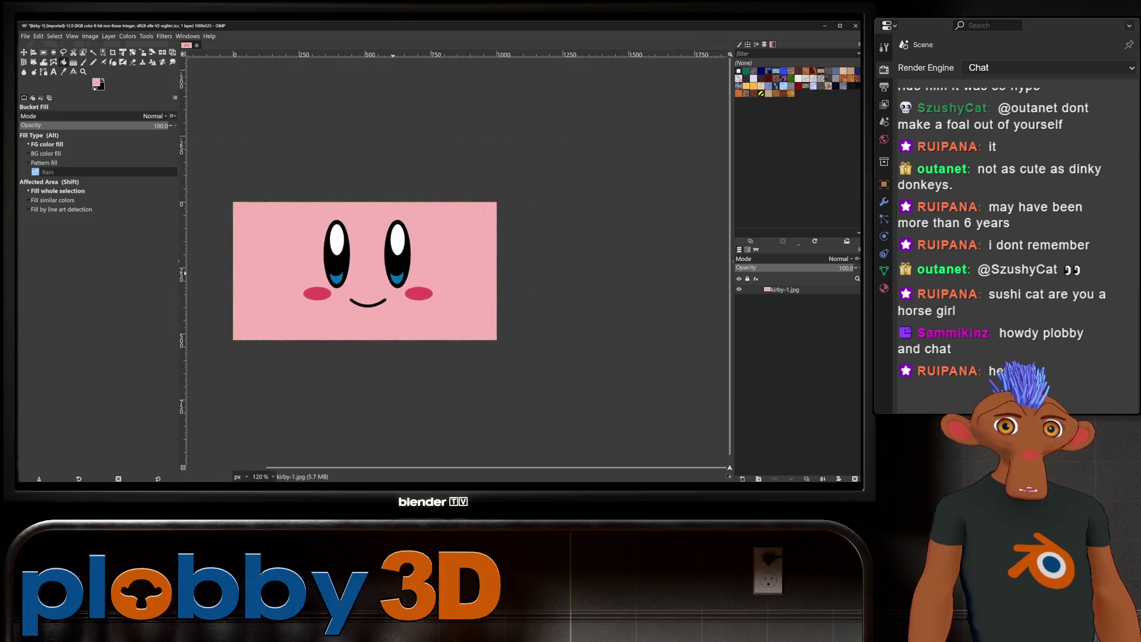
pyautogui.keyDown('ctrl'); pyautogui.scroll(-1, 403, 269); pyautogui.keyUp('ctrl')
pyautogui.keyDown('ctrl'); pyautogui.scroll(1, 385, 273); pyautogui.keyUp('ctrl')
pyautogui.keyDown('ctrl'); pyautogui.scroll(1, 385, 274); pyautogui.keyUp('ctrl')
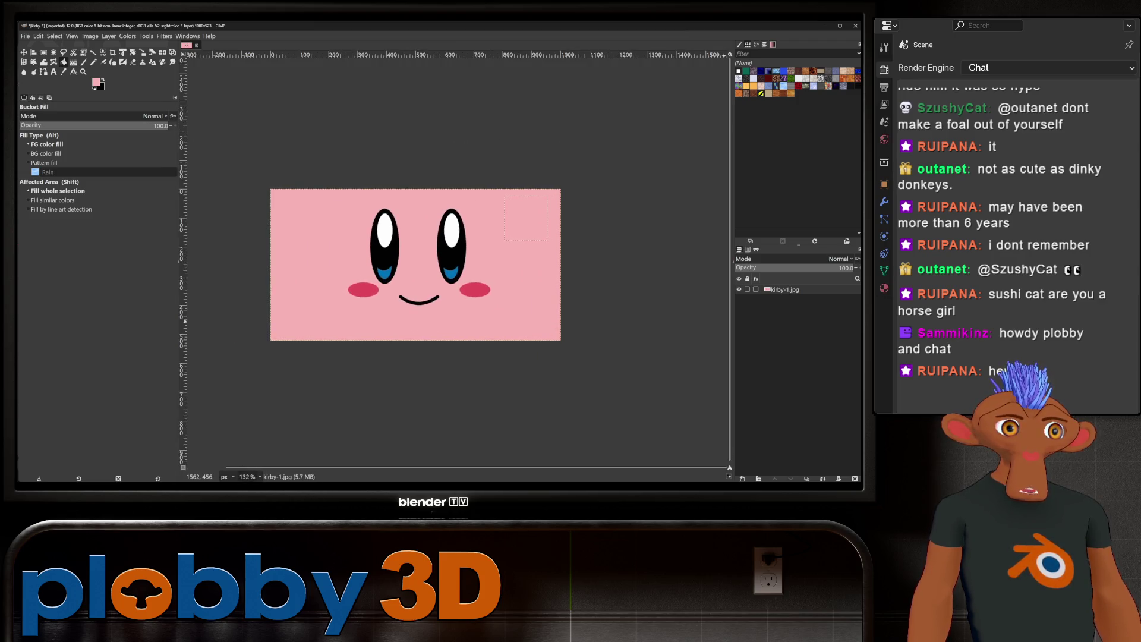
pyautogui.click(90, 35)
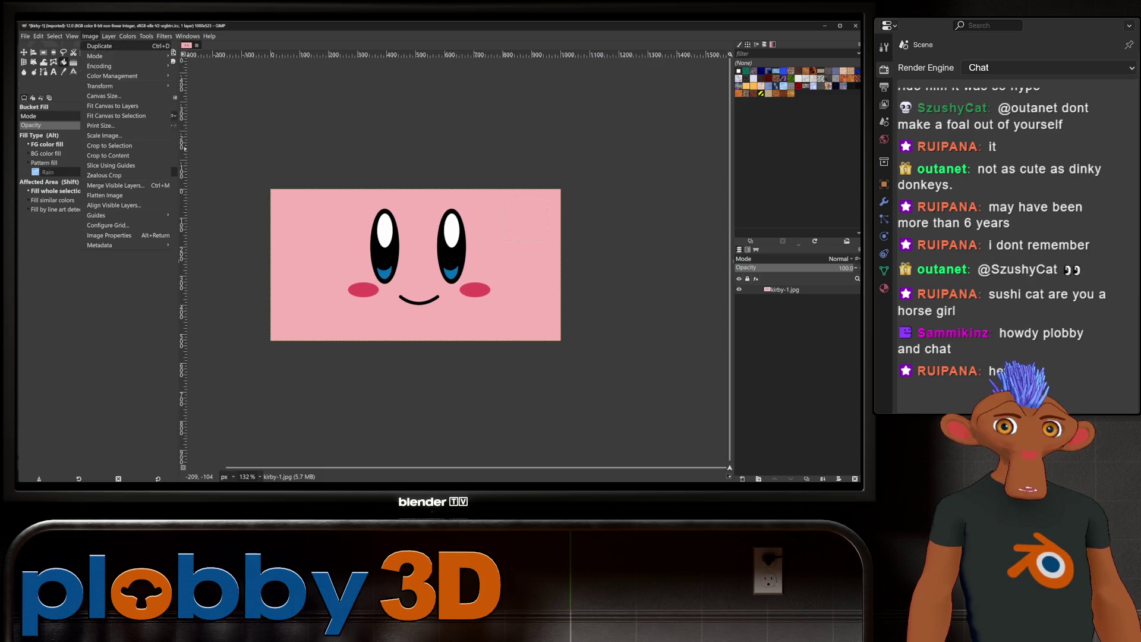
pyautogui.click(103, 105)
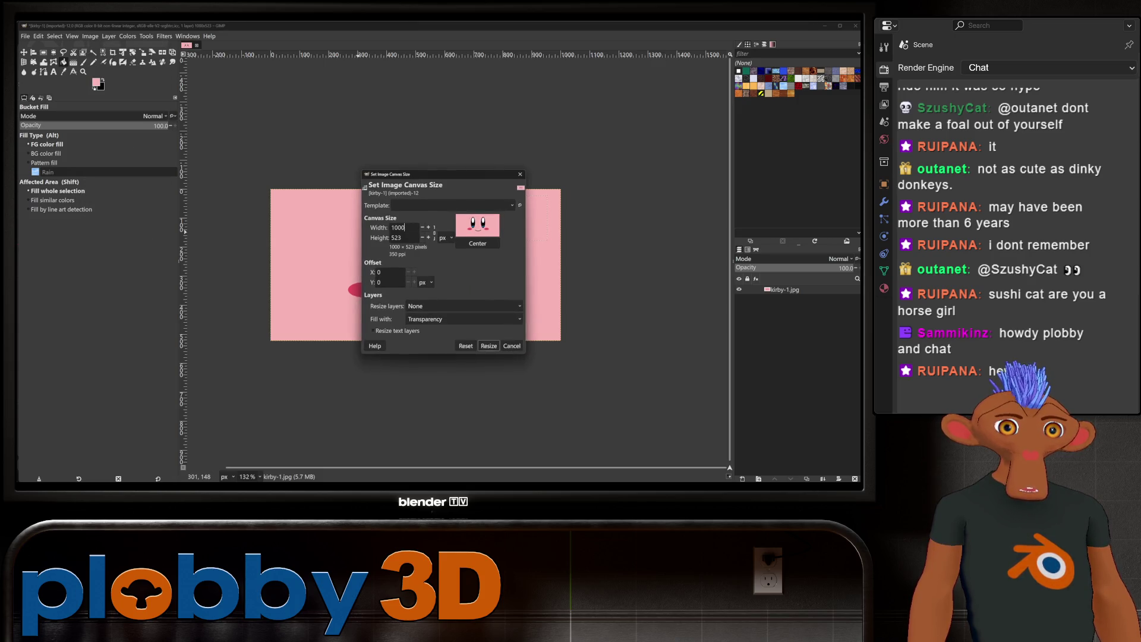
pyautogui.doubleClick(397, 227)
pyautogui.write('1024')
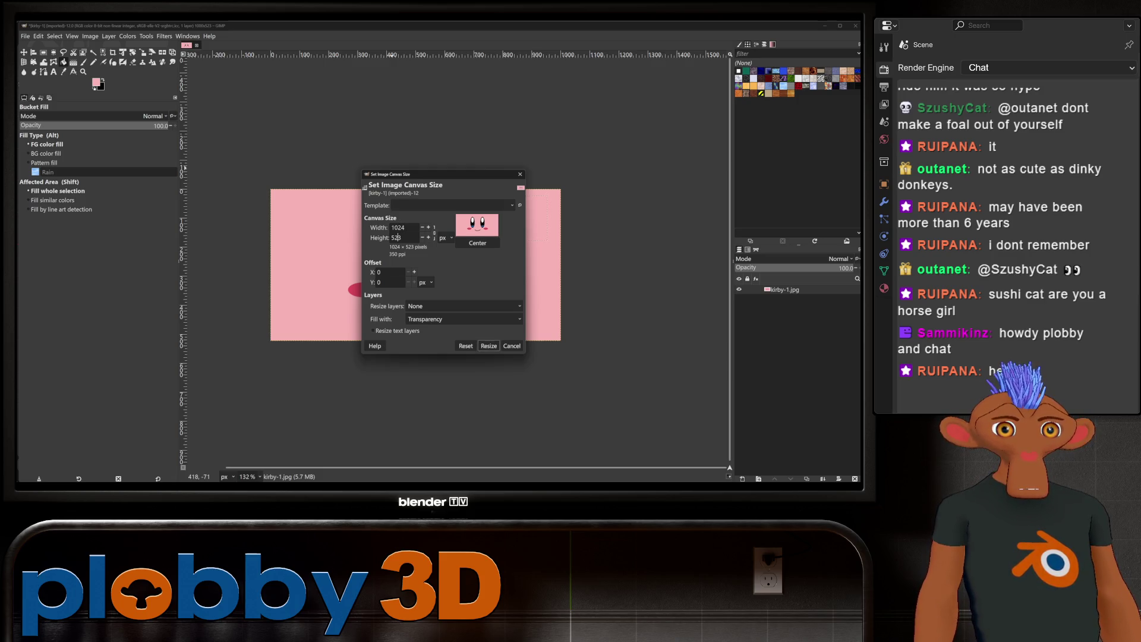
pyautogui.press('Tab')
pyautogui.write('1024')
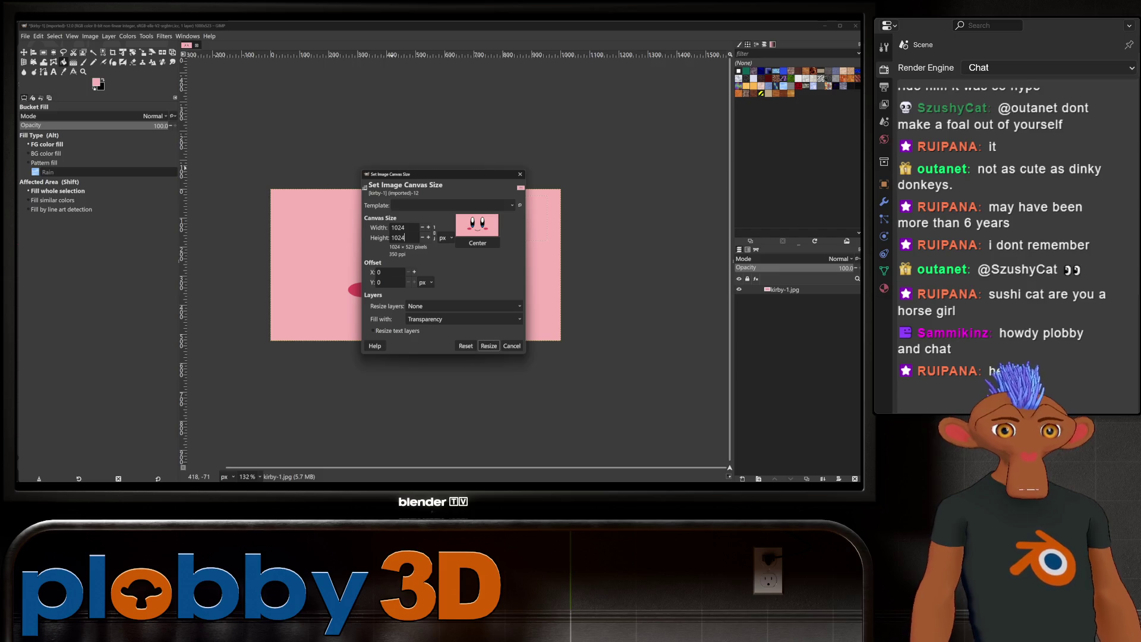
pyautogui.click(489, 347)
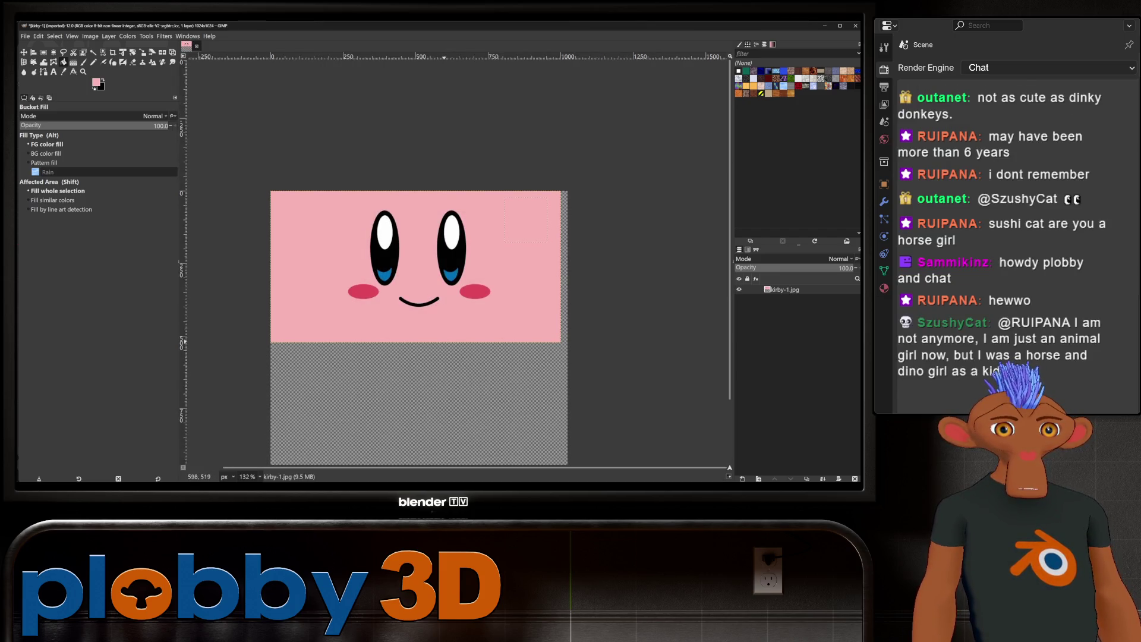
pyautogui.hotkey('ctrl', 'z')
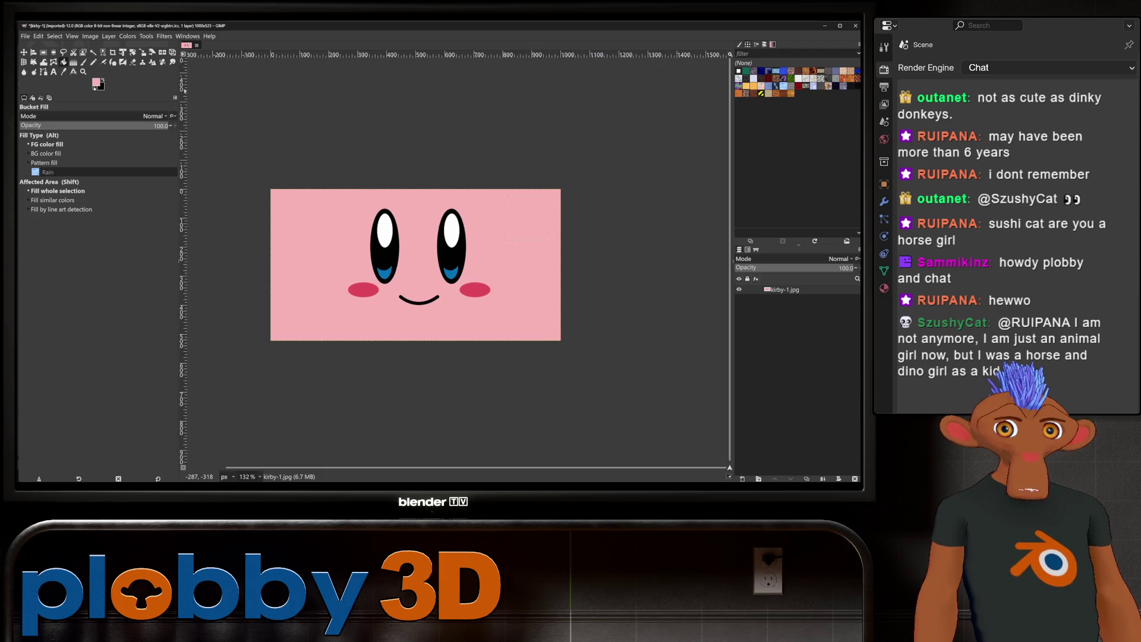
pyautogui.click(89, 35)
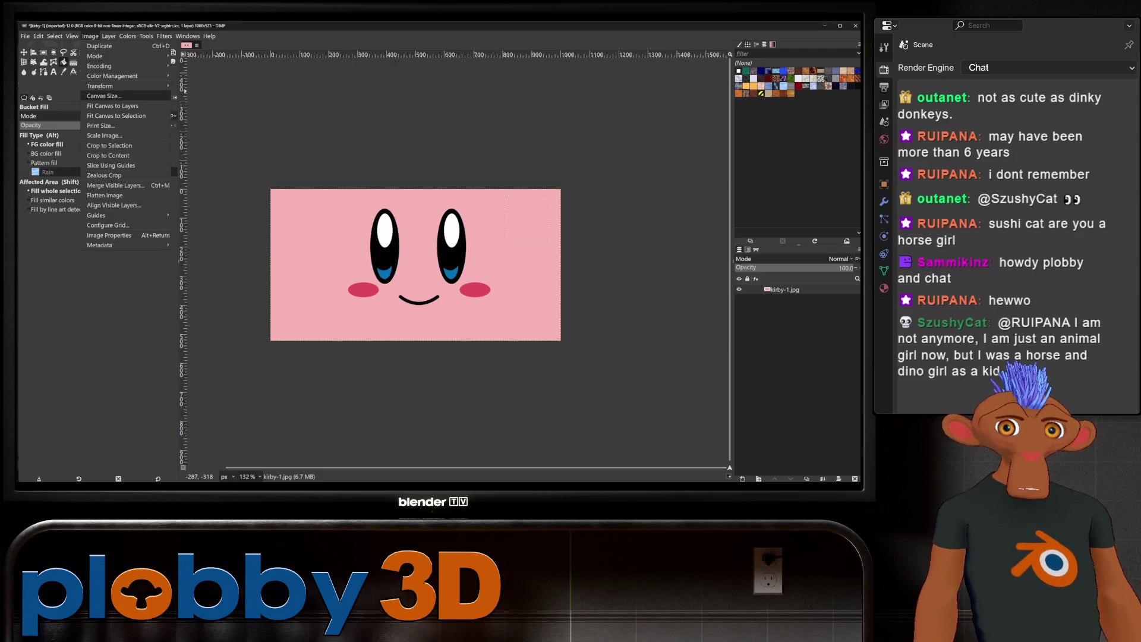
# Step: Resize the canvas to 1024×1024 with the face image offset 100 px down
pyautogui.click(104, 95)
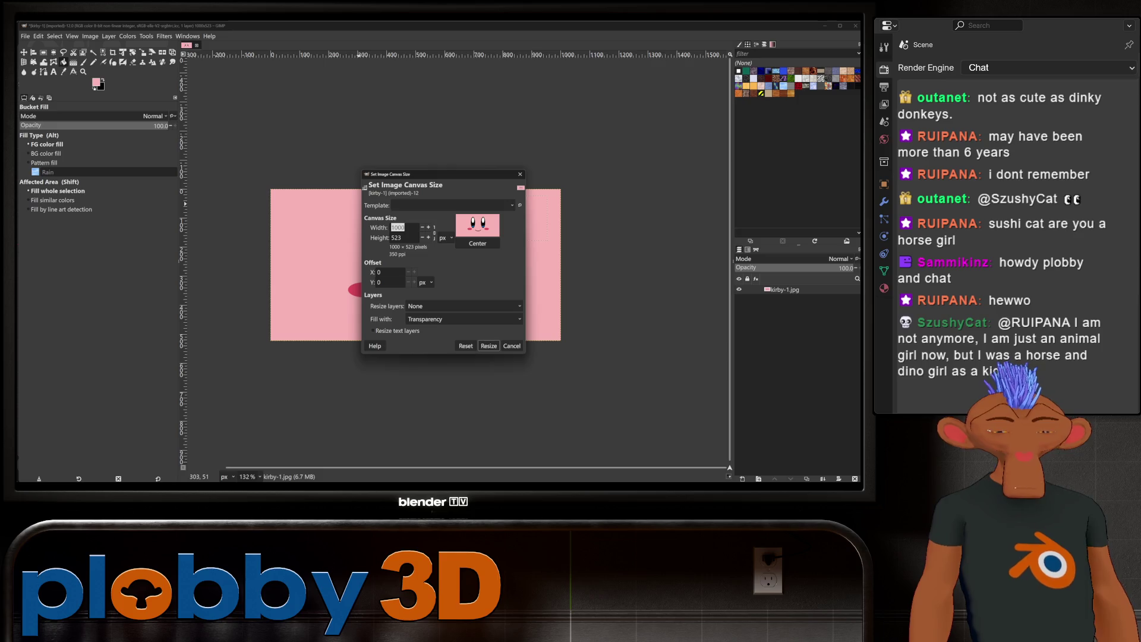
pyautogui.write('1024')
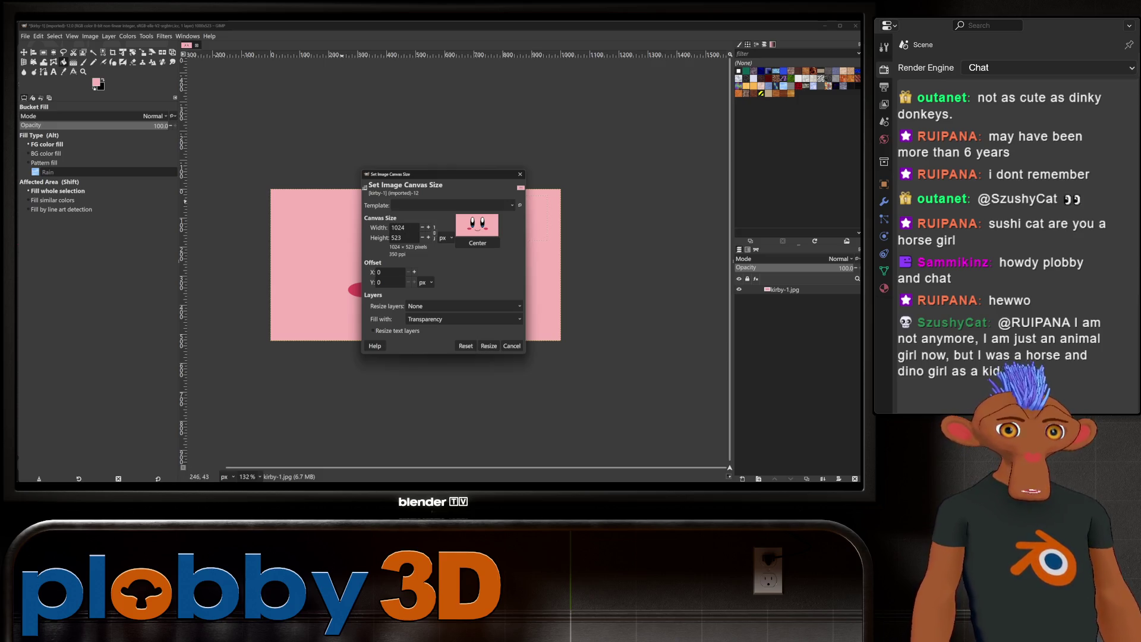
pyautogui.press('Tab')
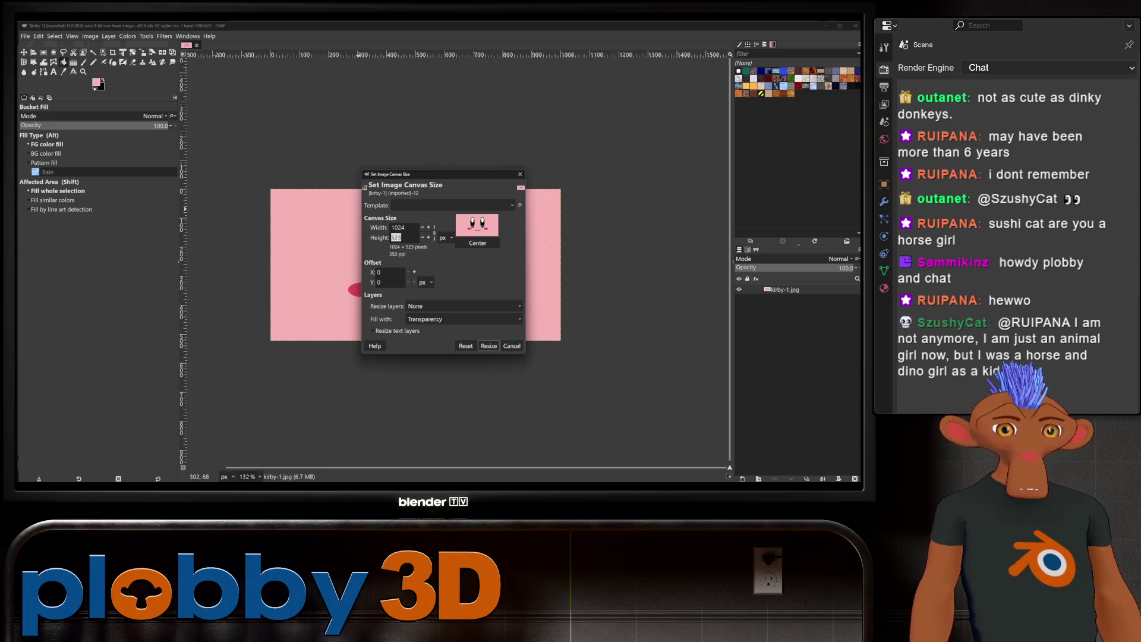
pyautogui.write('1024')
pyautogui.click(478, 264)
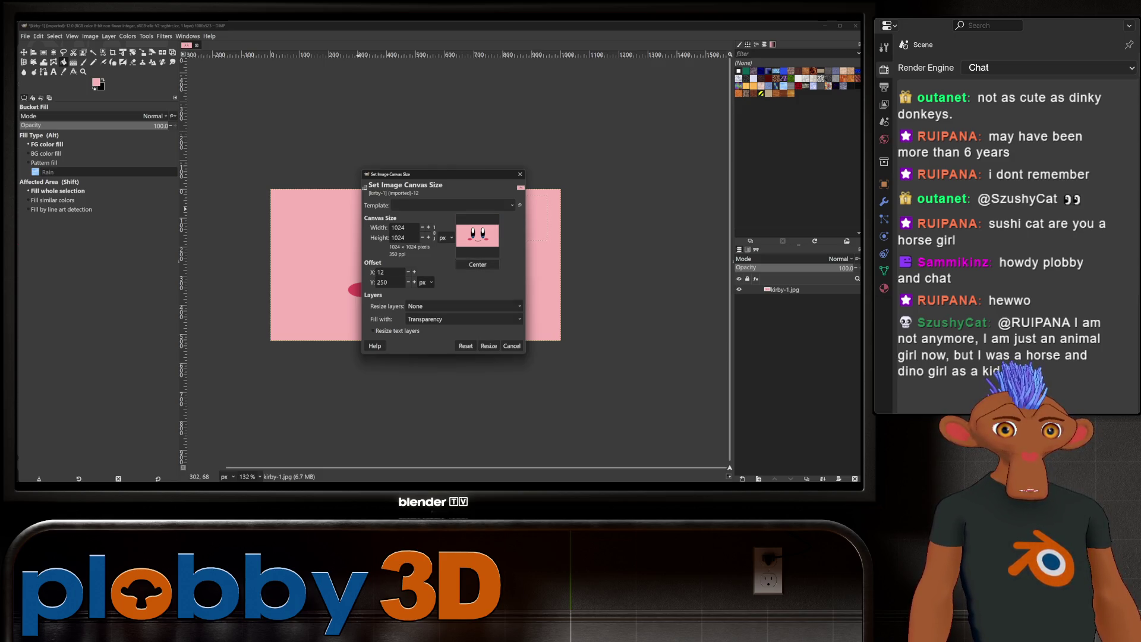
pyautogui.click(414, 271)
pyautogui.write('20')
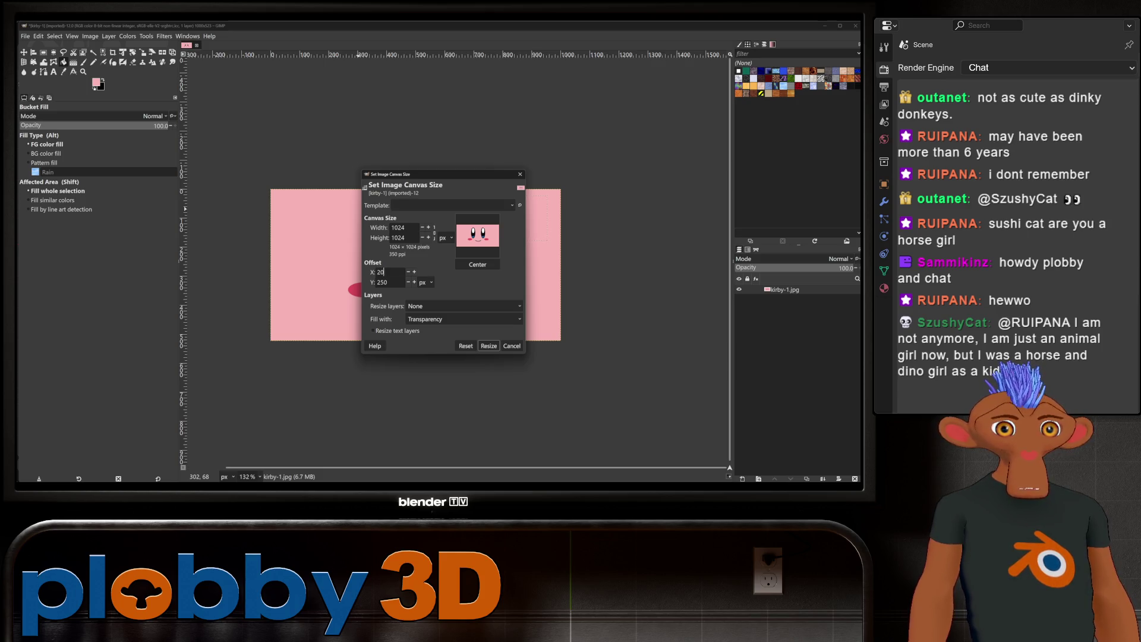
pyautogui.doubleClick(380, 273)
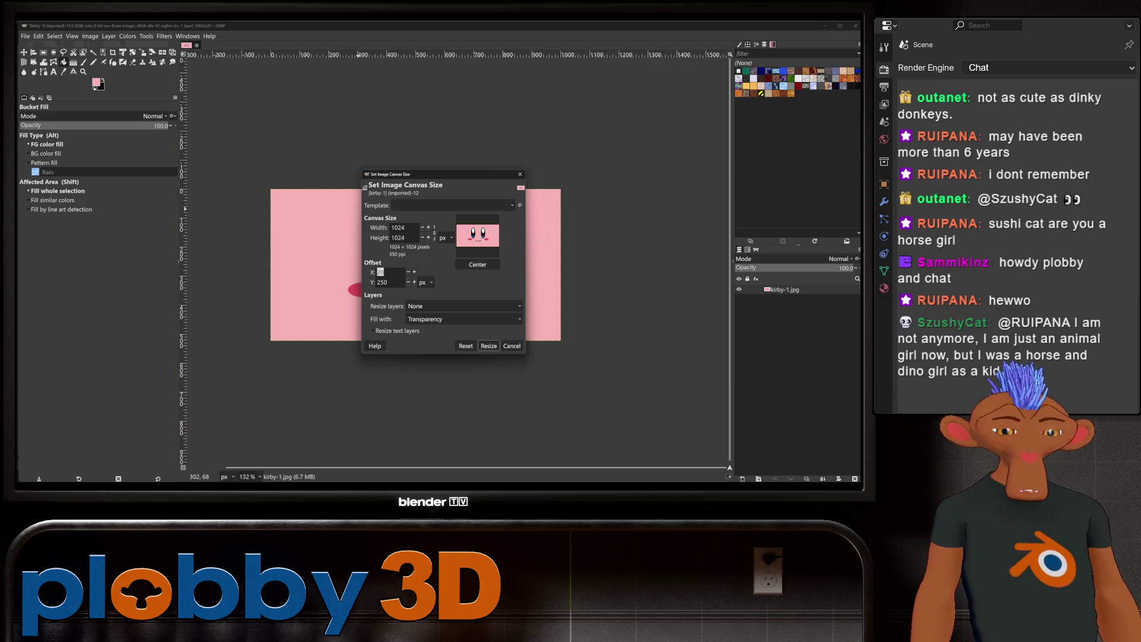
pyautogui.write('0')
pyautogui.write('12')
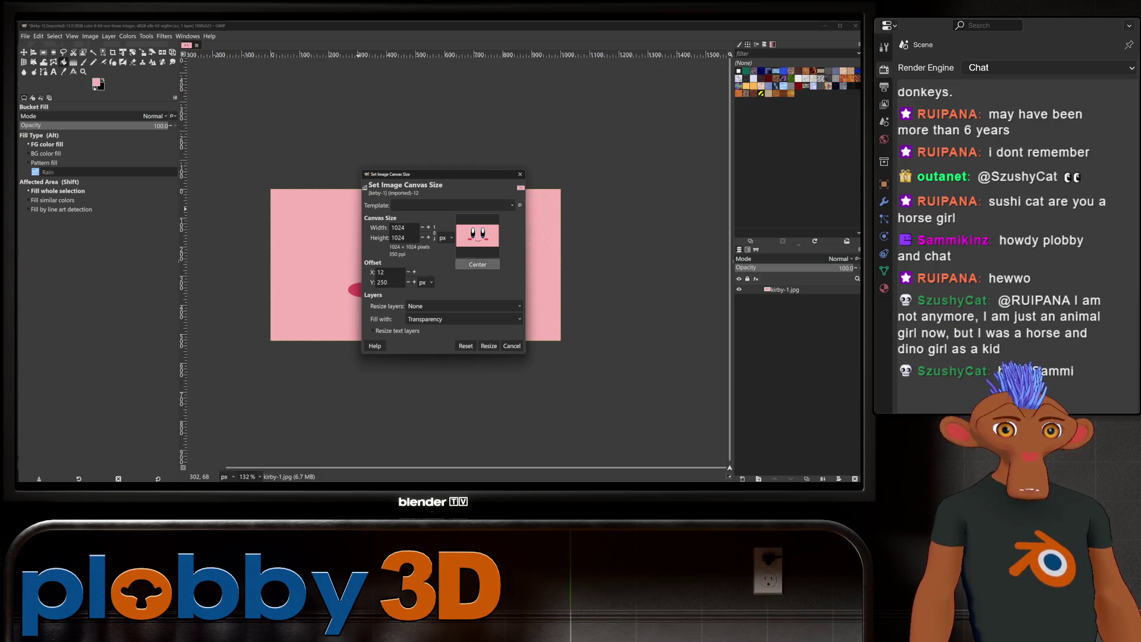
pyautogui.press('Tab')
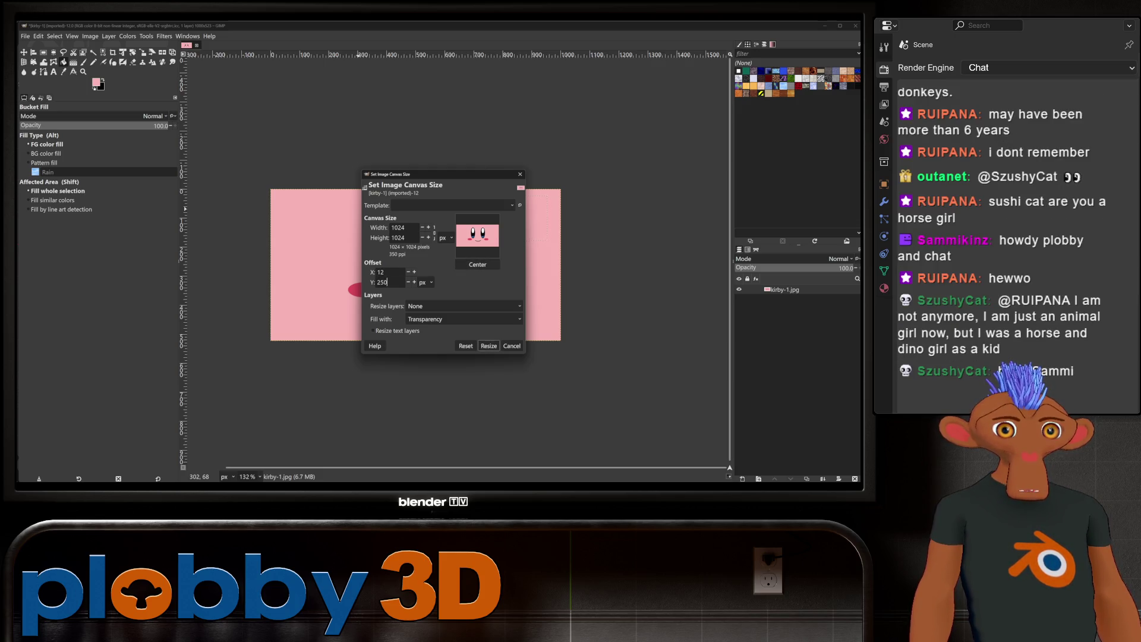
pyautogui.doubleClick(382, 282)
pyautogui.write('100')
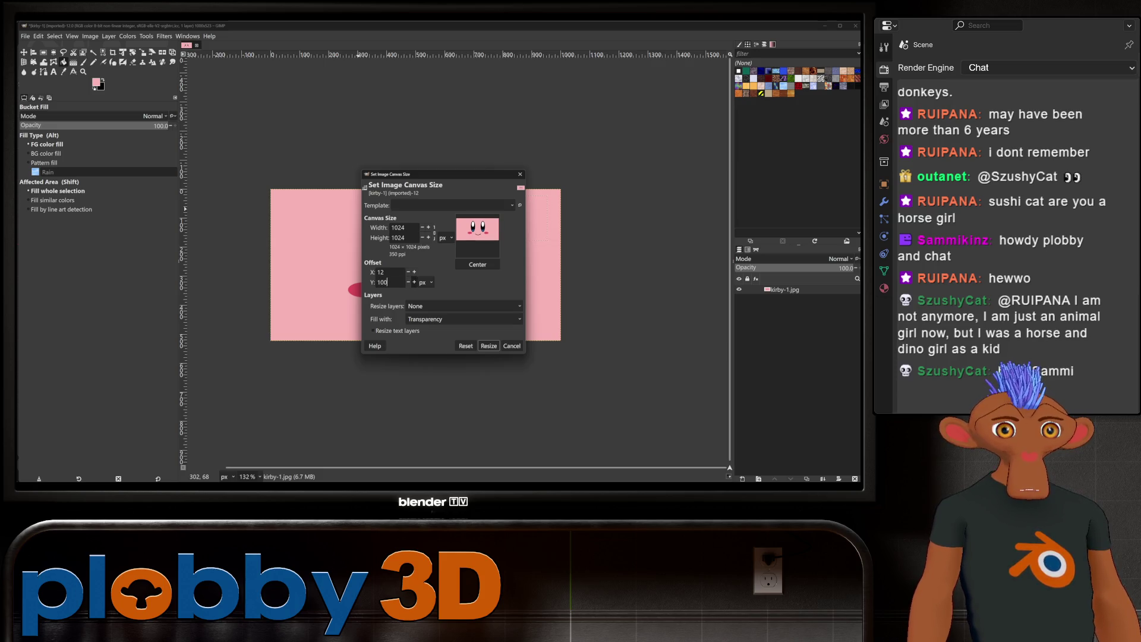
pyautogui.press('Tab')
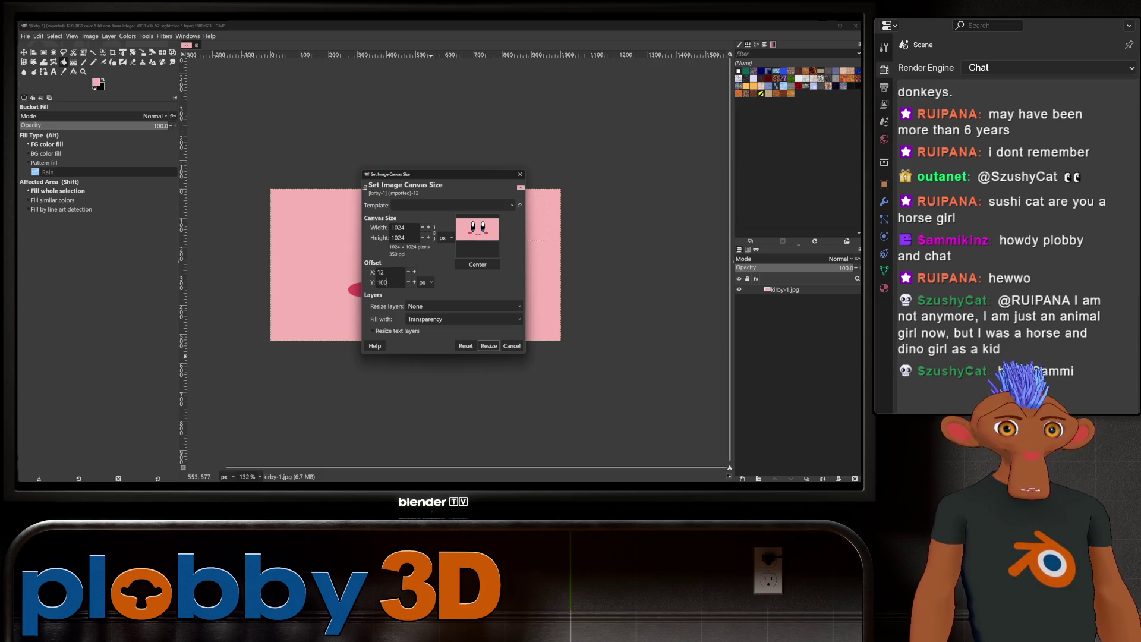
pyautogui.click(489, 345)
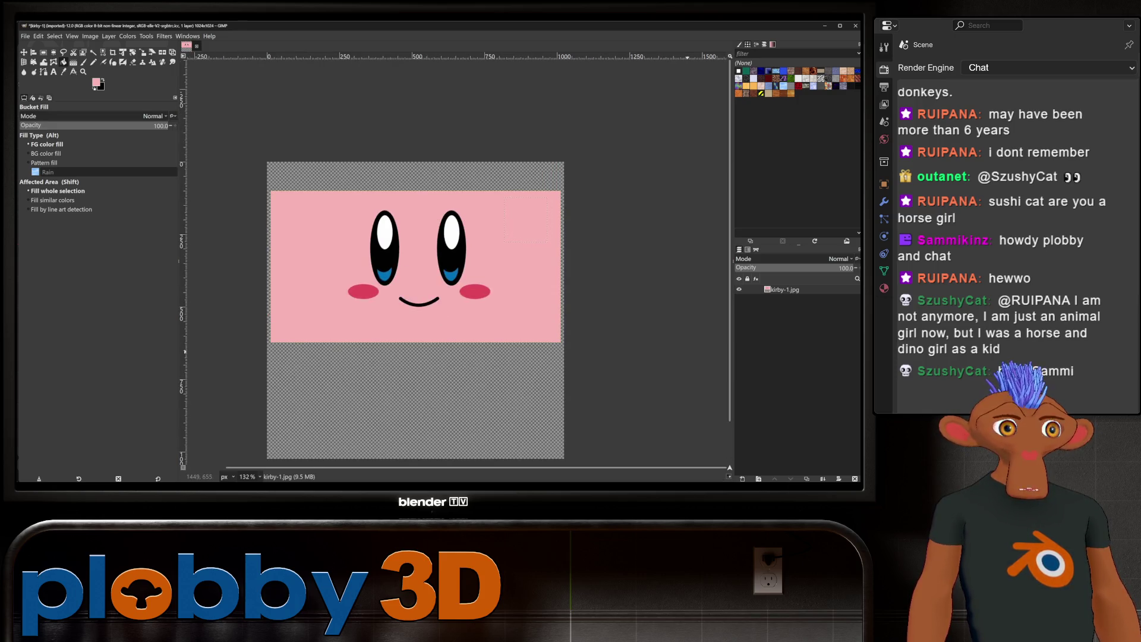
pyautogui.hotkey('ctrl', 'shift', 'n')
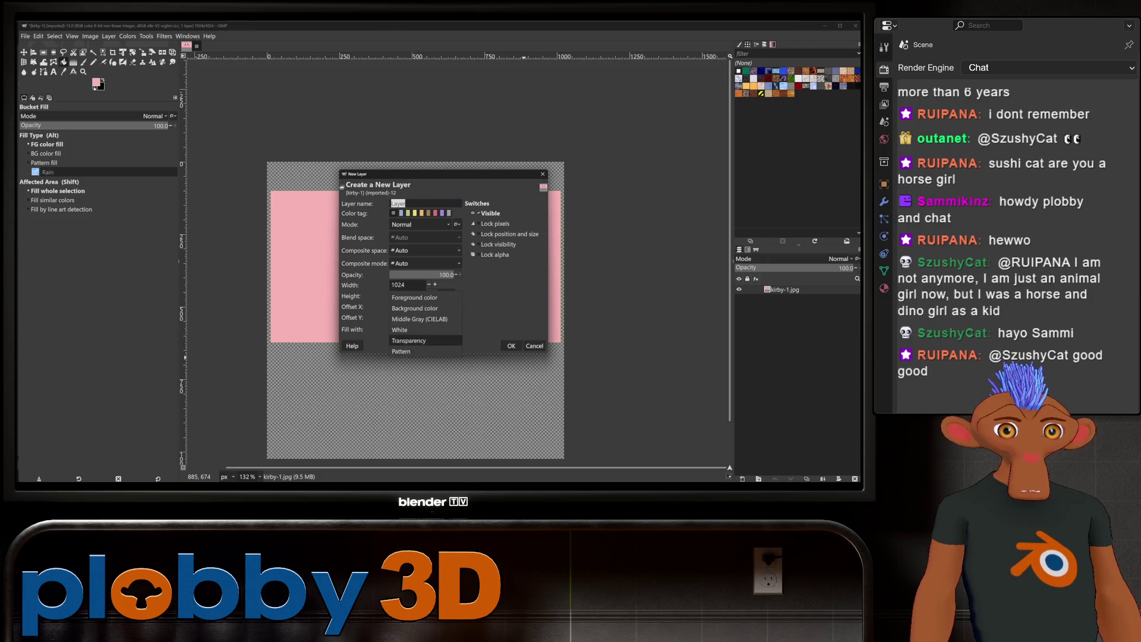
# Step: Add a new layer, bucket-fill it pink, and reactivate the kirby-1.jpg layer
pyautogui.press('Return')
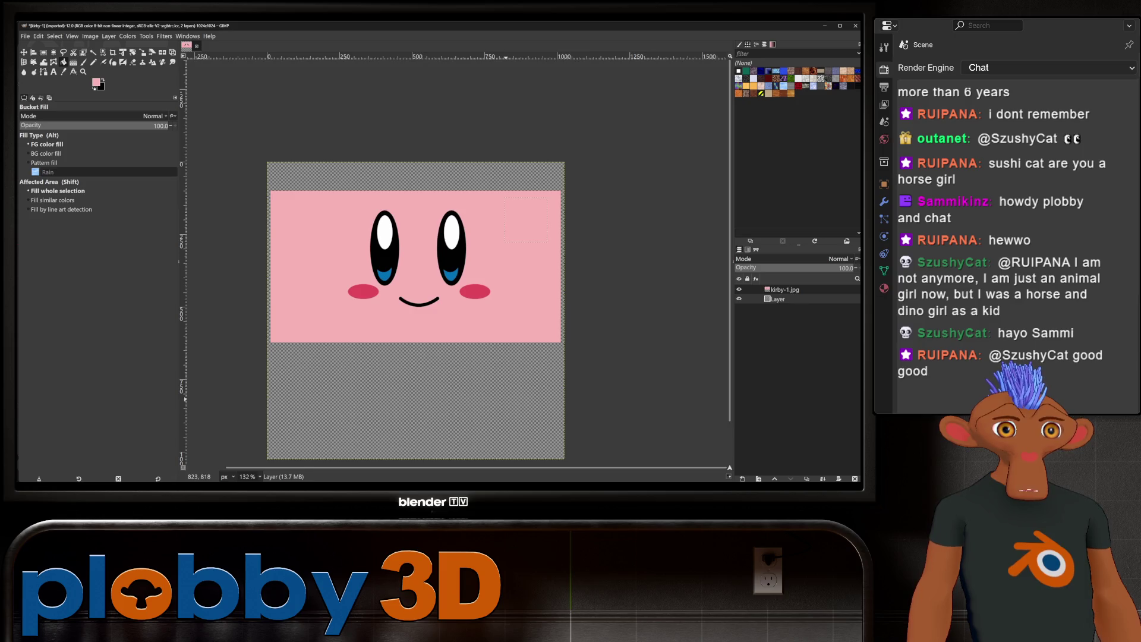
pyautogui.press('shift')
pyautogui.press('shift')
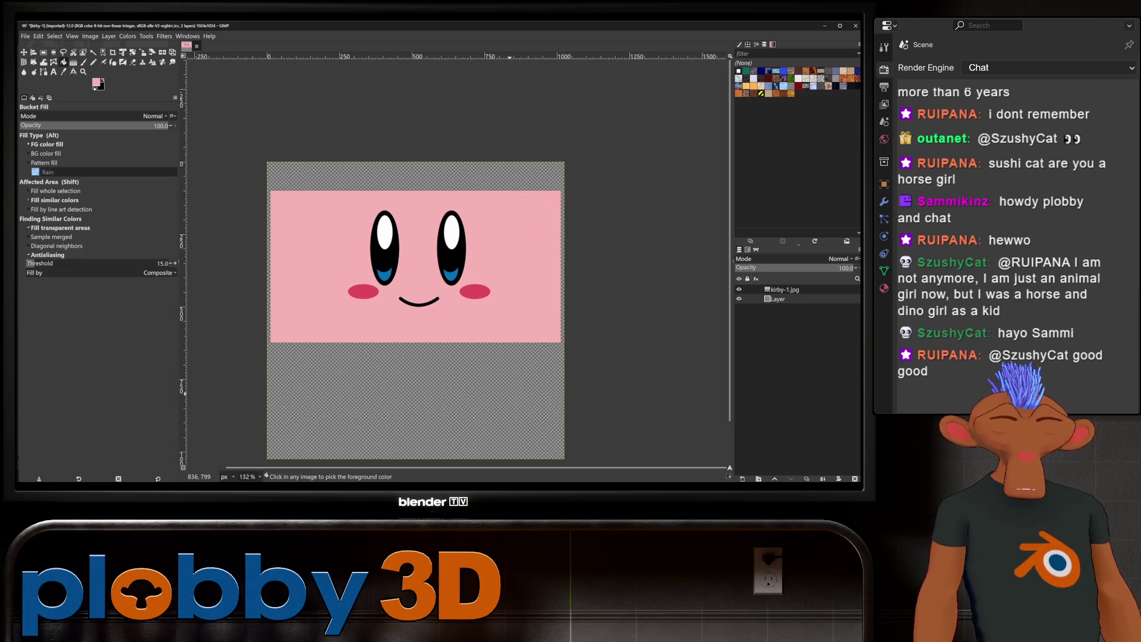
pyautogui.click(516, 400)
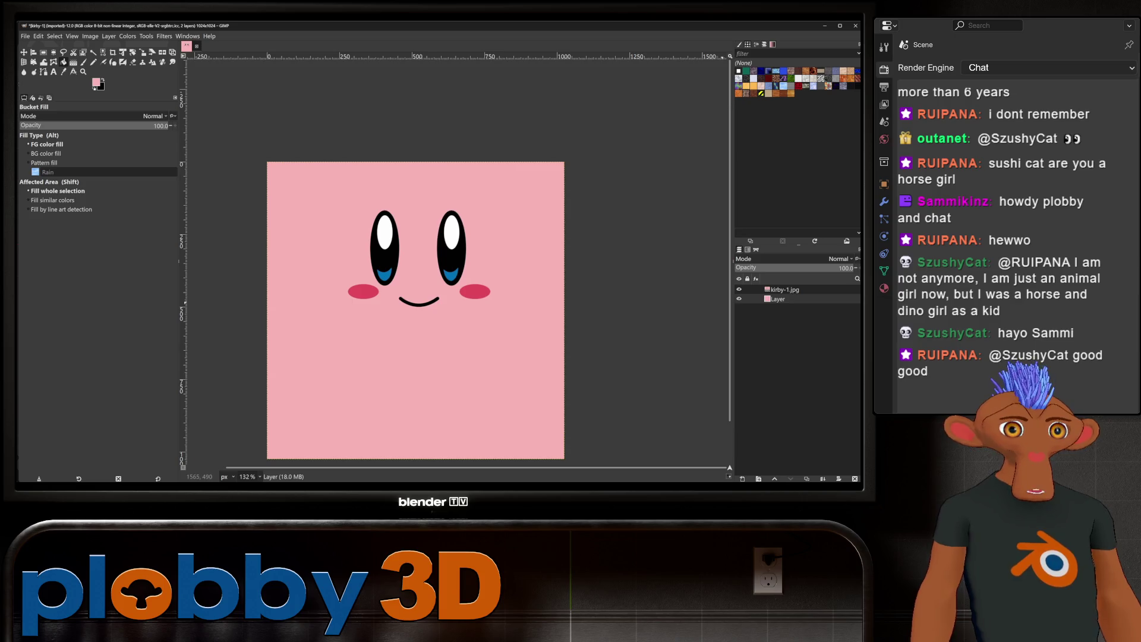
pyautogui.click(769, 290)
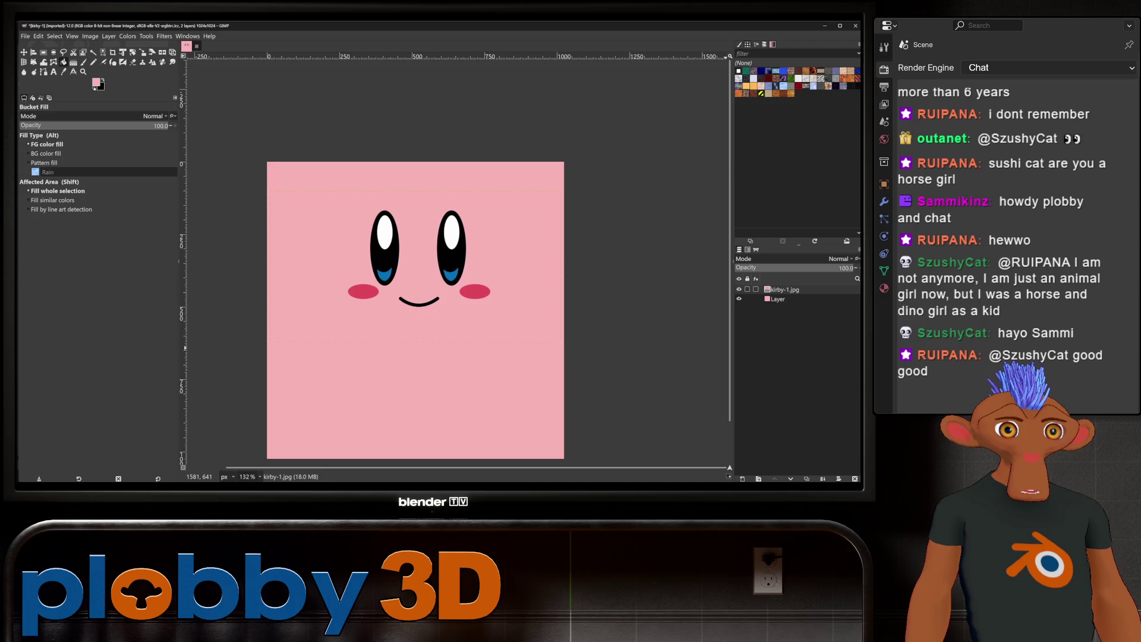
# Step: Add an empty transparent Layer #1 above the pink layer, then leave GIMP
pyautogui.click(109, 35)
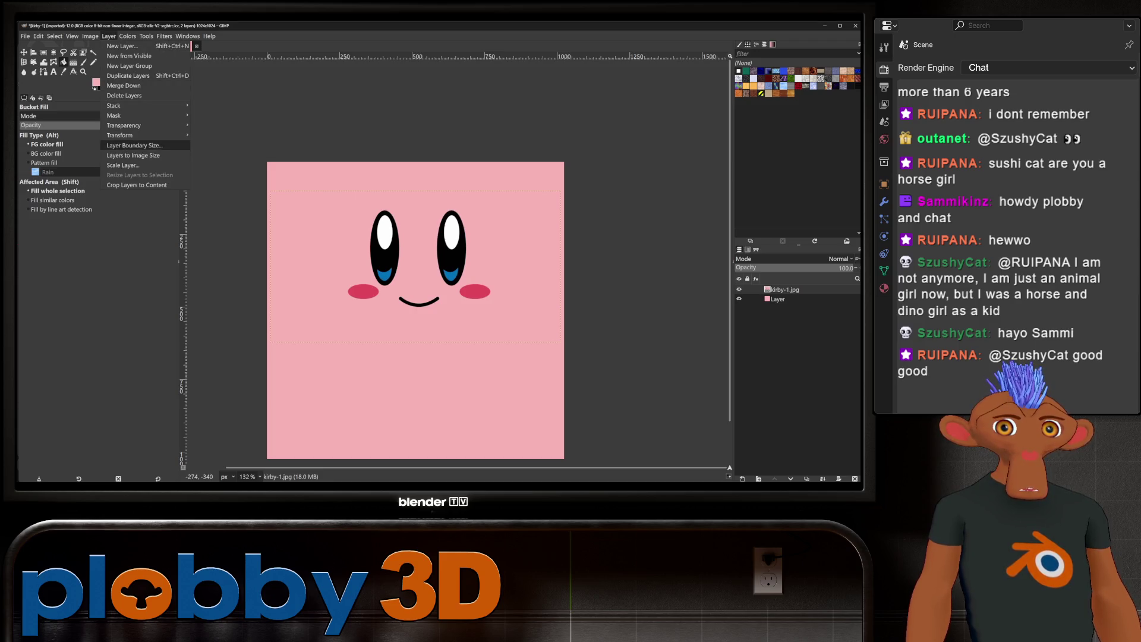
pyautogui.click(134, 151)
pyautogui.click(778, 299)
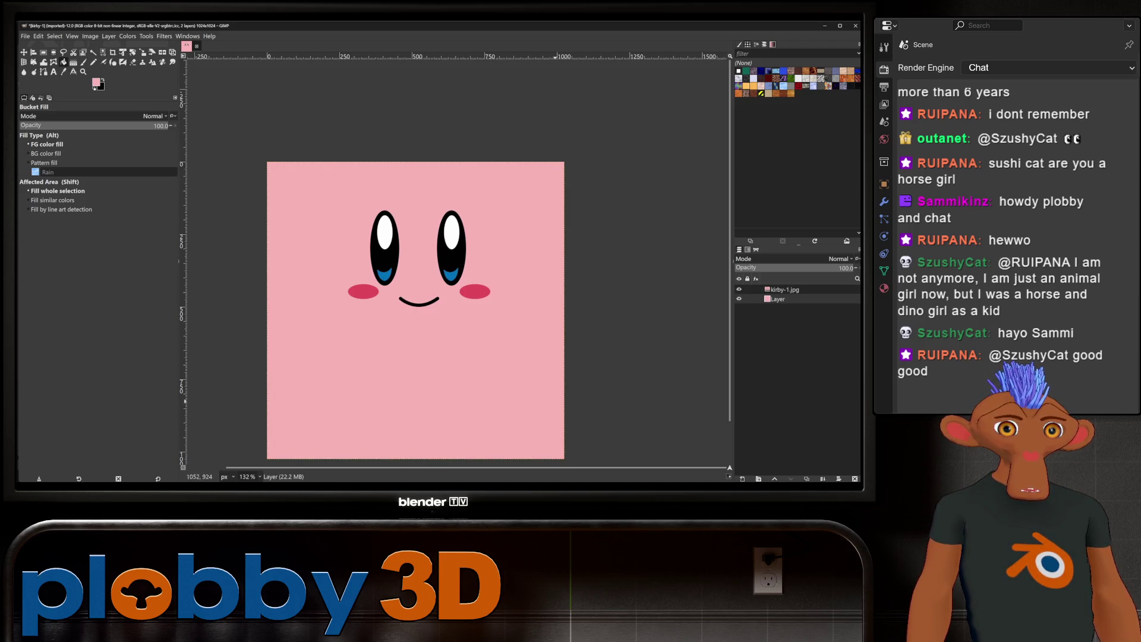
pyautogui.hotkey('shift', 'ctrl', 'n')
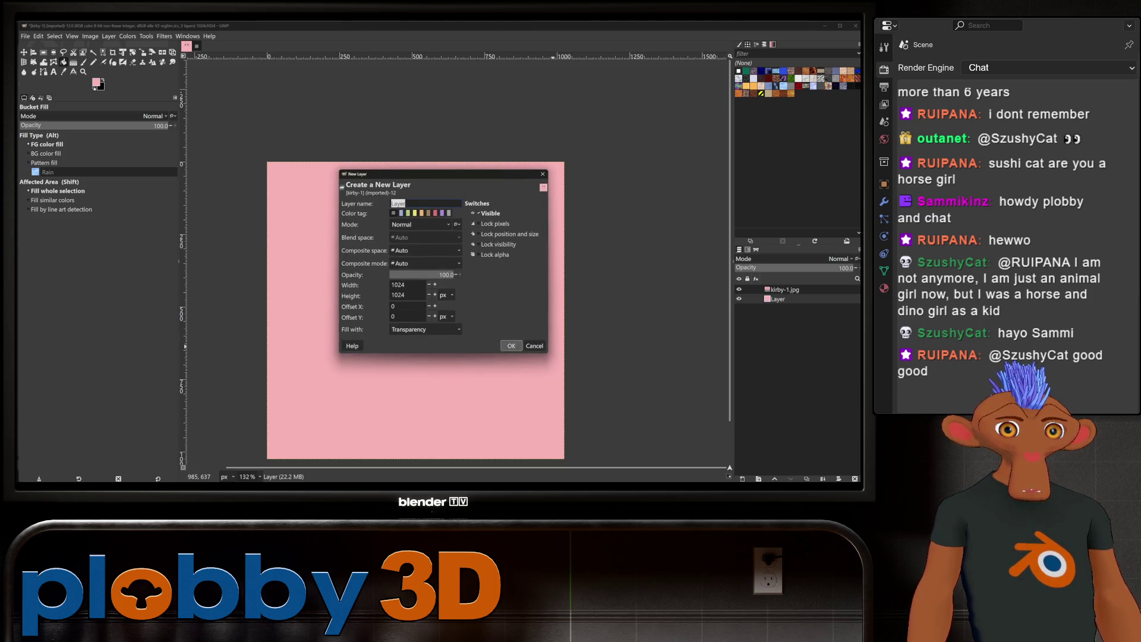
pyautogui.click(513, 346)
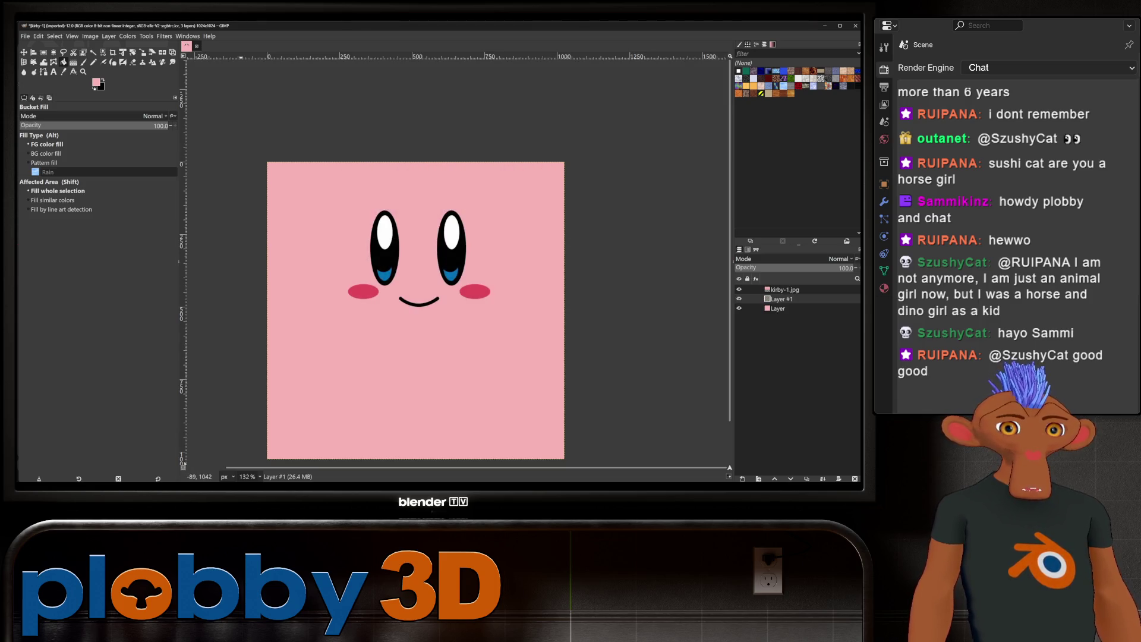
pyautogui.hotkey('alt', 'Tab')
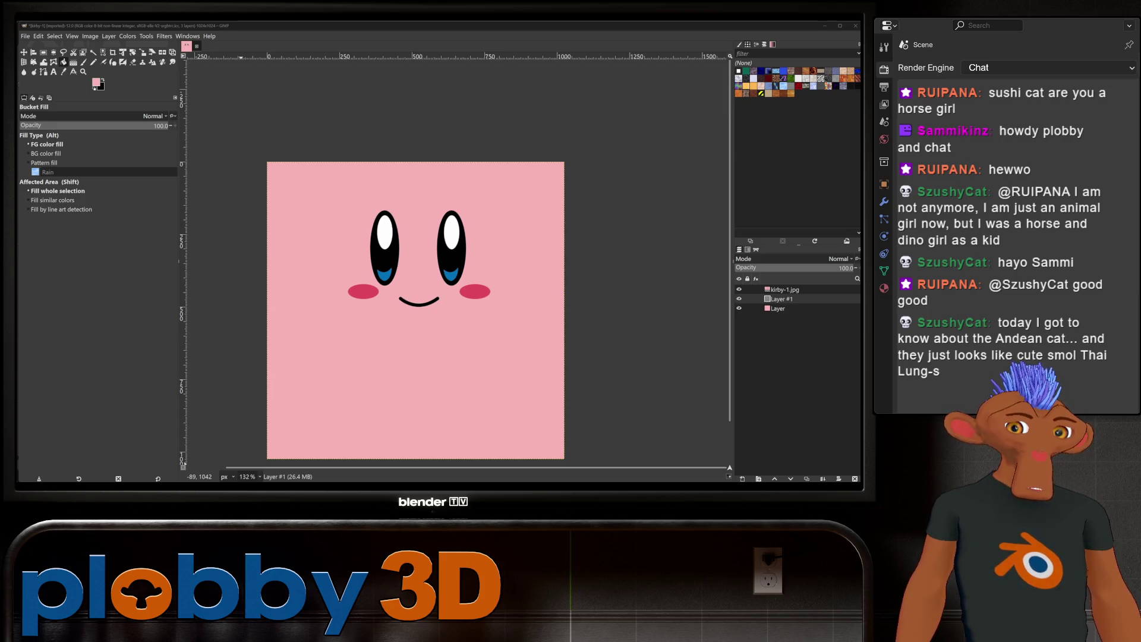
# Step: Show the hidden tray icons and open then dismiss the PowerToys Quick access panel twice
pyautogui.click(758, 478)
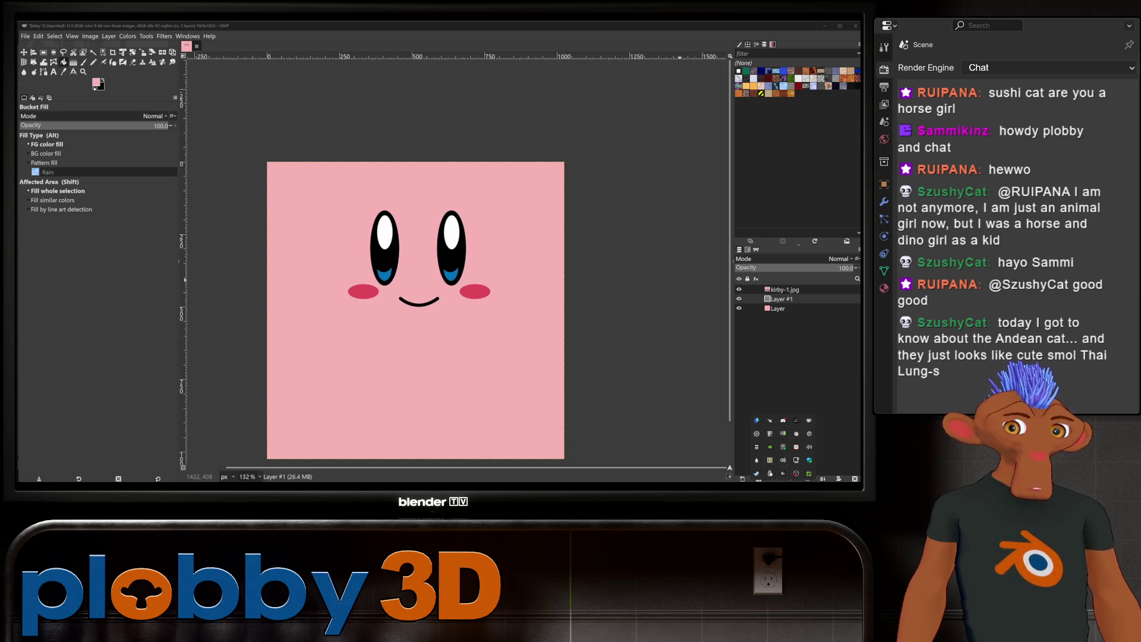
pyautogui.click(757, 420)
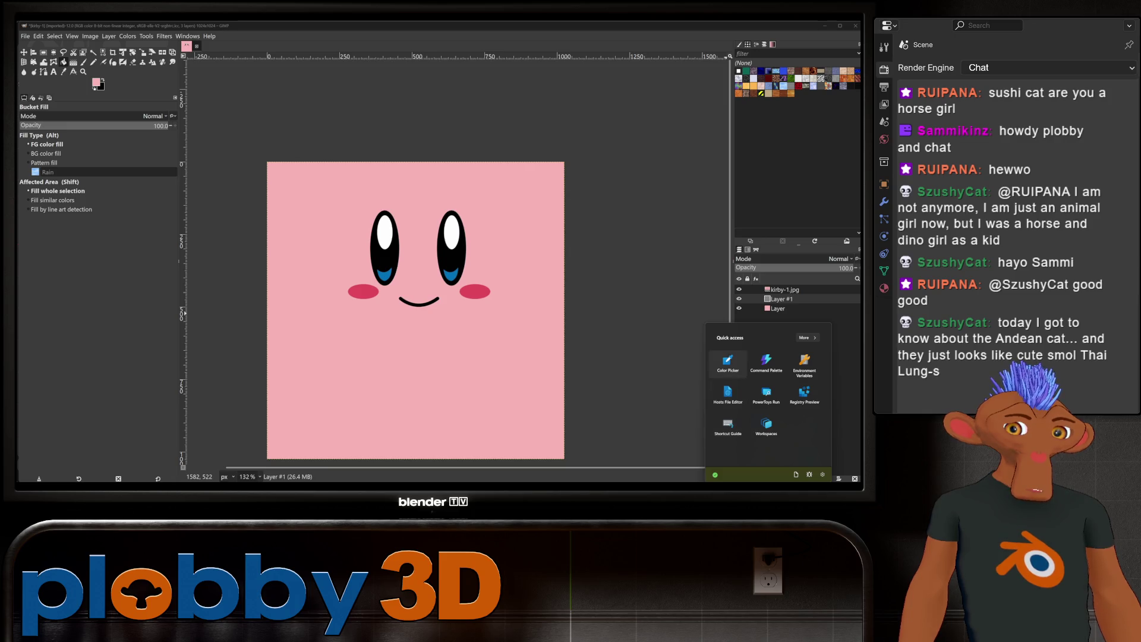
pyautogui.click(758, 478)
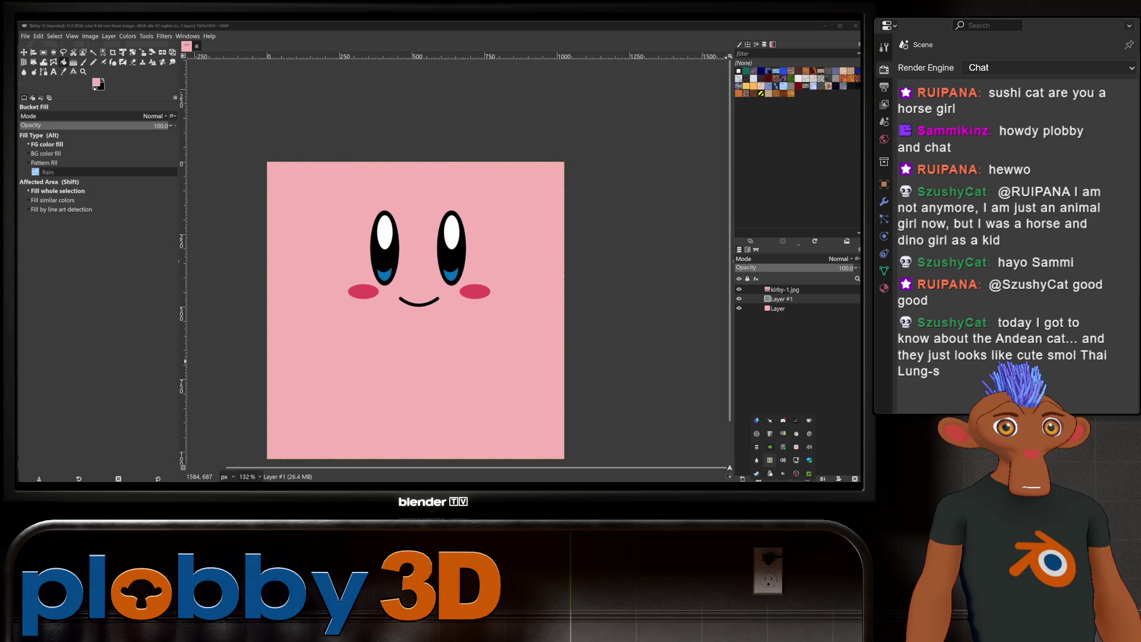
pyautogui.click(769, 433)
pyautogui.press('Escape')
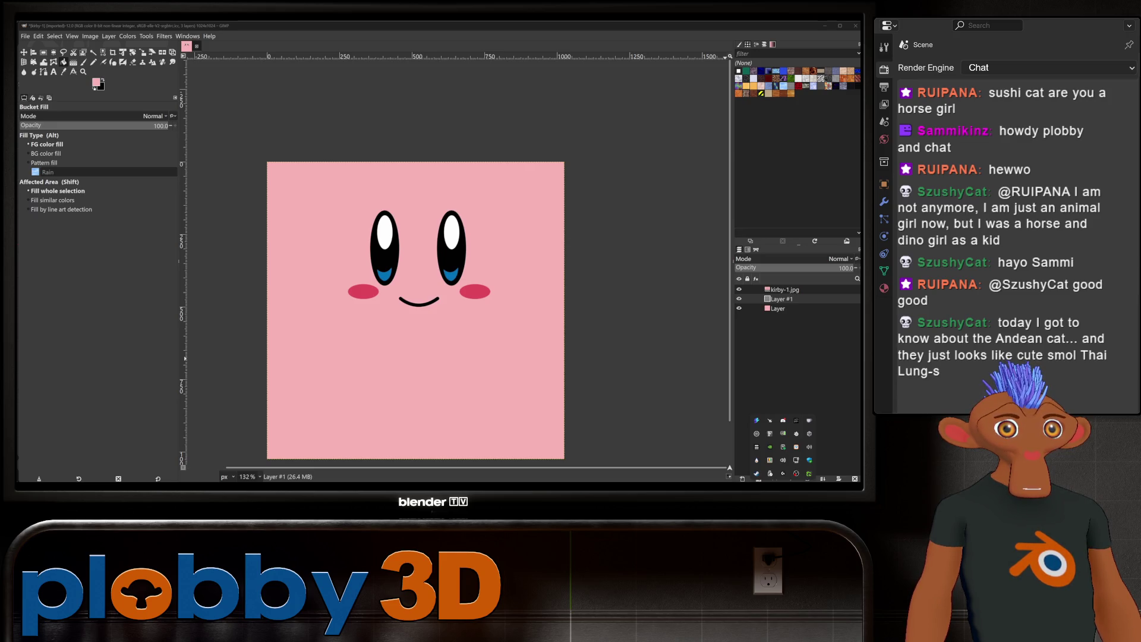
# Step: Close the tray icons and add Kirby_Nintendo.png as a reference layer, ready to move
pyautogui.press('Escape')
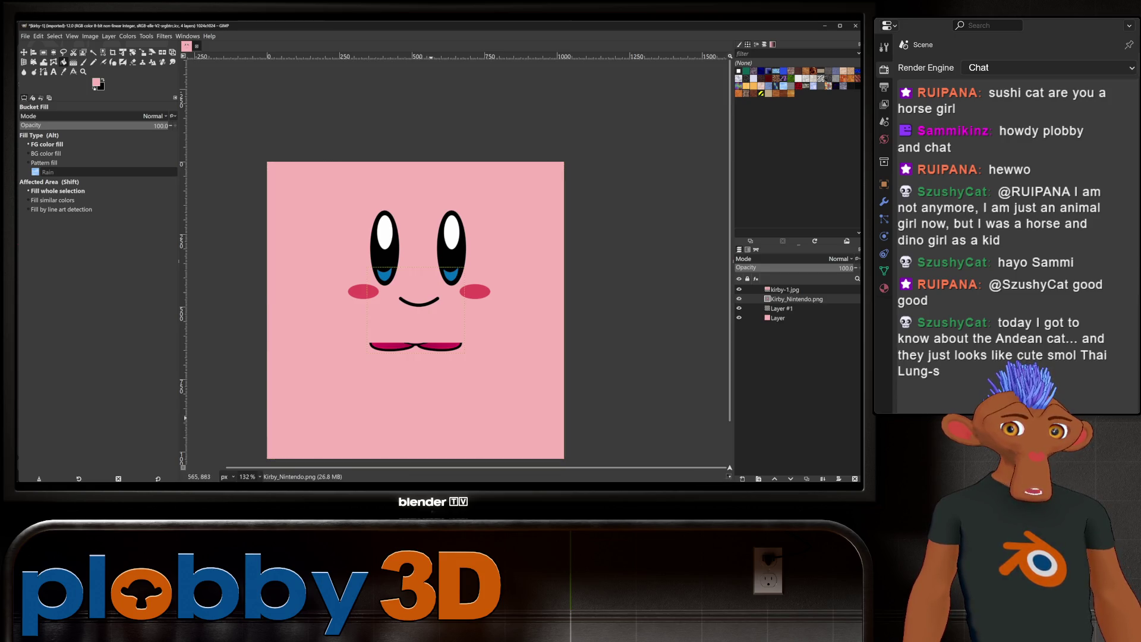
pyautogui.press('m')
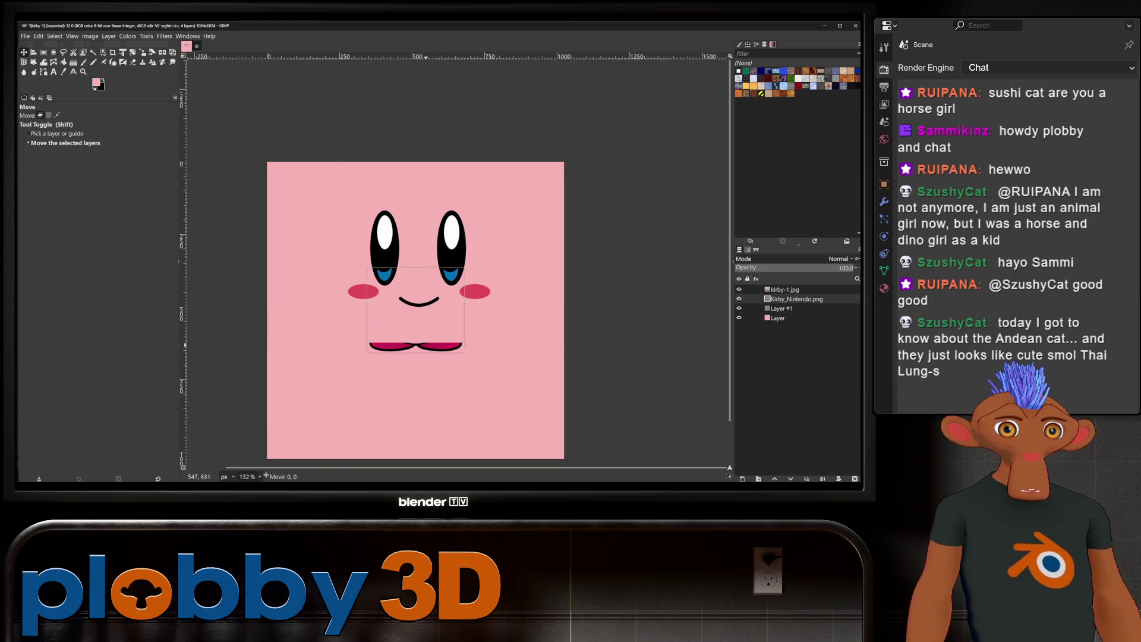
pyautogui.click(55, 116)
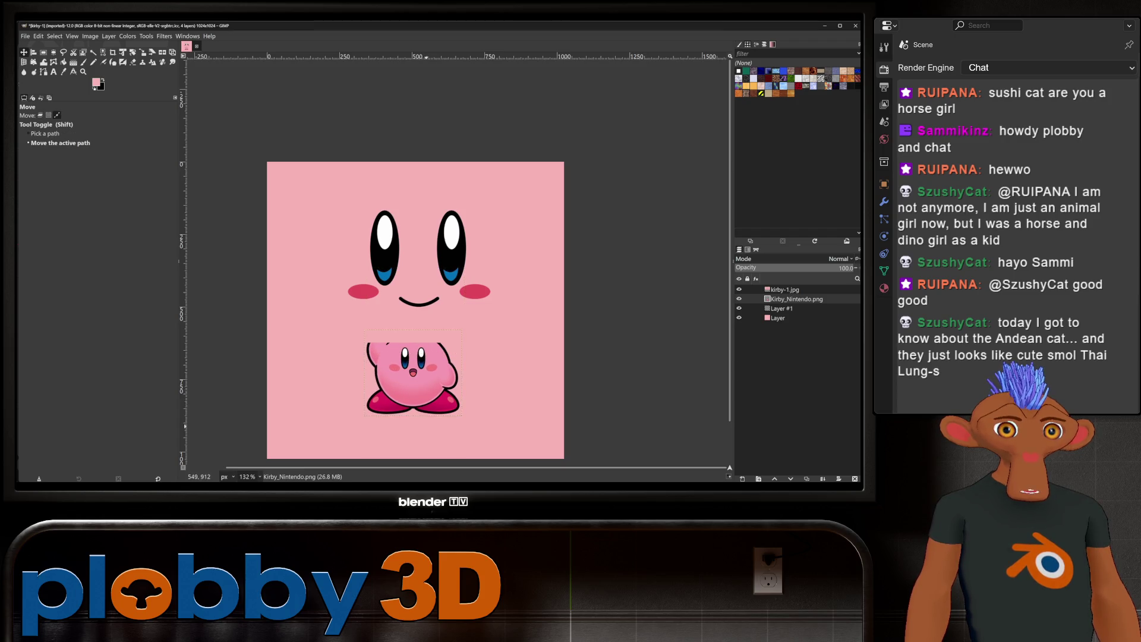
pyautogui.keyDown('ctrl'); pyautogui.scroll(2, 430, 432); pyautogui.keyUp('ctrl')
pyautogui.keyDown('ctrl'); pyautogui.scroll(-1, 430, 431); pyautogui.keyUp('ctrl')
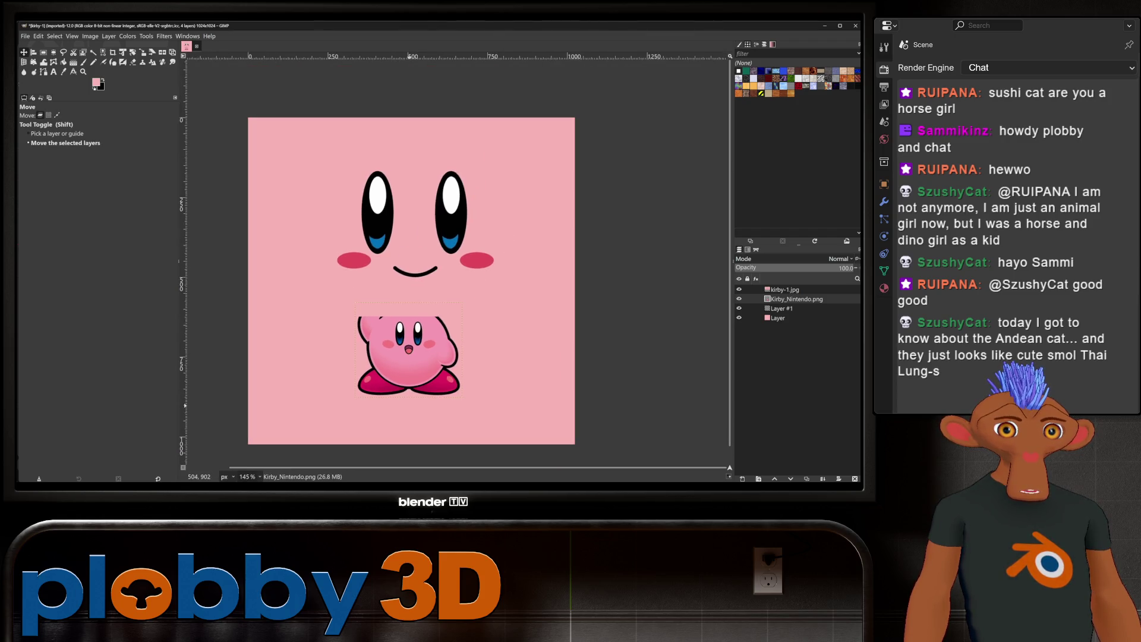
pyautogui.keyDown('ctrl'); pyautogui.scroll(3, 408, 405); pyautogui.keyUp('ctrl')
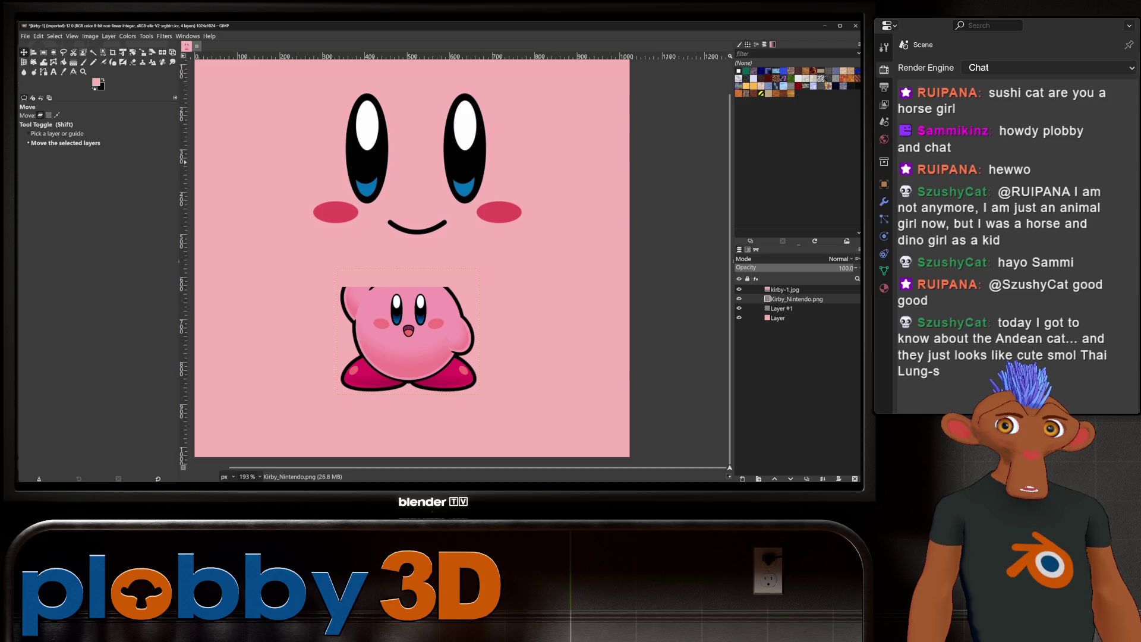
# Step: Sample the dark magenta of Kirby's feet and move the Kirby_Nintendo.png layer above the face
pyautogui.click(64, 71)
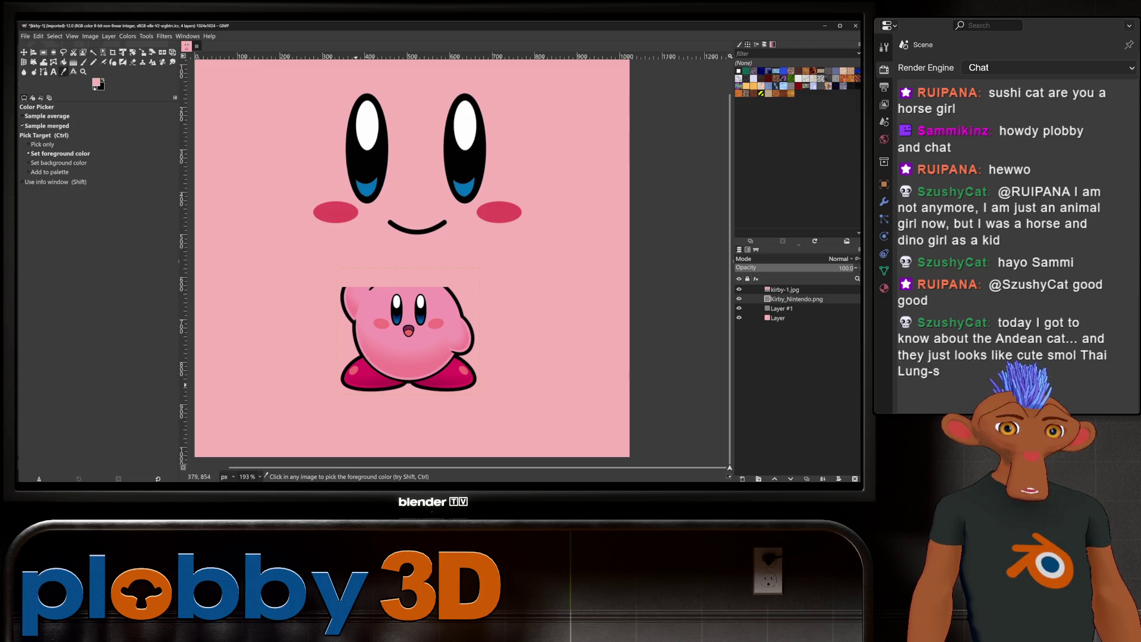
pyautogui.click(358, 384)
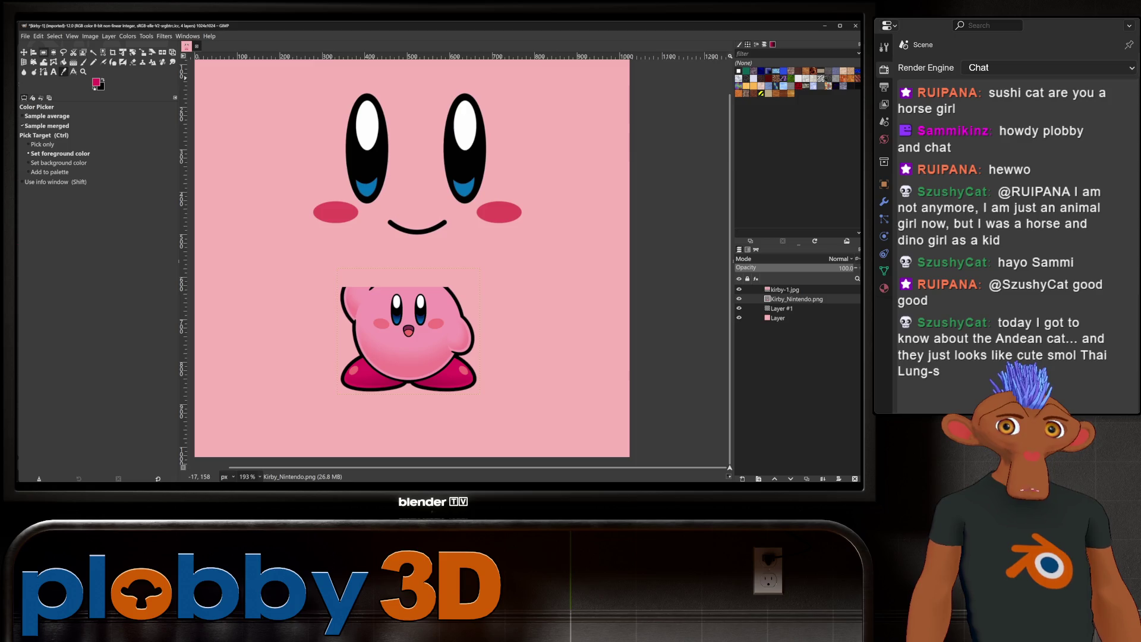
pyautogui.press('r')
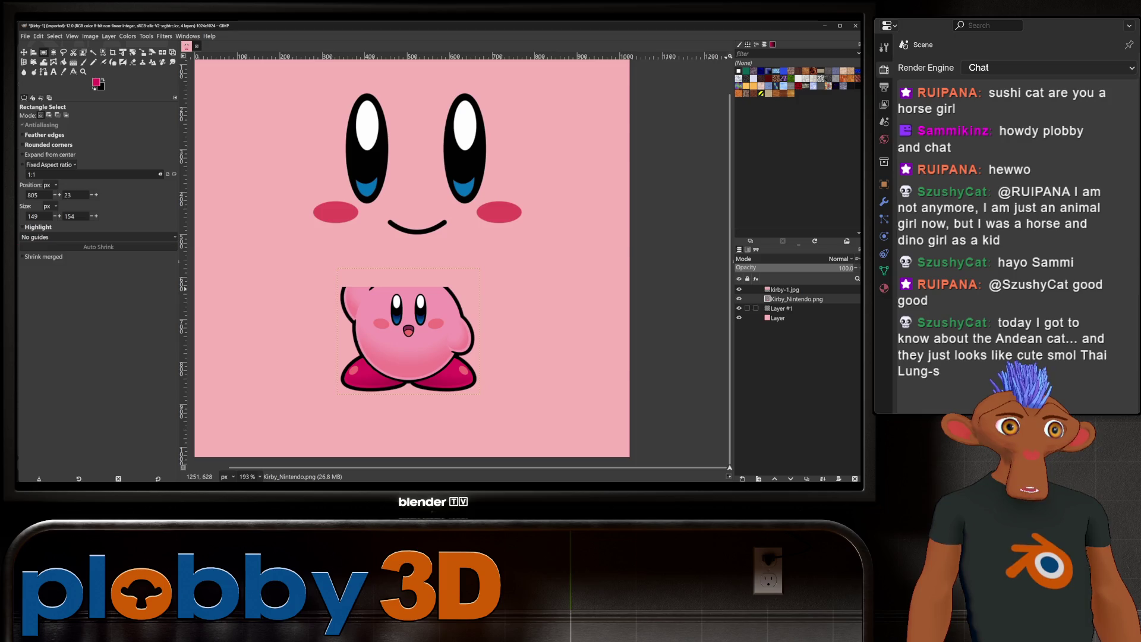
pyautogui.moveTo(794, 299); pyautogui.dragTo(794, 289)
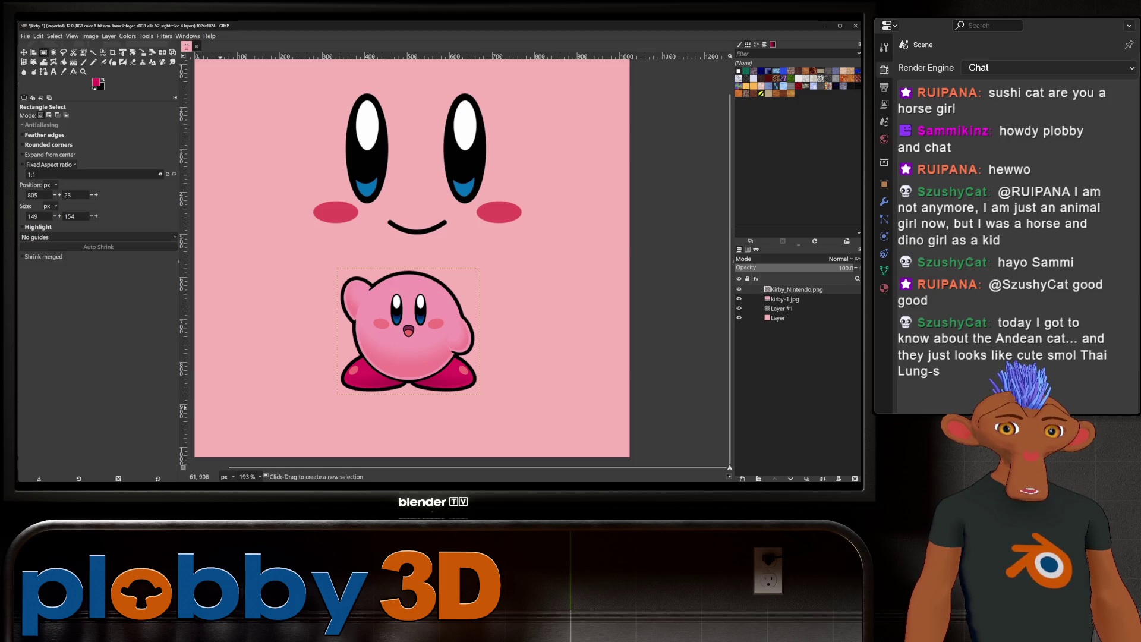
# Step: Fill a rectangular strip across the bottom of Layer #1 with the sampled magenta
pyautogui.moveTo(196, 405); pyautogui.dragTo(665, 465)
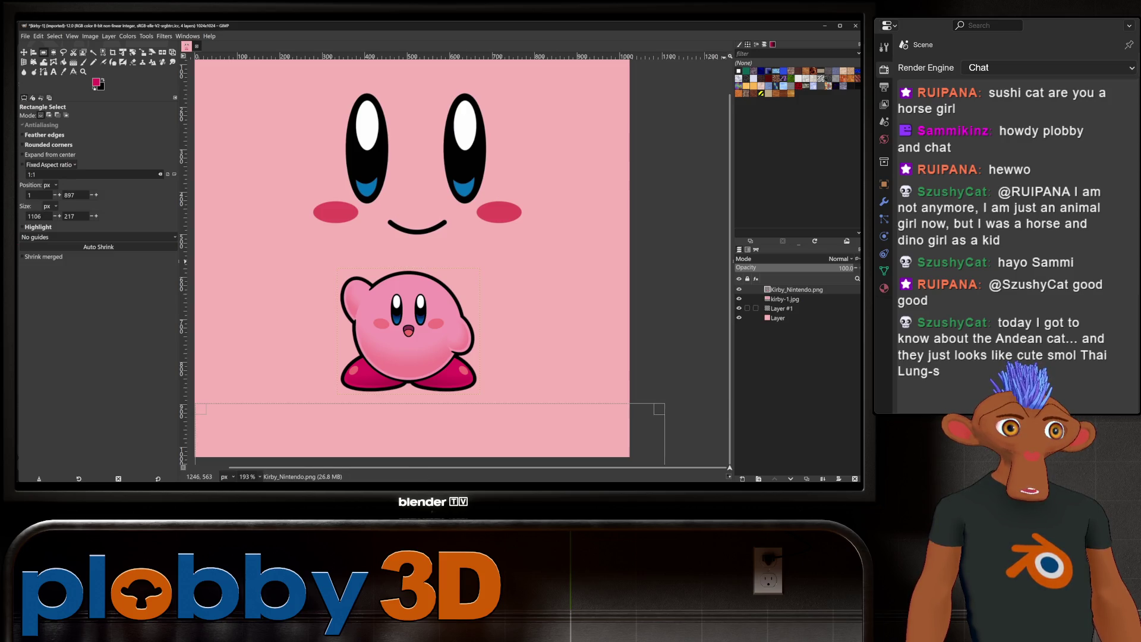
pyautogui.click(783, 308)
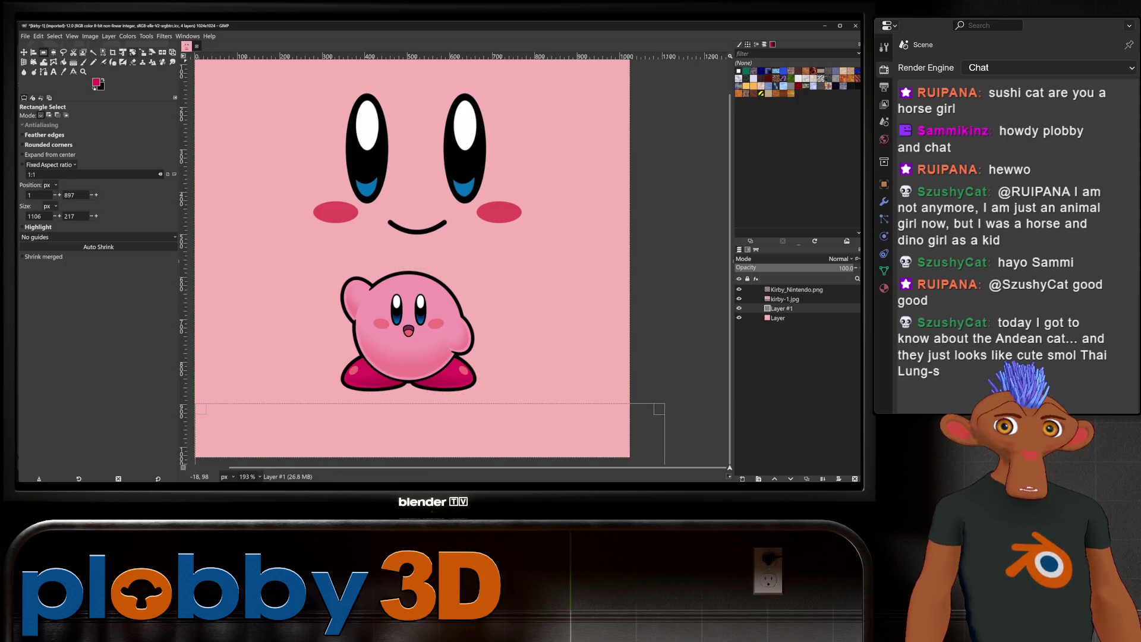
pyautogui.hotkey('shift', 'b')
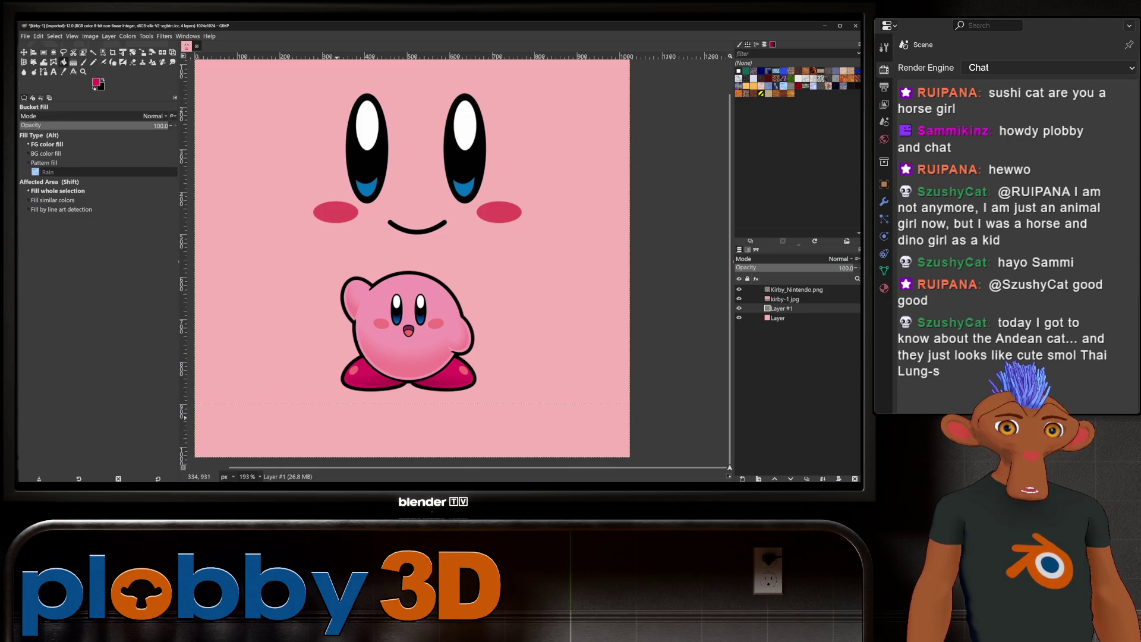
pyautogui.click(660, 456)
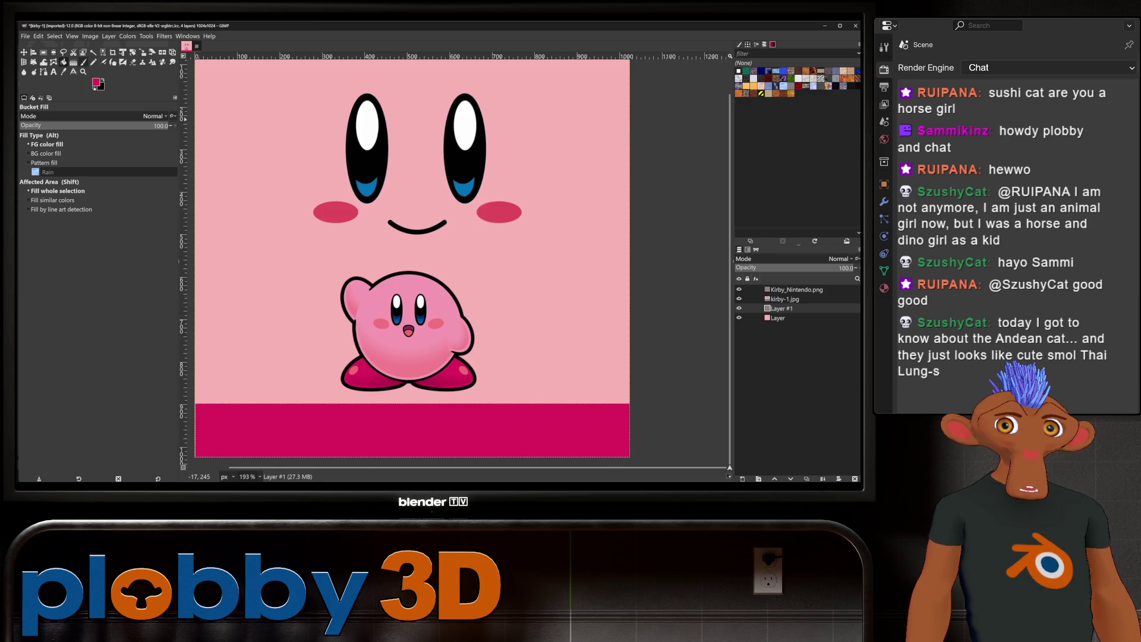
pyautogui.press('u')
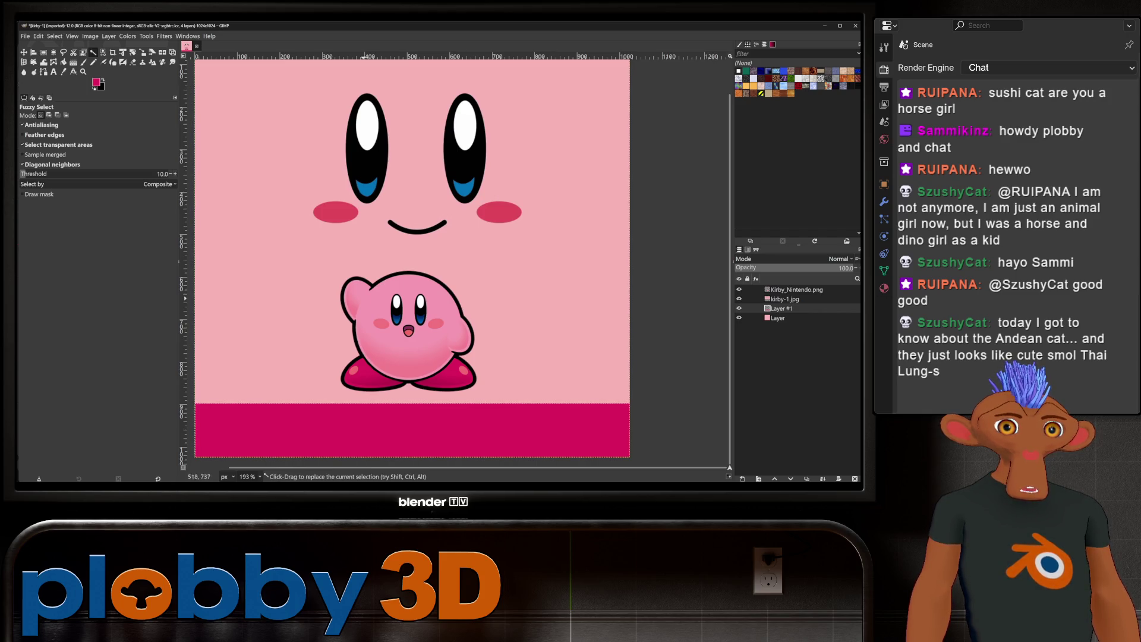
# Step: Hide the Kirby_Nintendo.png layer, overwrite kirby-1.jpg with the texture, and switch to Blender
pyautogui.press('o')
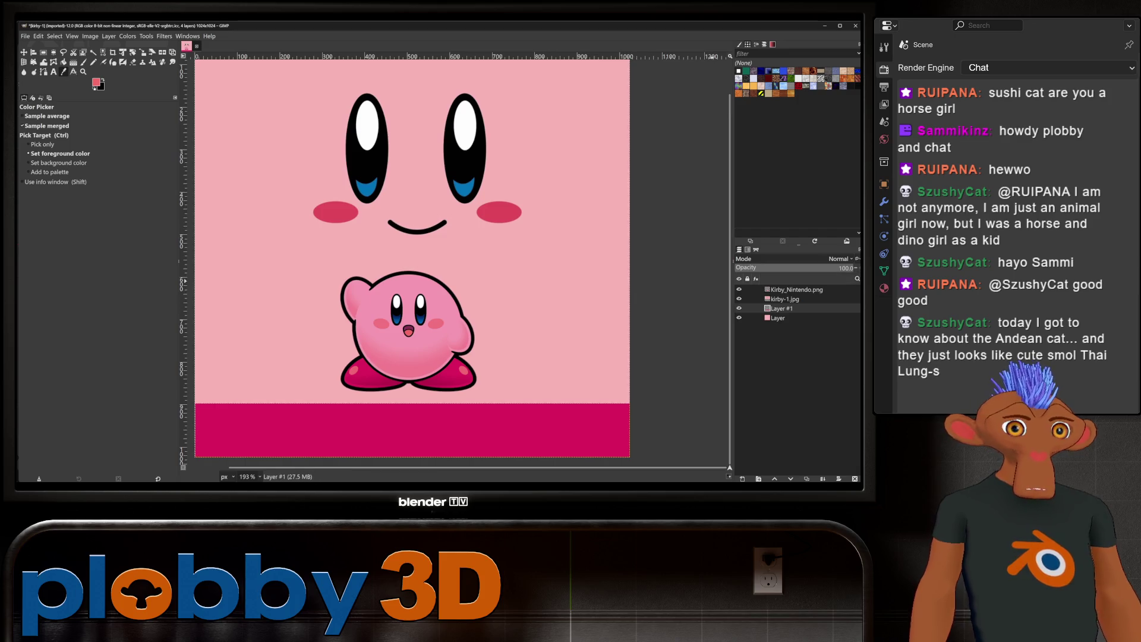
pyautogui.click(739, 289)
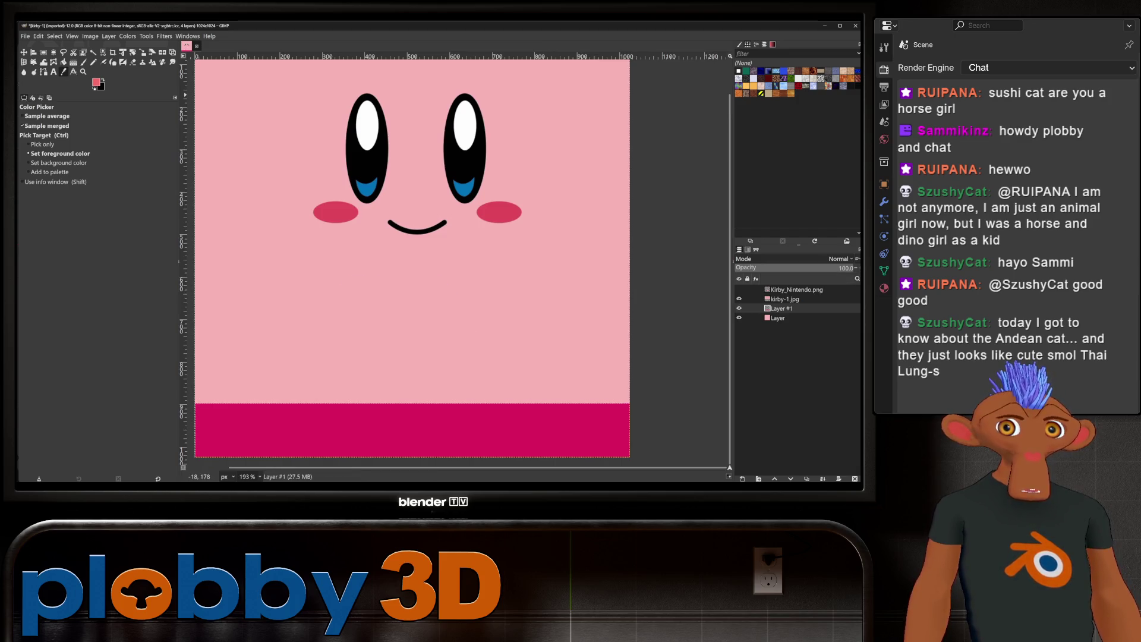
pyautogui.click(25, 36)
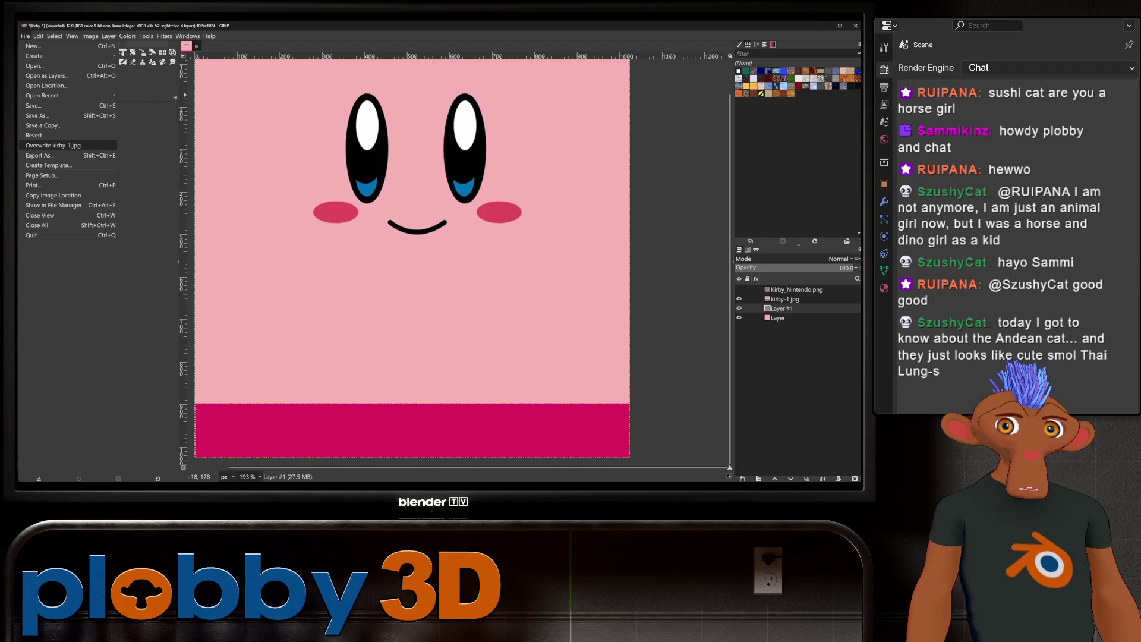
pyautogui.press('Escape')
pyautogui.press('o')
pyautogui.hotkey('ctrl', 'e')
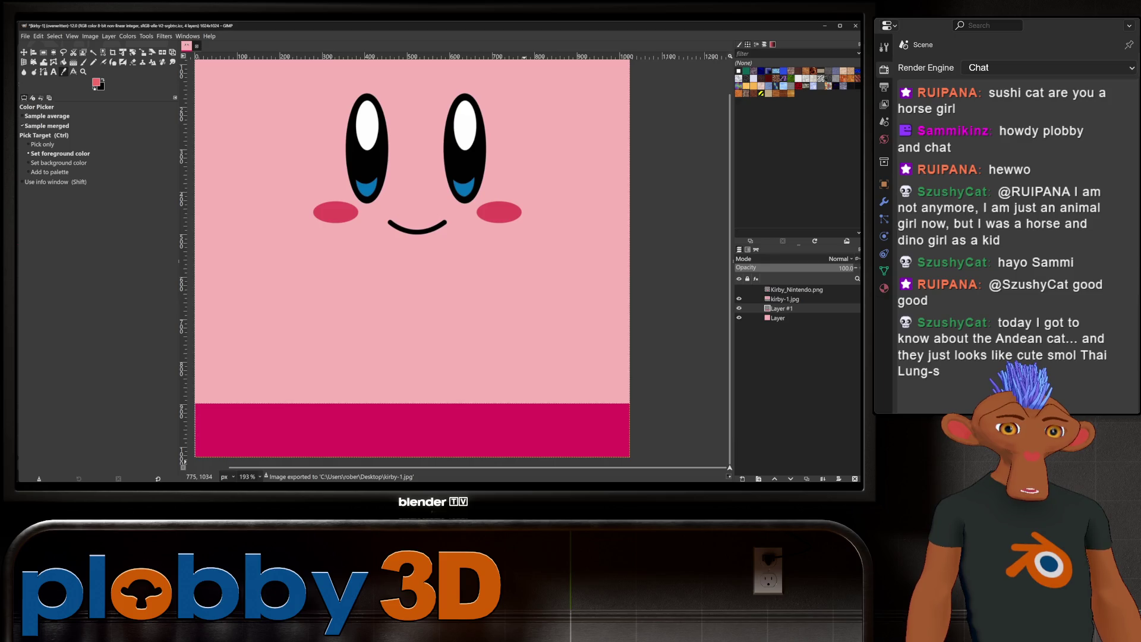
pyautogui.click(529, 456)
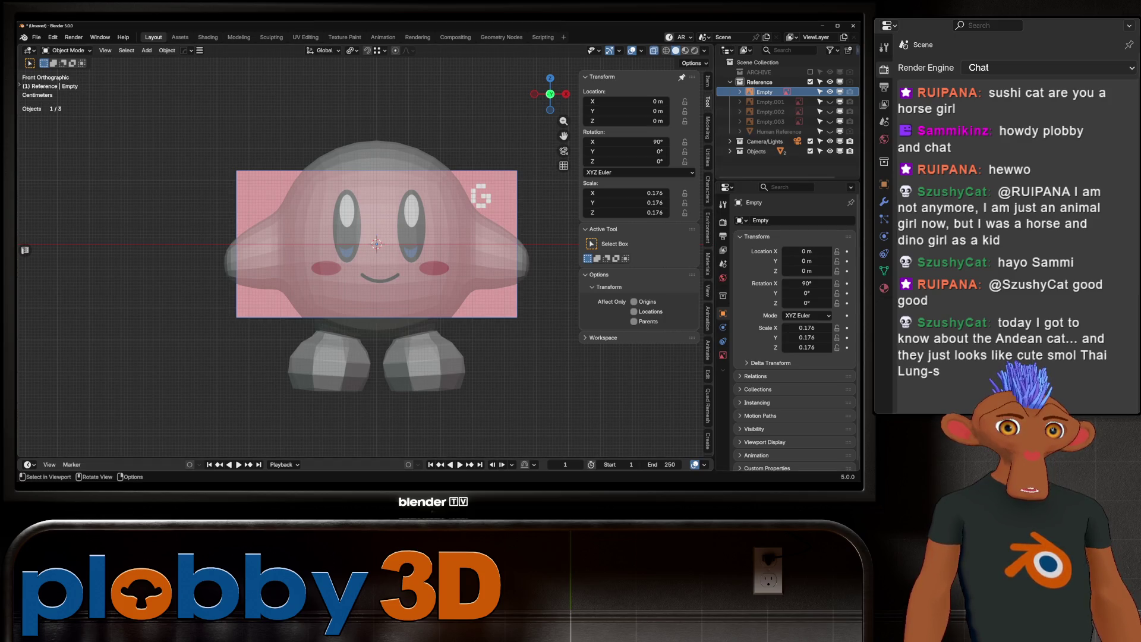
# Step: Enter edit mode on the kirby mesh and check it from the side and front views
pyautogui.click(375, 267)
pyautogui.press('Tab')
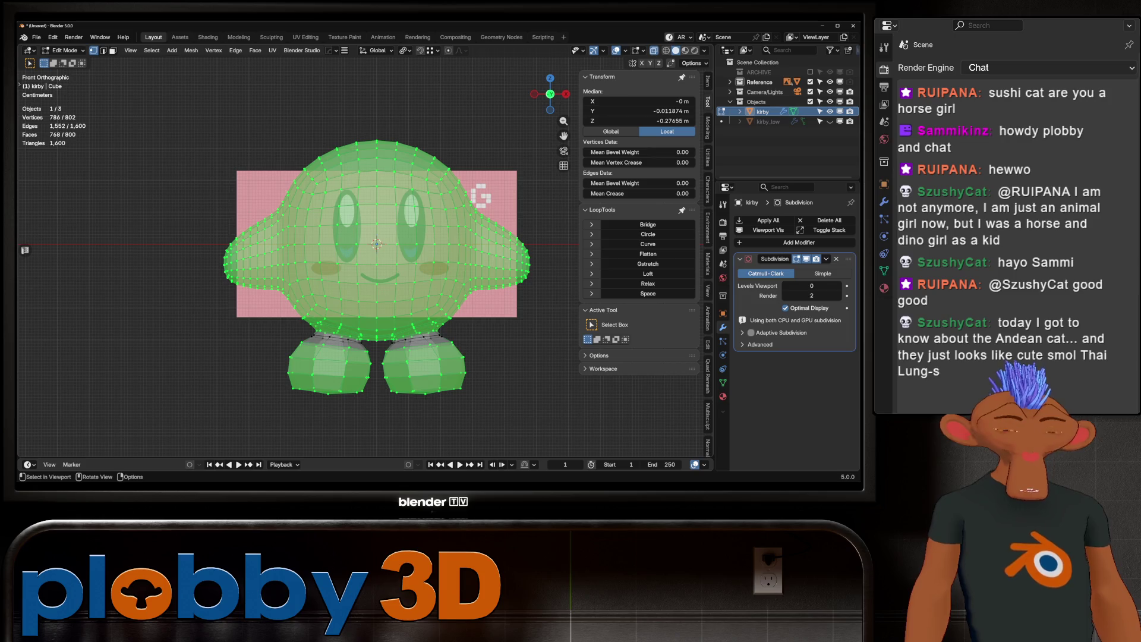
pyautogui.hotkey('alt', 'z')
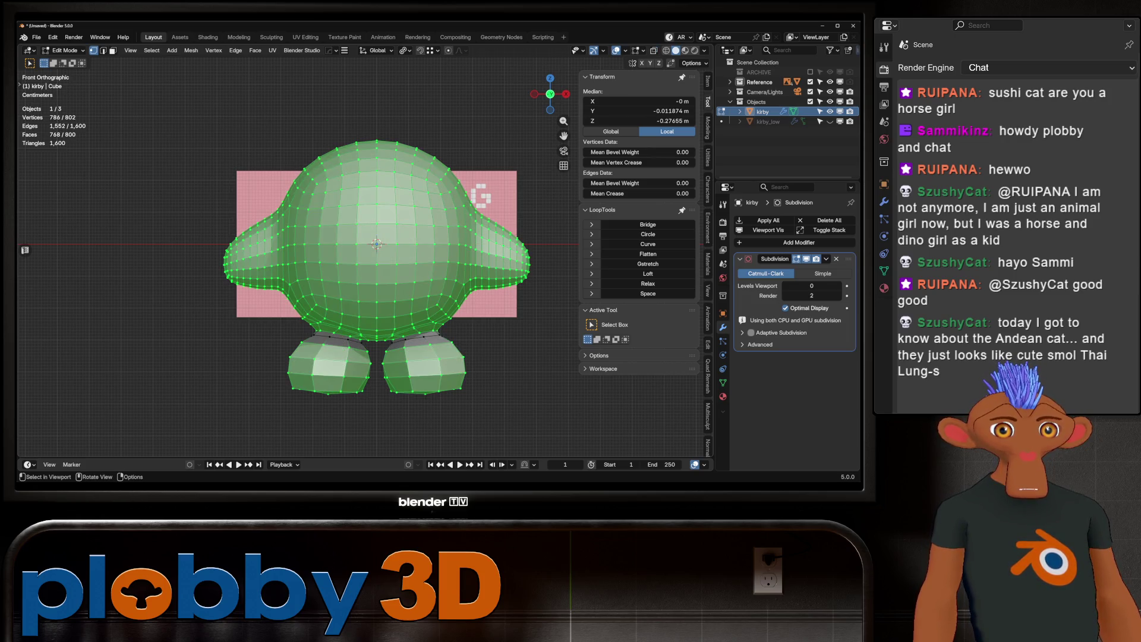
pyautogui.press('KP_3')
pyautogui.hotkey('alt', 'z')
pyautogui.press('KP_1')
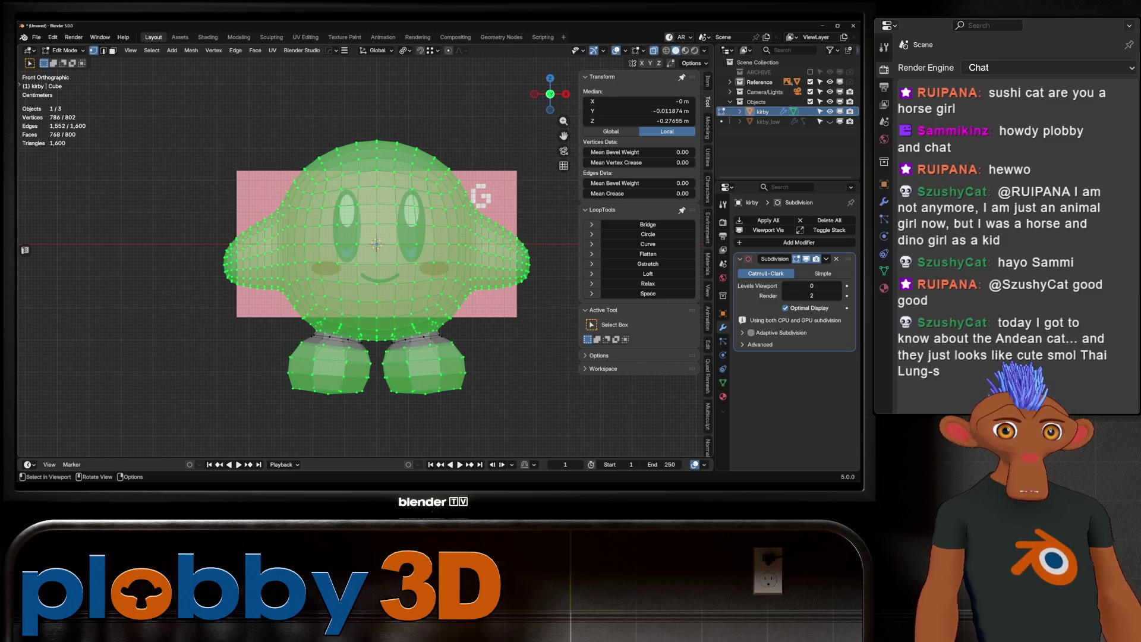
pyautogui.hotkey('alt', 'z')
pyautogui.hotkey('alt', 'z')
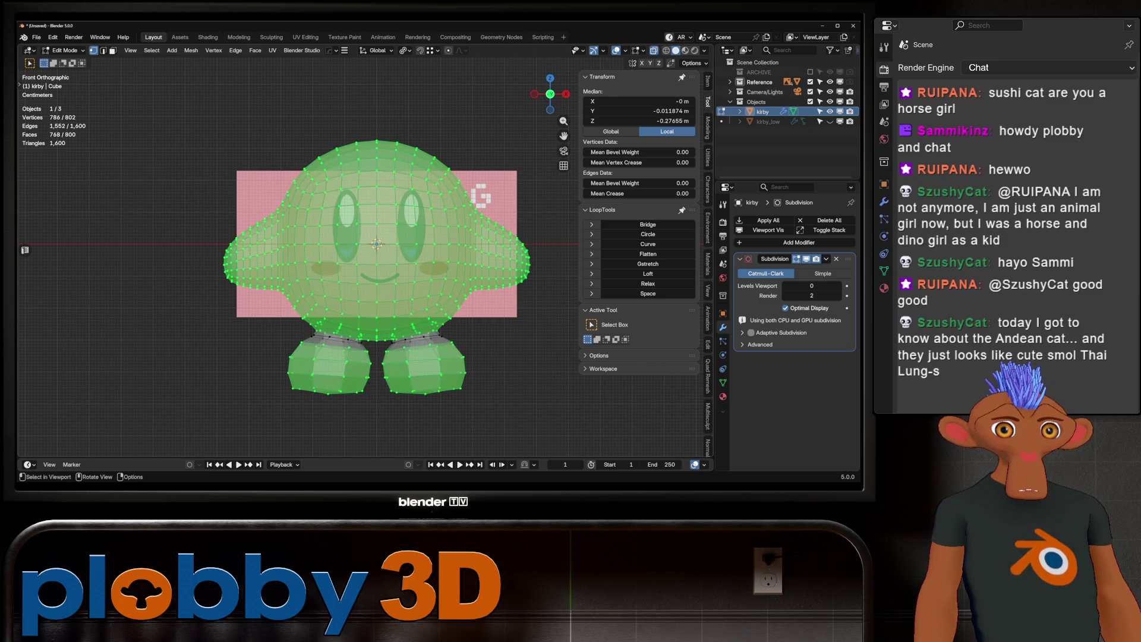
# Step: In face select, pick the patches of faces covering the left and right eyes
pyautogui.press('3')
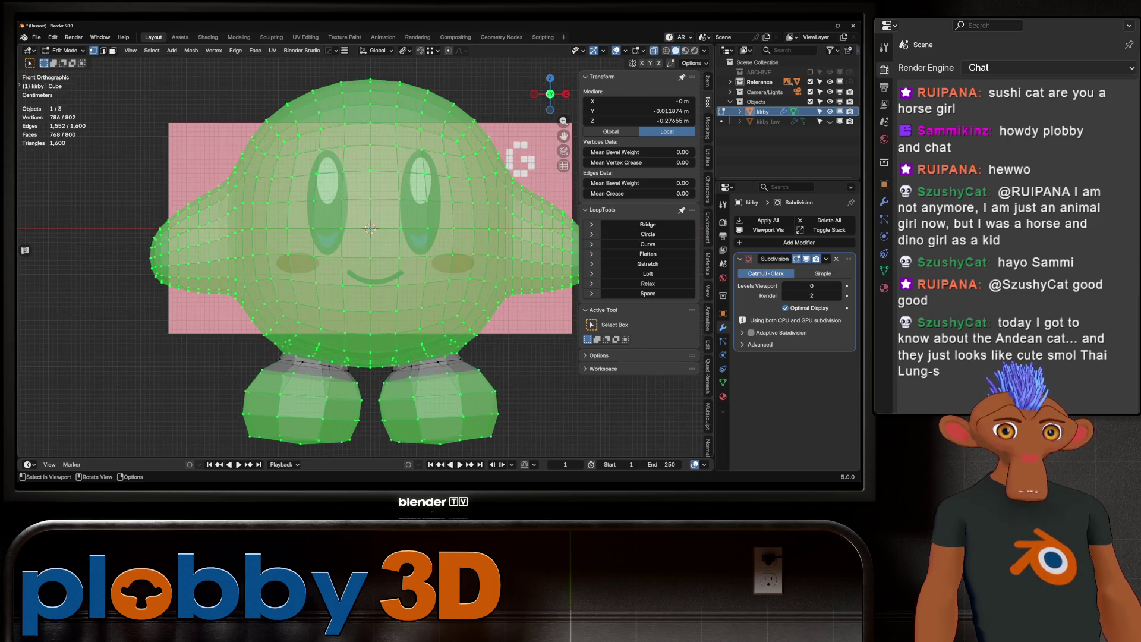
pyautogui.scroll(2, 392, 280)
pyautogui.click(383, 299)
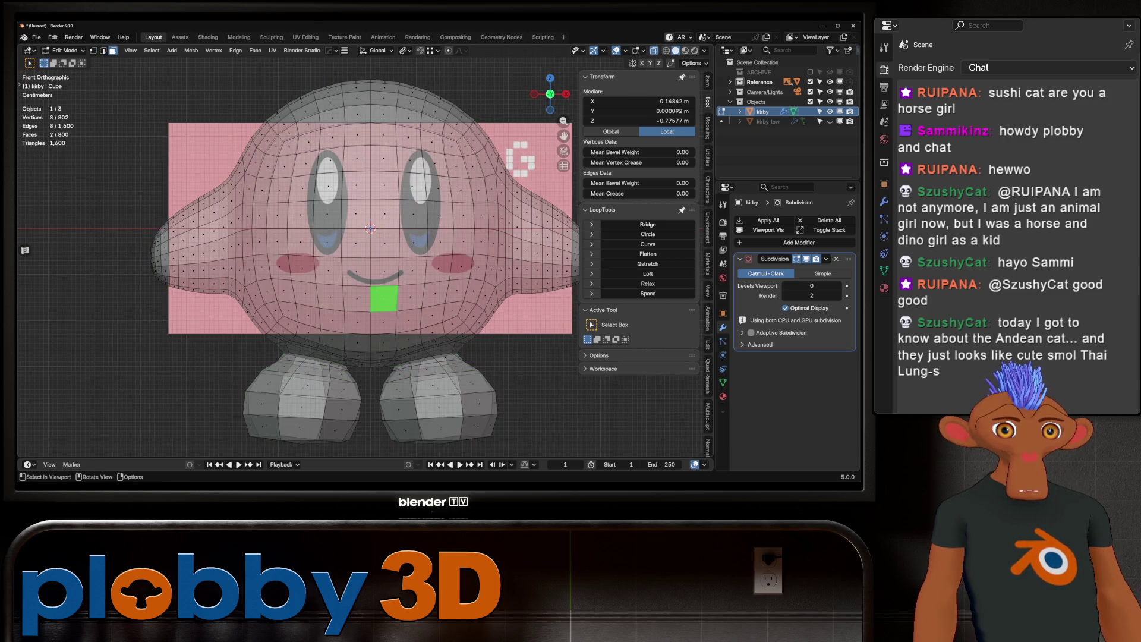
pyautogui.click(330, 163)
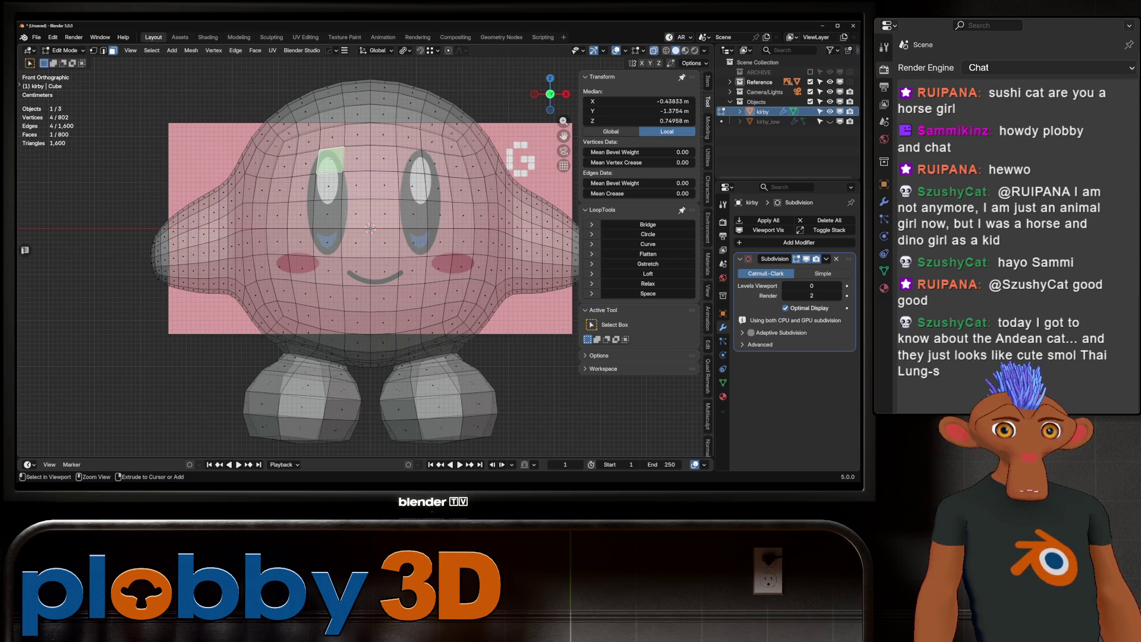
pyautogui.keyDown('ctrl'); pyautogui.click(329, 248); pyautogui.keyUp('ctrl')
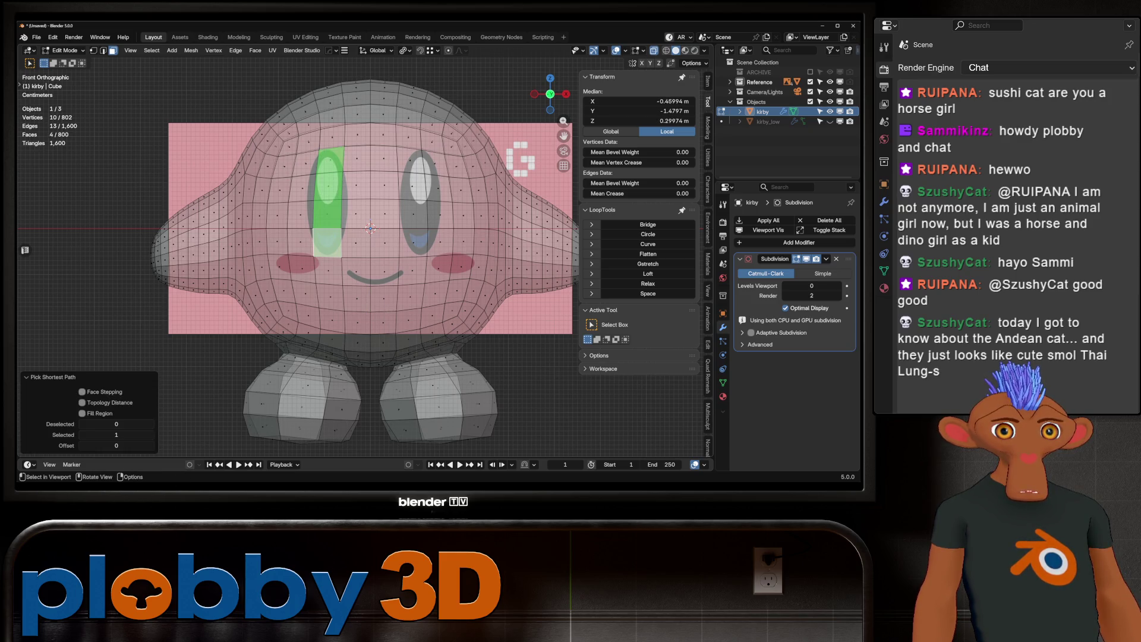
pyautogui.click(410, 159)
pyautogui.keyDown('ctrl'); pyautogui.keyDown('shift'); pyautogui.click(440, 241); pyautogui.keyUp('shift'); pyautogui.keyUp('ctrl')
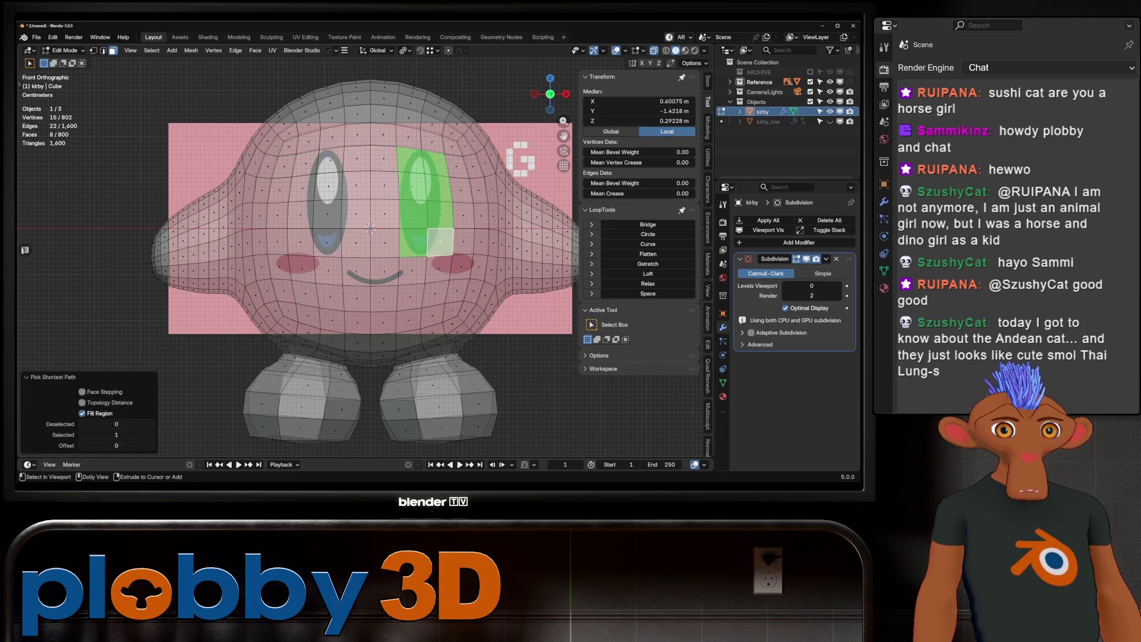
# Step: Mirror the eye selection with Extend so both eye regions stay selected, mesh shown opaque
pyautogui.hotkey('ctrl', 'shift', 'm')
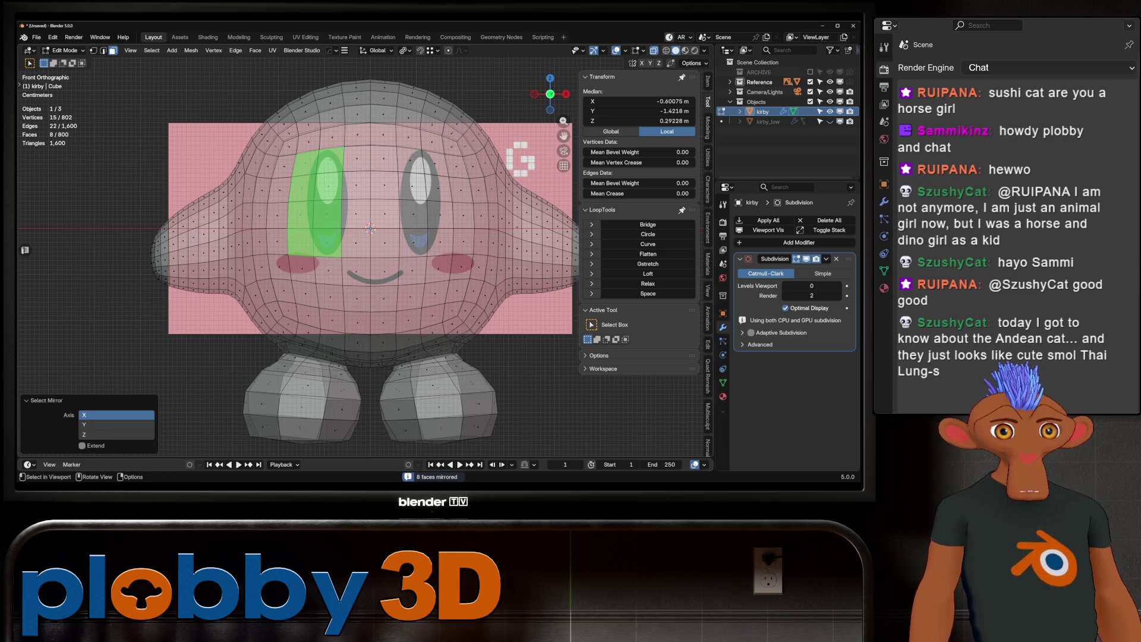
pyautogui.click(82, 445)
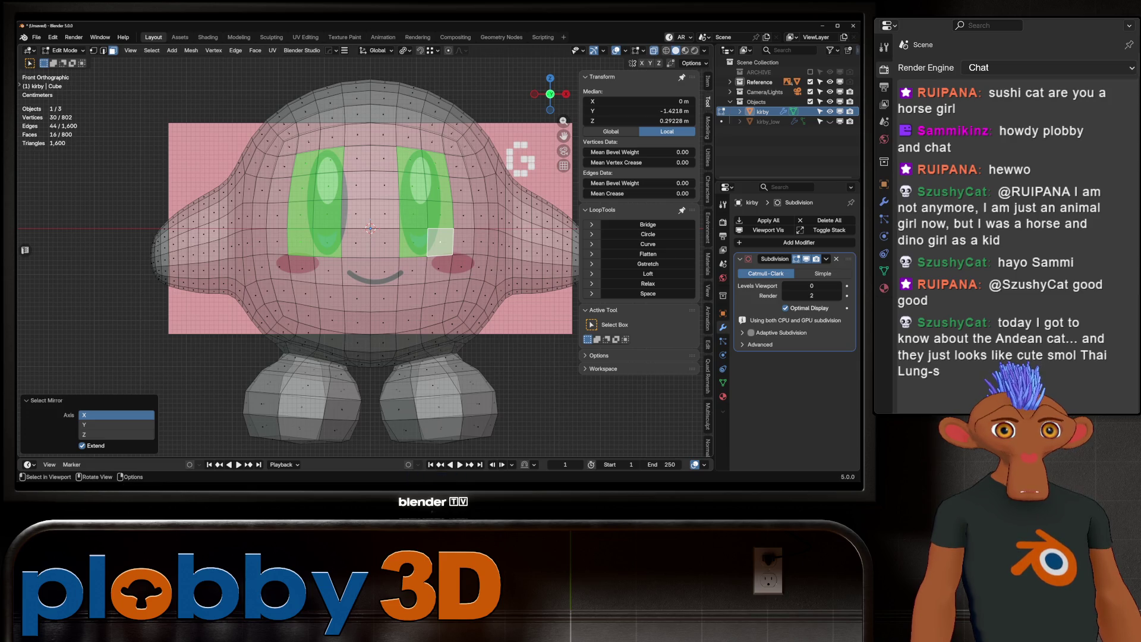
pyautogui.click(434, 50)
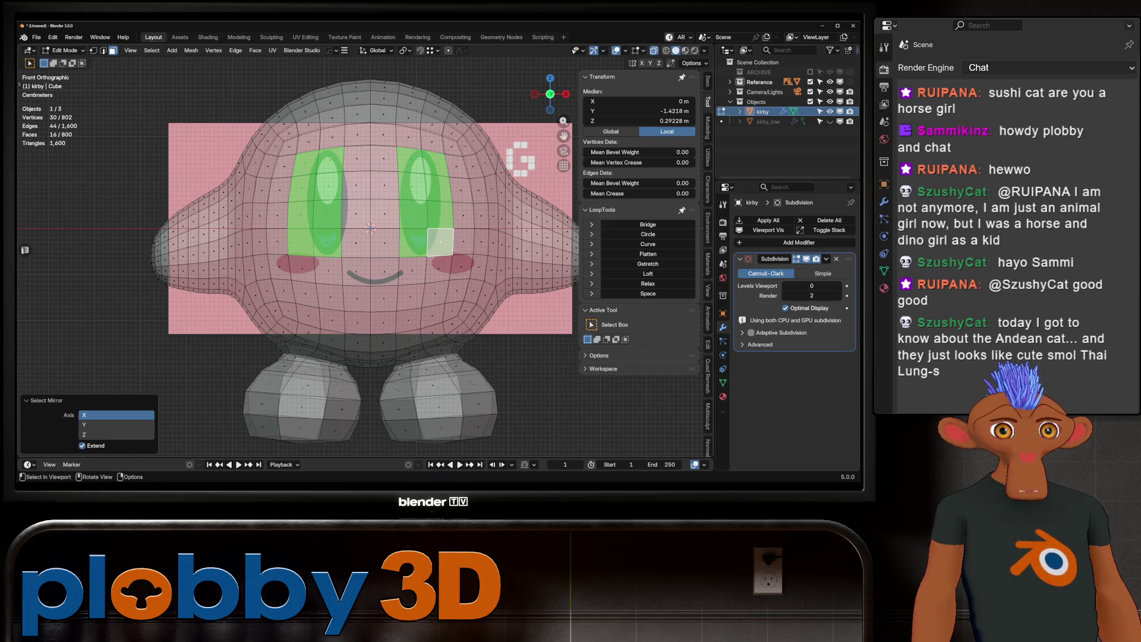
pyautogui.hotkey('alt', 'z')
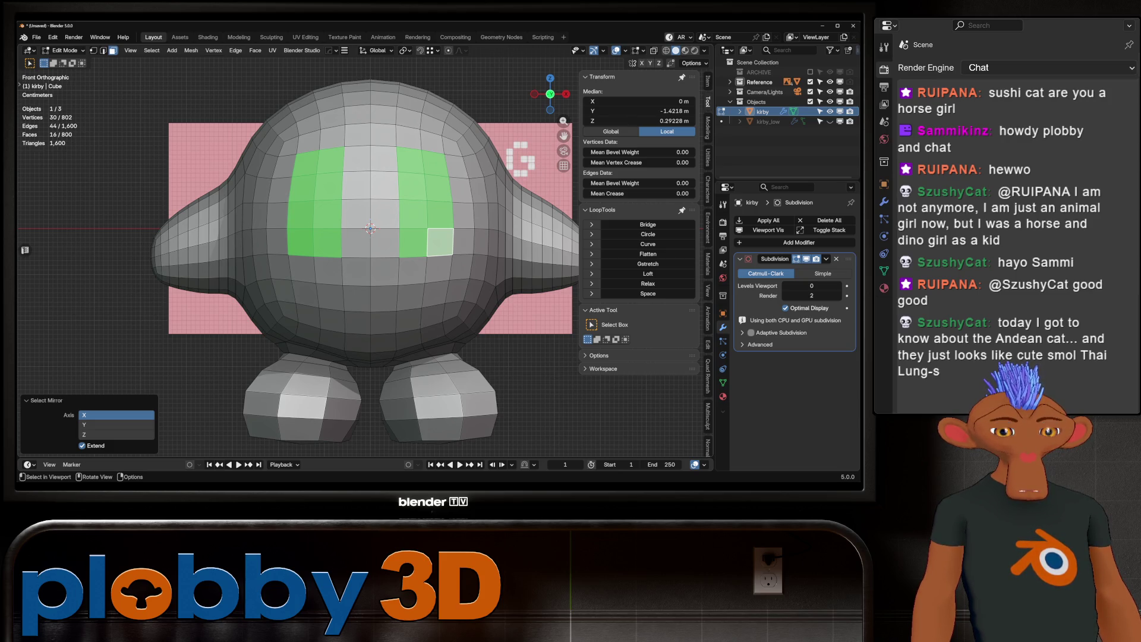
# Step: Inset the eye faces and relax their boundary loops twice with LoopTools Relax
pyautogui.press('i')
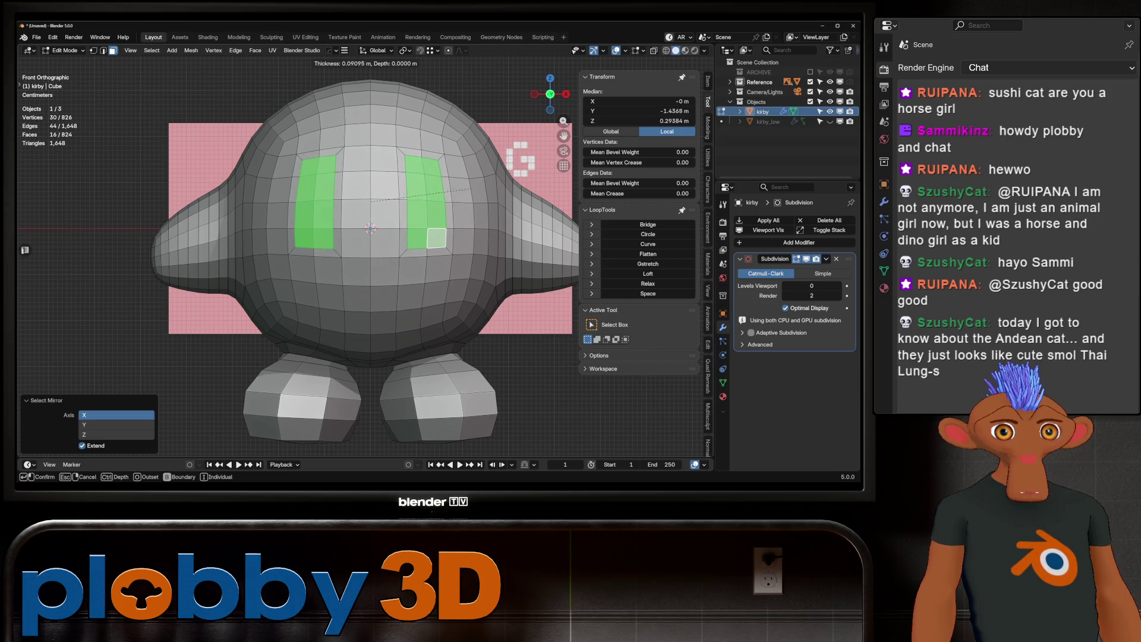
pyautogui.click(435, 237)
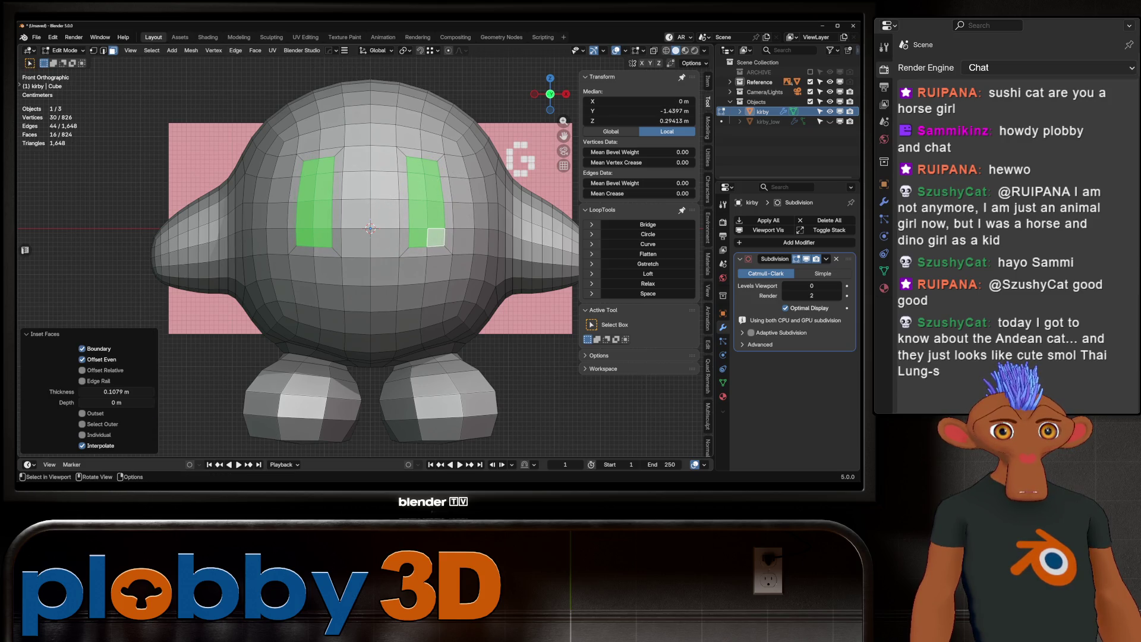
pyautogui.press('q')
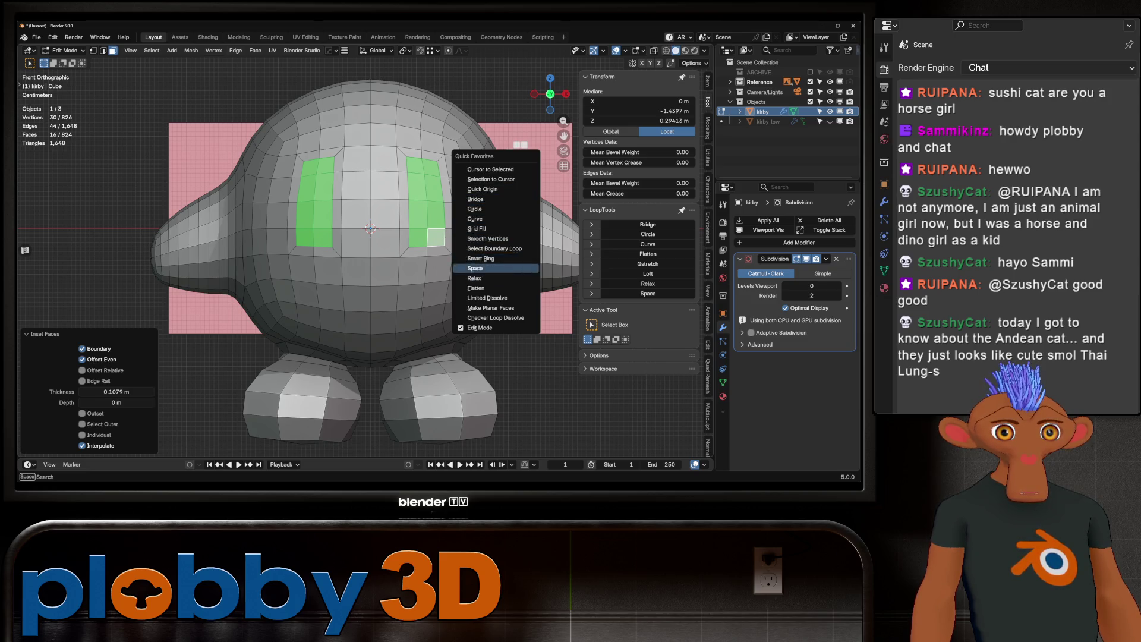
pyautogui.click(495, 248)
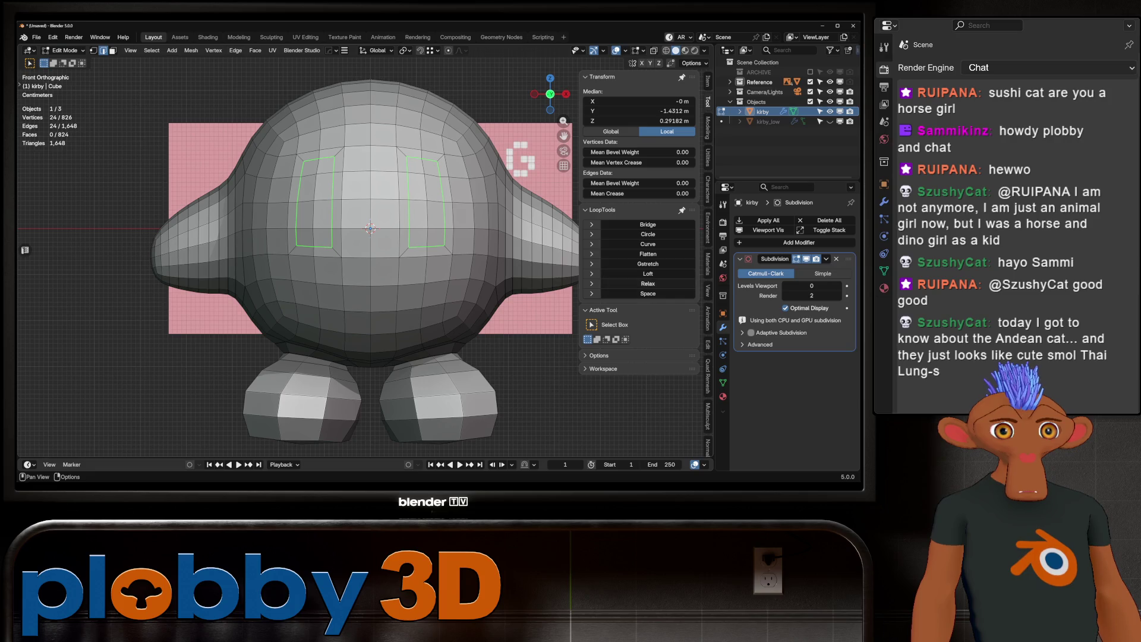
pyautogui.click(648, 283)
pyautogui.click(648, 282)
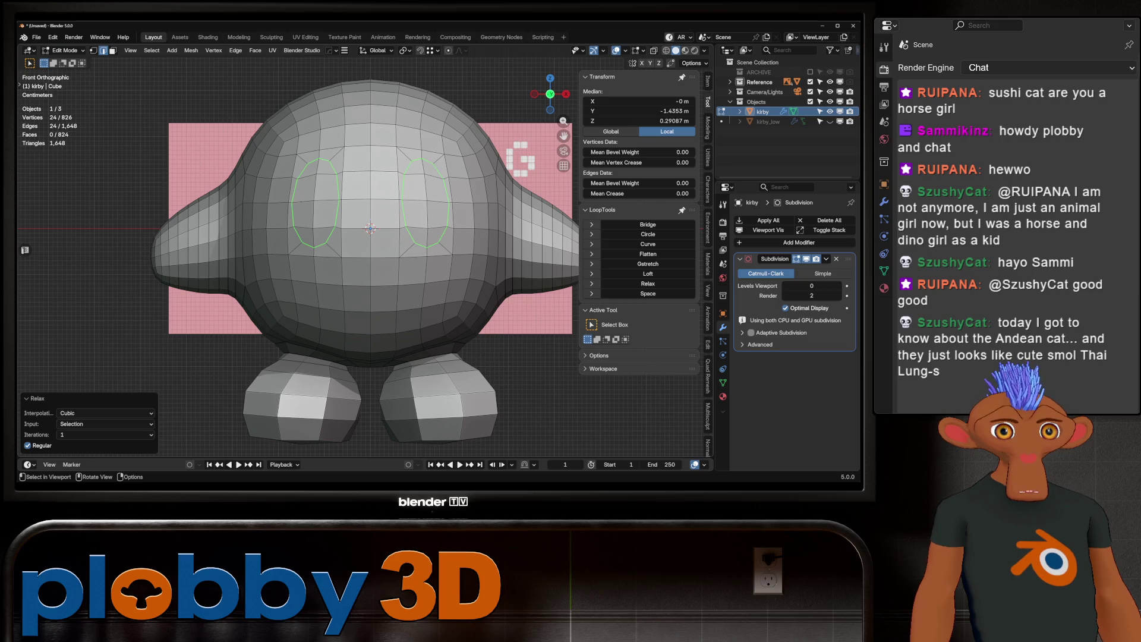
# Step: Select an edge loop around the right eye and relax it into a smooth oval
pyautogui.click(399, 151)
pyautogui.keyDown('ctrl'); pyautogui.click(399, 241); pyautogui.keyUp('ctrl')
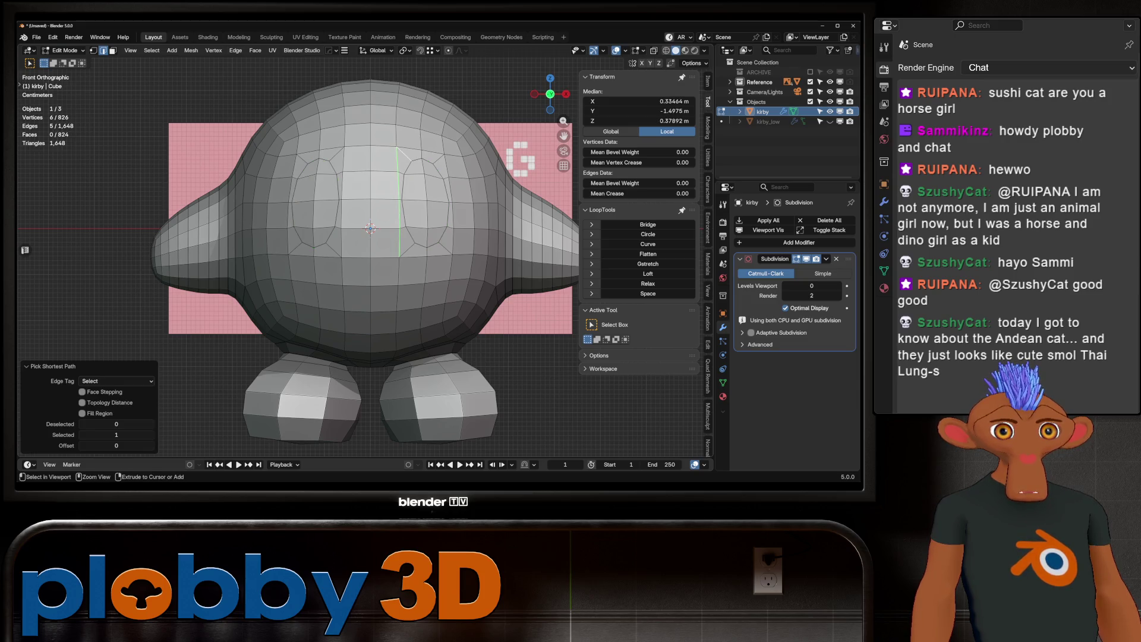
pyautogui.keyDown('ctrl'); pyautogui.click(444, 157); pyautogui.keyUp('ctrl')
pyautogui.keyDown('ctrl'); pyautogui.click(446, 178); pyautogui.keyUp('ctrl')
pyautogui.keyDown('ctrl'); pyautogui.click(452, 255); pyautogui.keyUp('ctrl')
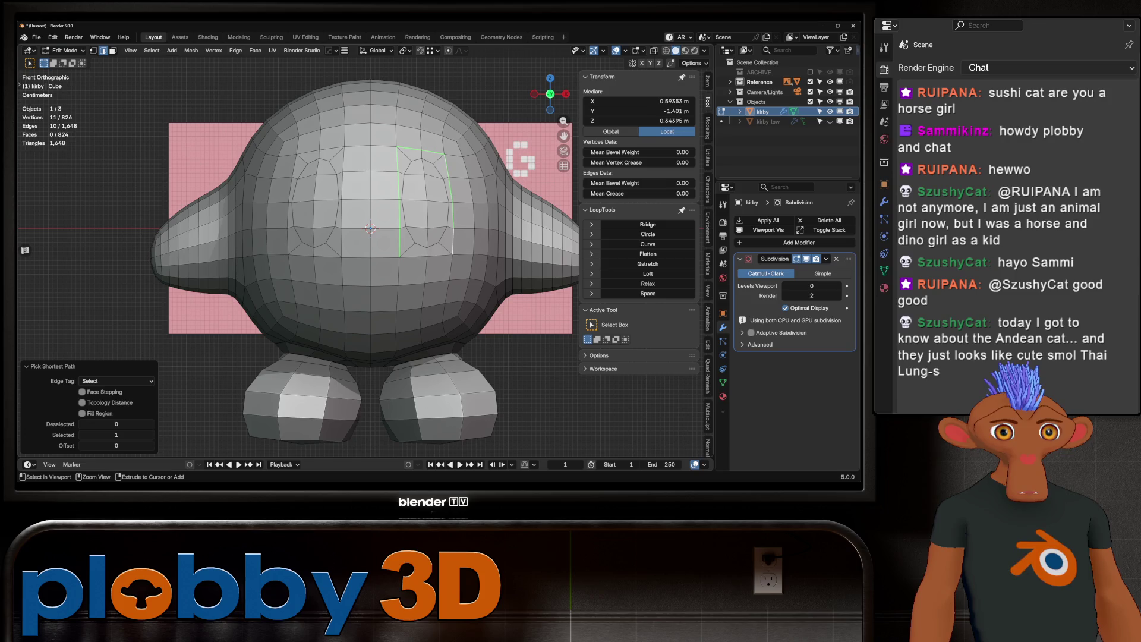
pyautogui.click(648, 282)
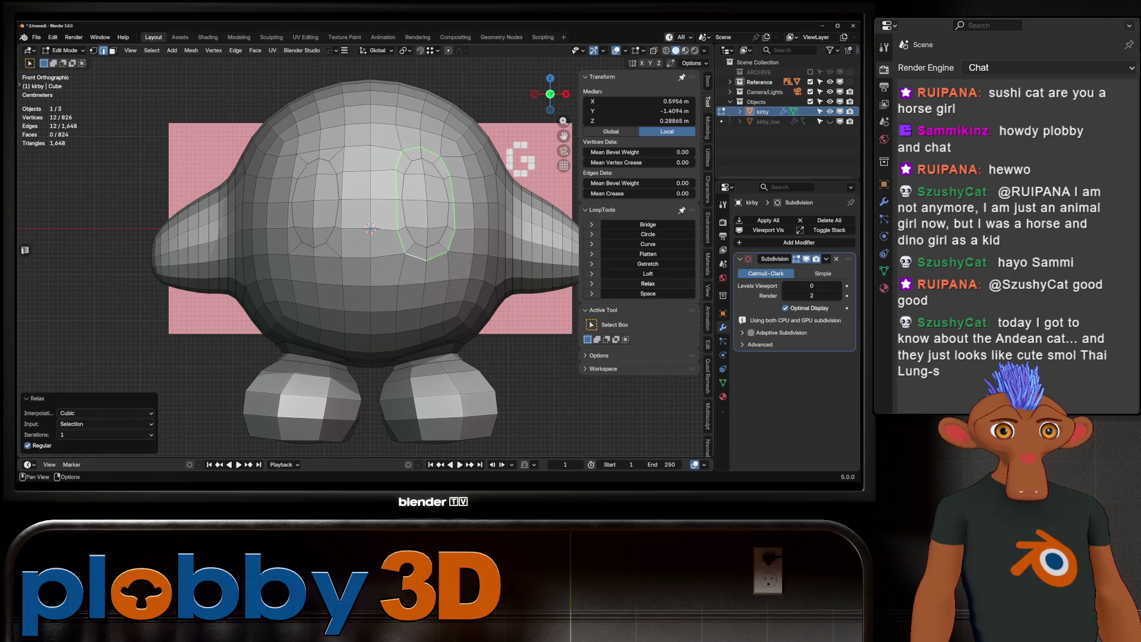
pyautogui.click(648, 283)
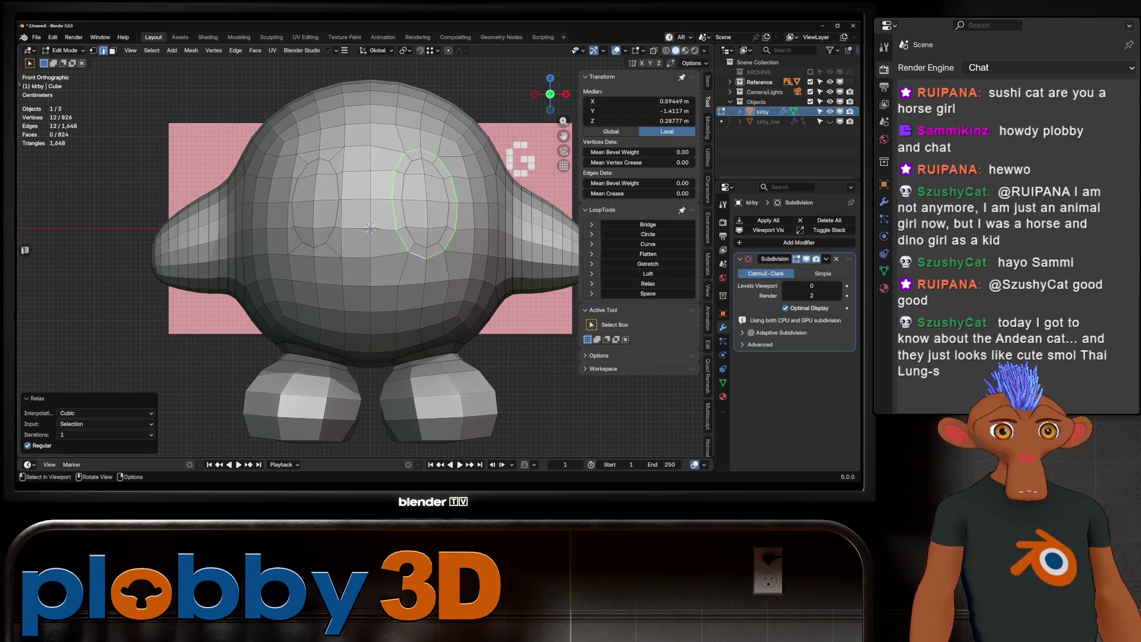
pyautogui.hotkey('ctrl', '3')
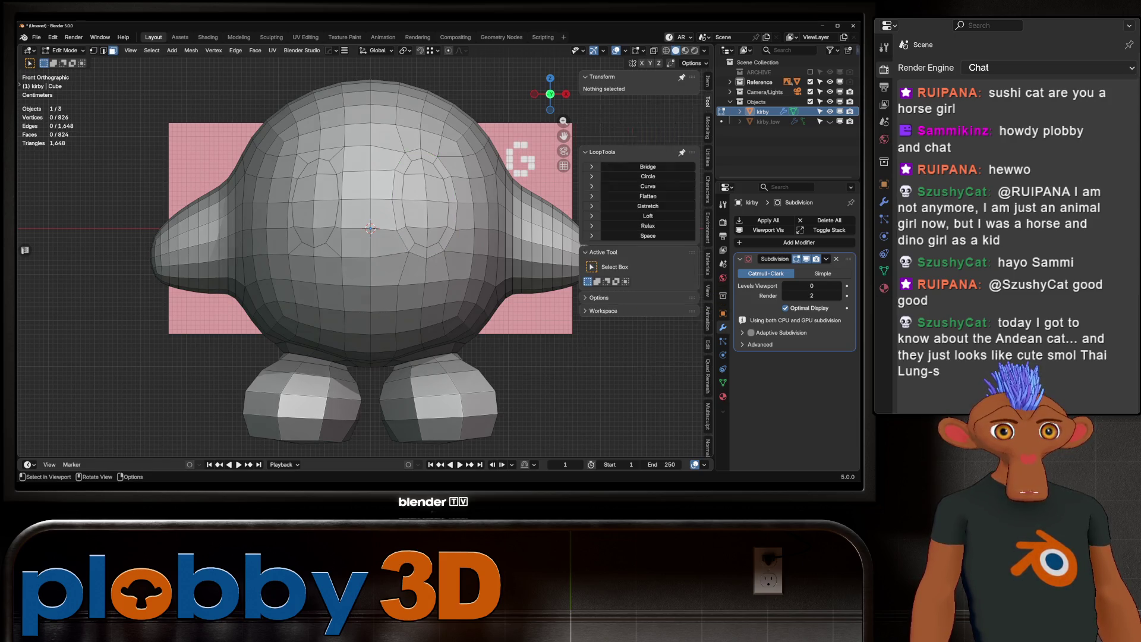
# Step: Narrow the eye socket faces along X, nudge them into place, and return to solid object mode
pyautogui.press('ctrl+KP_Add')
pyautogui.press('ctrl+KP_Subtract')
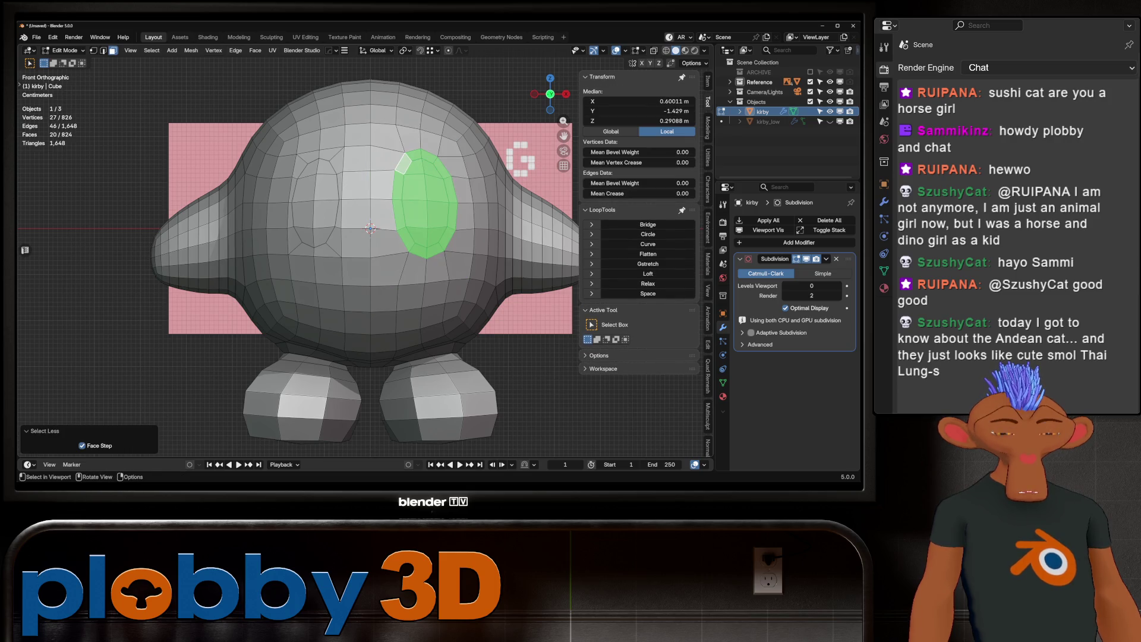
pyautogui.hotkey('alt', 'z')
pyautogui.press('s')
pyautogui.press('x')
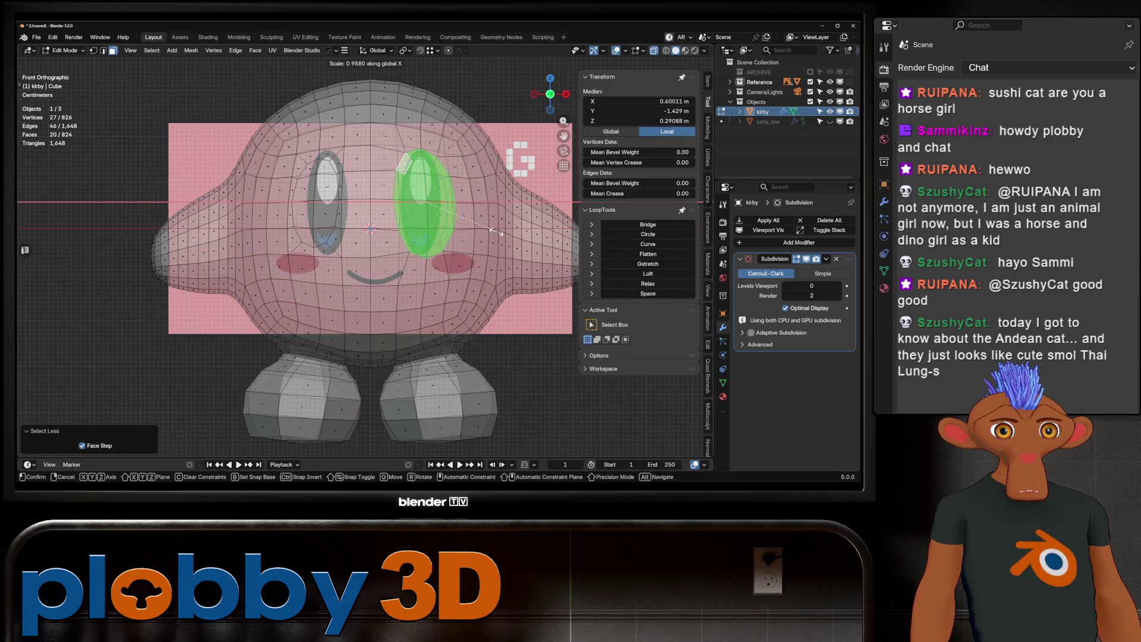
pyautogui.press('g')
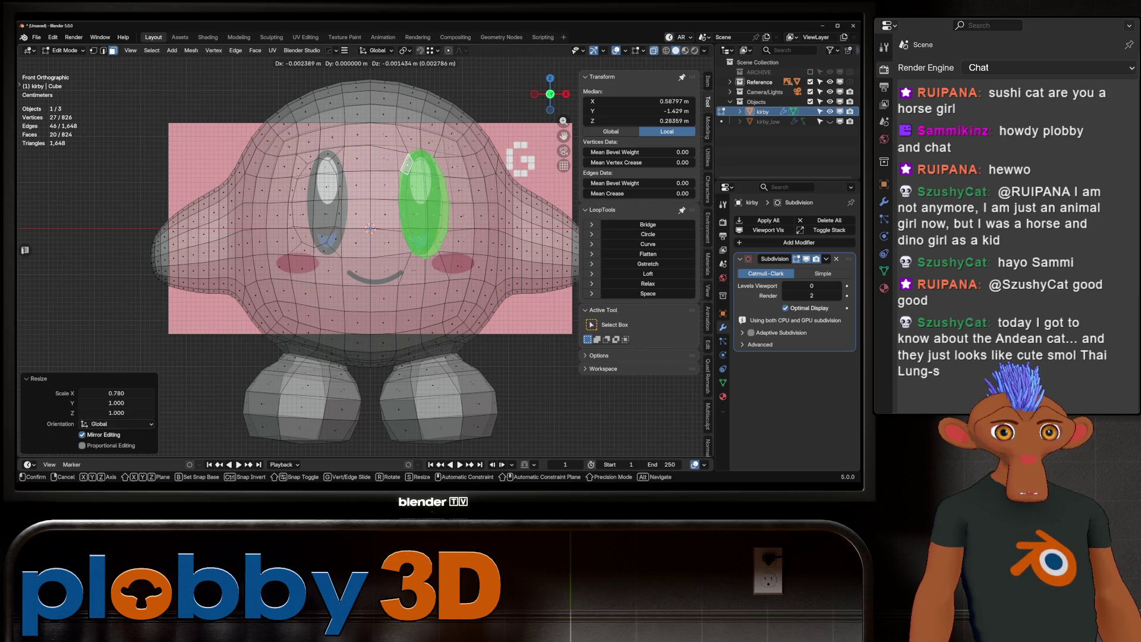
pyautogui.press('Return')
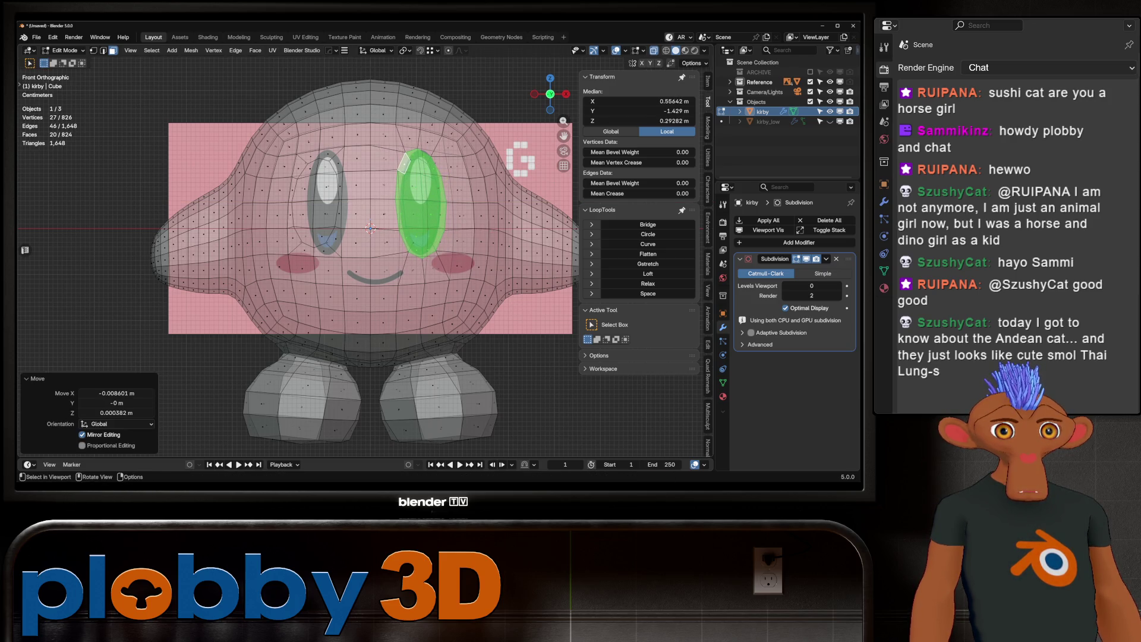
pyautogui.press('Tab')
pyautogui.hotkey('alt', 'z')
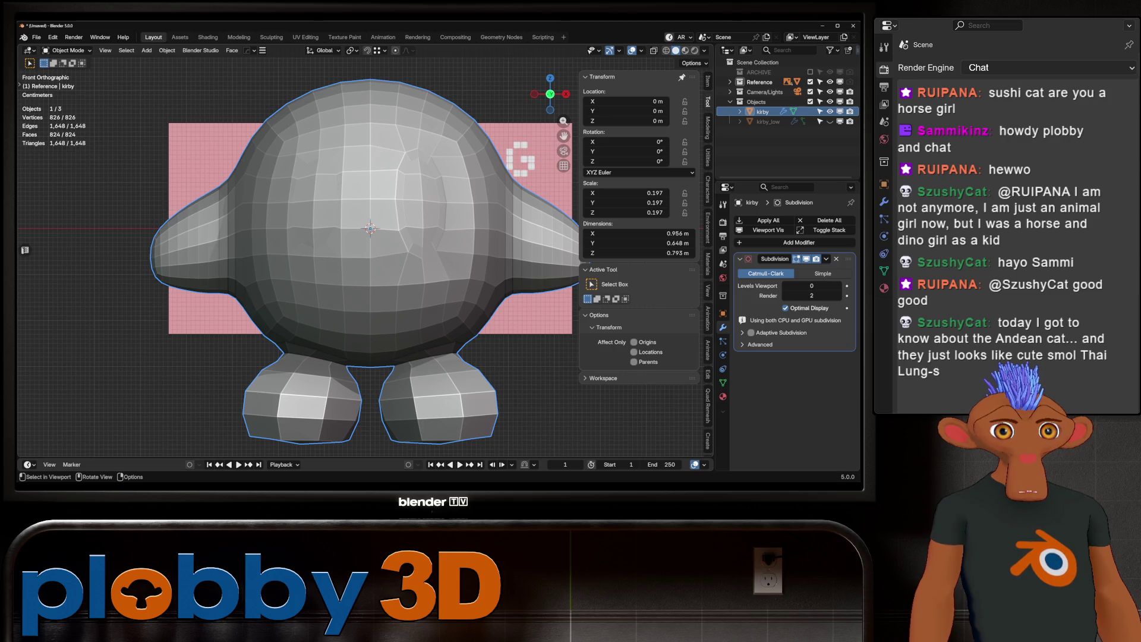
# Step: Shrink the eye selection to its inner faces and extrude them slightly inward along normals
pyautogui.moveTo(369, 229); pyautogui.dragTo(321, 219, button='middle')
pyautogui.press('KP_1')
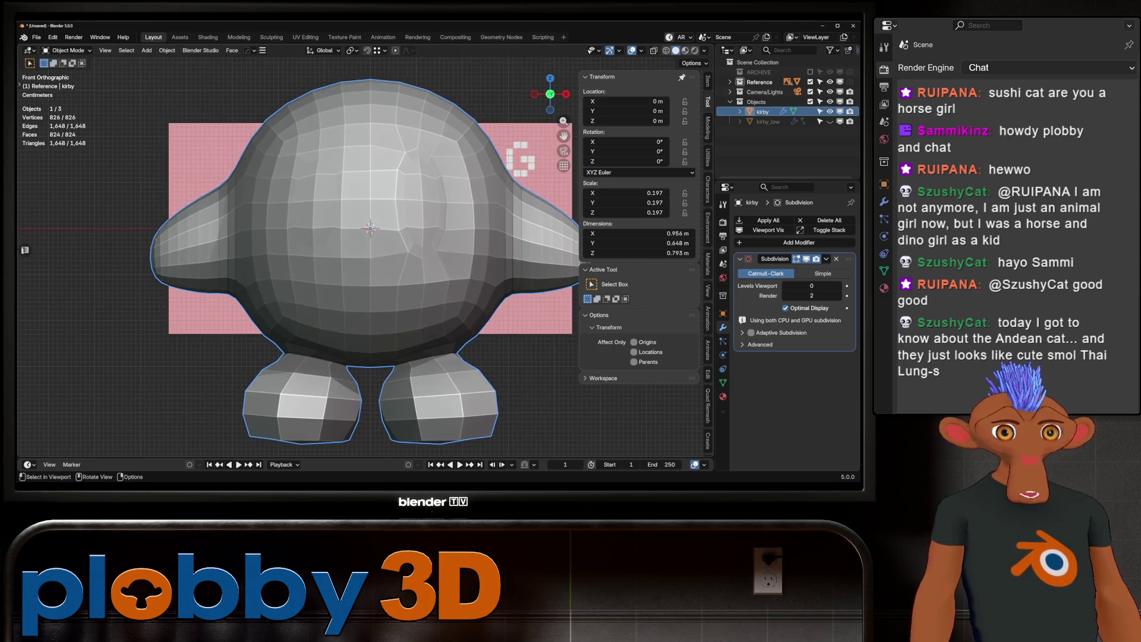
pyautogui.press('Tab')
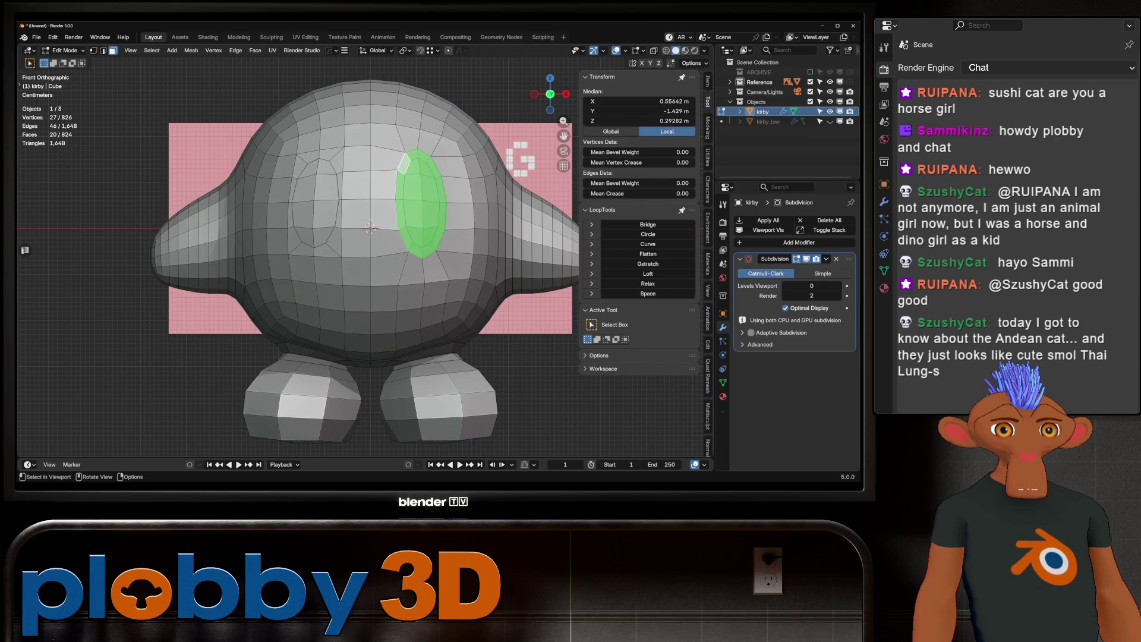
pyautogui.press('ctrl+KP_Subtract')
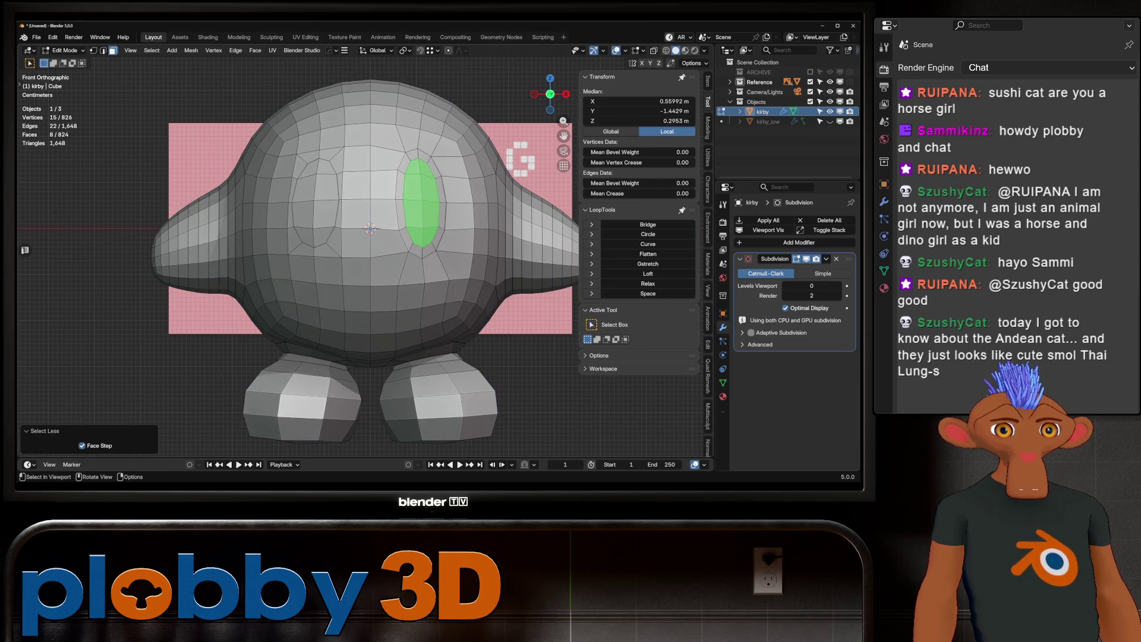
pyautogui.moveTo(374, 267); pyautogui.dragTo(268, 259, button='middle')
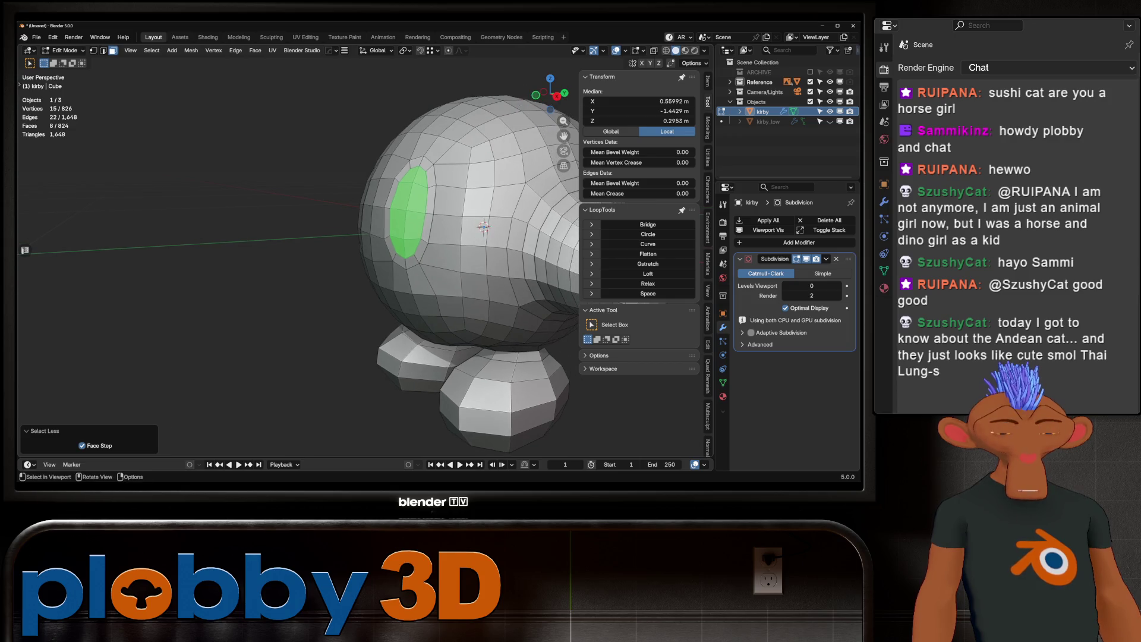
pyautogui.moveTo(484, 227)
pyautogui.mouseDown(button='middle')
pyautogui.moveTo(351, 195)
pyautogui.moveTo(534, 243)
pyautogui.mouseUp(button='middle')
pyautogui.scroll(3, 533, 243)
pyautogui.press('e')
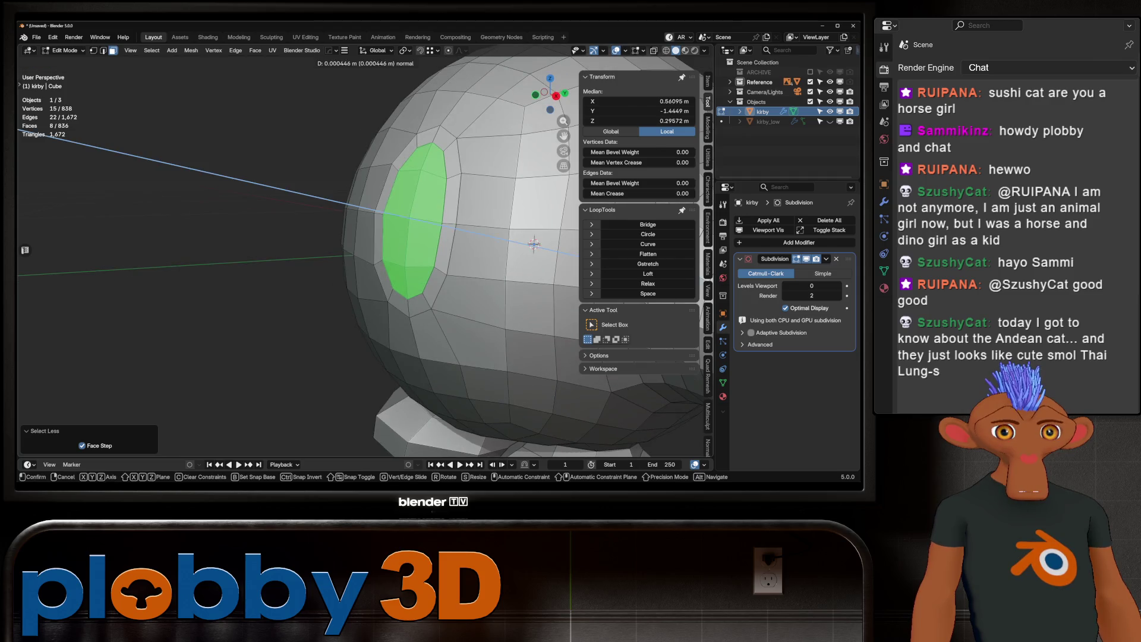
pyautogui.click(534, 244)
pyautogui.moveTo(533, 244); pyautogui.dragTo(427, 252, button='middle')
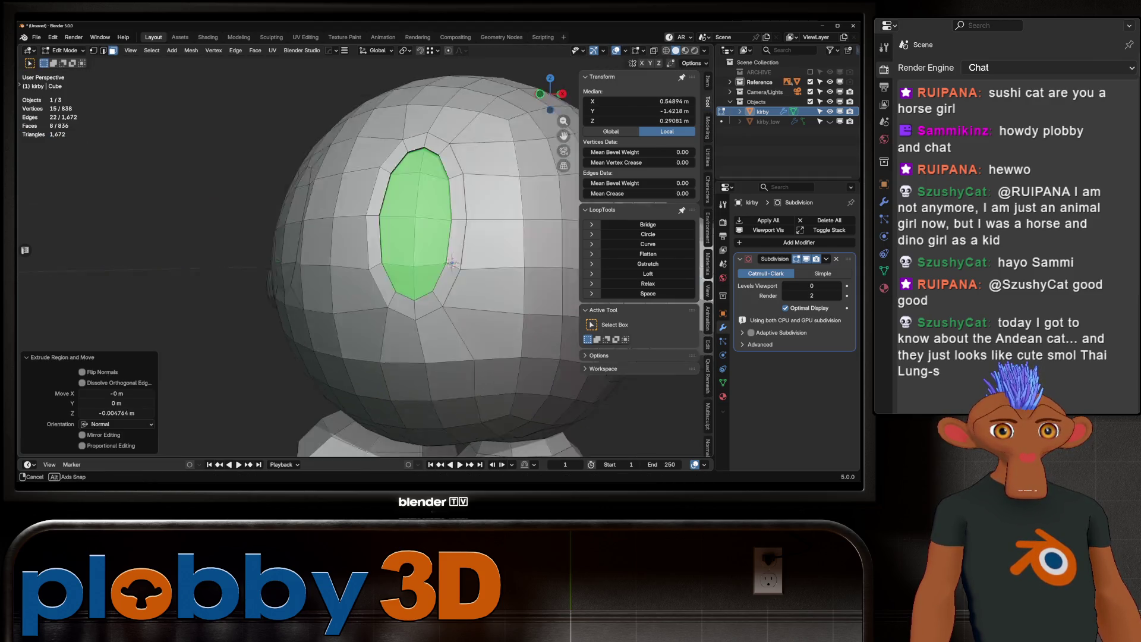
pyautogui.scroll(-3, 427, 252)
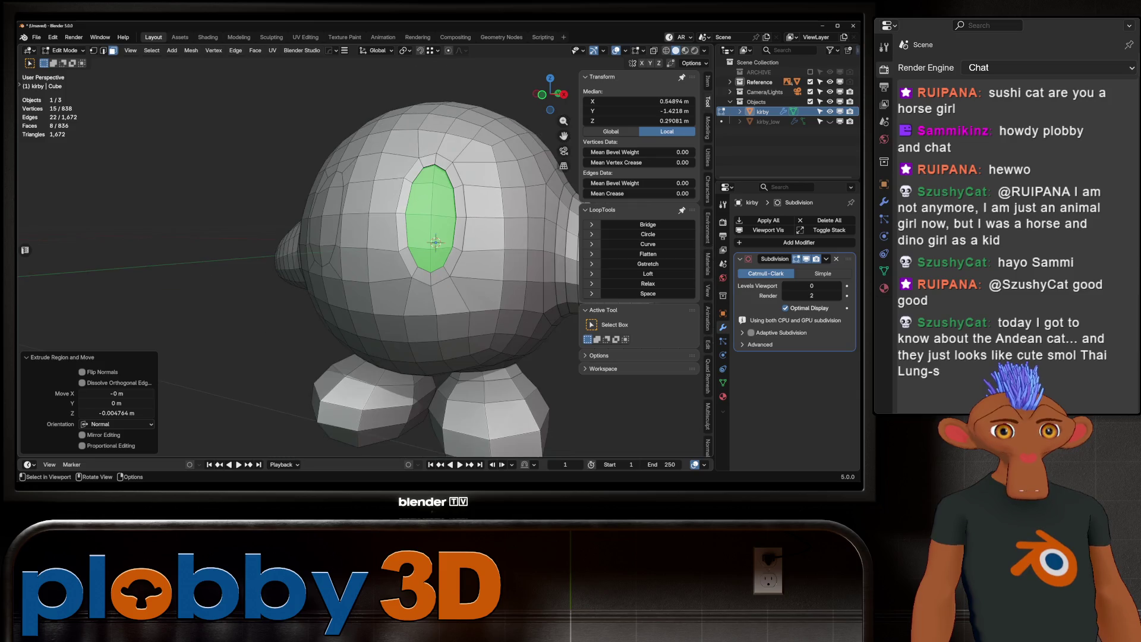
pyautogui.scroll(3, 435, 243)
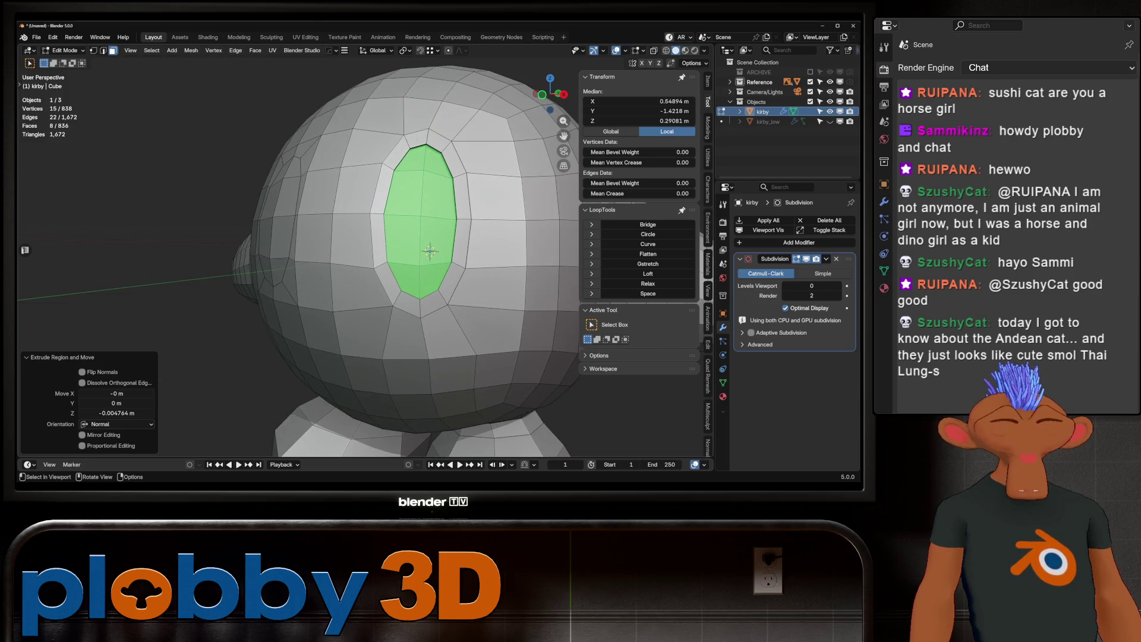
# Step: Return to front ortho in object mode and start HardOps Mirror on the Kirby mesh
pyautogui.press('KP_1')
pyautogui.press('Tab')
pyautogui.hotkey('alt', 'x')
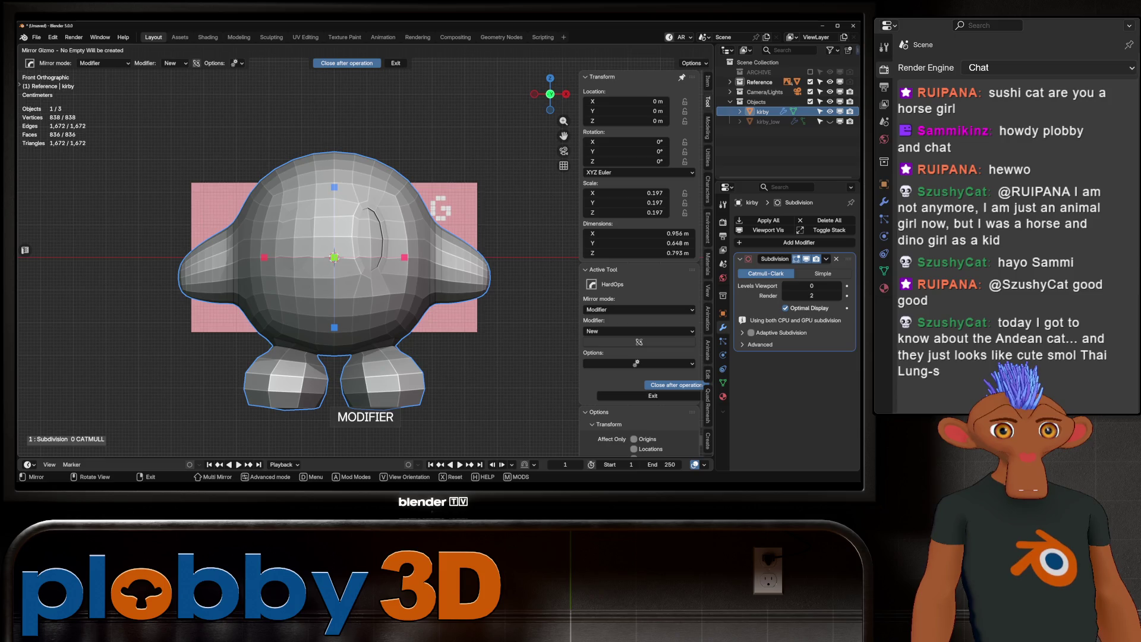
# Step: Mirror the mesh across X, grow the eye face selection and slide it sideways along X
pyautogui.click(404, 257)
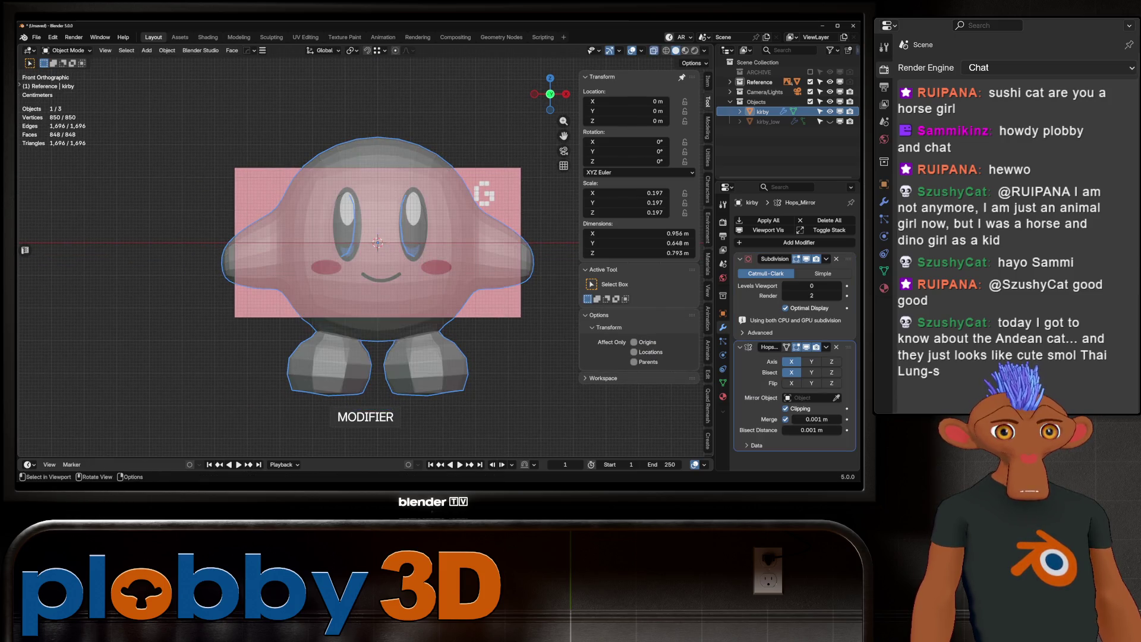
pyautogui.scroll(3, 346, 276)
pyautogui.press('Tab')
pyautogui.press('ctrl+KP_Add')
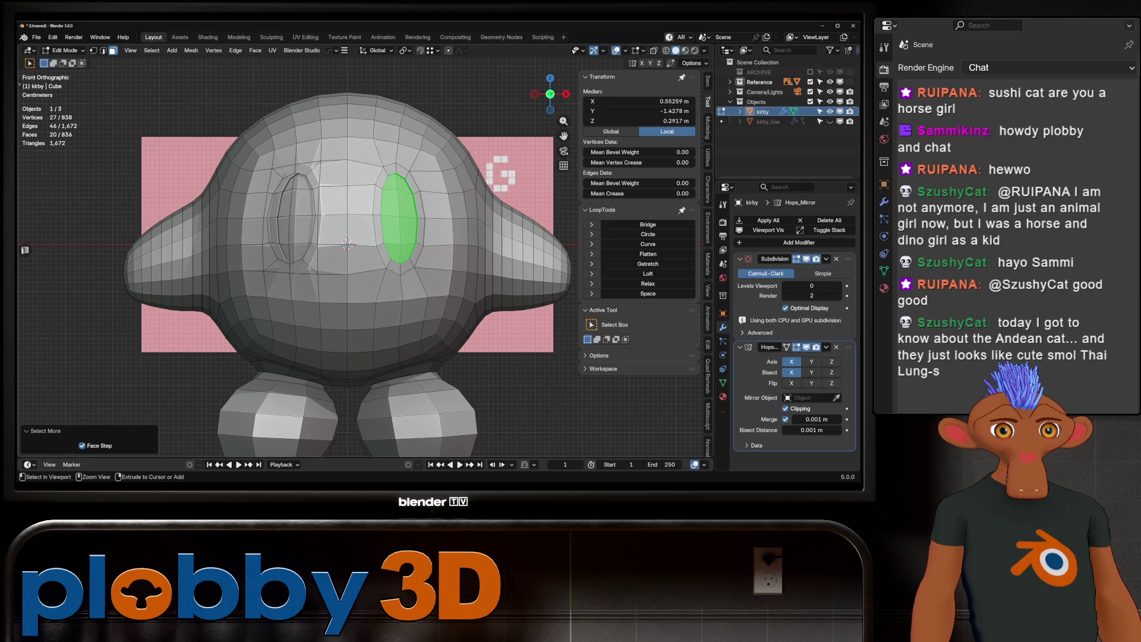
pyautogui.press('ctrl+KP_Add')
pyautogui.hotkey('alt', 'z')
pyautogui.press('g')
pyautogui.press('x')
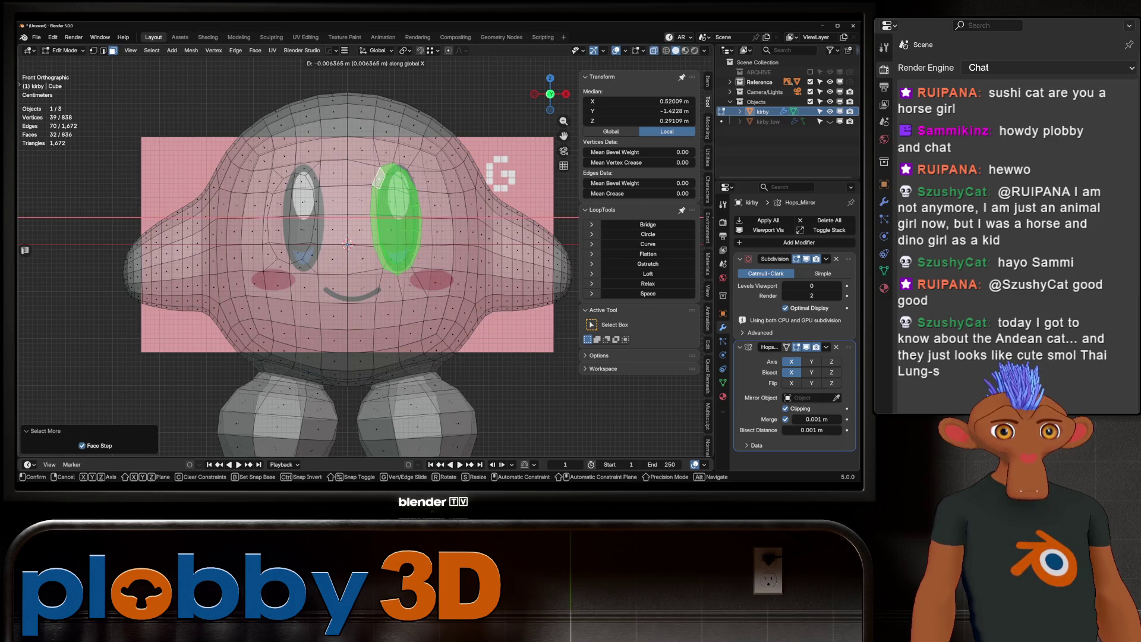
pyautogui.press('Return')
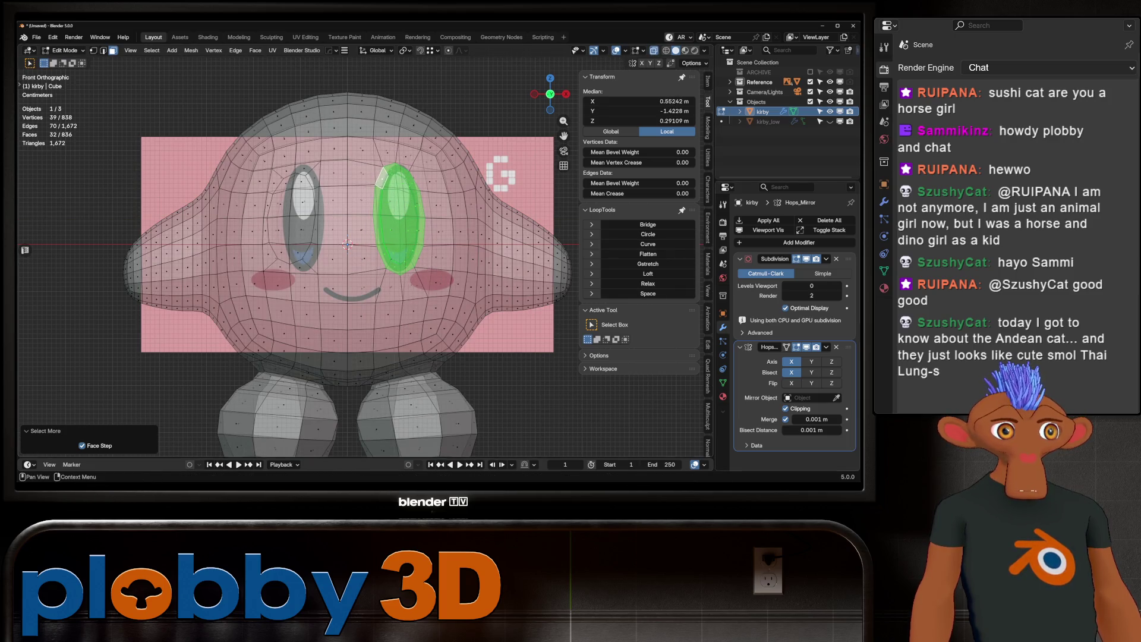
# Step: Move Hops_Mirror above Subdivision and nudge the eye faces a little further along X
pyautogui.moveTo(785, 347); pyautogui.dragTo(787, 259)
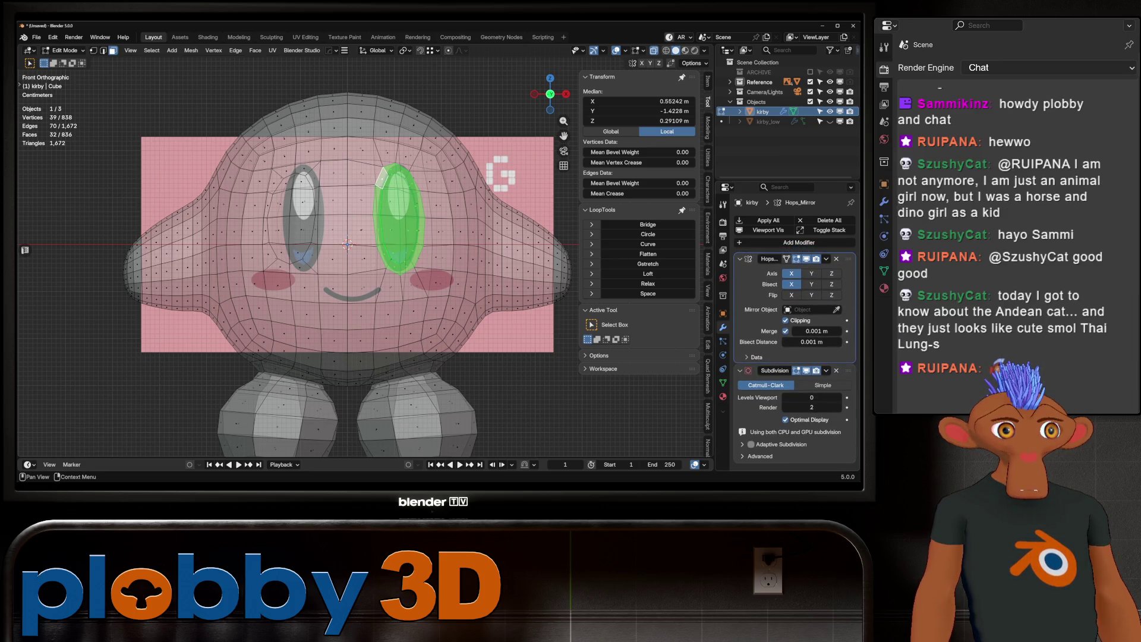
pyautogui.press('g')
pyautogui.press('x')
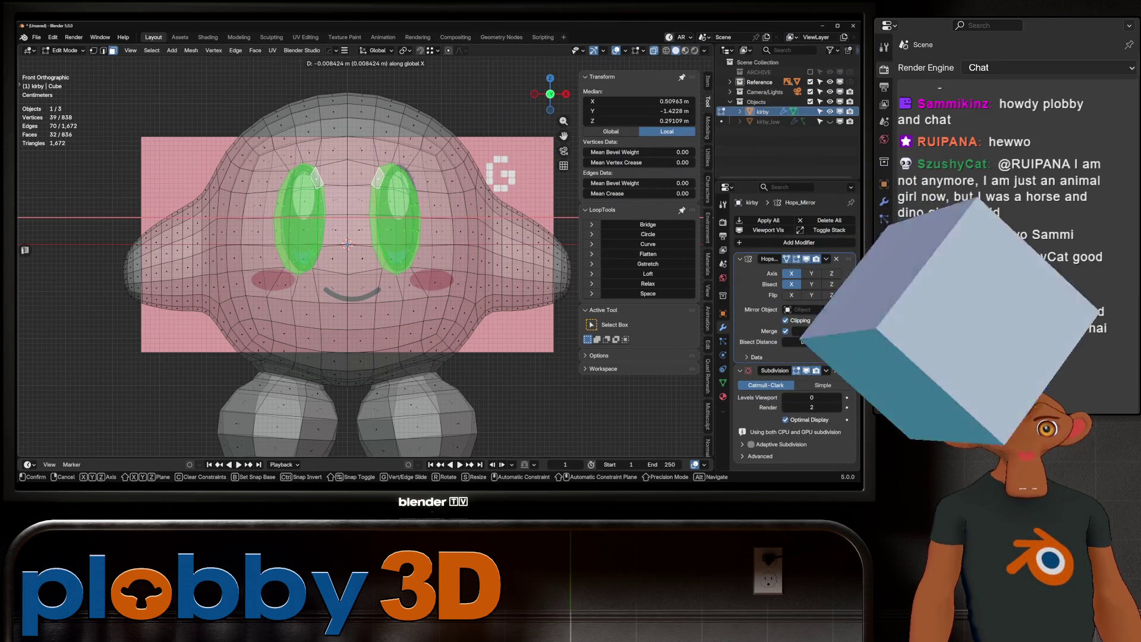
pyautogui.press('Return')
pyautogui.press('r')
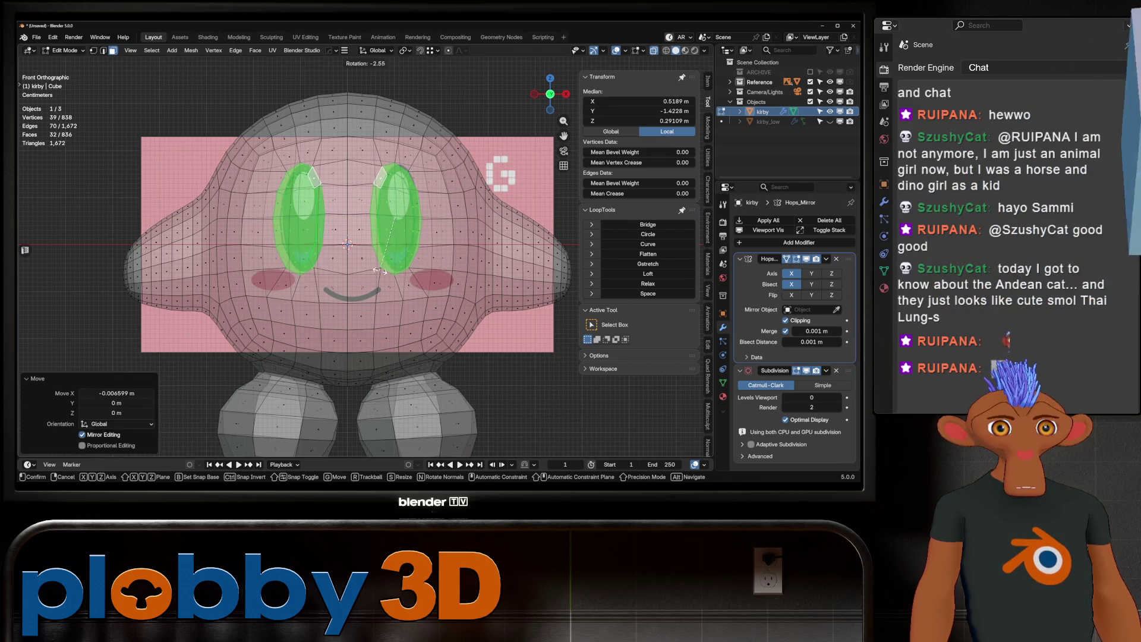
pyautogui.press('Escape')
pyautogui.press('g')
pyautogui.press('x')
pyautogui.press('Return')
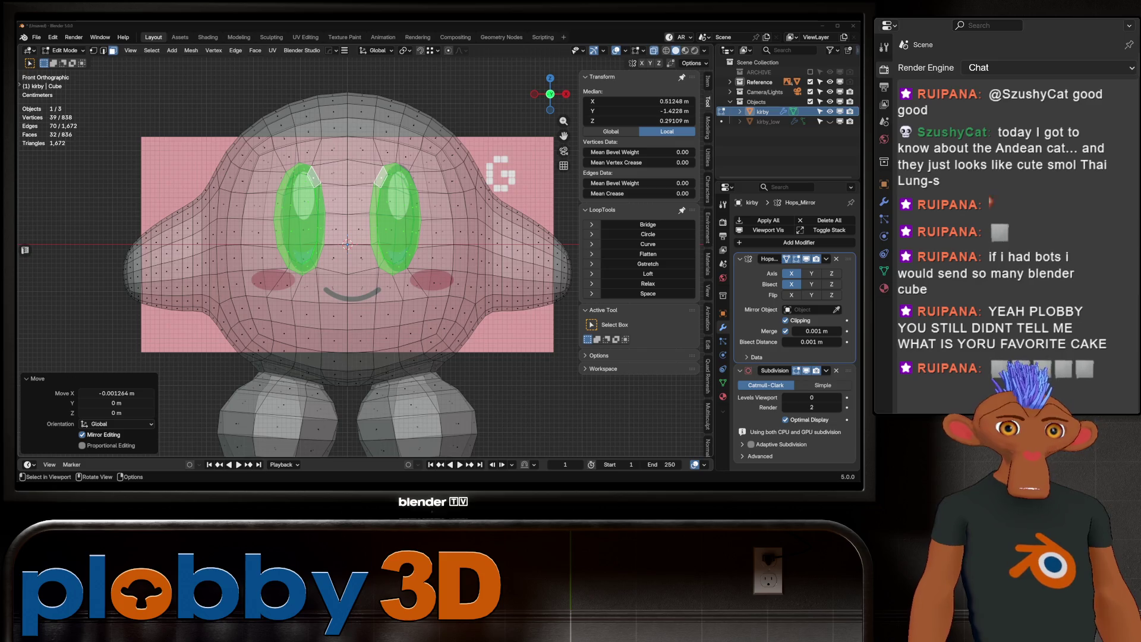
pyautogui.click(347, 242)
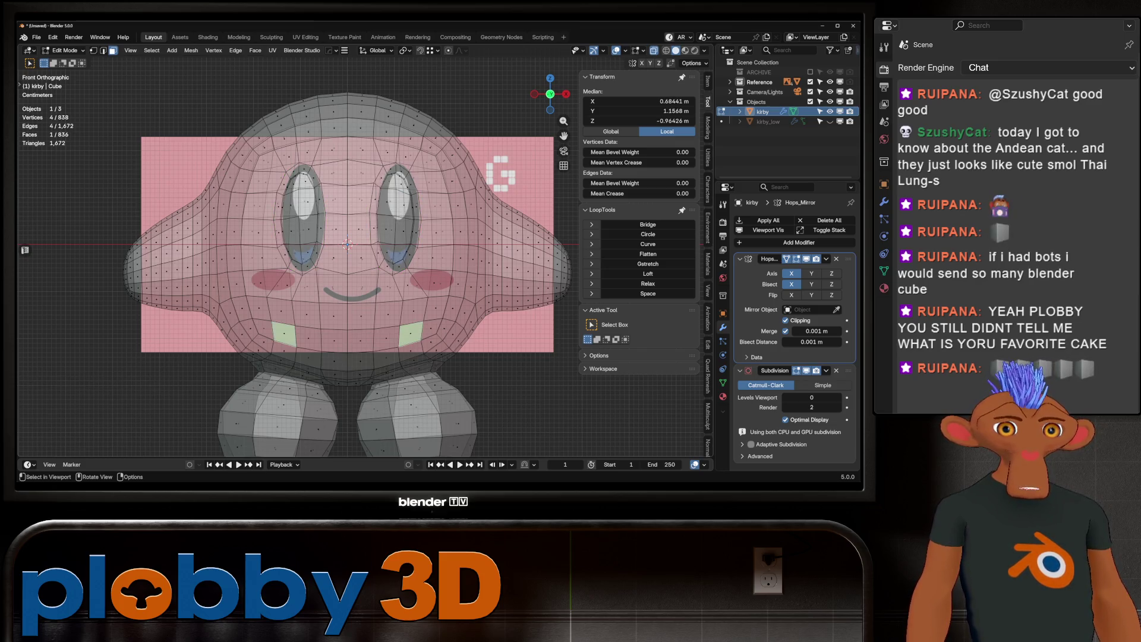
# Step: In edge select, pick the full horizontal loop across the body and Space it evenly
pyautogui.moveTo(347, 242)
pyautogui.mouseDown(button='middle')
pyautogui.moveTo(411, 243)
pyautogui.moveTo(392, 240)
pyautogui.moveTo(389, 304)
pyautogui.moveTo(429, 258)
pyautogui.moveTo(357, 268)
pyautogui.moveTo(410, 269)
pyautogui.mouseUp(button='middle')
pyautogui.scroll(-3, 411, 242)
pyautogui.scroll(3, 393, 268)
pyautogui.scroll(-3, 389, 269)
pyautogui.press('2')
pyautogui.keyDown('ctrl'); pyautogui.click(450, 287); pyautogui.keyUp('ctrl')
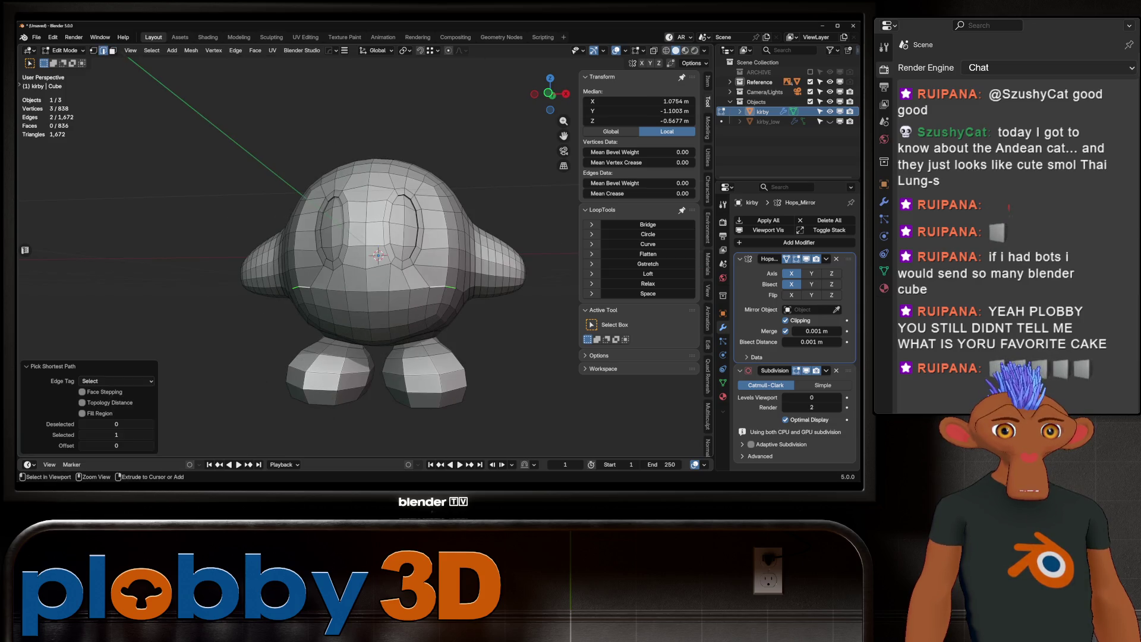
pyautogui.hotkey('ctrl', 'z')
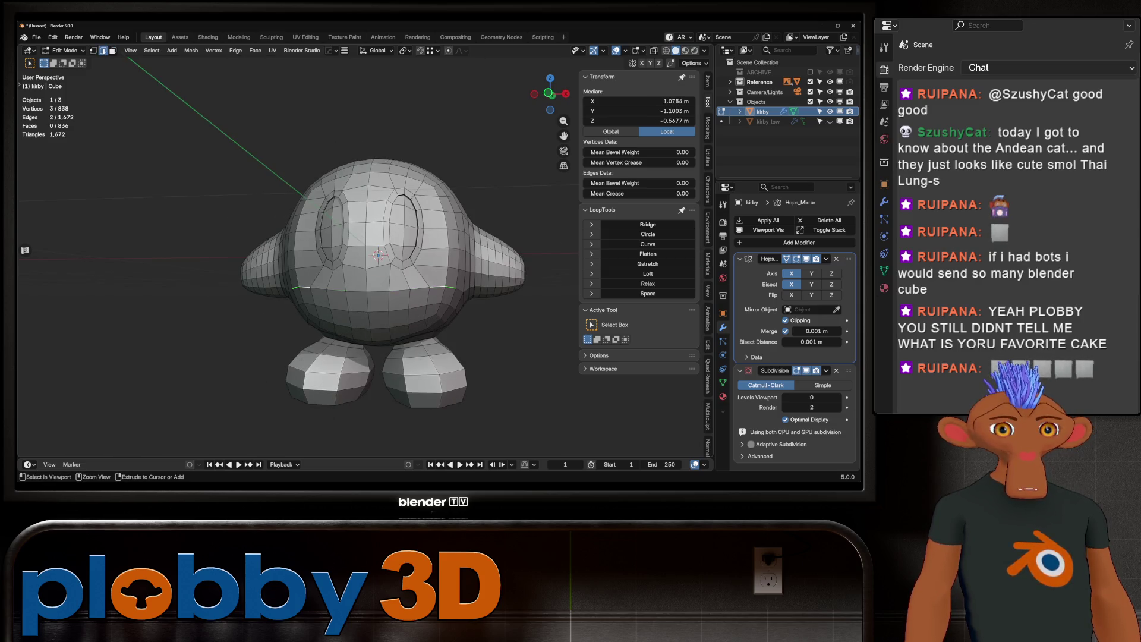
pyautogui.keyDown('ctrl'); pyautogui.click(428, 287); pyautogui.keyUp('ctrl')
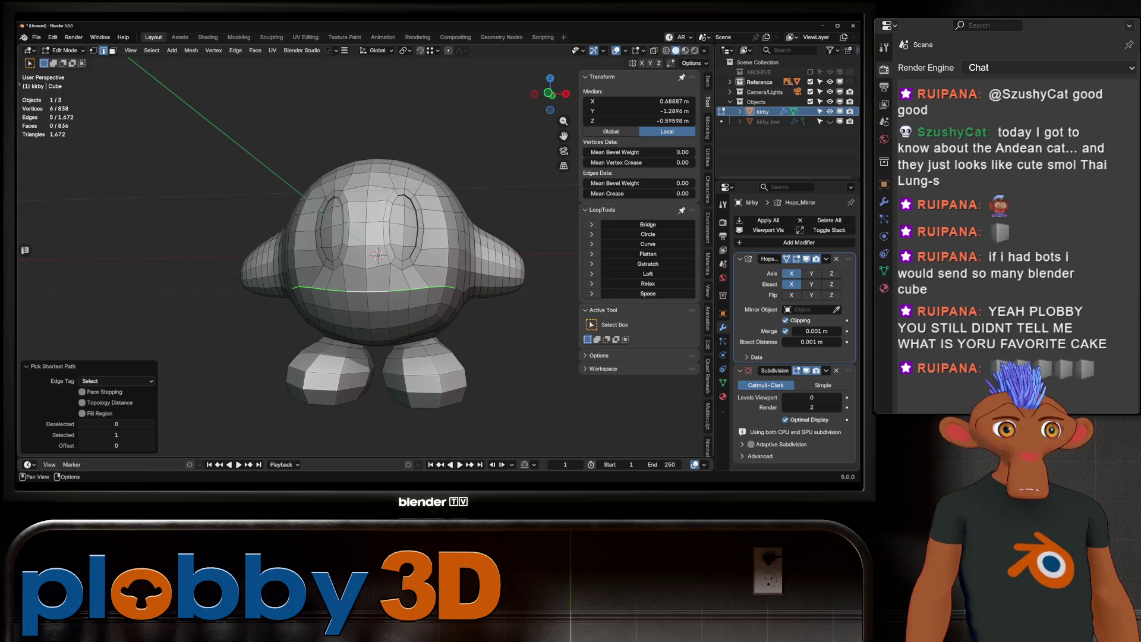
pyautogui.click(647, 293)
# Step: Evenly space a short edge path on the side of the body
pyautogui.moveTo(384, 268); pyautogui.dragTo(321, 259, button='middle')
pyautogui.click(267, 271)
pyautogui.keyDown('ctrl'); pyautogui.click(323, 270); pyautogui.keyUp('ctrl')
pyautogui.click(647, 294)
pyautogui.scroll(2, 321, 259)
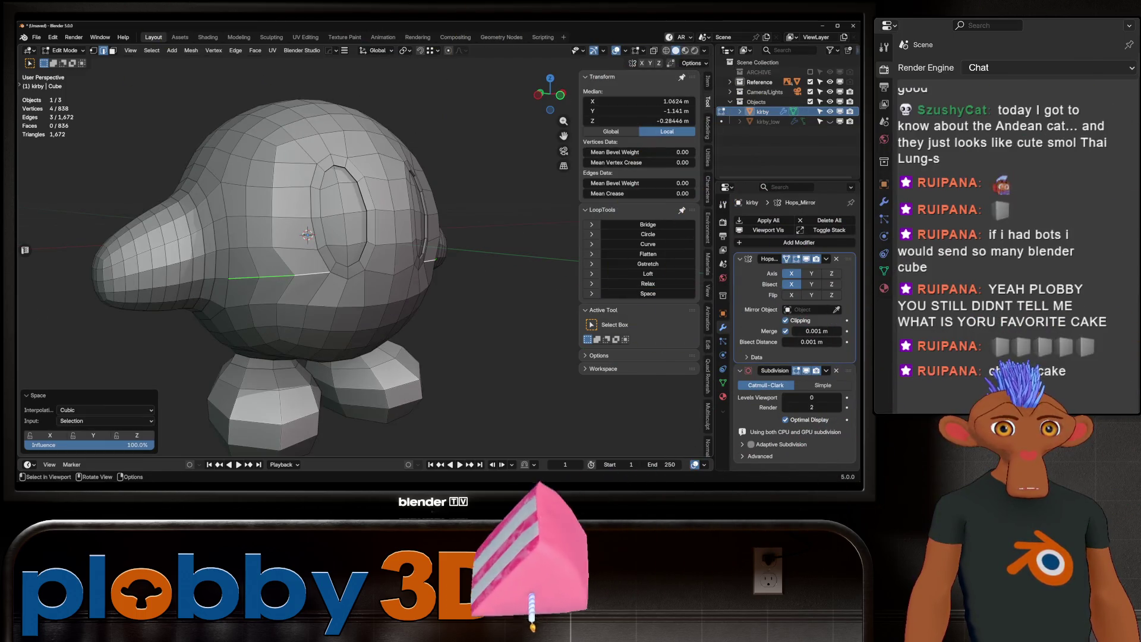
# Step: Grow an edge ring selection up the side of the body and Space it evenly
pyautogui.click(229, 263)
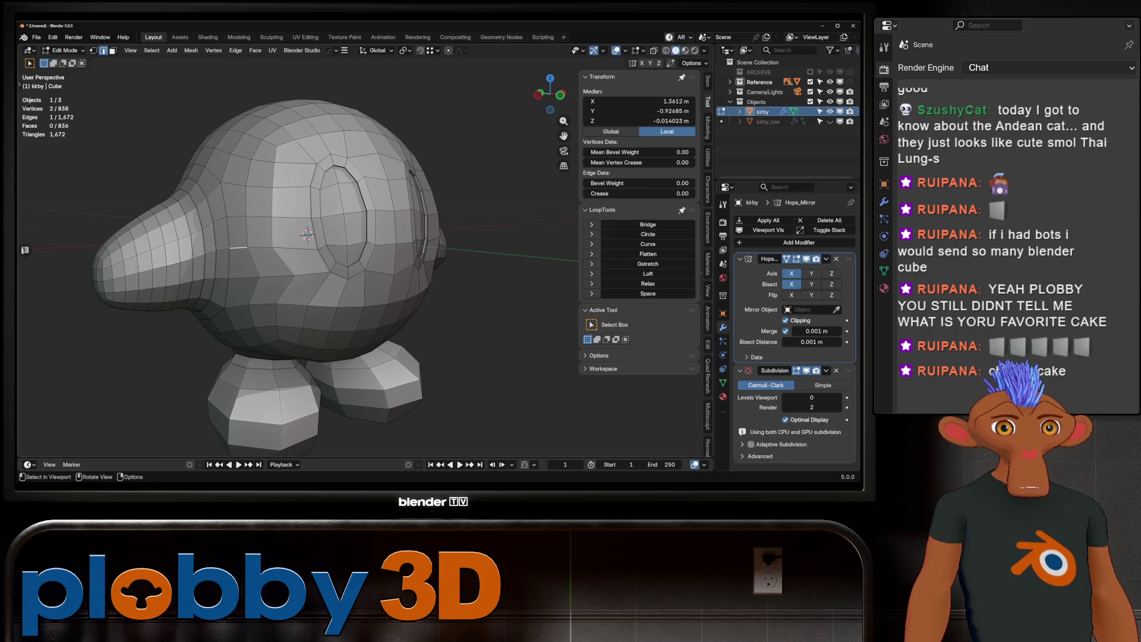
pyautogui.keyDown('ctrl'); pyautogui.click(315, 249); pyautogui.keyUp('ctrl')
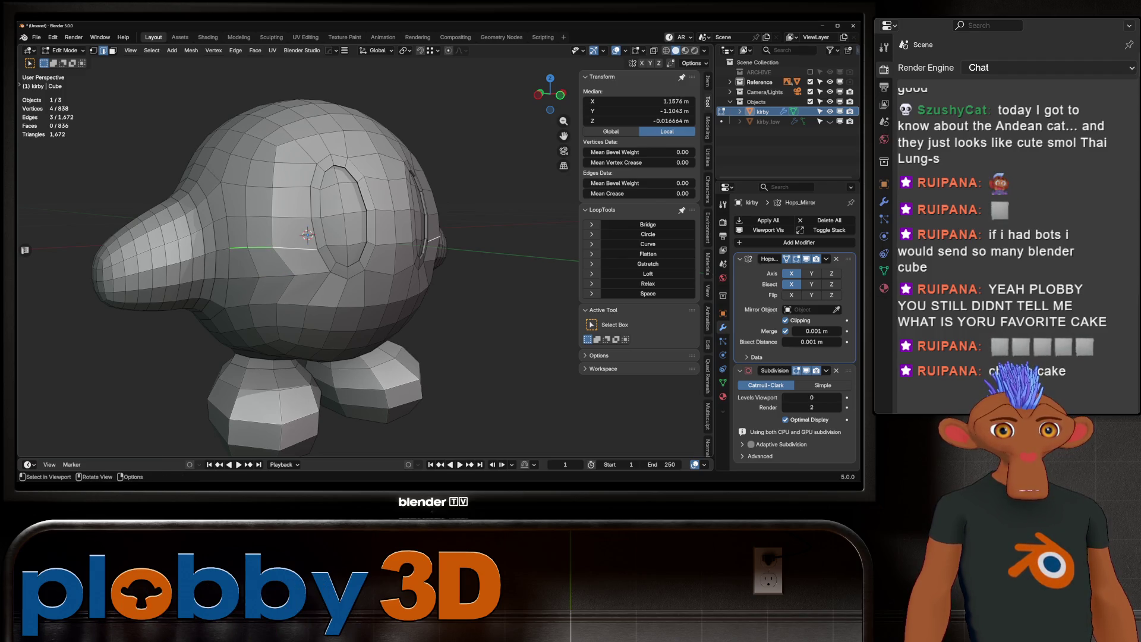
pyautogui.keyDown('ctrl'); pyautogui.click(228, 216); pyautogui.keyUp('ctrl')
pyautogui.hotkey('ctrl', 'z')
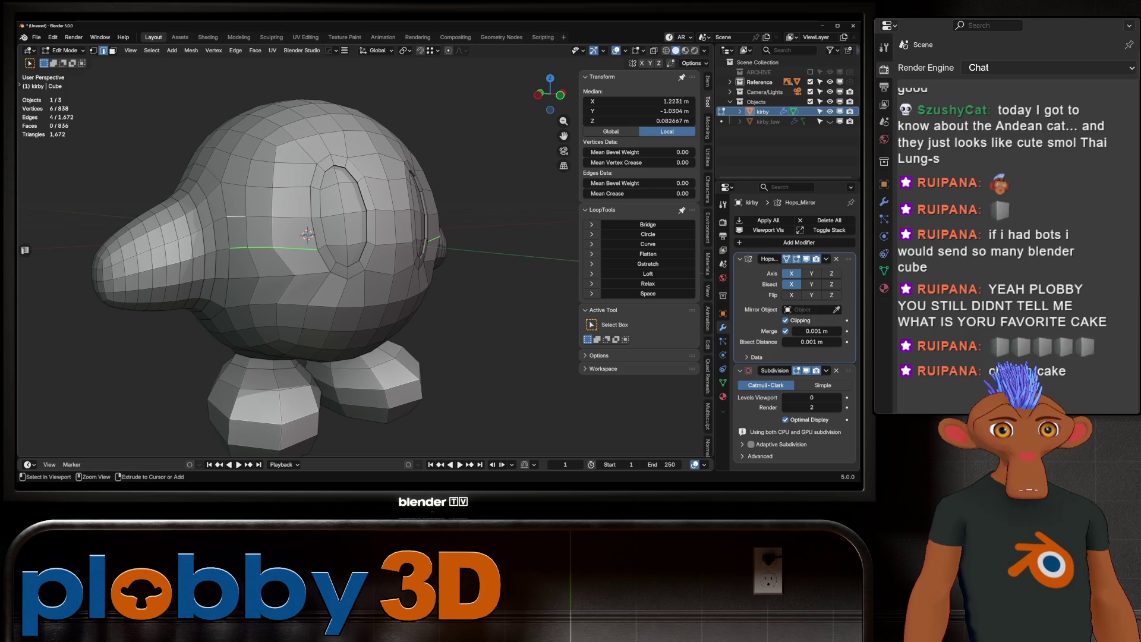
pyautogui.press('ctrl+shift+KP_Add')
pyautogui.press('ctrl+shift+KP_Add')
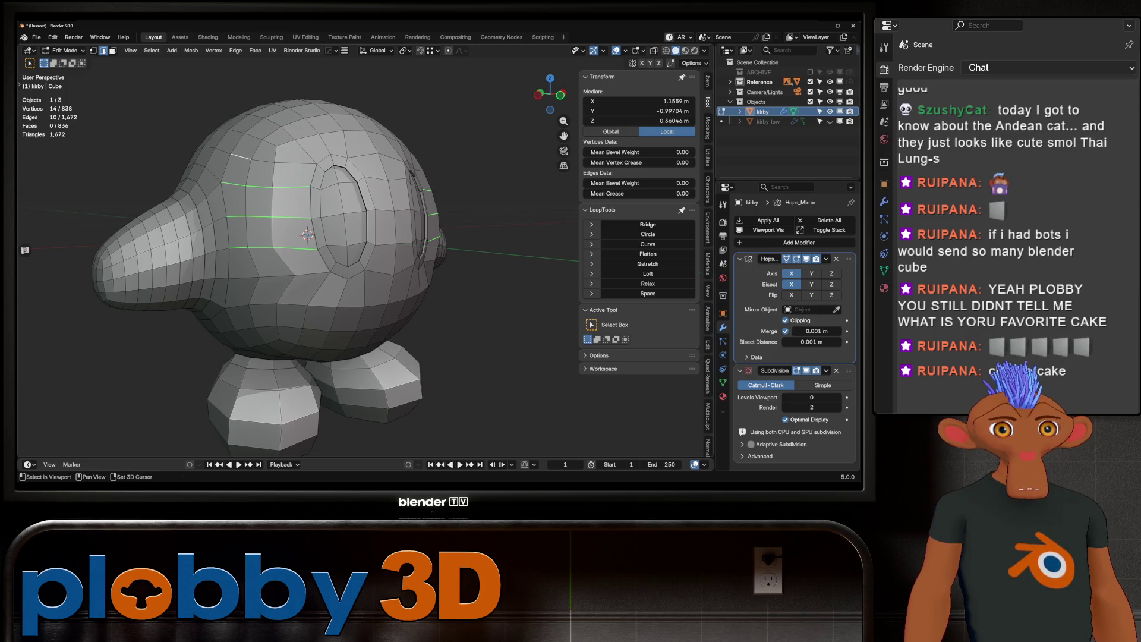
pyautogui.press('ctrl+shift+KP_Add')
pyautogui.click(647, 293)
# Step: Evenly space the lower front edge loop beneath the eyes
pyautogui.moveTo(307, 235); pyautogui.dragTo(361, 221, button='middle')
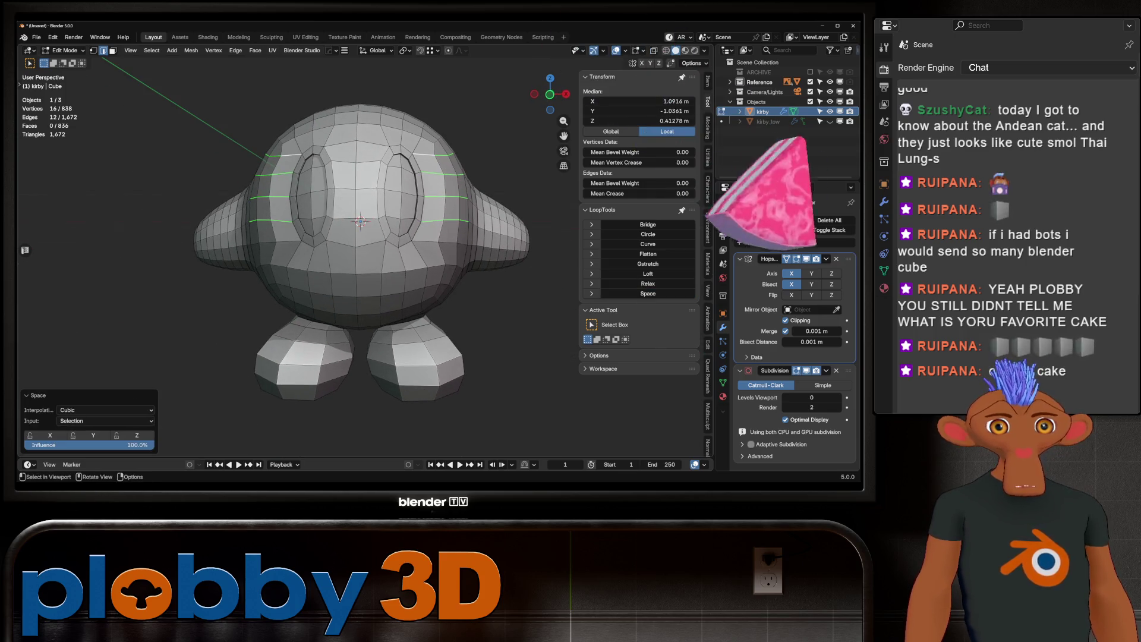
pyautogui.click(344, 265)
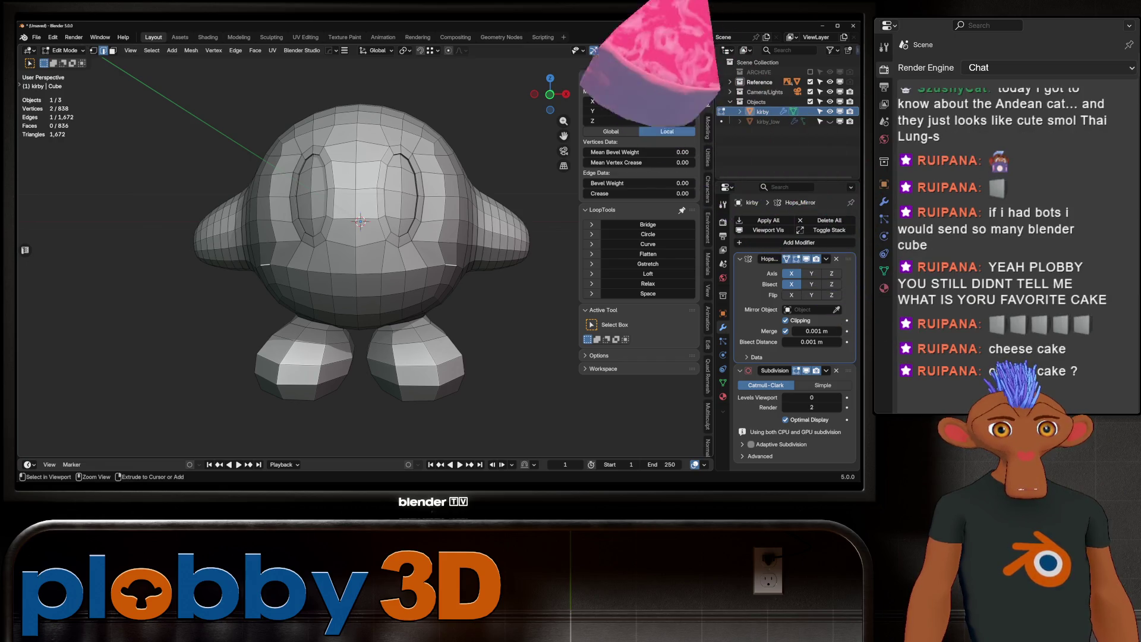
pyautogui.keyDown('ctrl'); pyautogui.click(375, 265); pyautogui.keyUp('ctrl')
pyautogui.keyDown('ctrl'); pyautogui.click(446, 265); pyautogui.keyUp('ctrl')
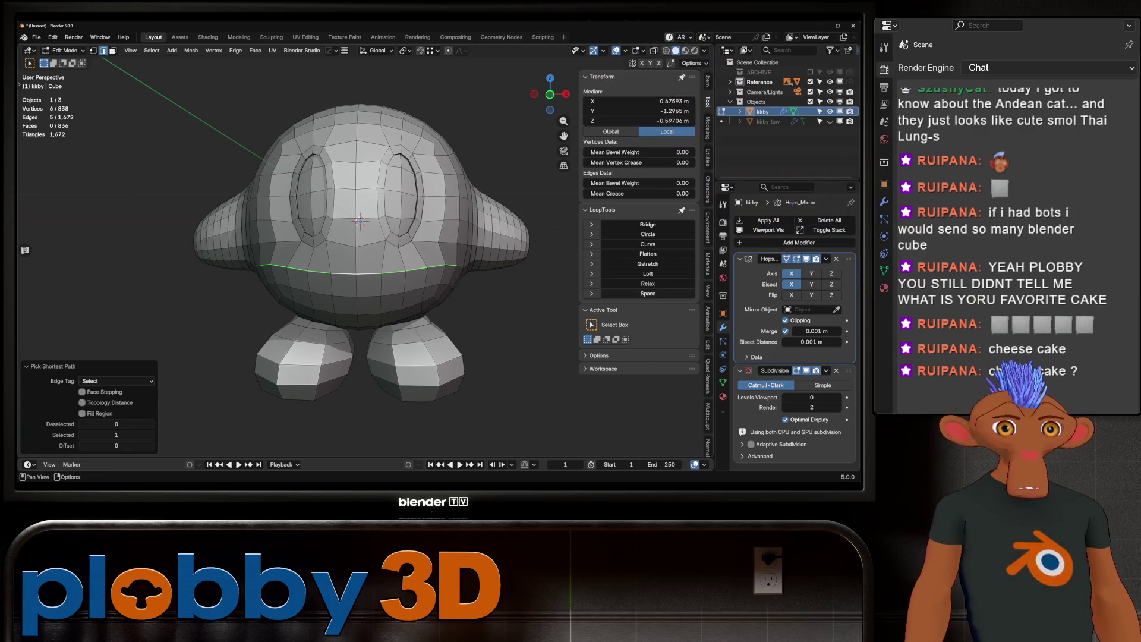